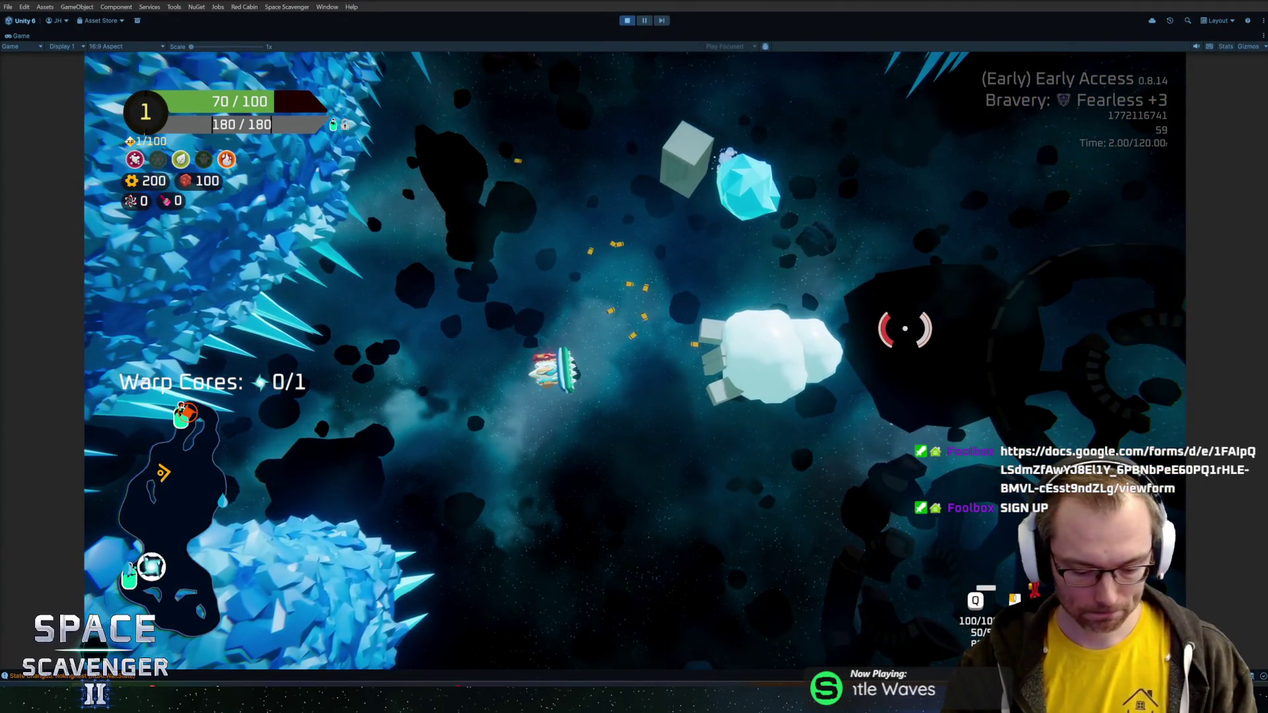
- Stop the glacier playtest with Ctrl+P and switch to the JetBrains Rider window
key("ctrl+p")
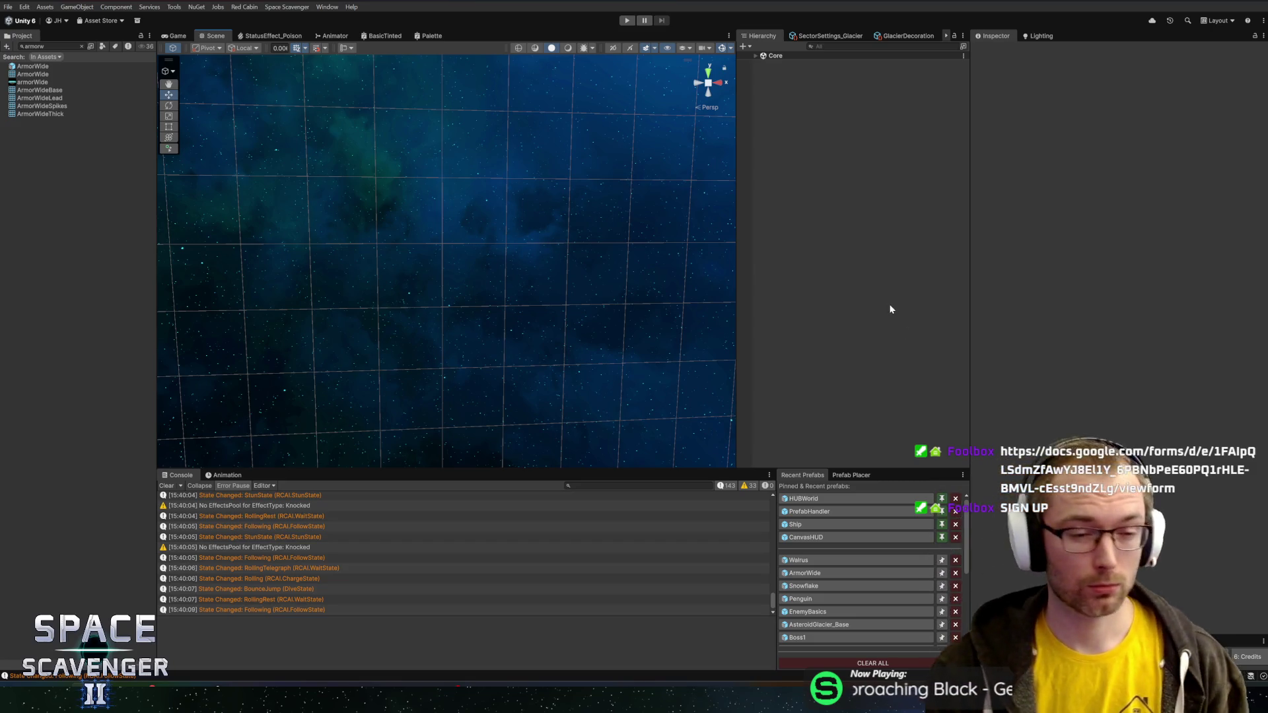
key("alt+Tab")
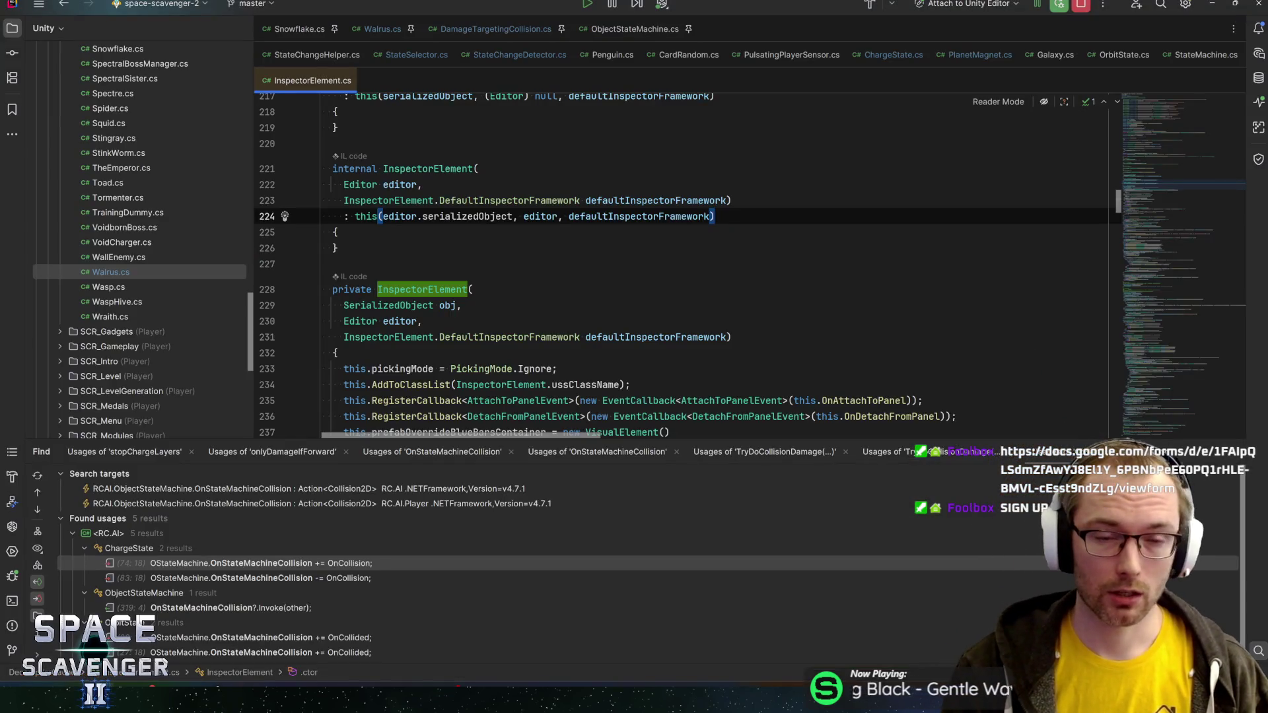
- Close the decompiled InspectorElement file and review TryDoCollisionDamage's layer-mask check in DamageTargetingCollision.cs
key("ctrl+F4")
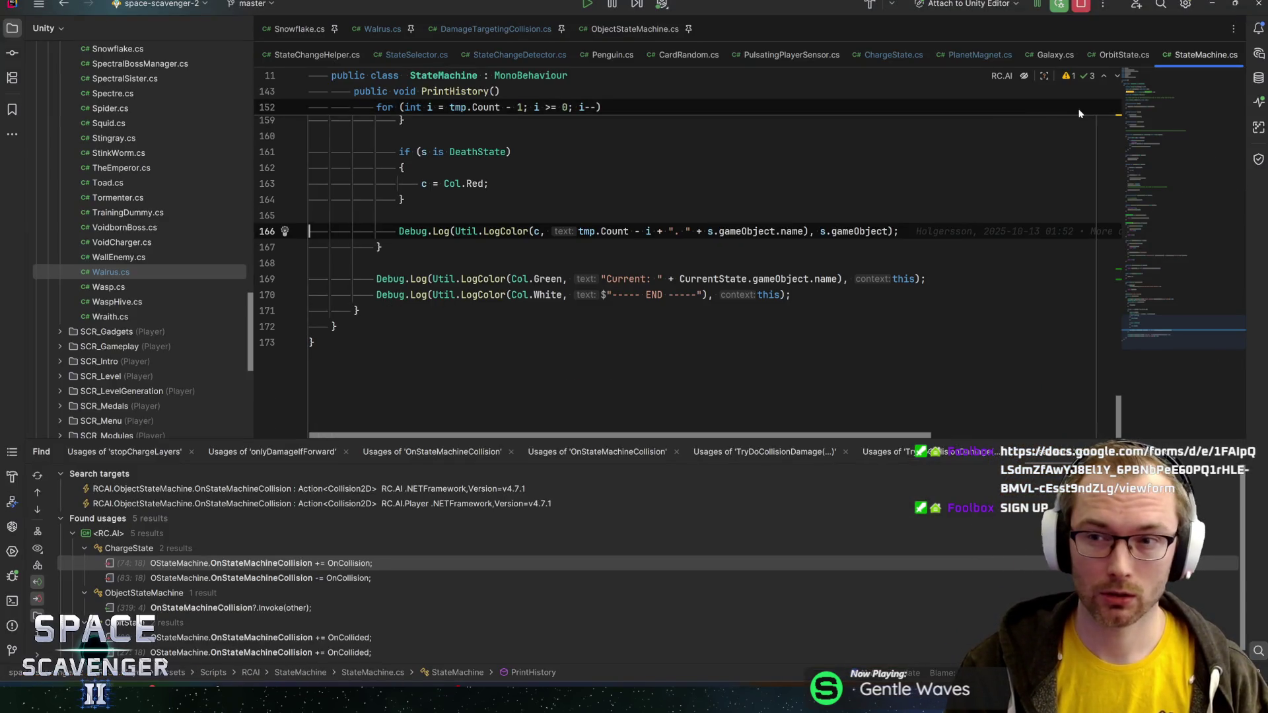
left_click(633, 29)
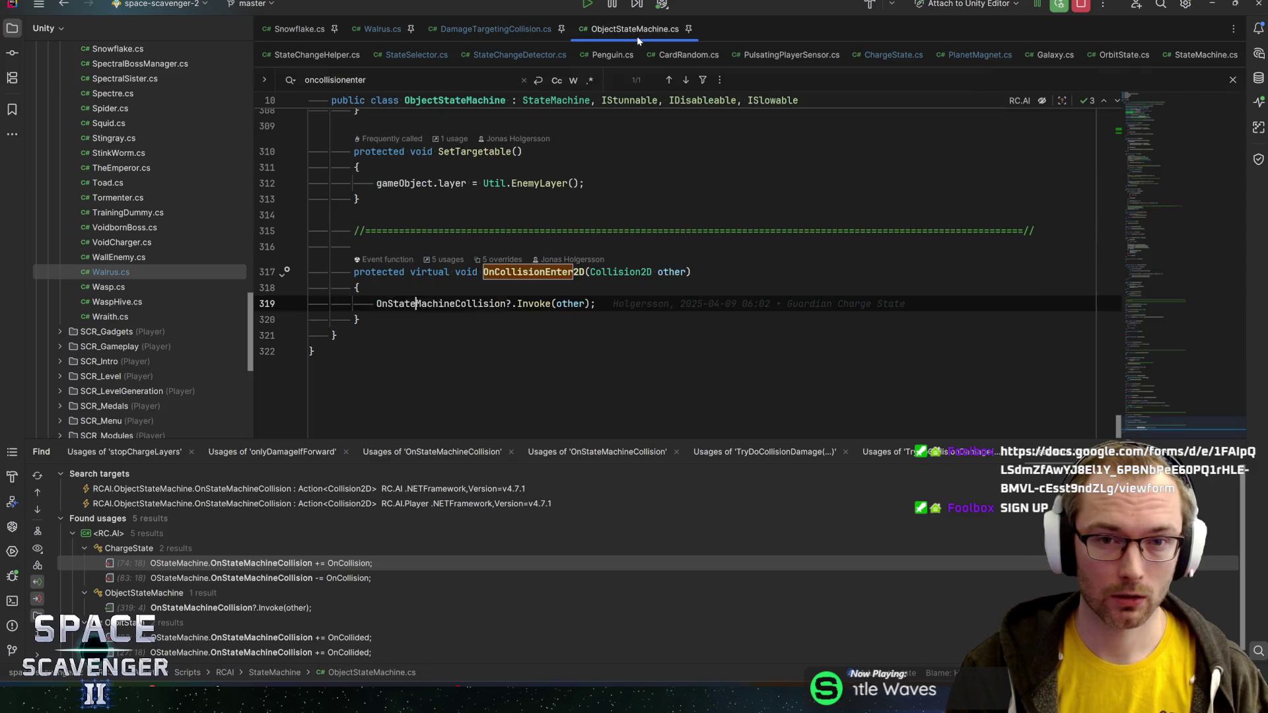
left_click(498, 29)
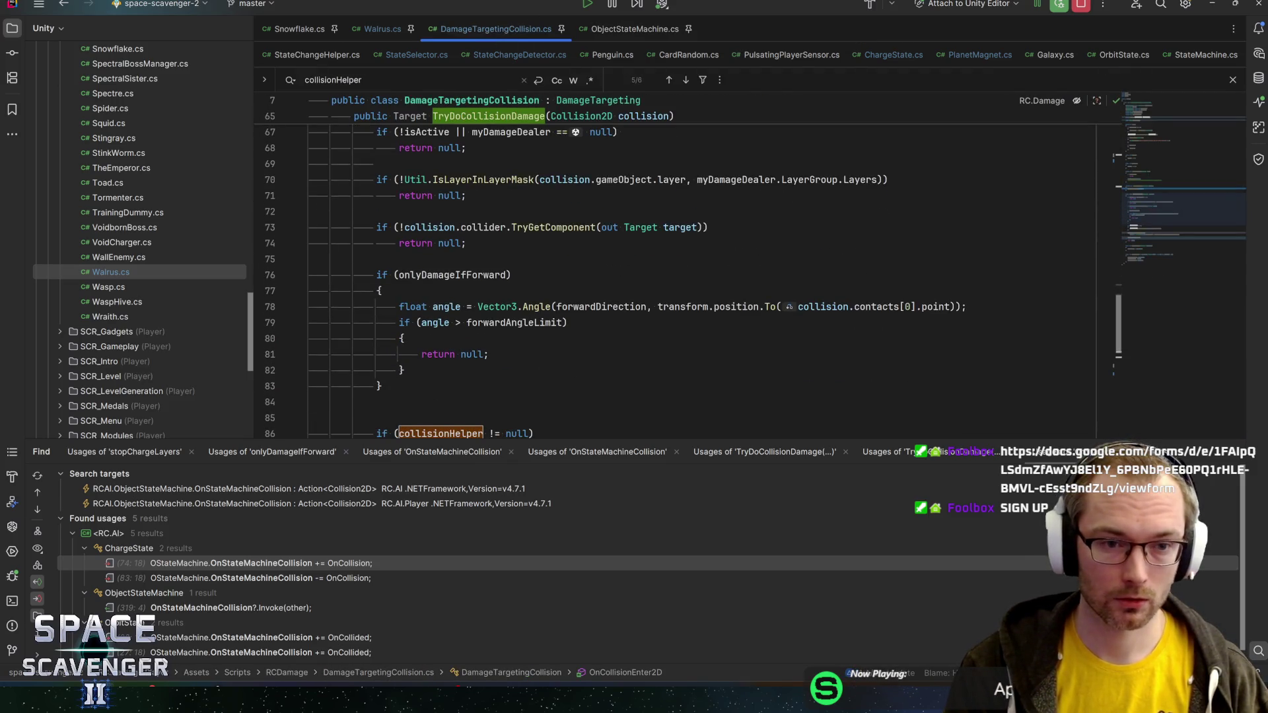
left_click_drag(377, 180, 467, 195)
left_click(415, 196)
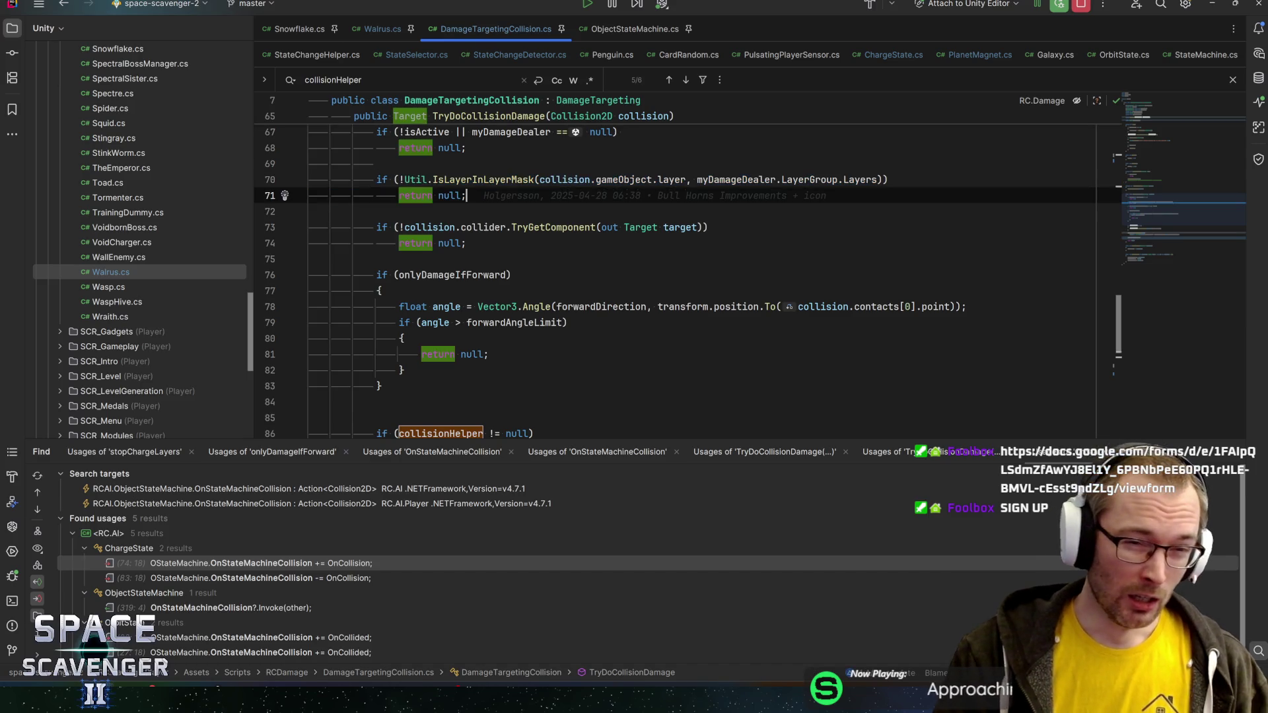
scroll(661, 264, "up", 3)
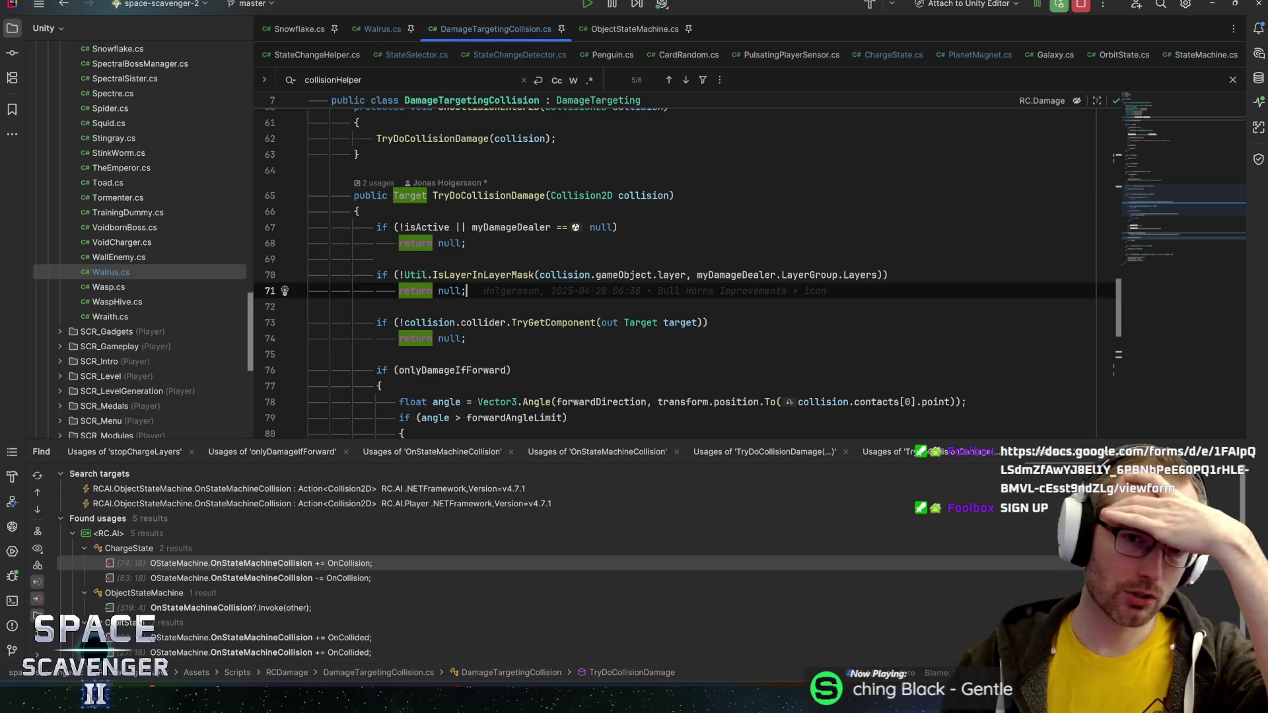
- Find usages of TryDoCollisionDamage and open the call in ChargeState's OnCollision method
left_click(489, 196)
key("alt+F7")
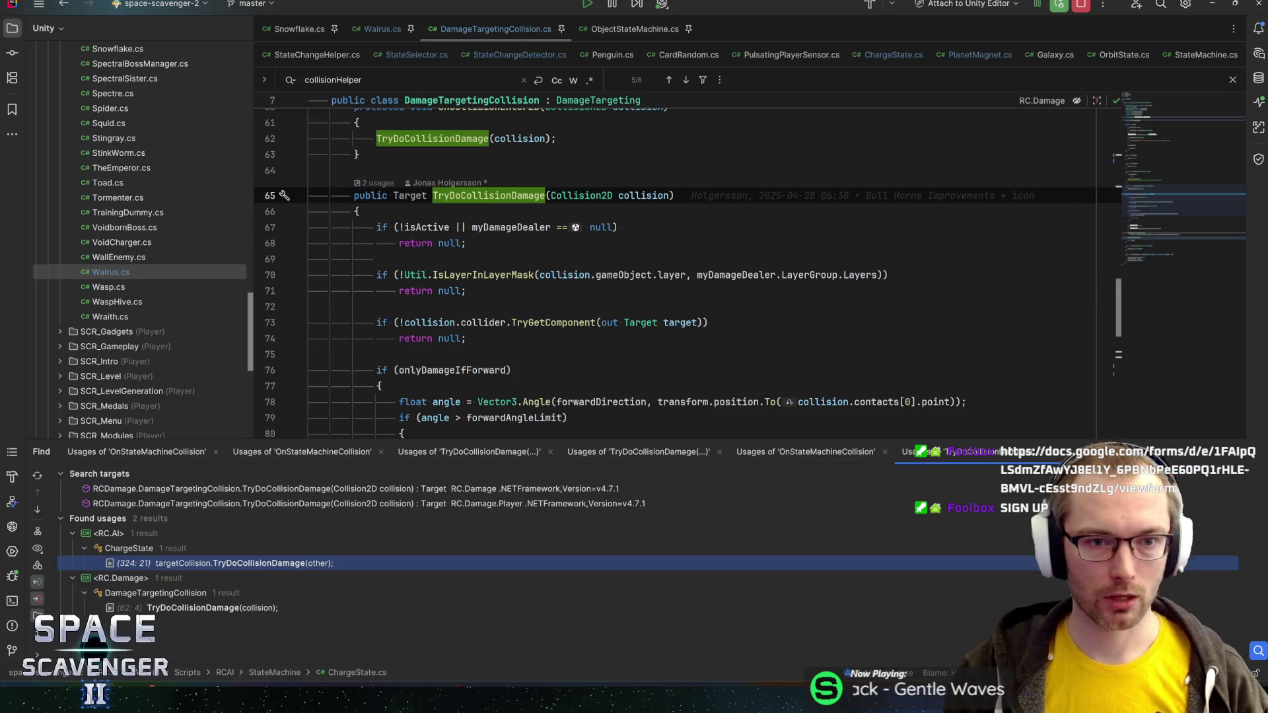
double_click(198, 563)
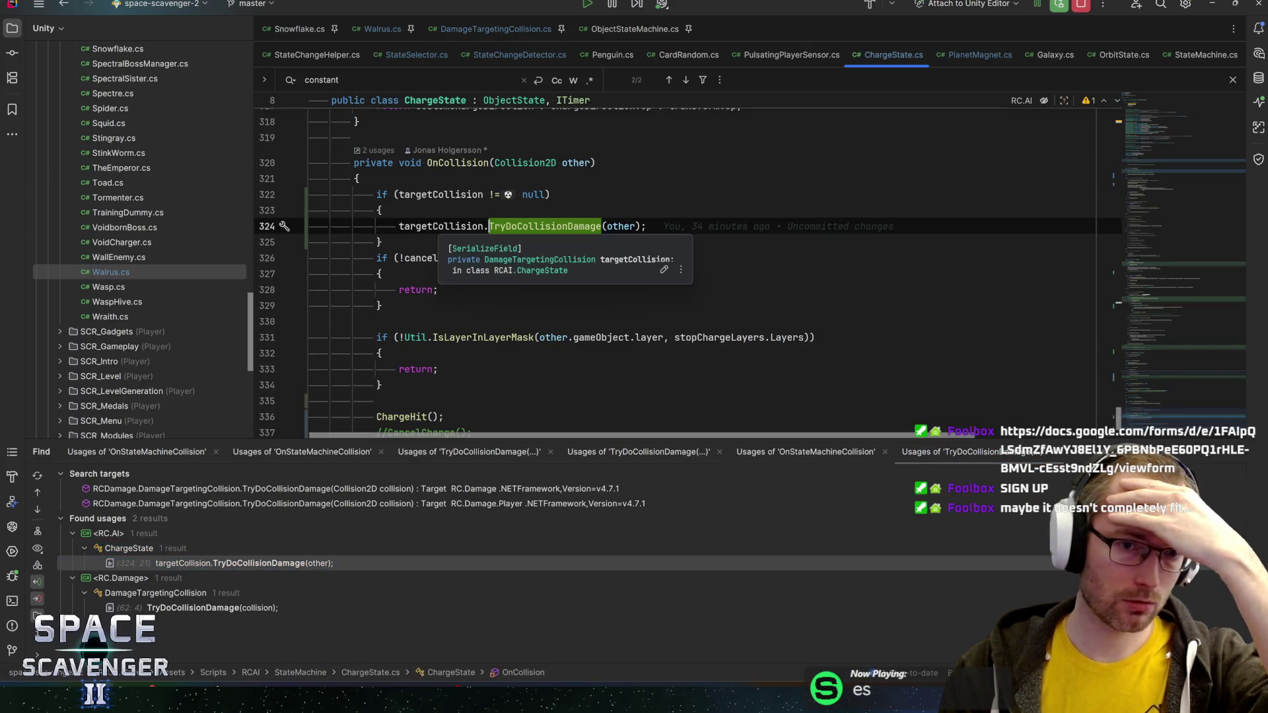
left_click(456, 163)
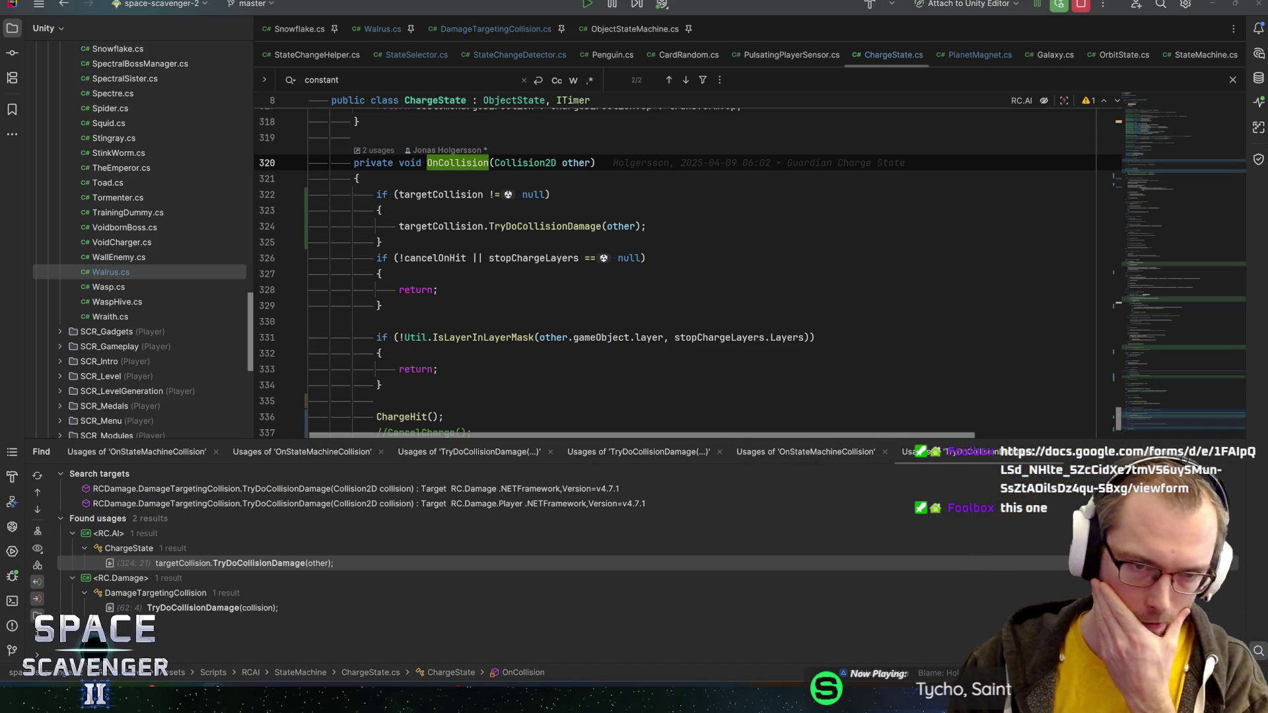
left_click(647, 226)
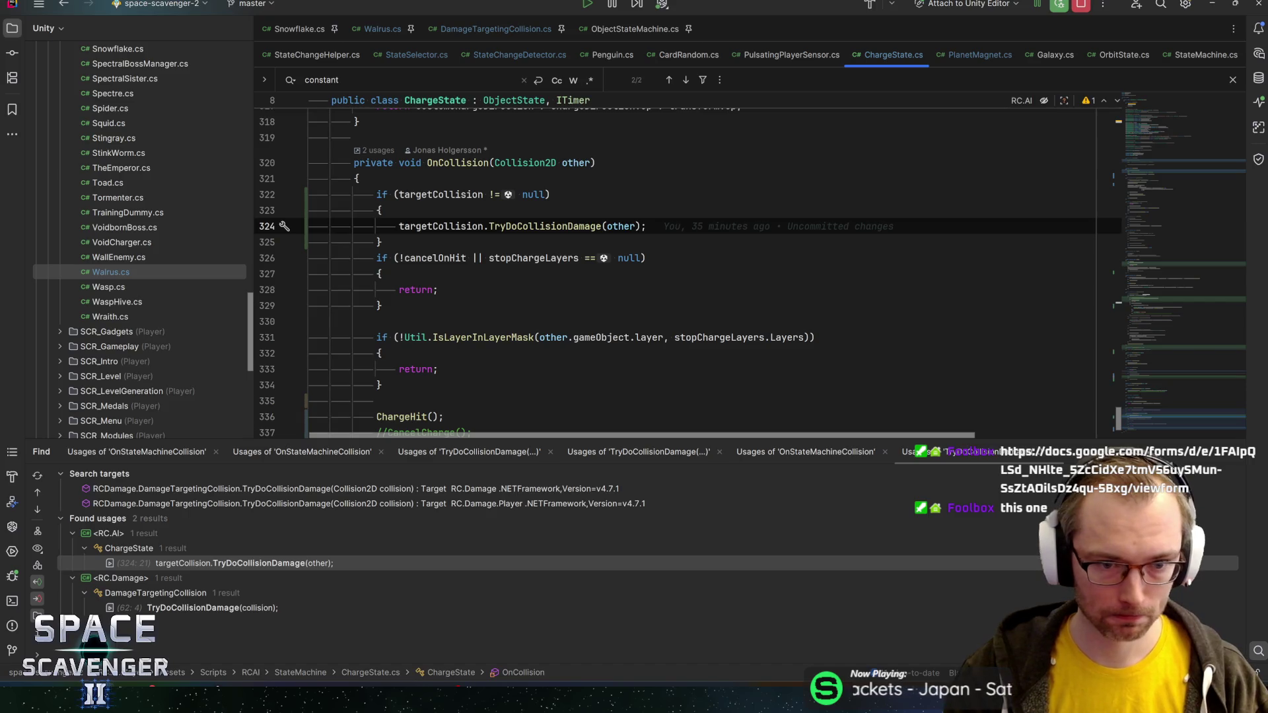
scroll(687, 272, "up", 2)
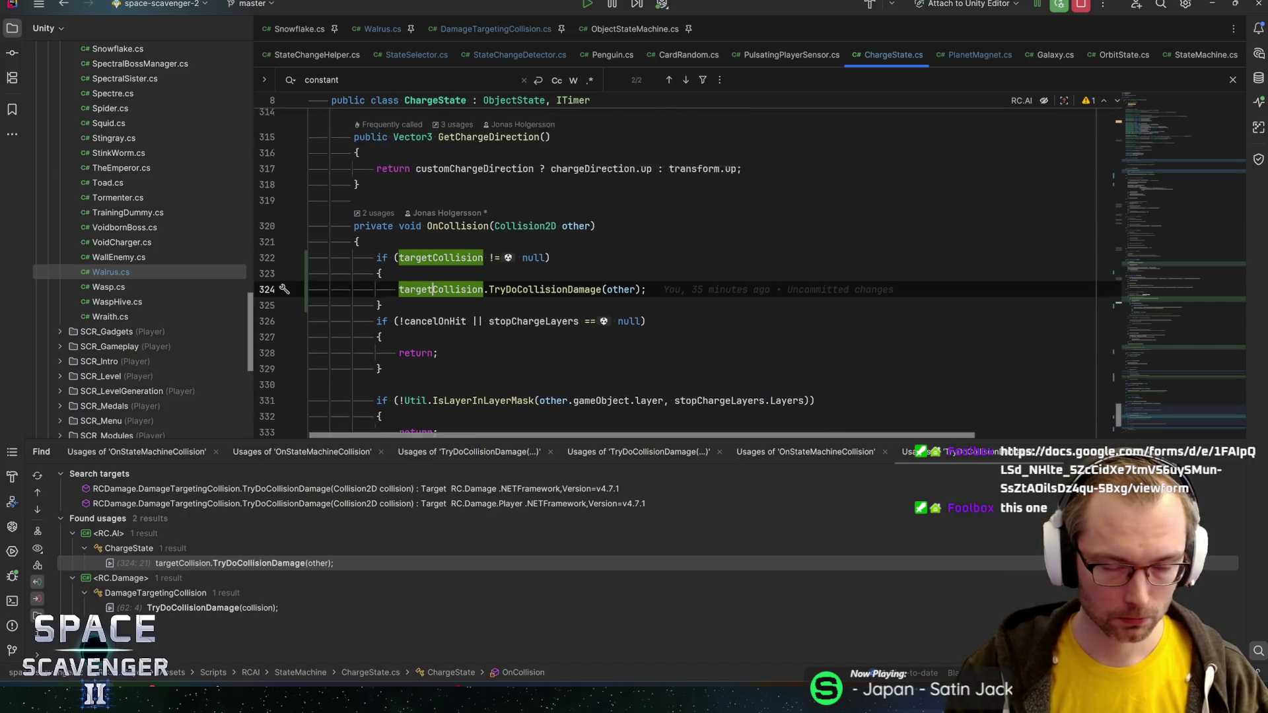
left_click(470, 258)
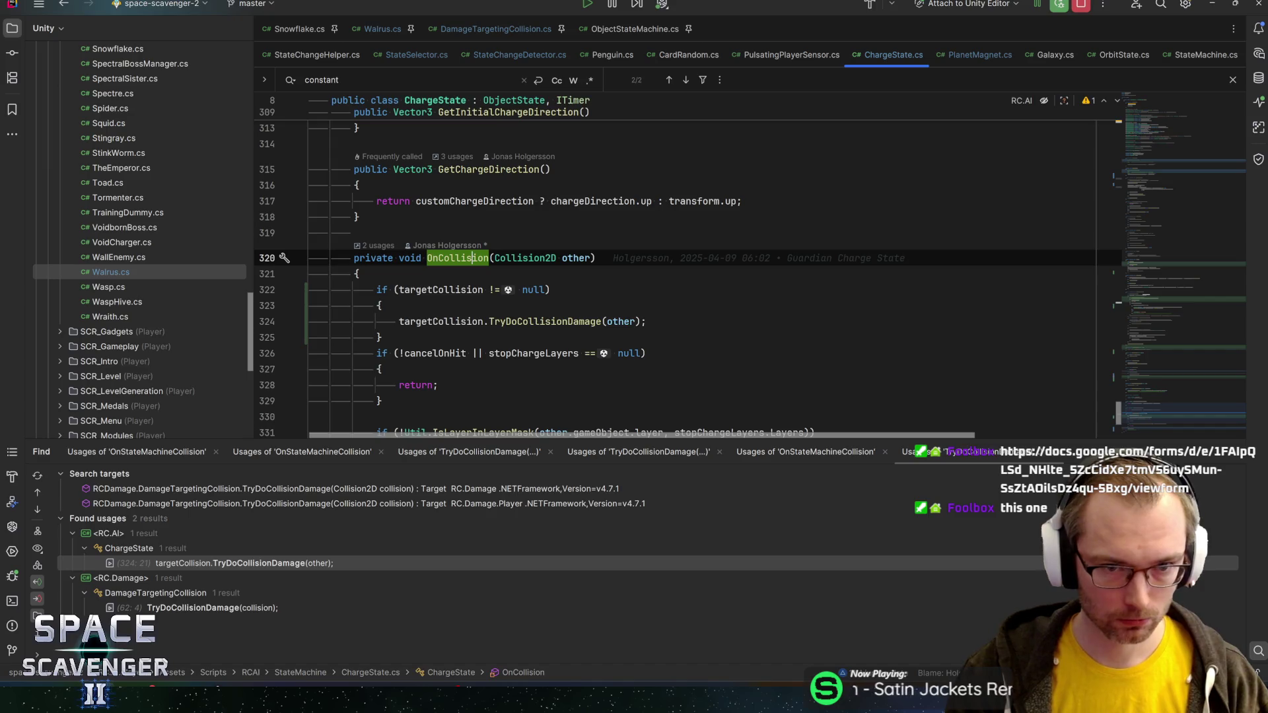
scroll(687, 273, "up", 9)
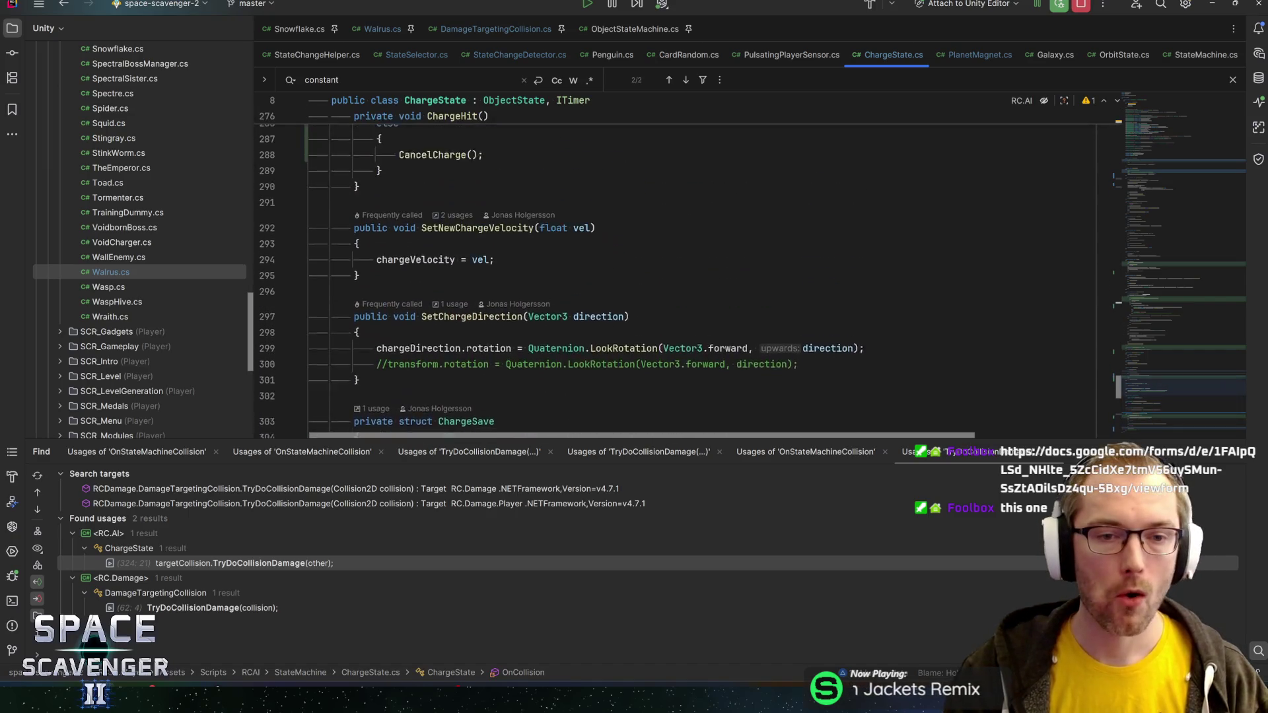
key("alt+Tab")
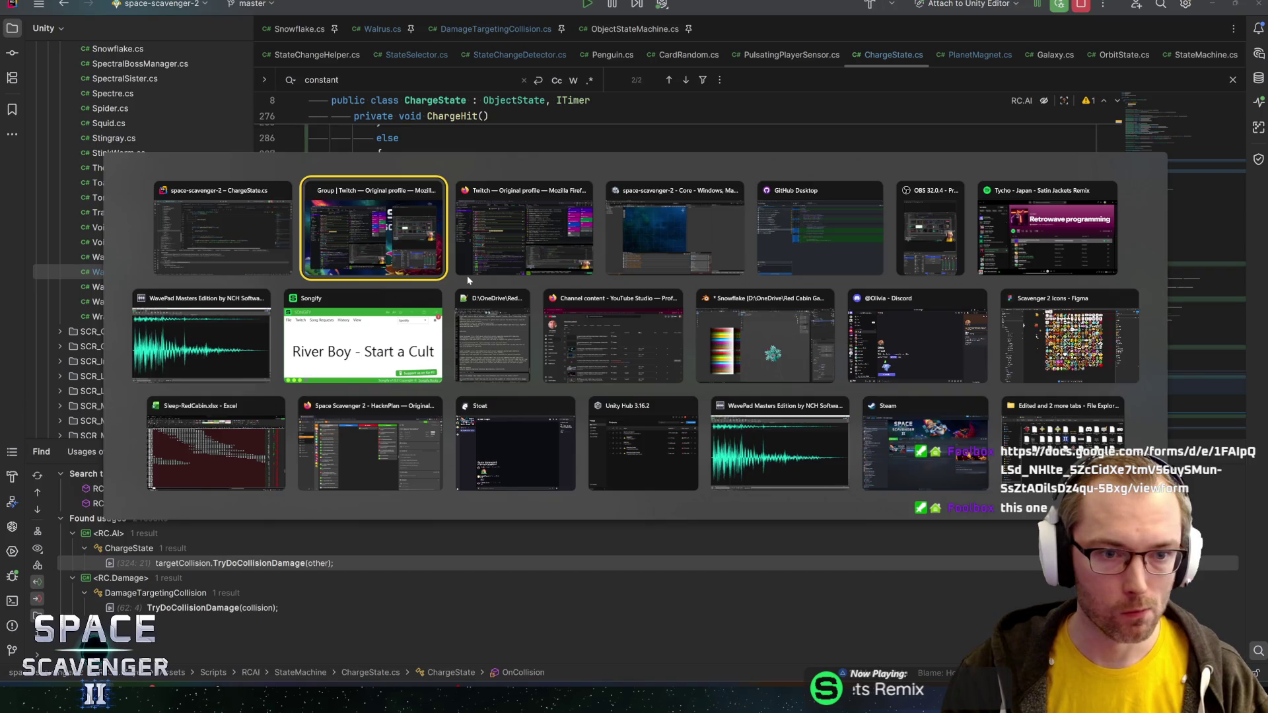
scroll(466, 275, "down", 10)
key("Down")
key("End")
key("Return")
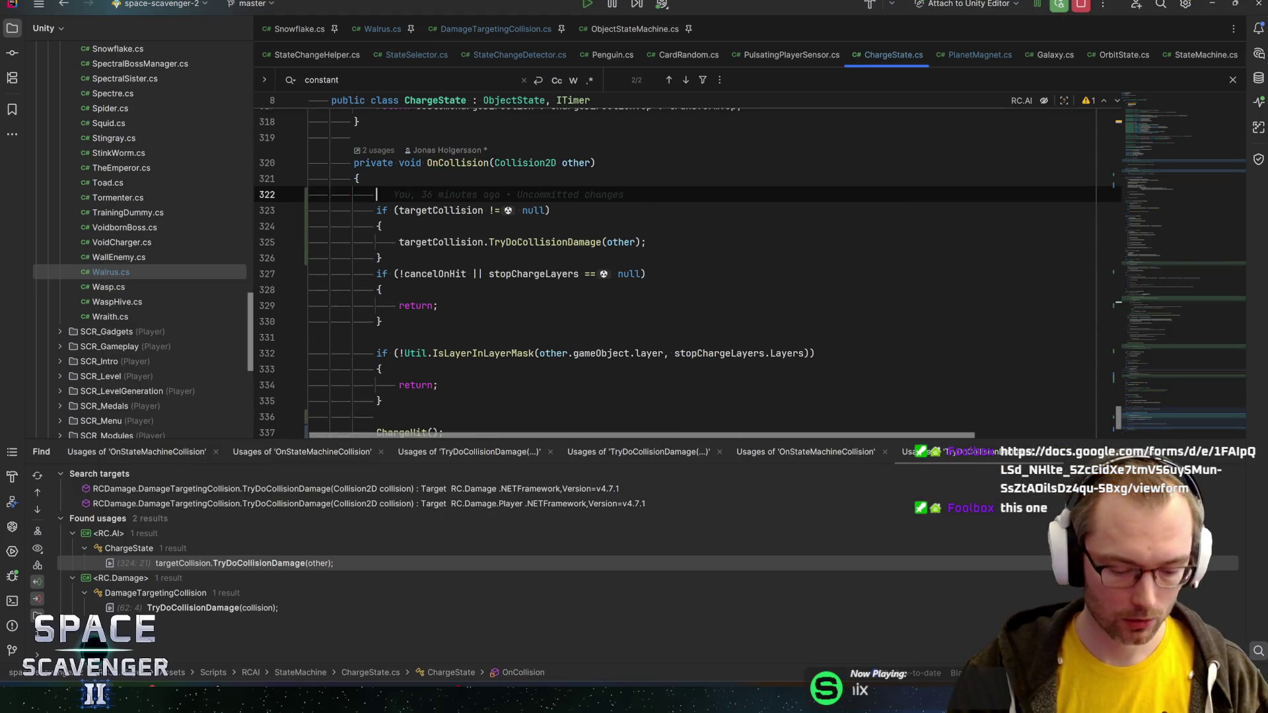
- Add a Col.Pink 'OnCollision!' Debug.Log line in ChargeState's OnCollision and save
type("c")
key("Return")
type("pink), this);")
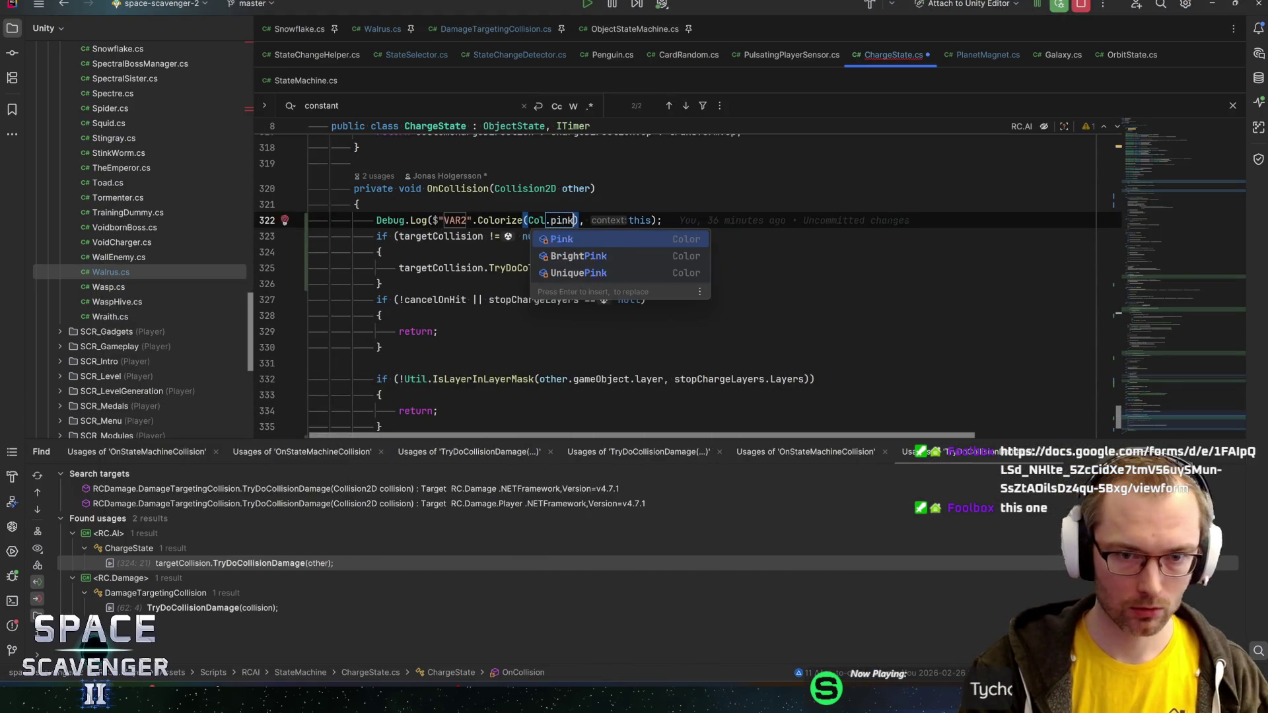
key("Return")
type("P")
type("nCollision")
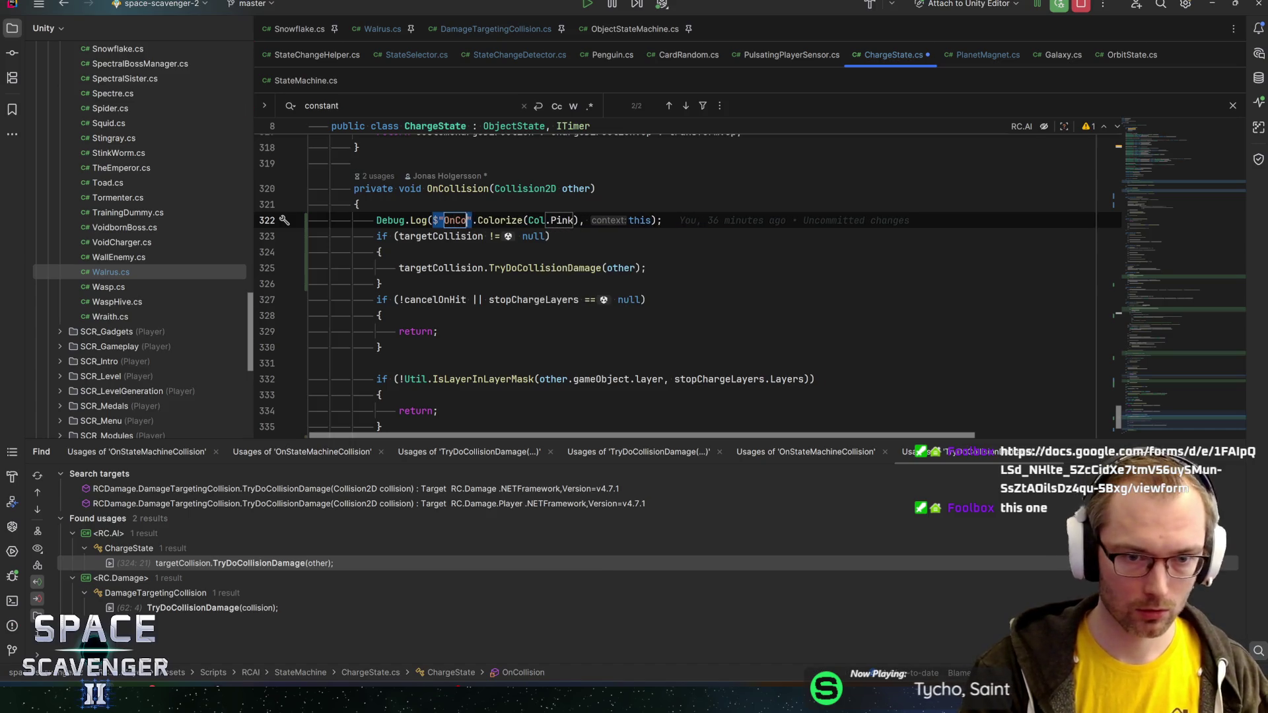
type("!")
key("Return")
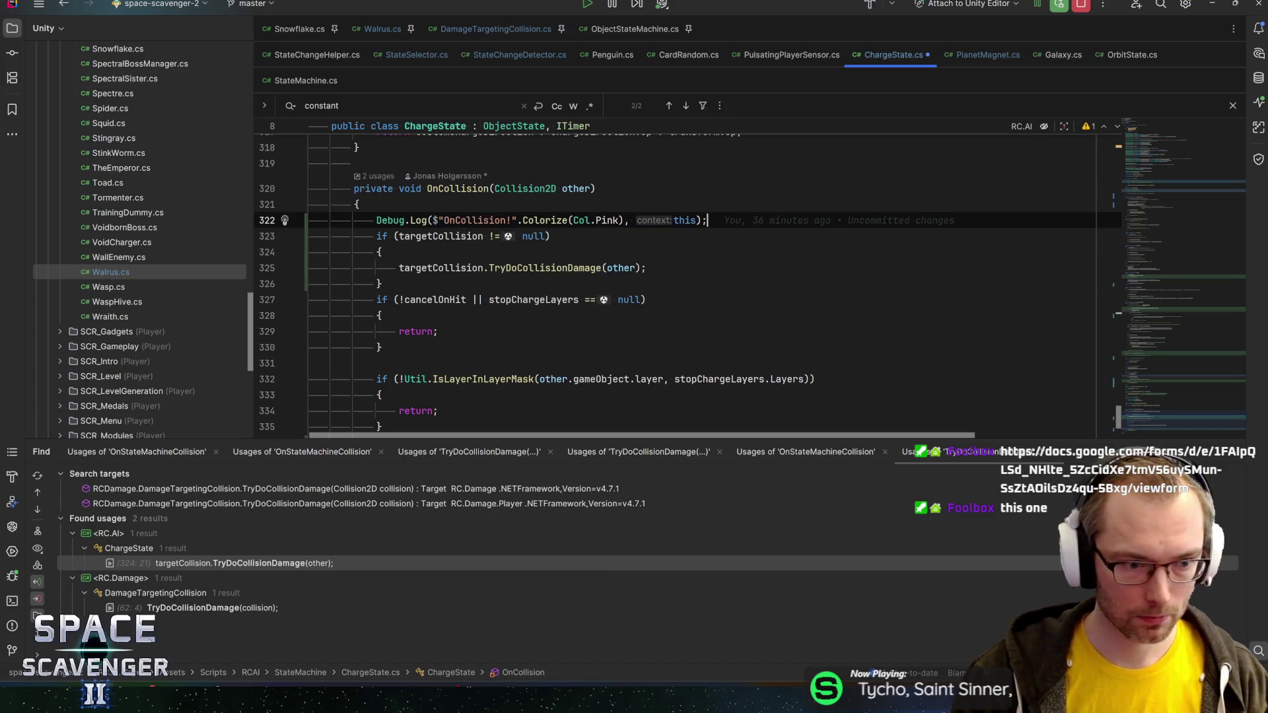
key("ctrl+s")
- Trace OnCollision's subscription to the OnStateMachineCollision event and list that event's usages
left_click(457, 163)
key("alt+F7")
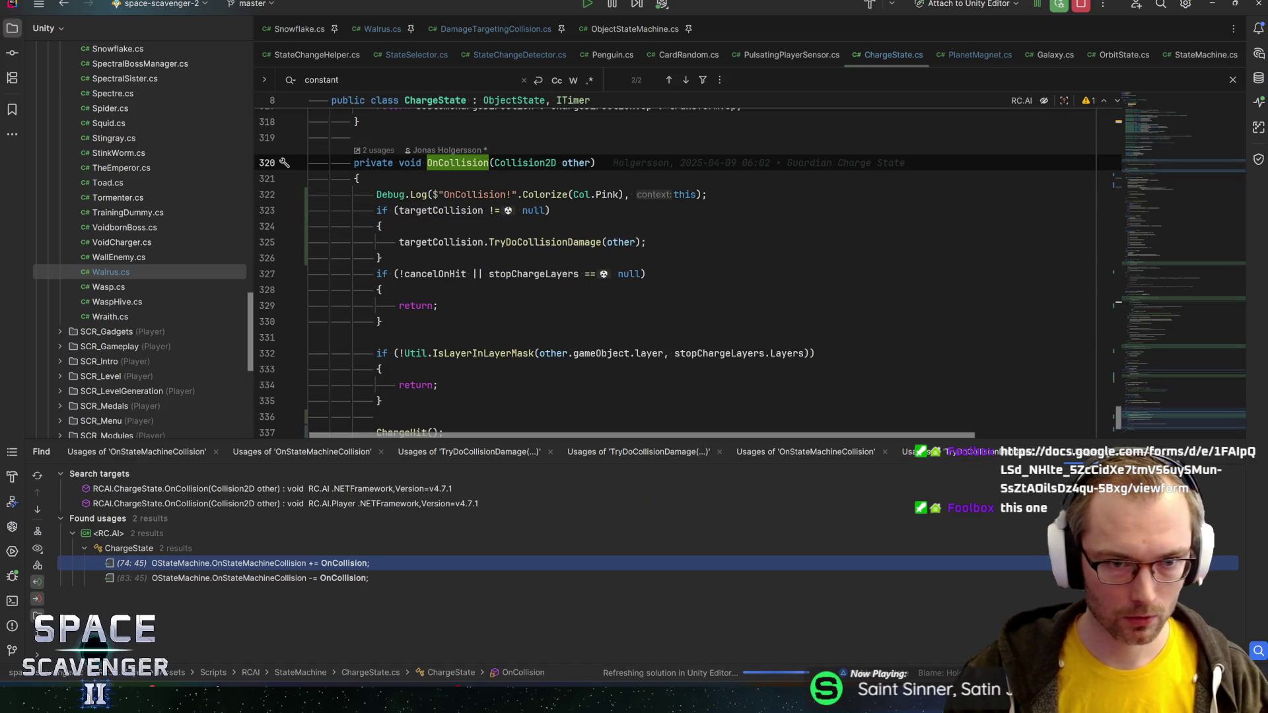
double_click(261, 562)
key("ctrl+b")
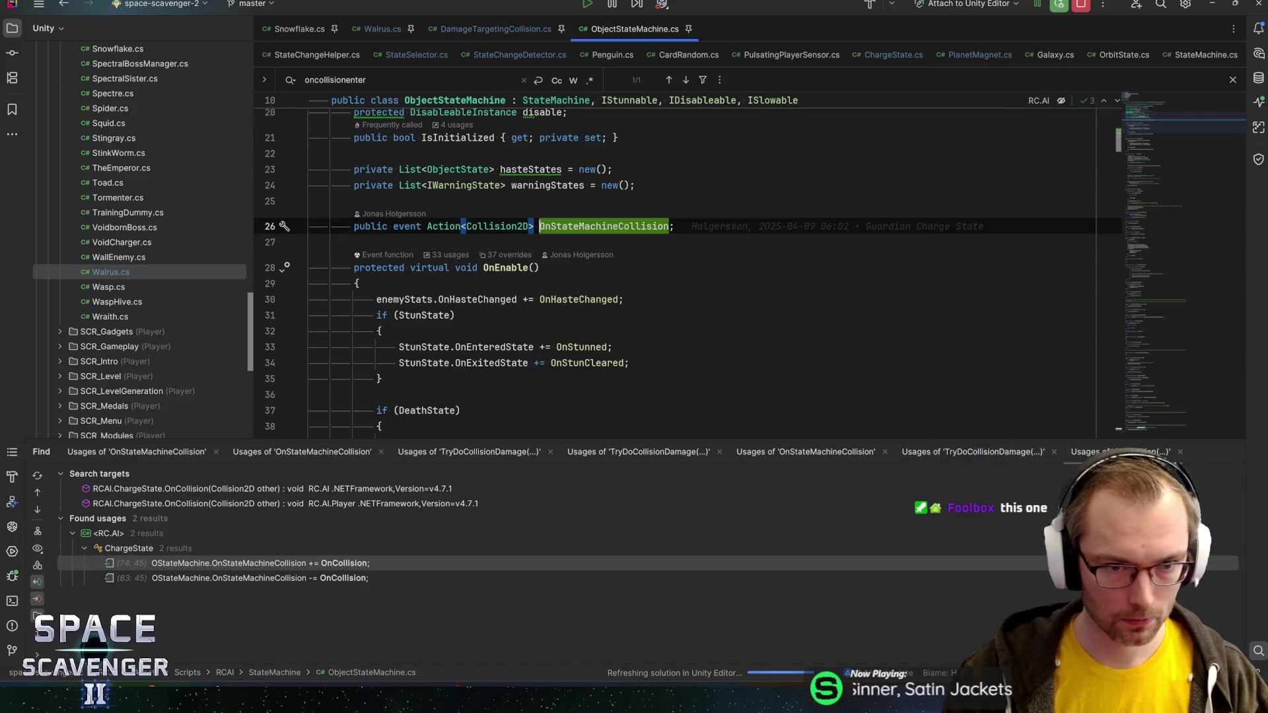
key("alt+F7")
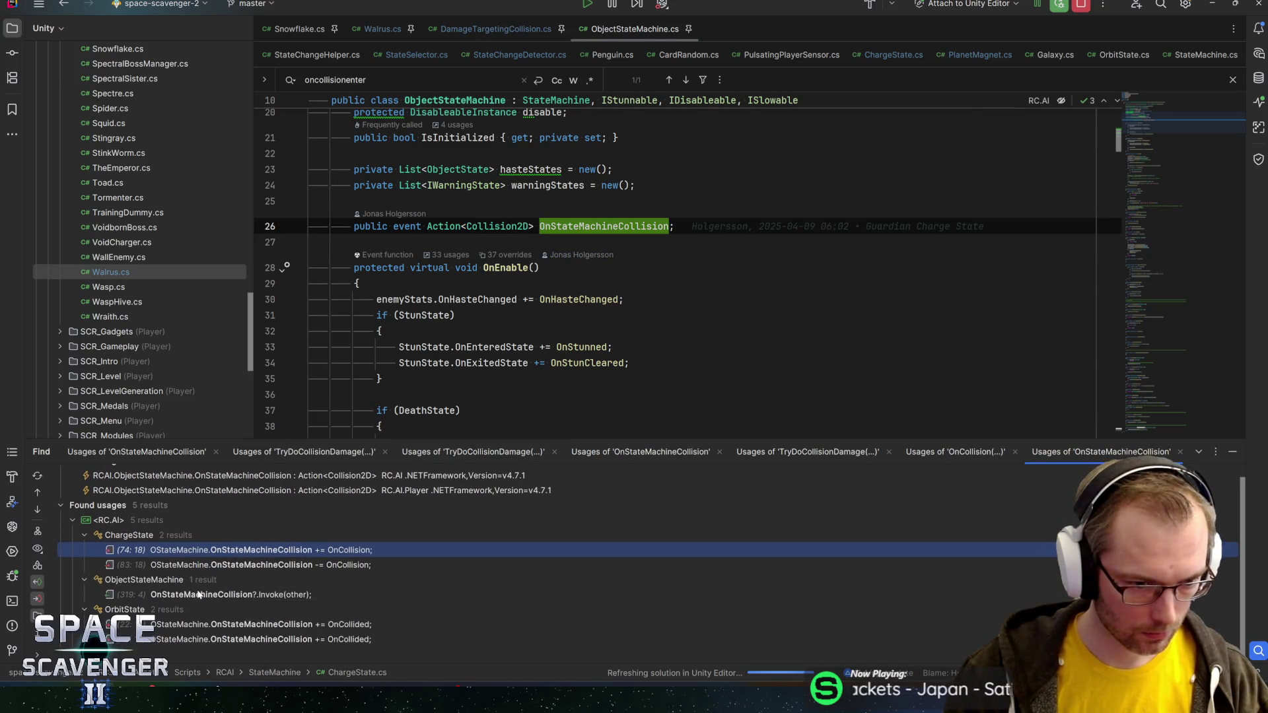
- Switch back to the Unity editor
key("alt+Tab")
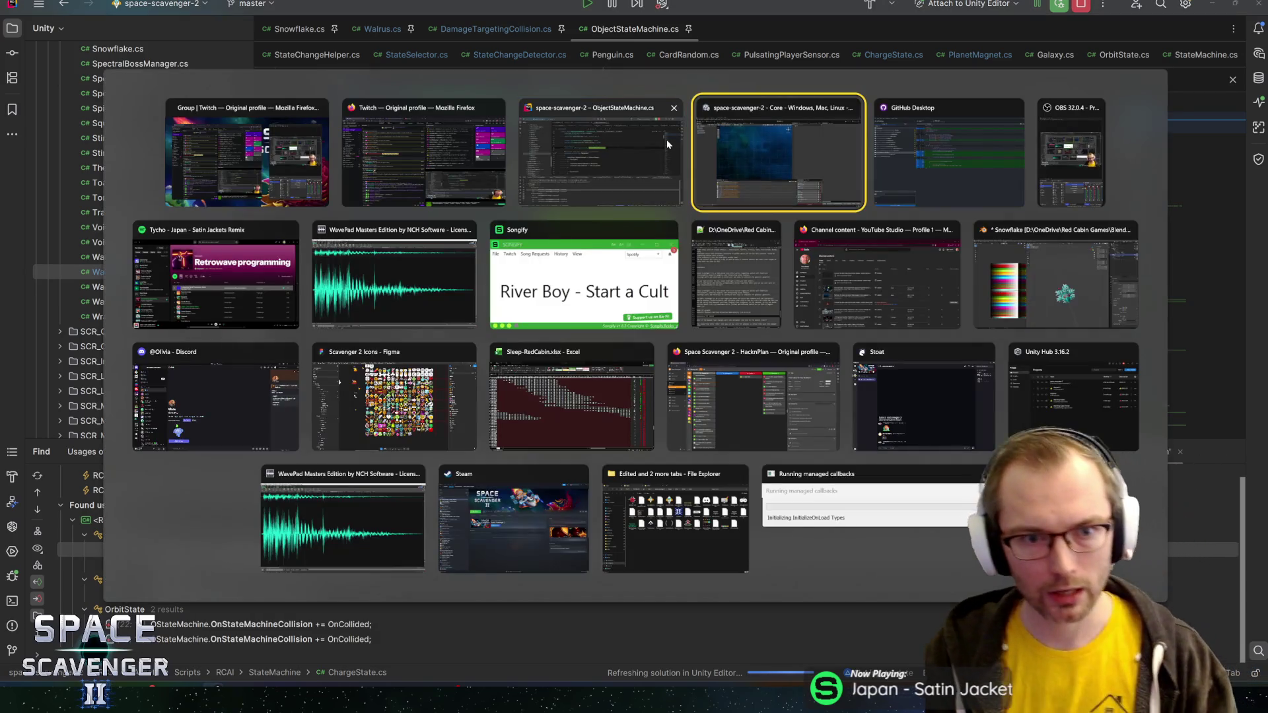
left_click(667, 140)
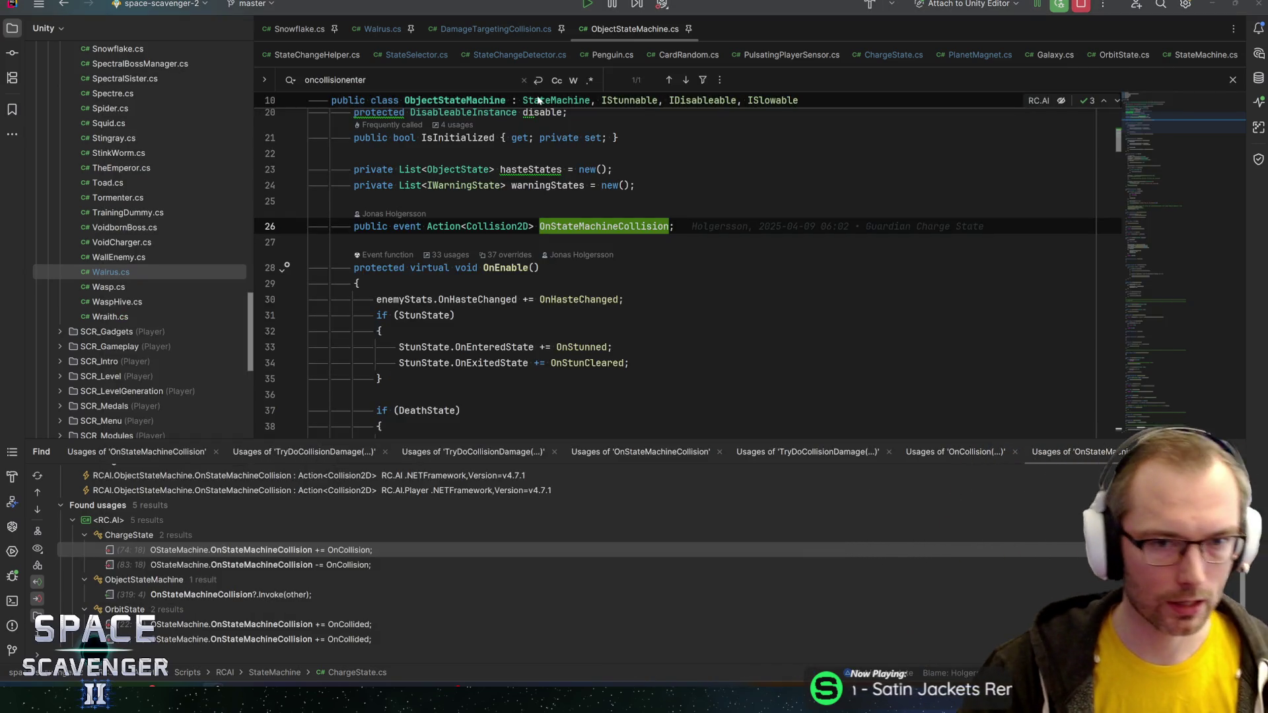
key("alt+Tab")
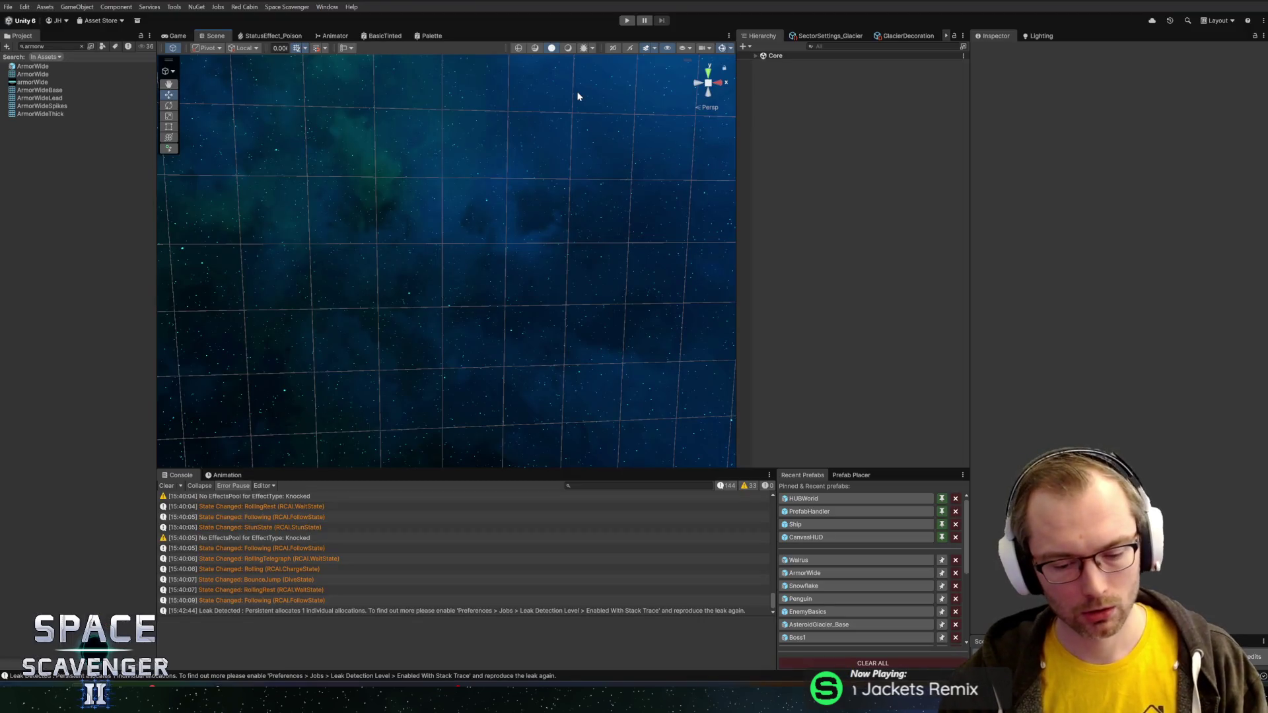
- Start the playtest, maximize the Game view, and run 'ship upgrade all' in the in-game console
left_click(627, 20)
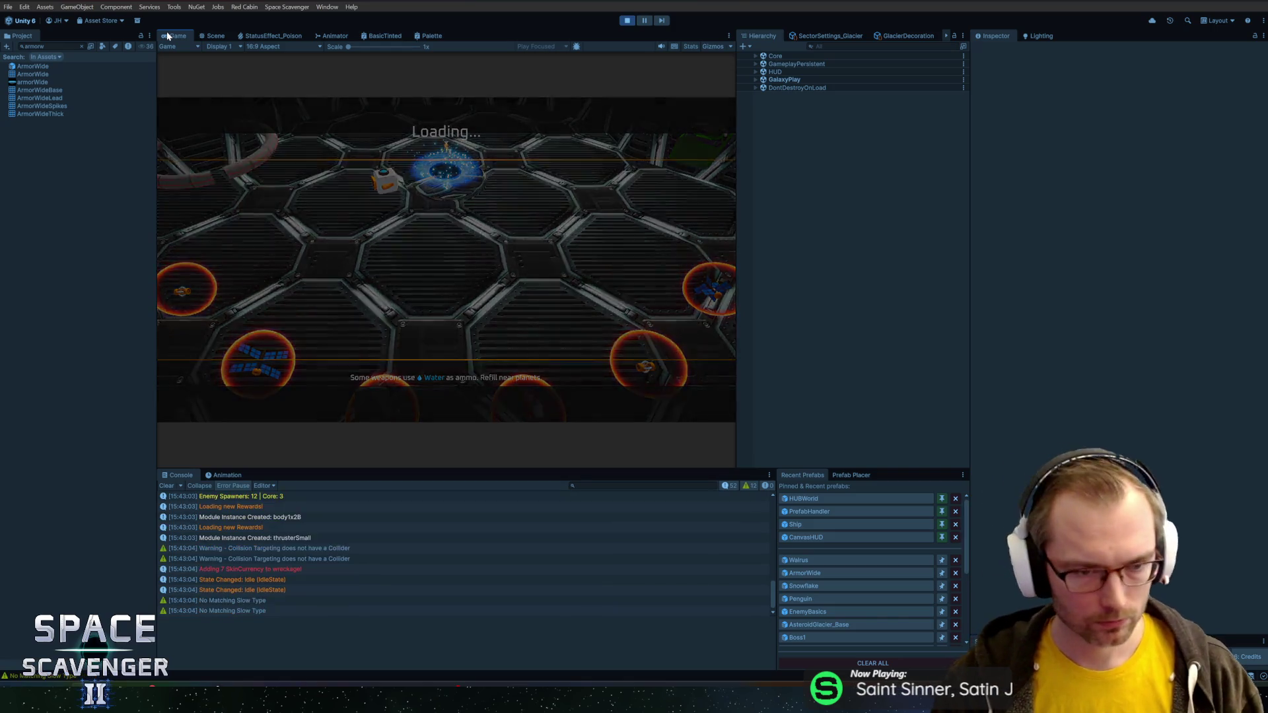
double_click(178, 35)
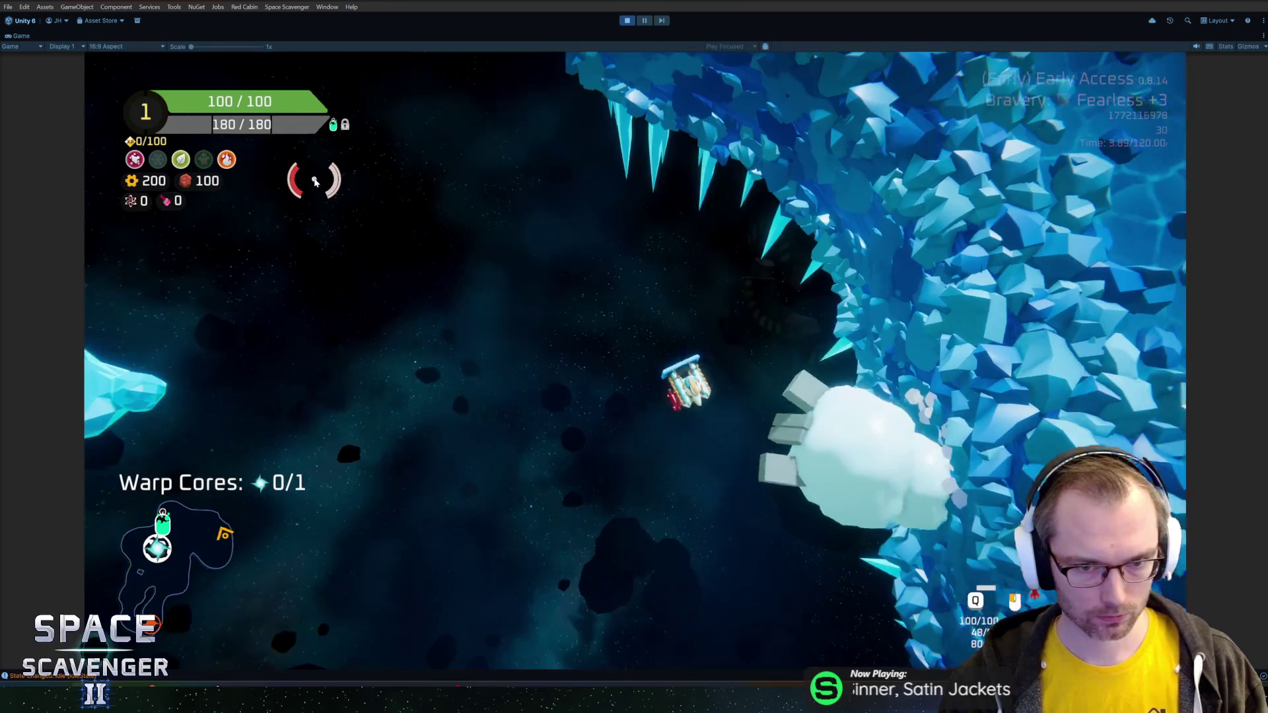
key("grave")
type("ship up")
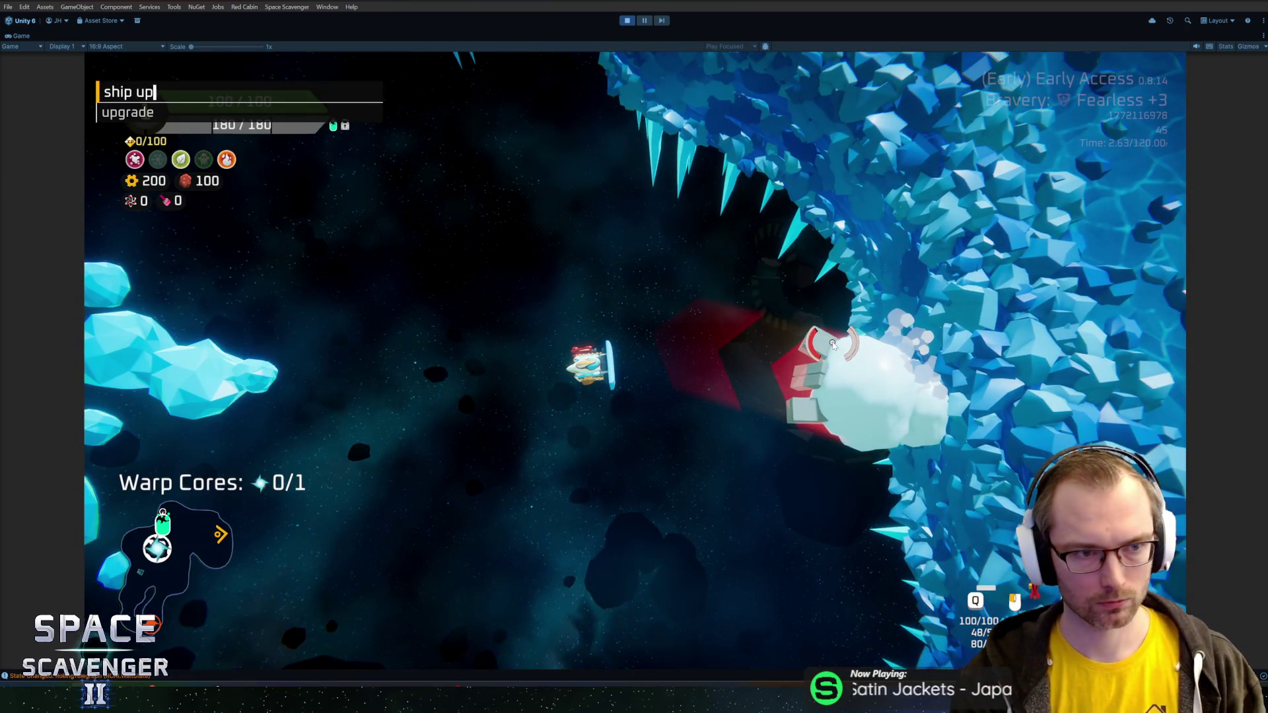
type("grade all")
key("Return")
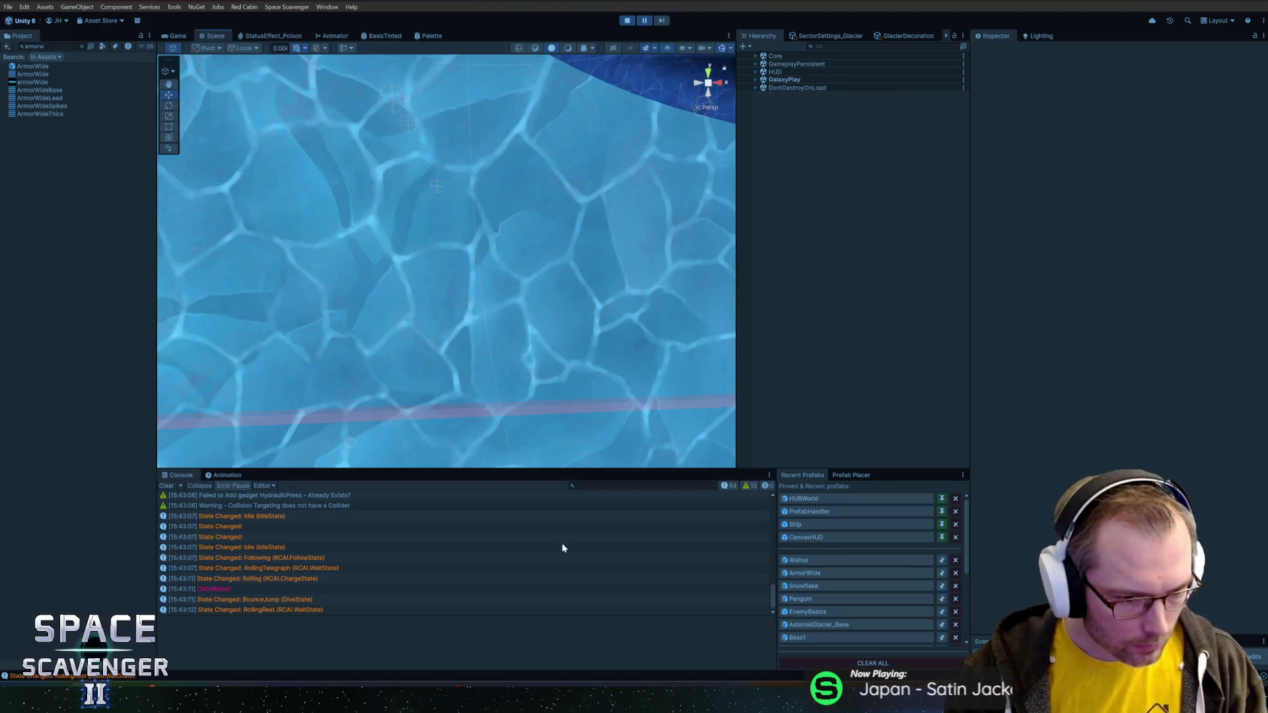
- Inspect the Rolling, OnCollision! and BounceJump Console entries' stack traces, then switch to Rider
left_click(292, 582)
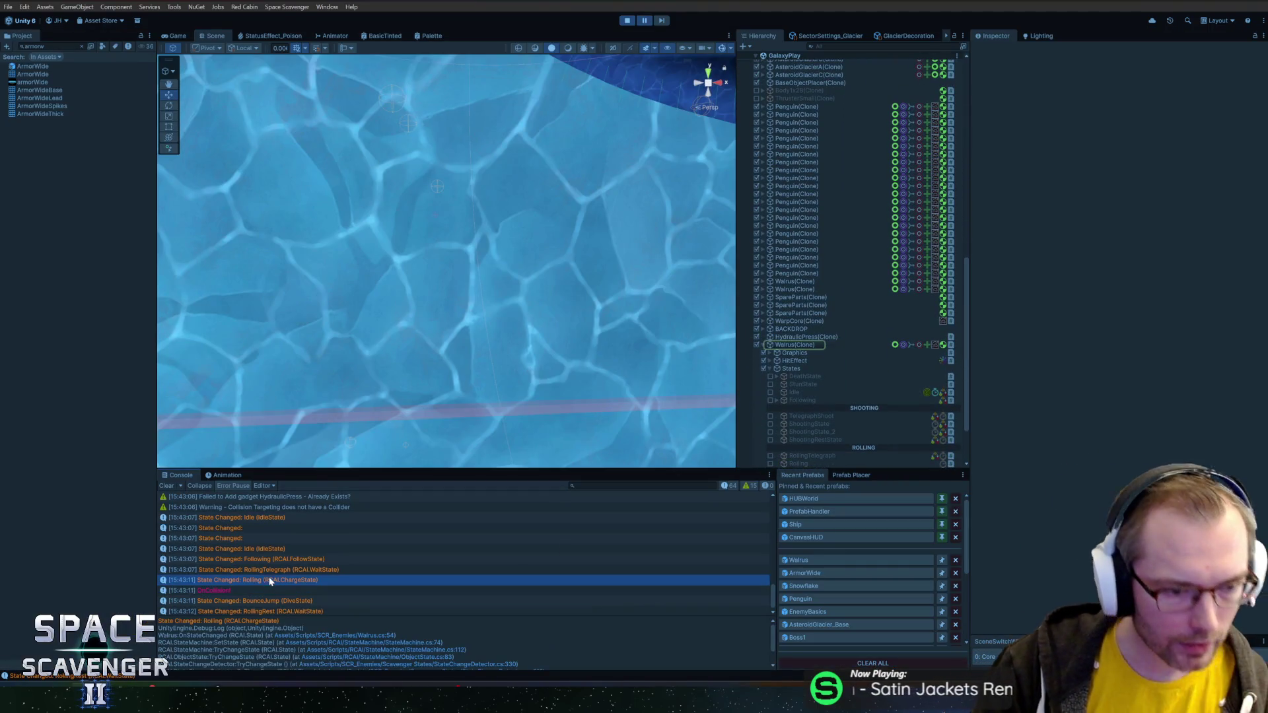
left_click(256, 591)
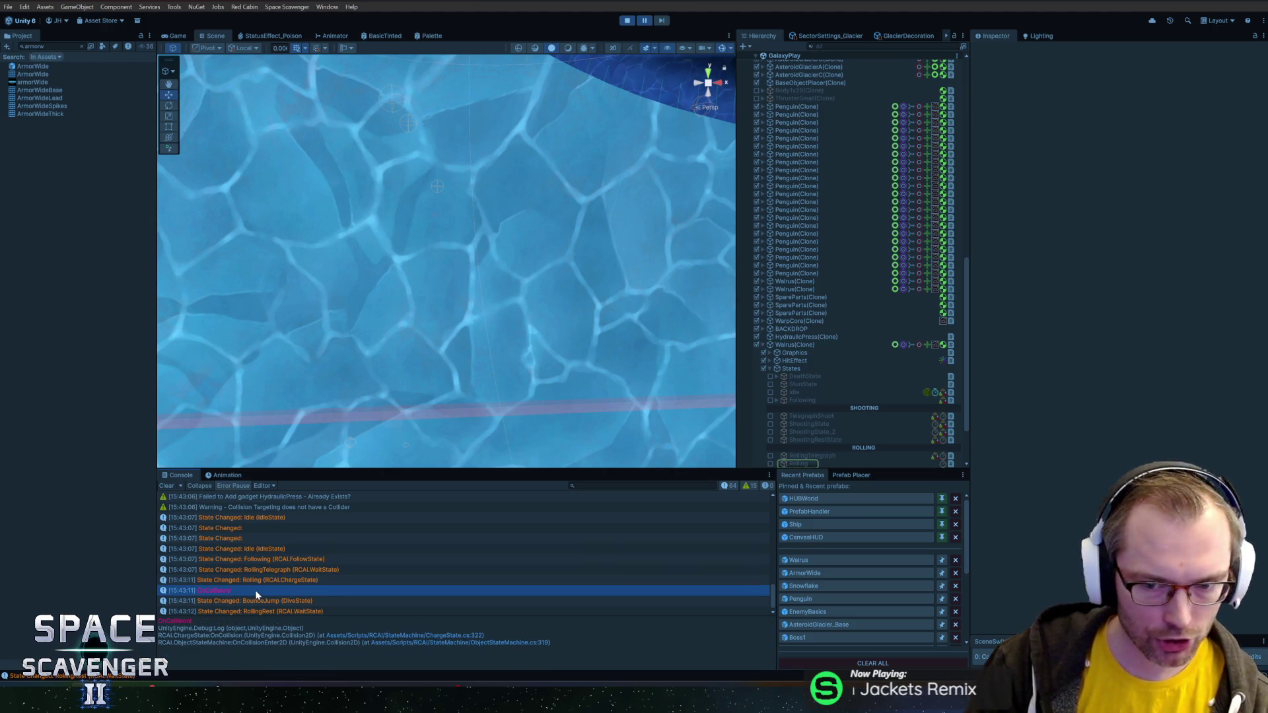
double_click(256, 591)
left_click(224, 599)
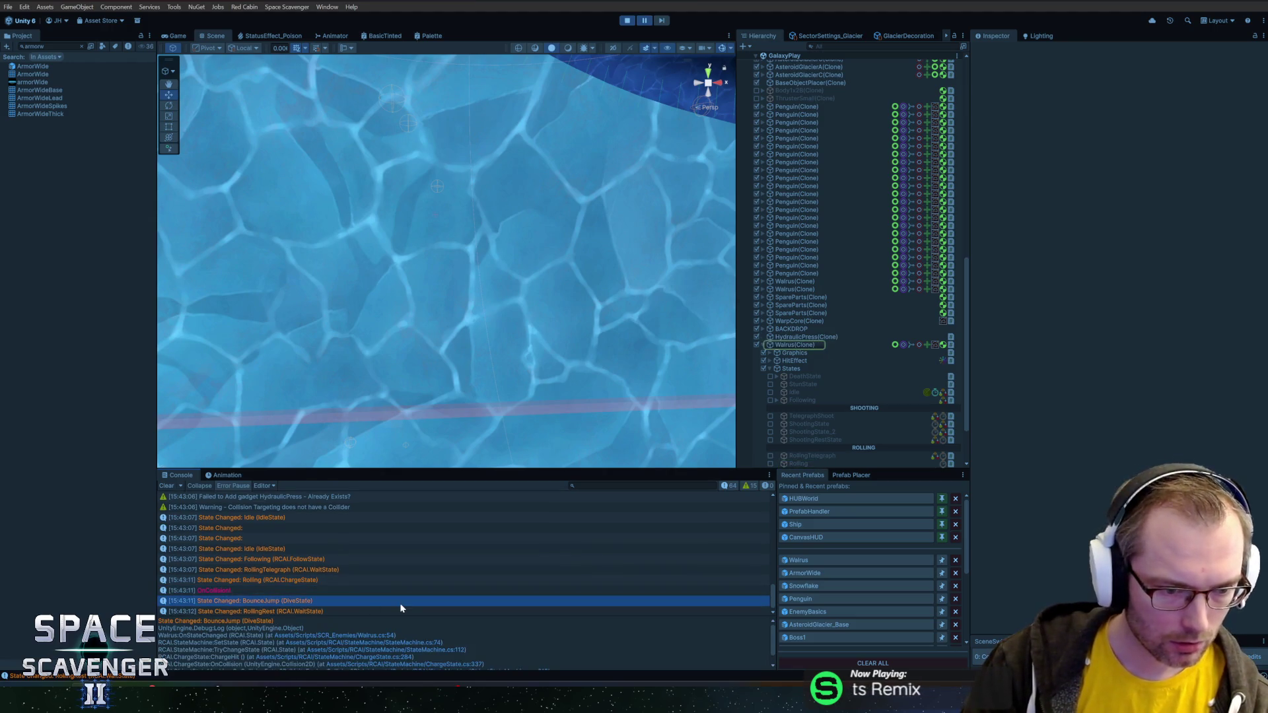
left_click(223, 591)
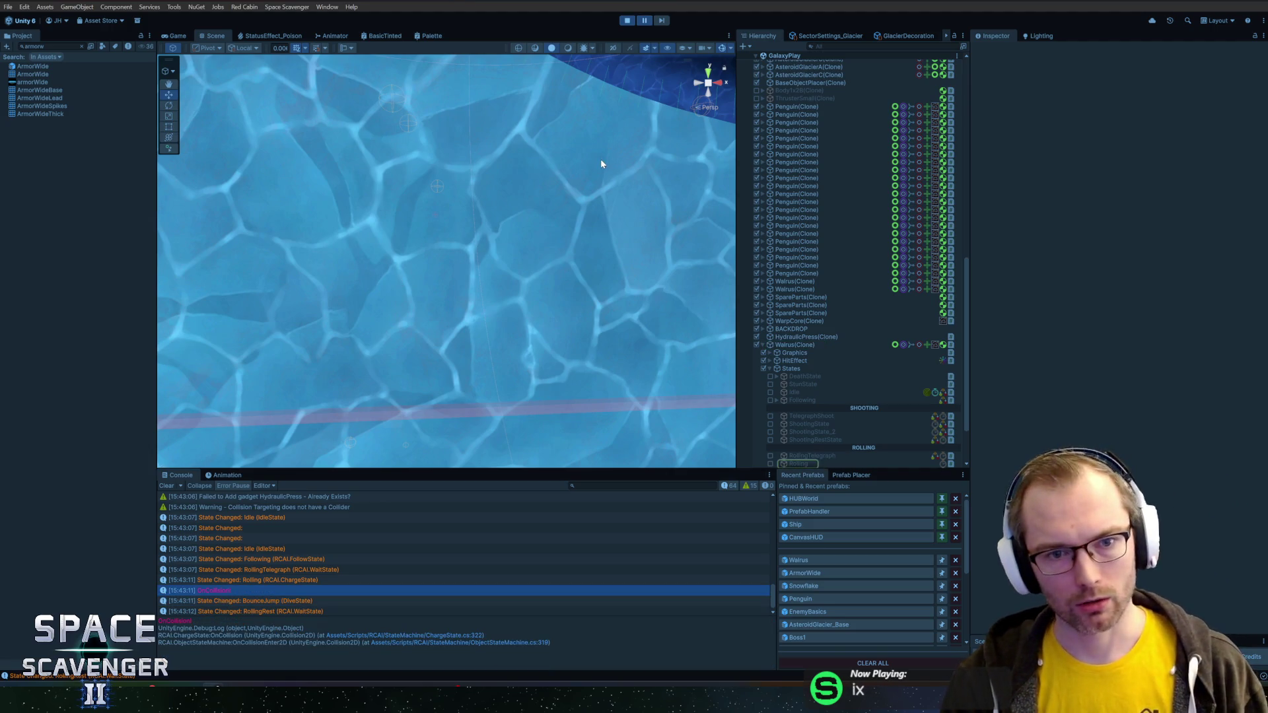
key("alt+Tab")
key("alt+Tab")
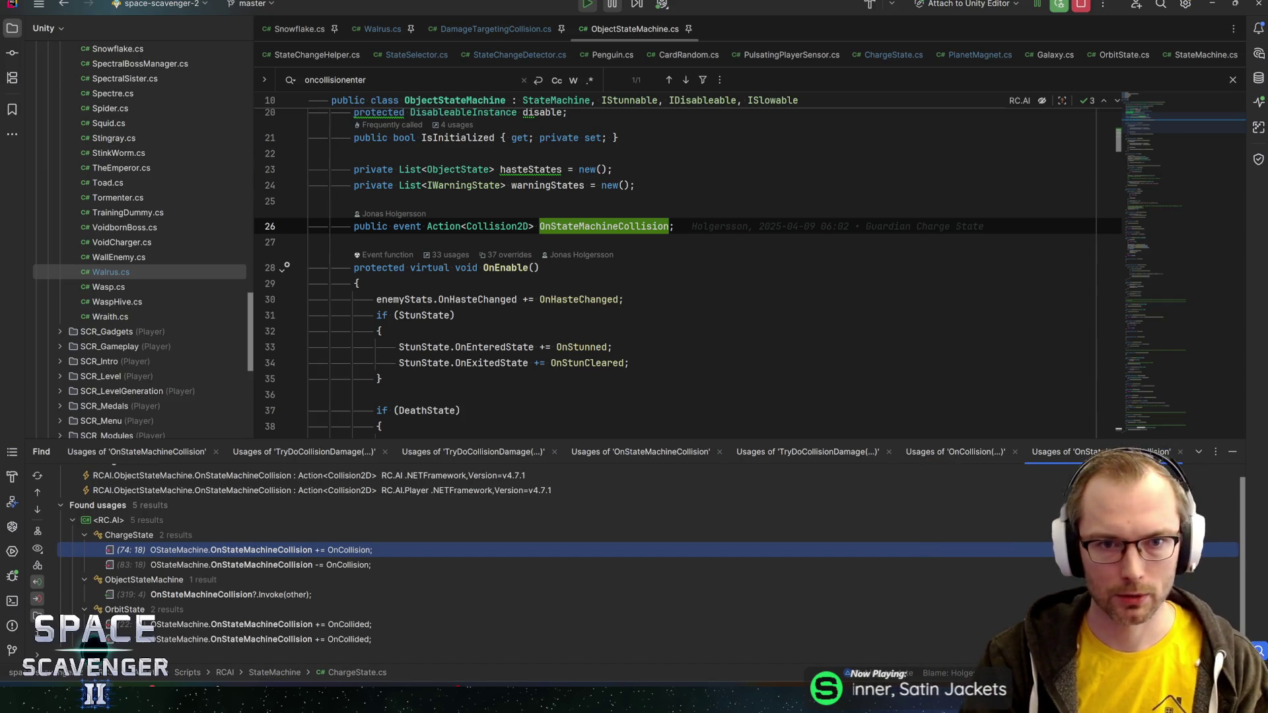
- Review OnCollisionEnter2D, then TryDoCollisionDamage's LayerGroup check and exit points, and return to Unity
left_click_drag(1155, 125, 1161, 419)
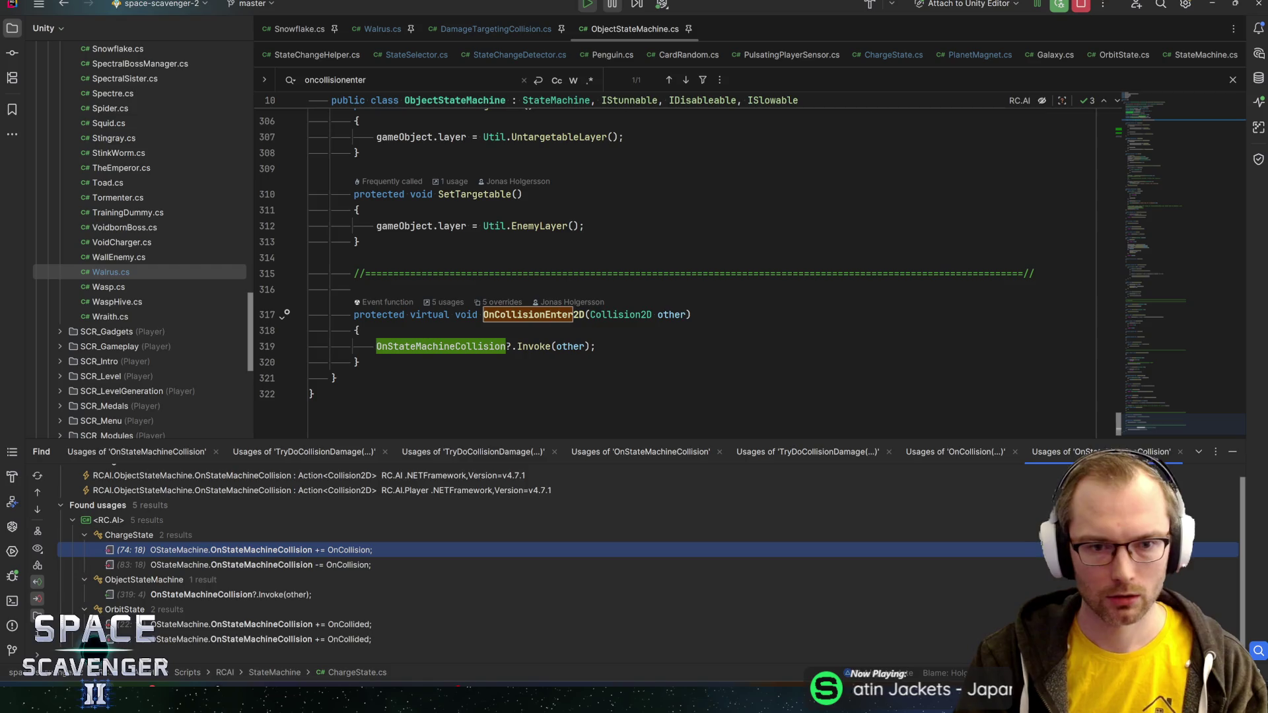
left_click(487, 28)
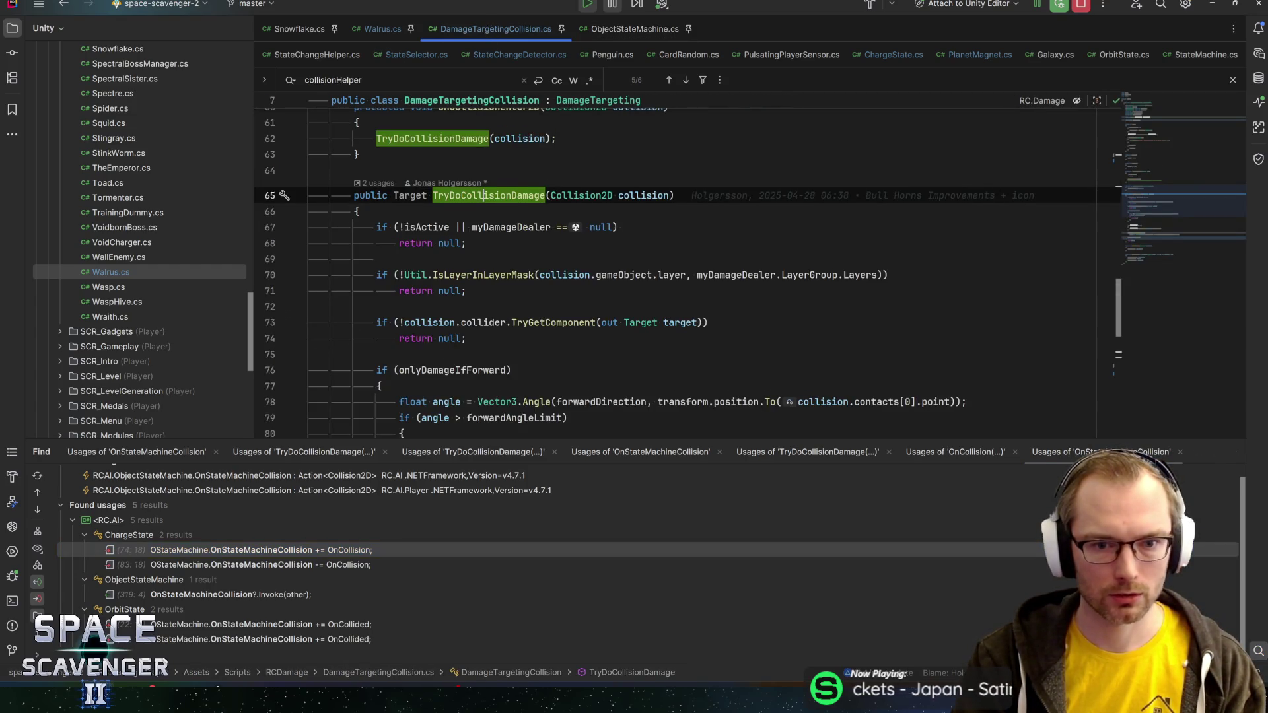
scroll(674, 265, "down", 2)
scroll(673, 264, "up", 2)
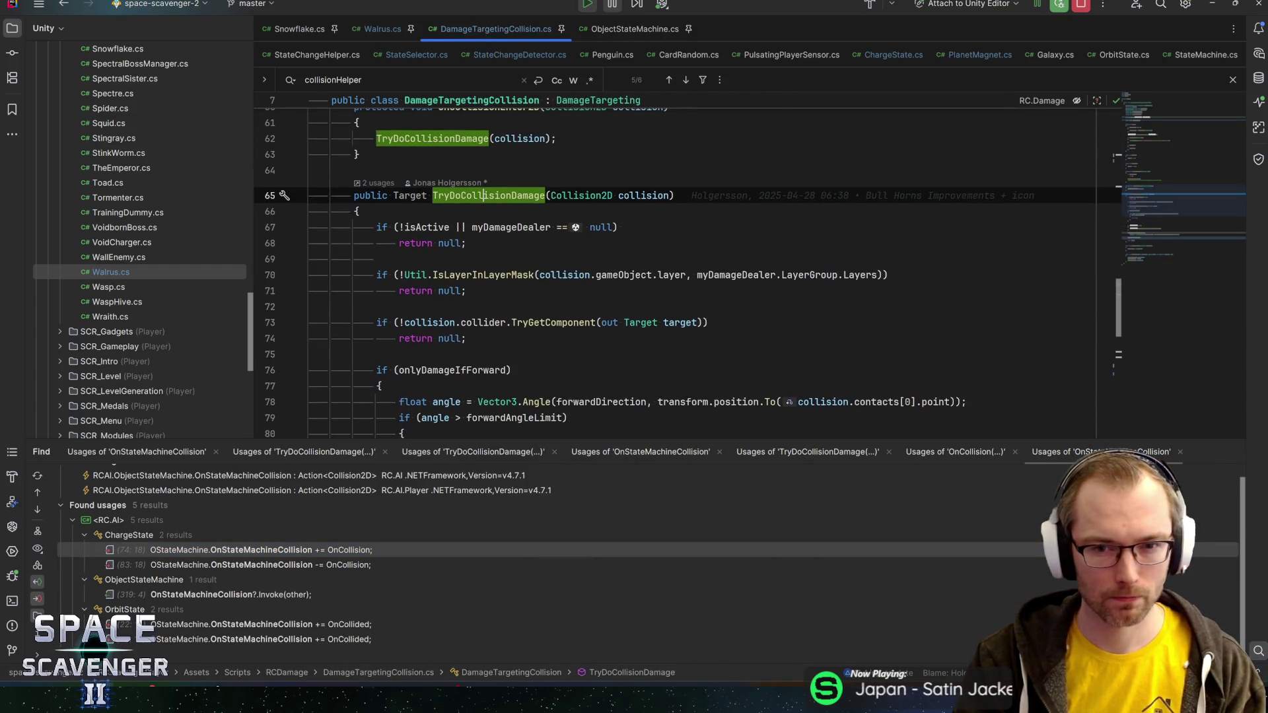
left_click(726, 275)
left_click(784, 274)
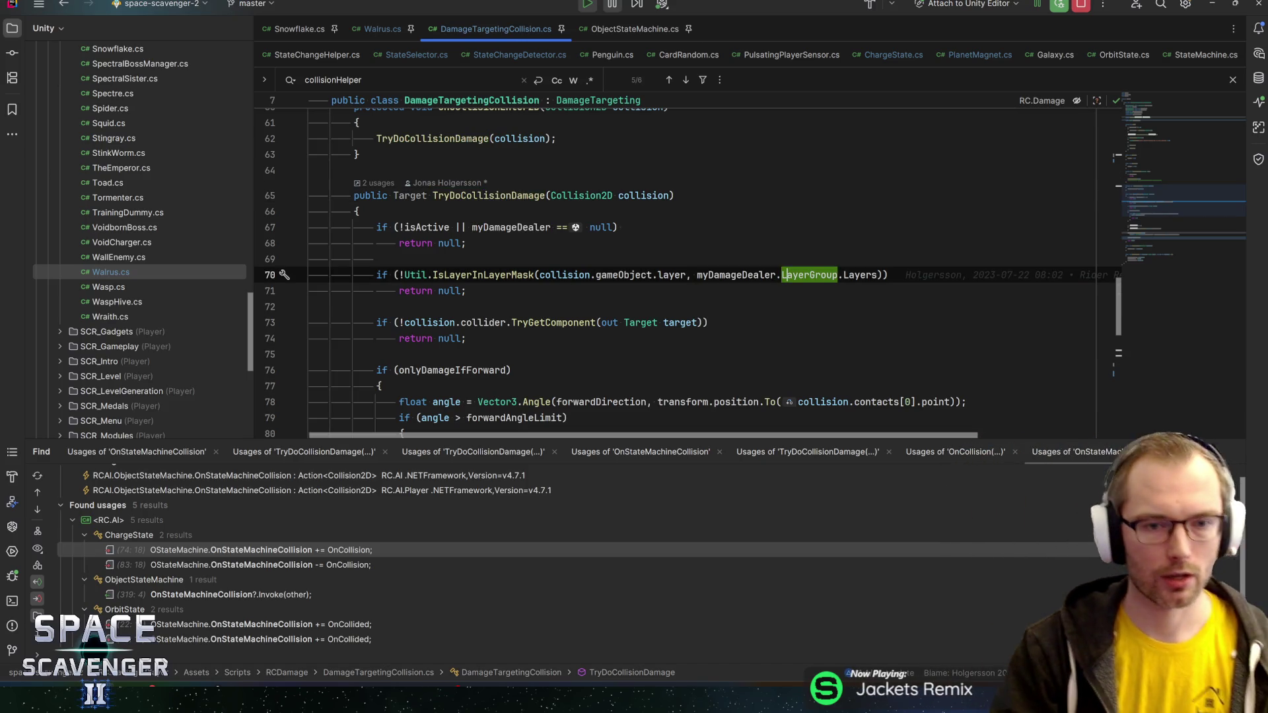
left_click(310, 306)
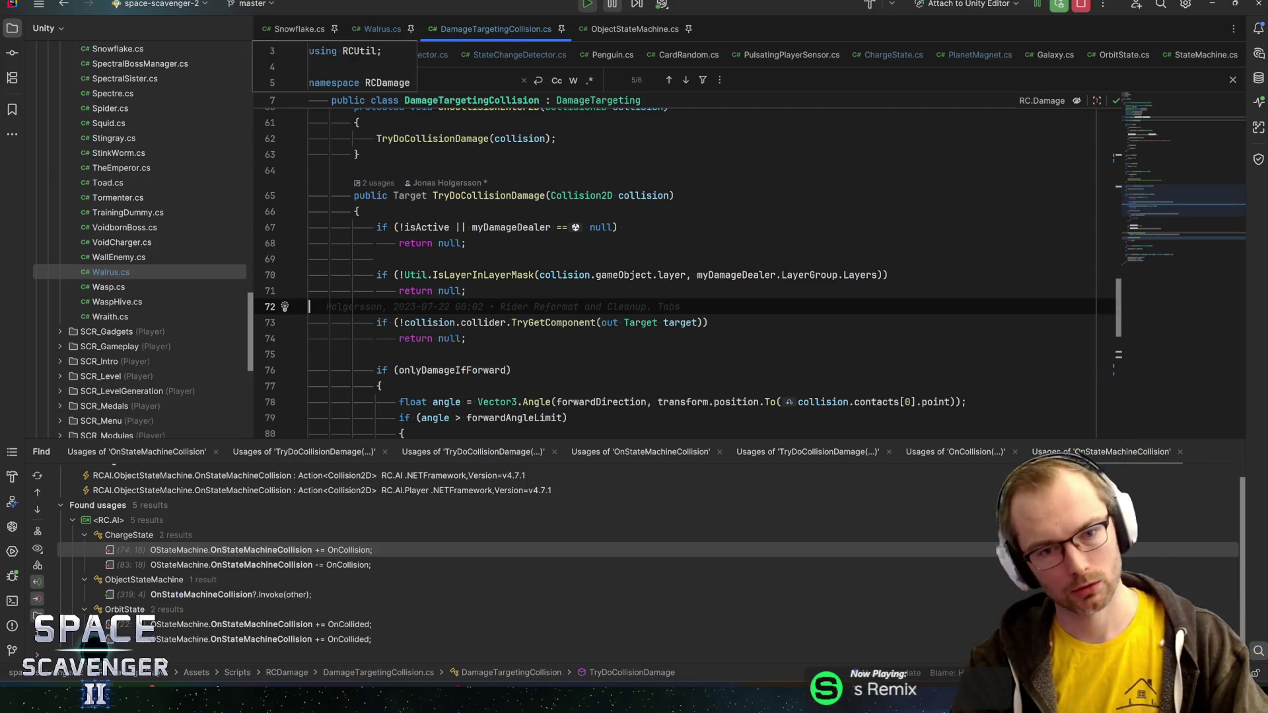
left_click(414, 290)
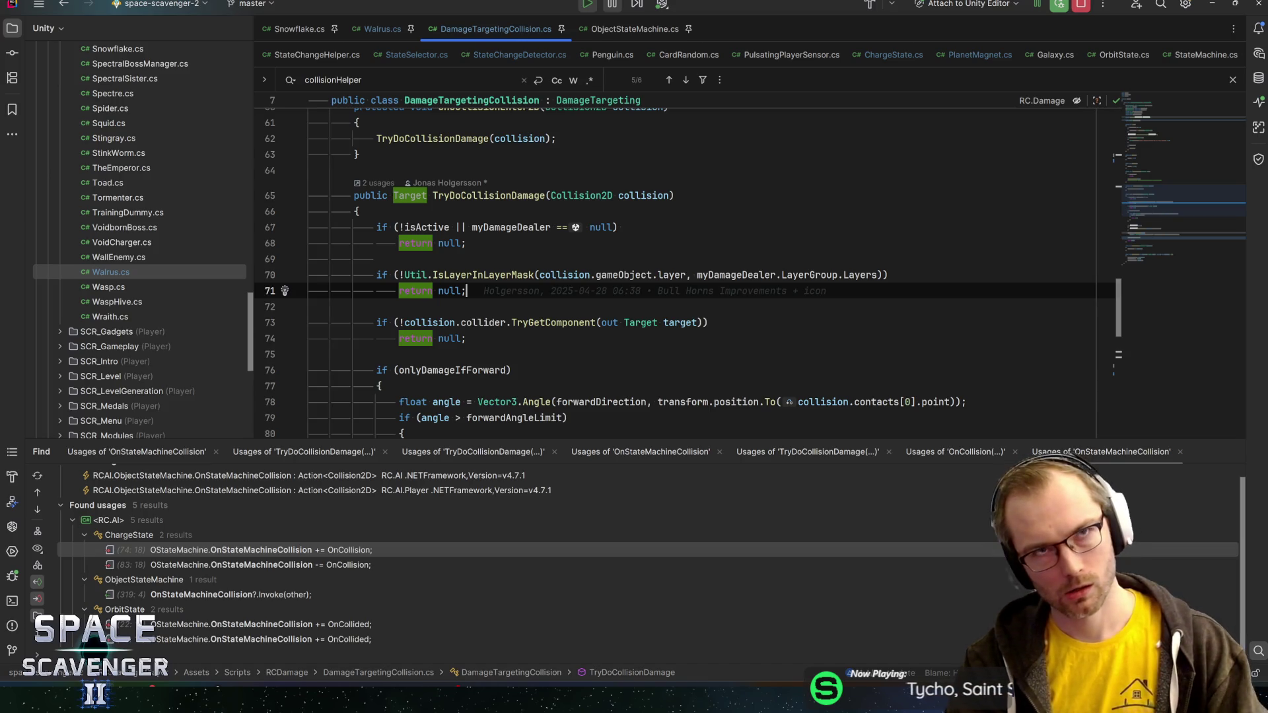
key("alt+Tab")
key("alt+Tab")
key("alt+Tab")
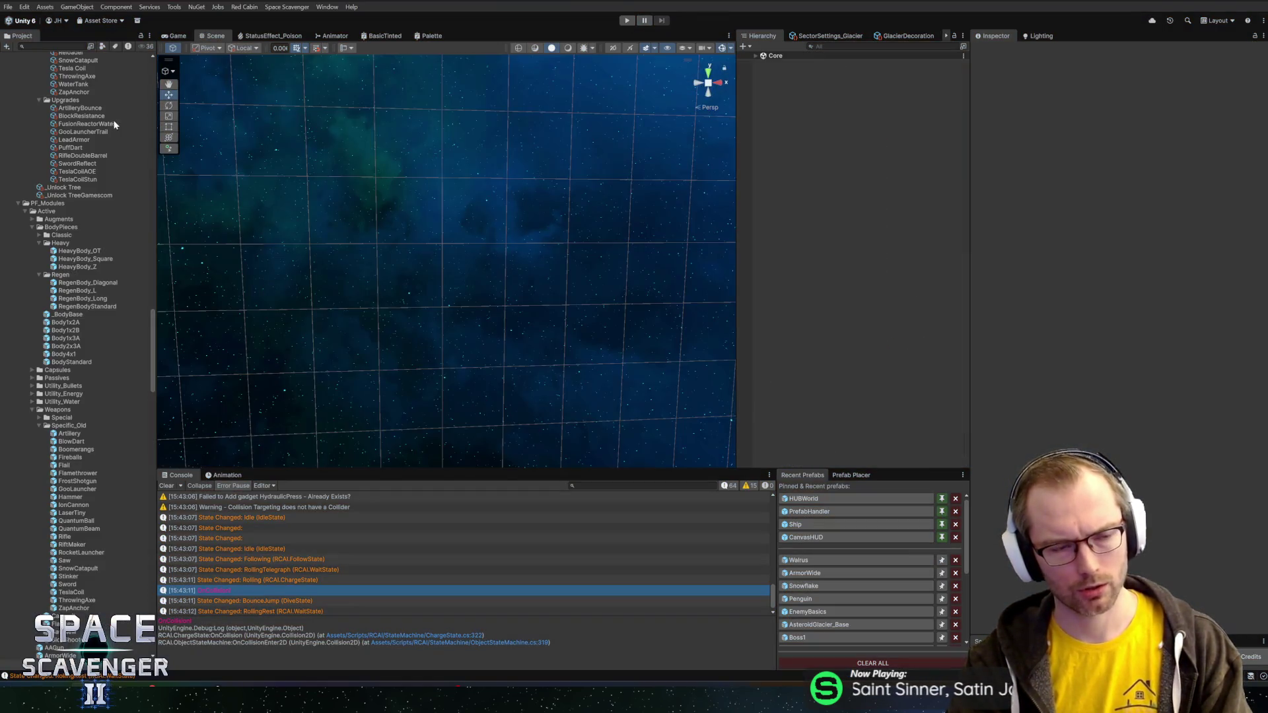
- Open the ArmorWide prefab from Recent Prefabs and select its Gameplay object
left_click(825, 572)
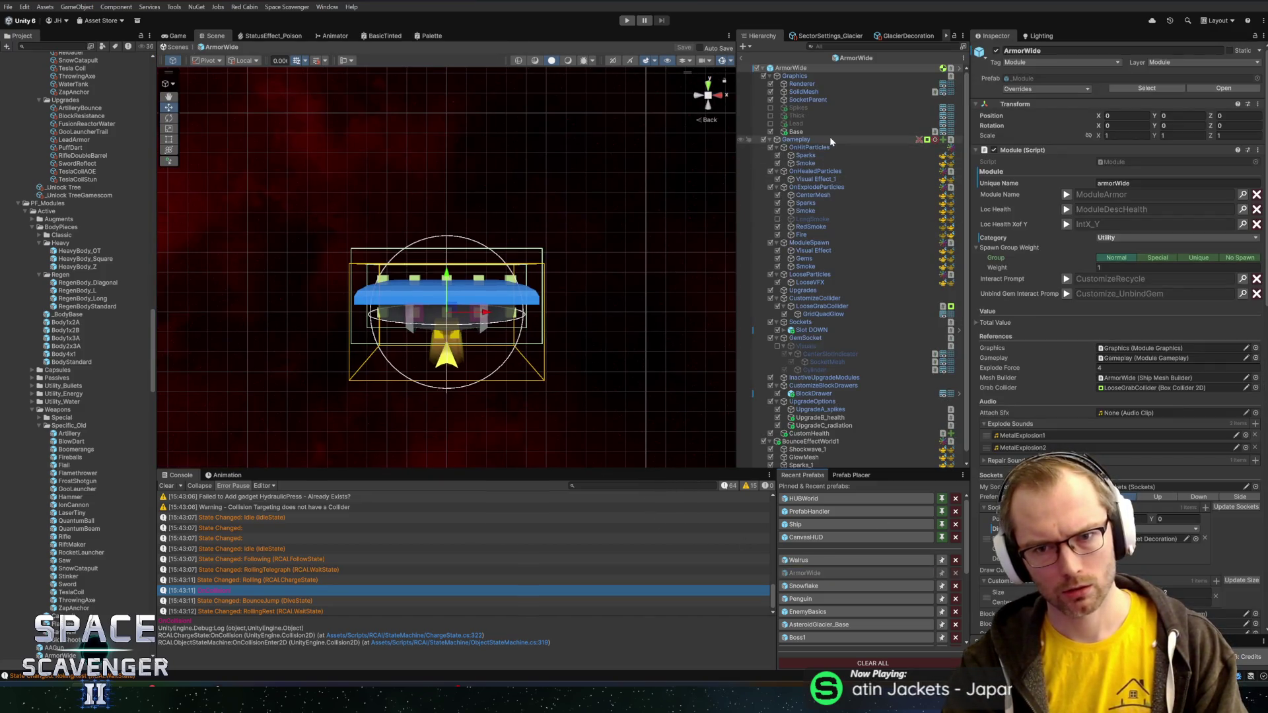
left_click(829, 140)
scroll(1039, 404, "down", 10)
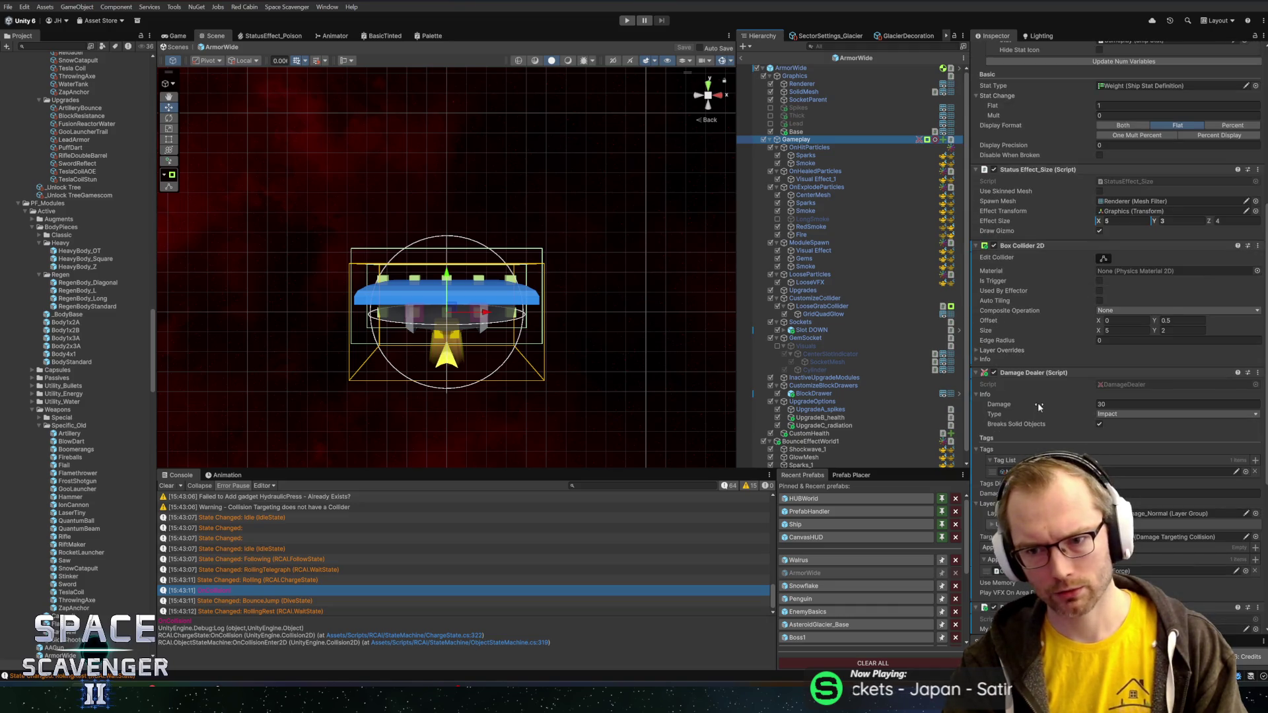
scroll(1037, 402, "down", 5)
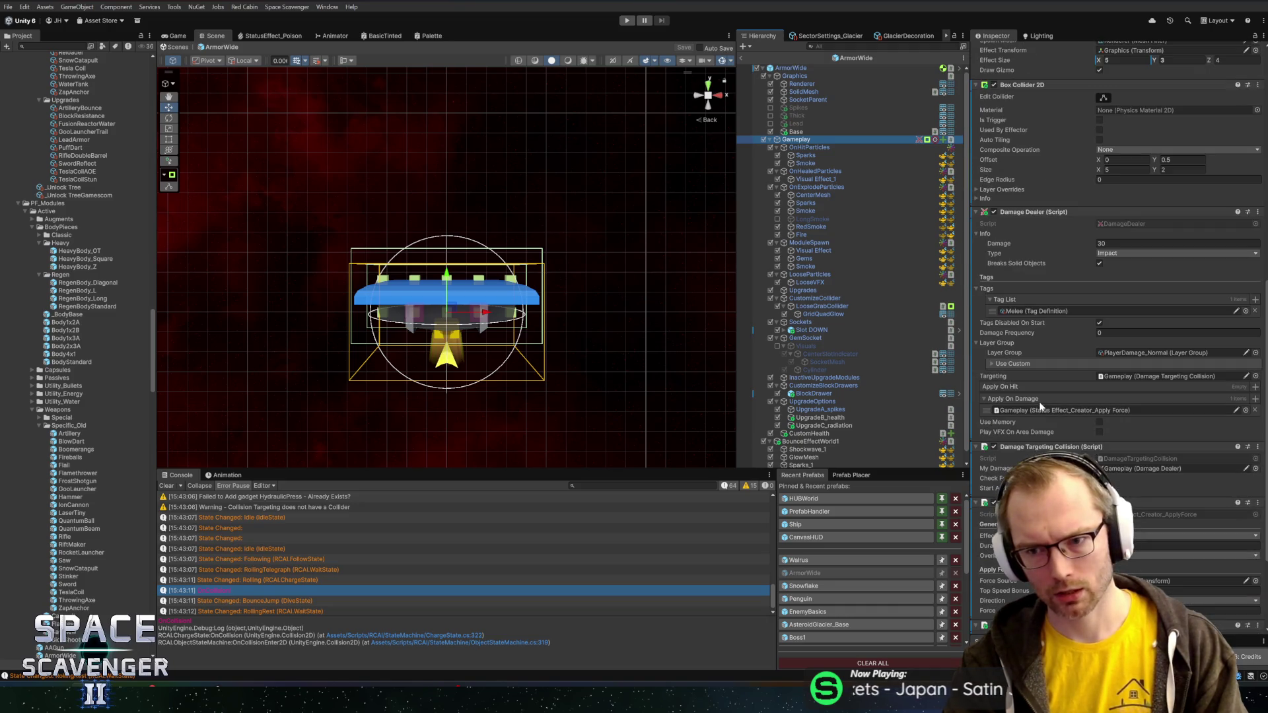
- Enable the Damage Dealer's Use Custom layer group and add Untargetable to Add Layers
left_click(998, 364)
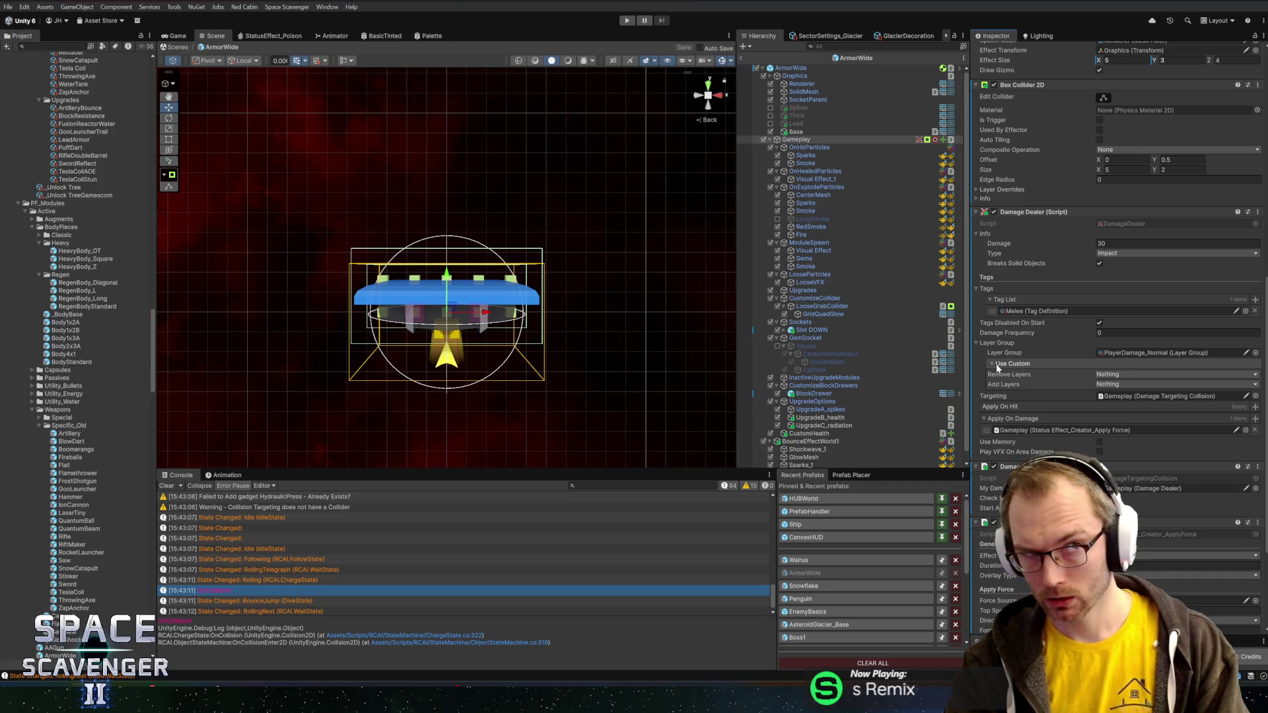
left_click(1121, 385)
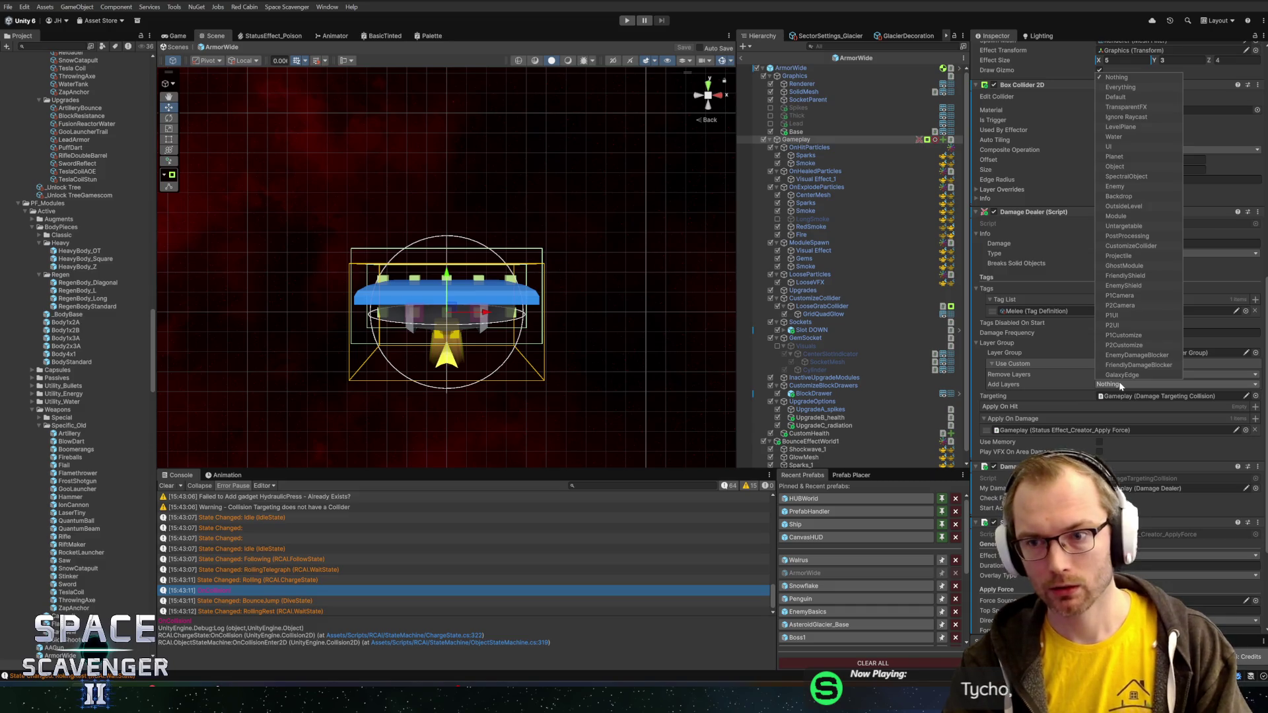
left_click(1124, 226)
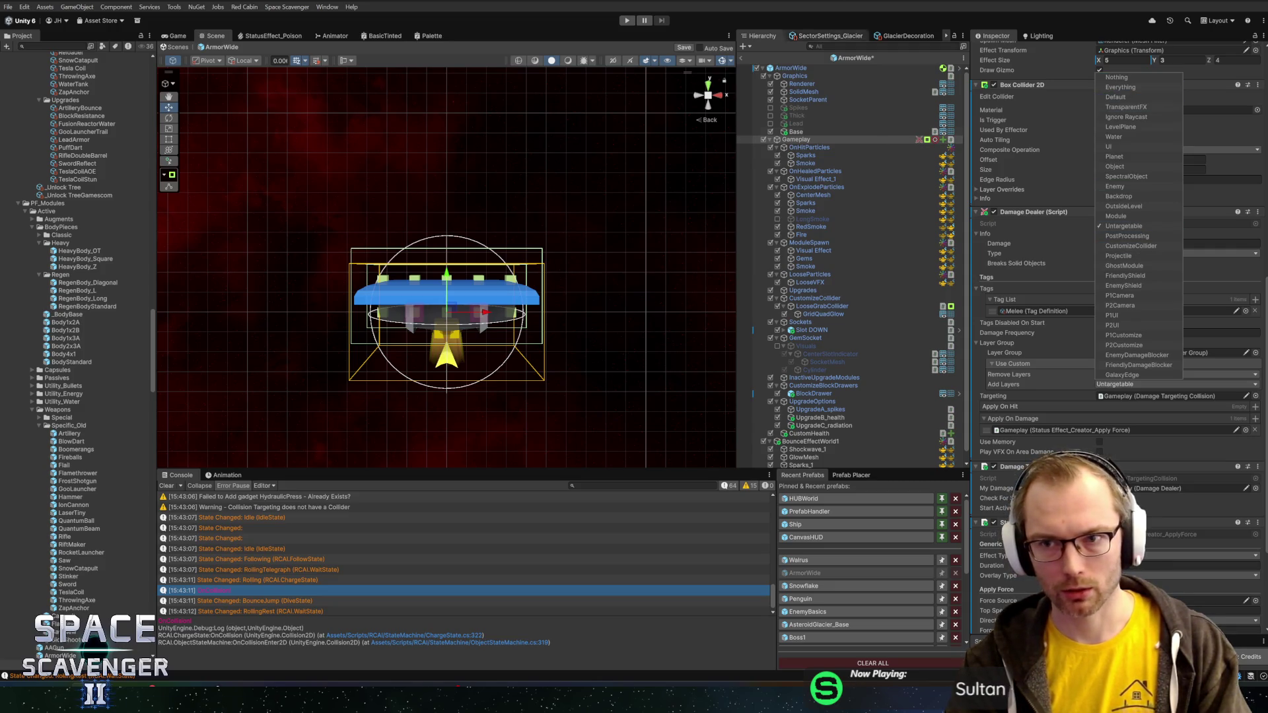
left_click(871, 46)
left_click(24, 7)
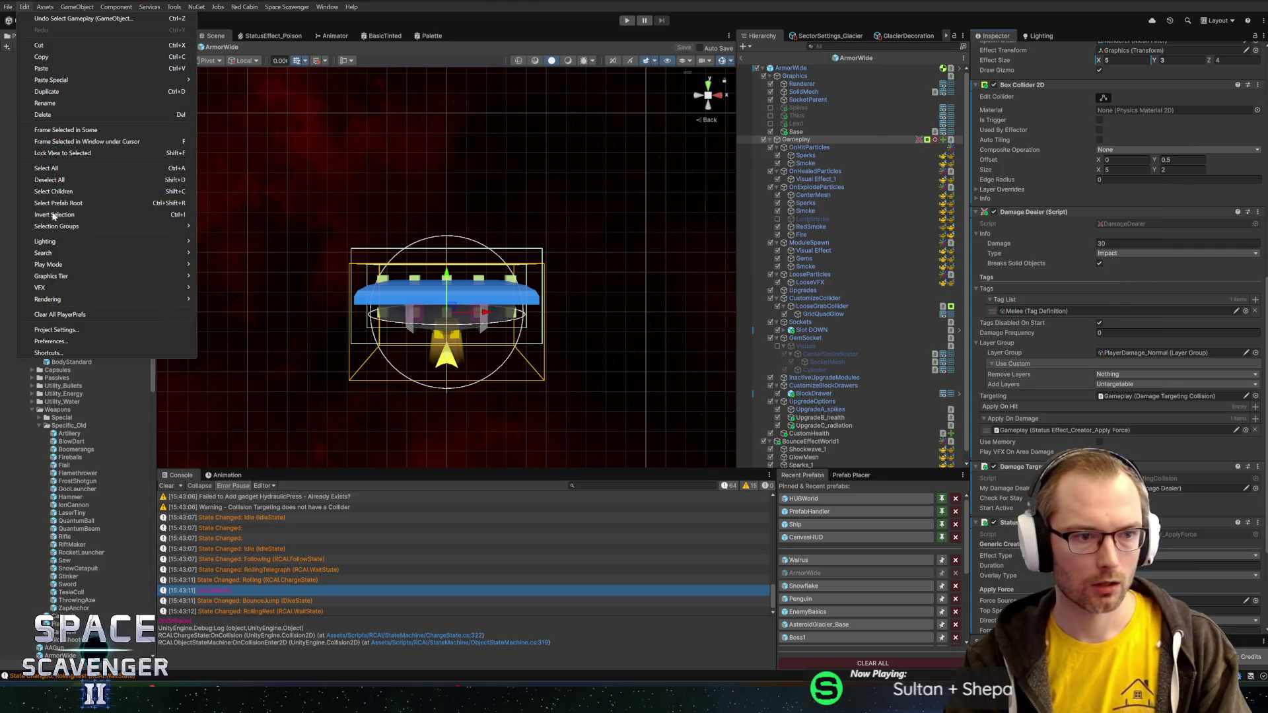
- Start a playtest, maximize the Game view, and run 'ship upgrade all' in the console
left_click(287, 6)
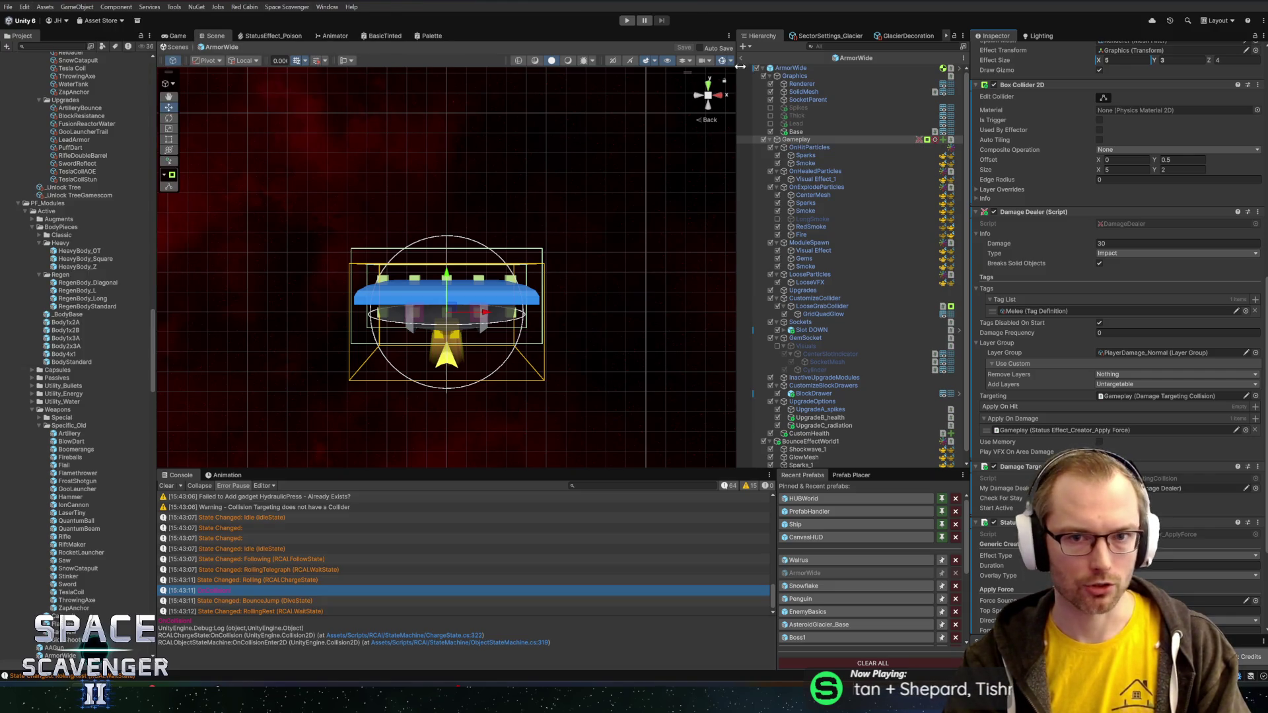
key("ctrl+p")
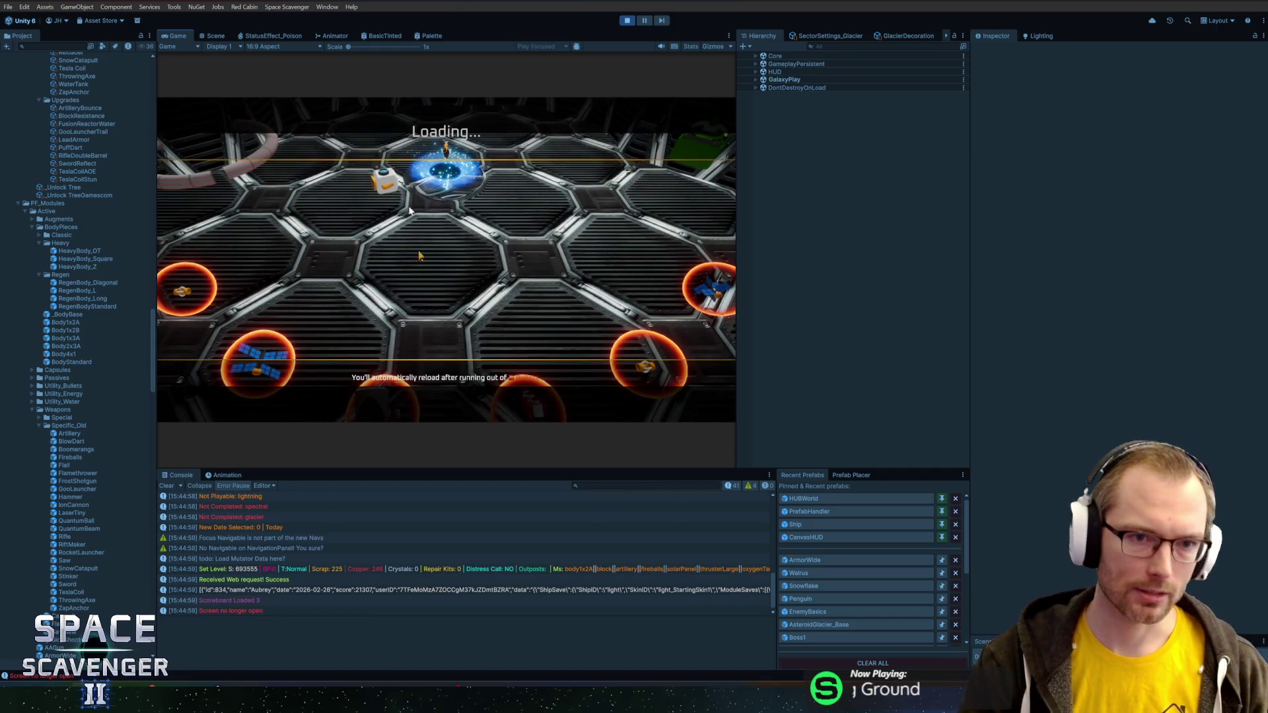
double_click(170, 37)
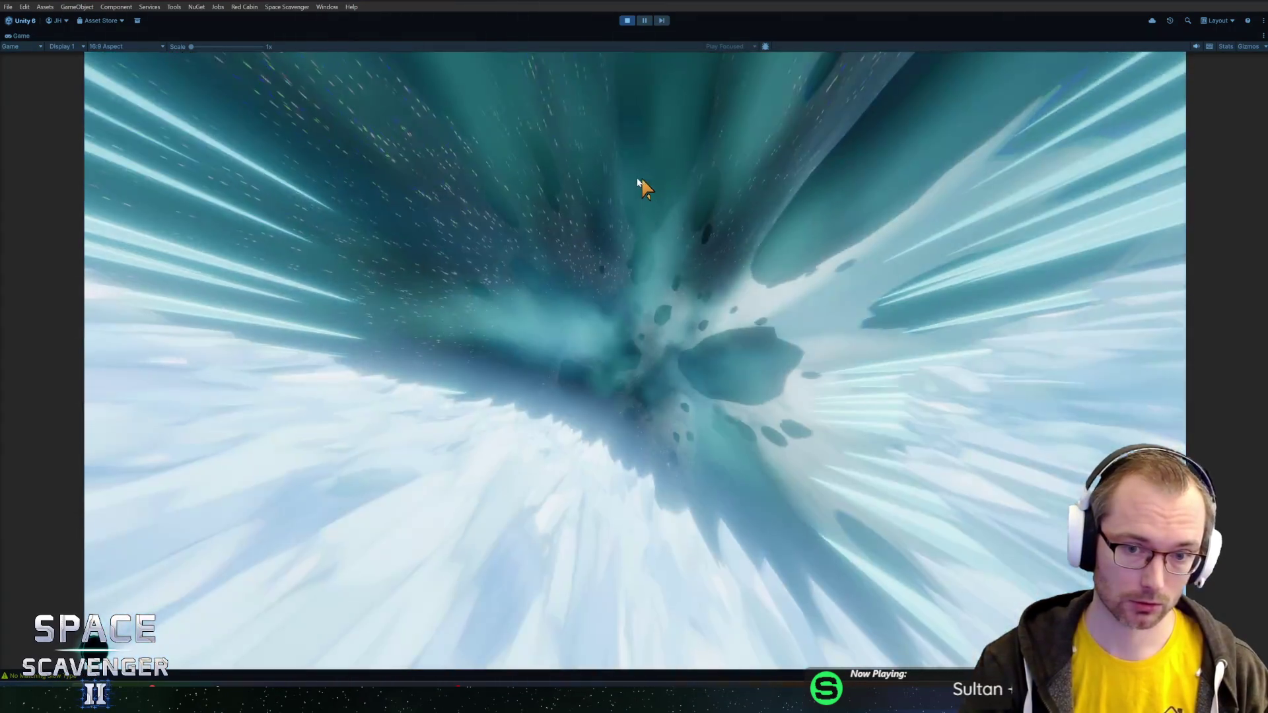
key("grave")
type("ship upgrade all")
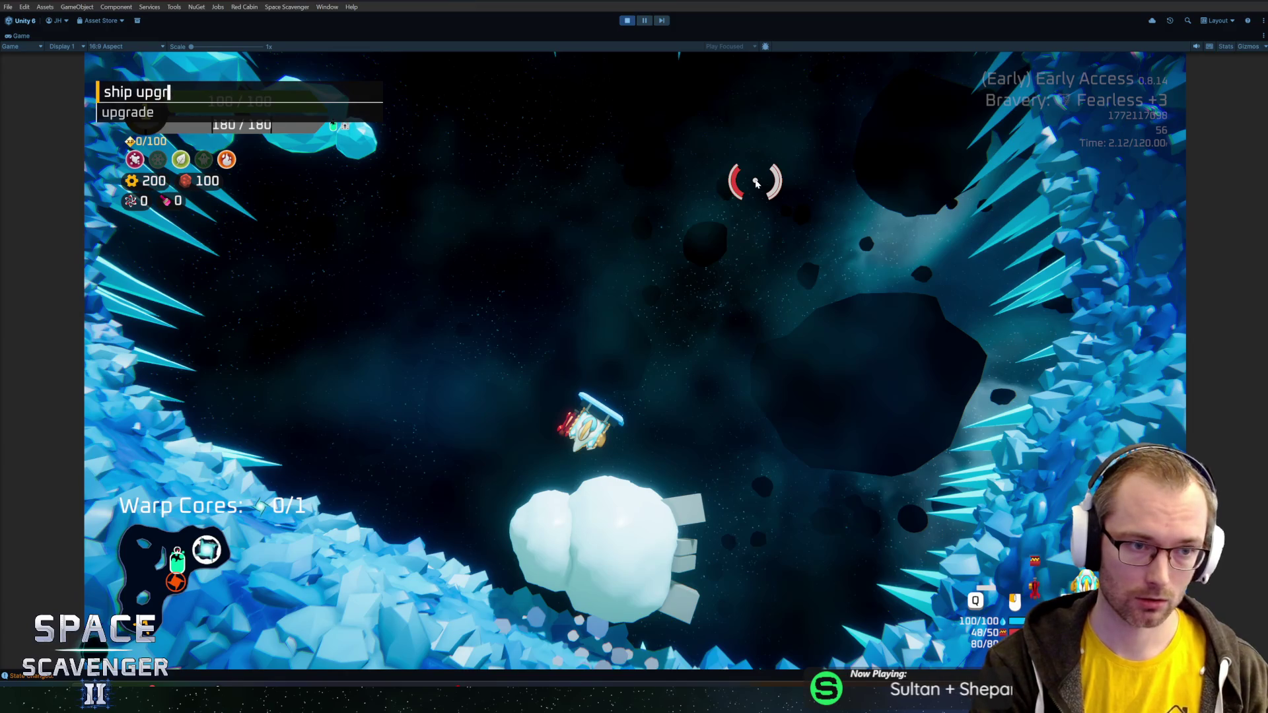
key("Return")
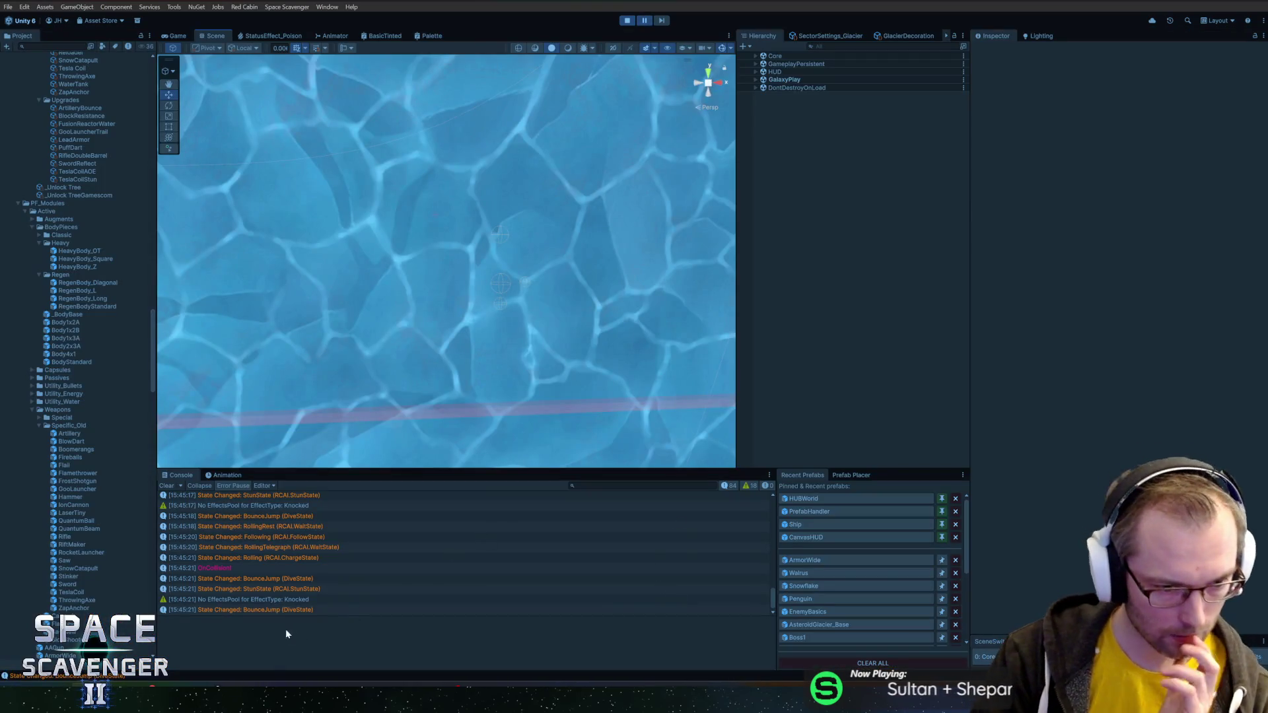
- Inspect the BounceJump and StunState log entries and open the Walrus.cs code that logged them
left_click(434, 578)
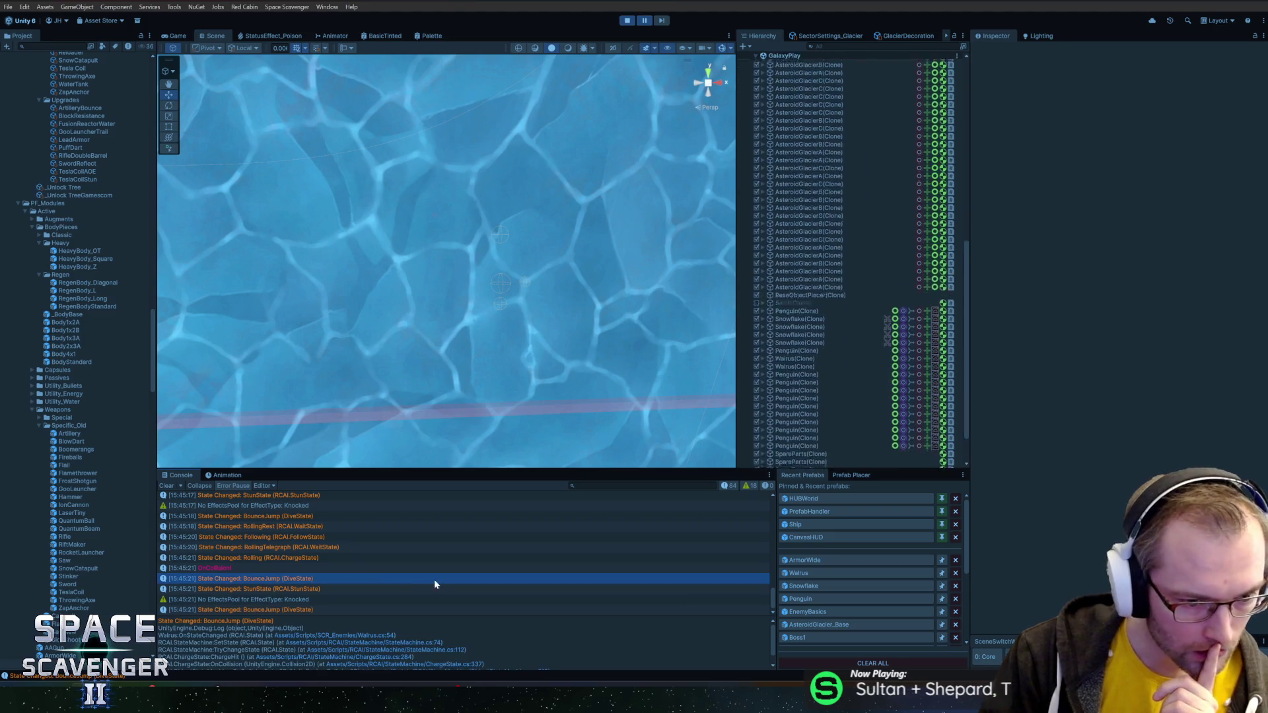
left_click(268, 589)
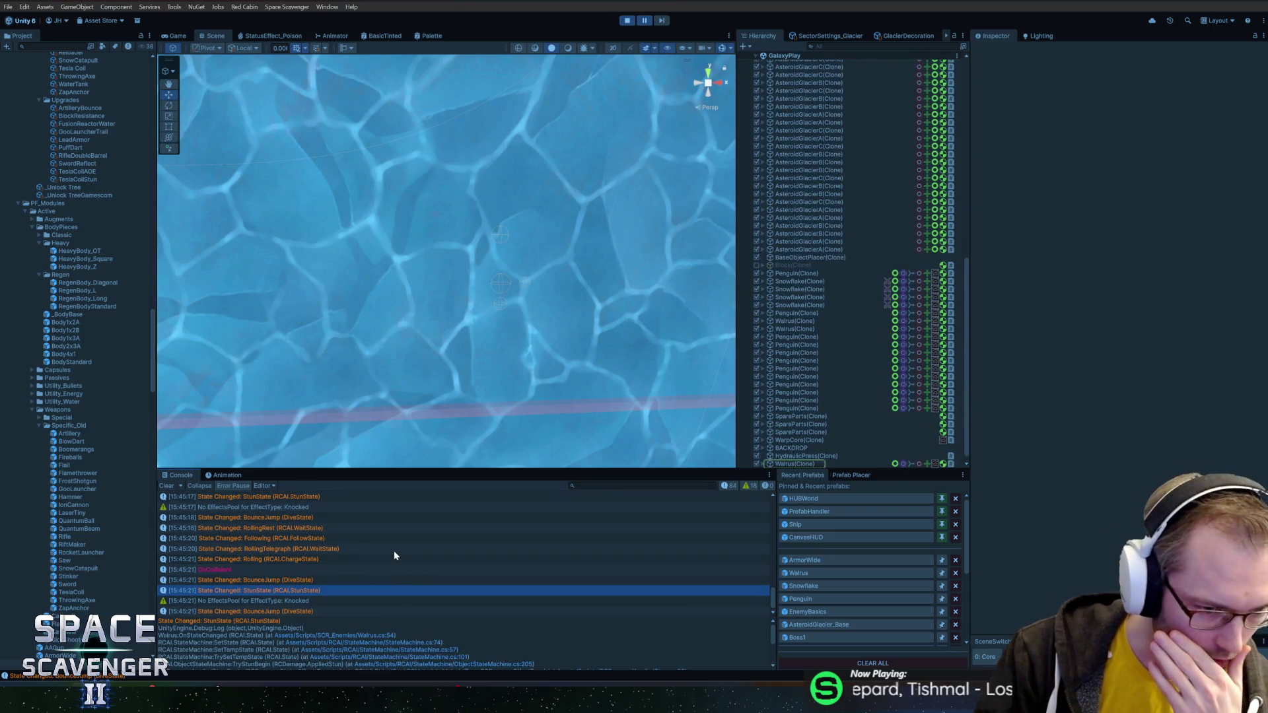
double_click(270, 578)
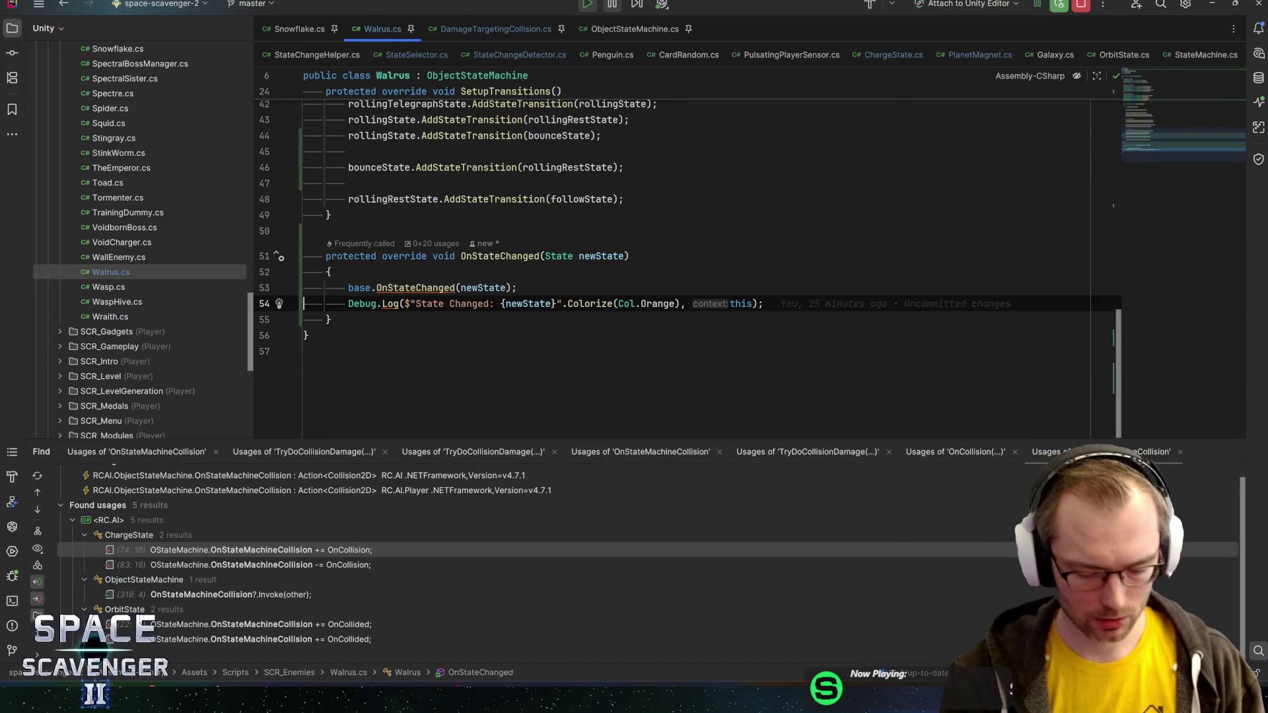
- Open DiveState.cs via Search Everywhere and briefly search the file for 'load'
key("ctrl+t")
type("DiveState")
key("Return")
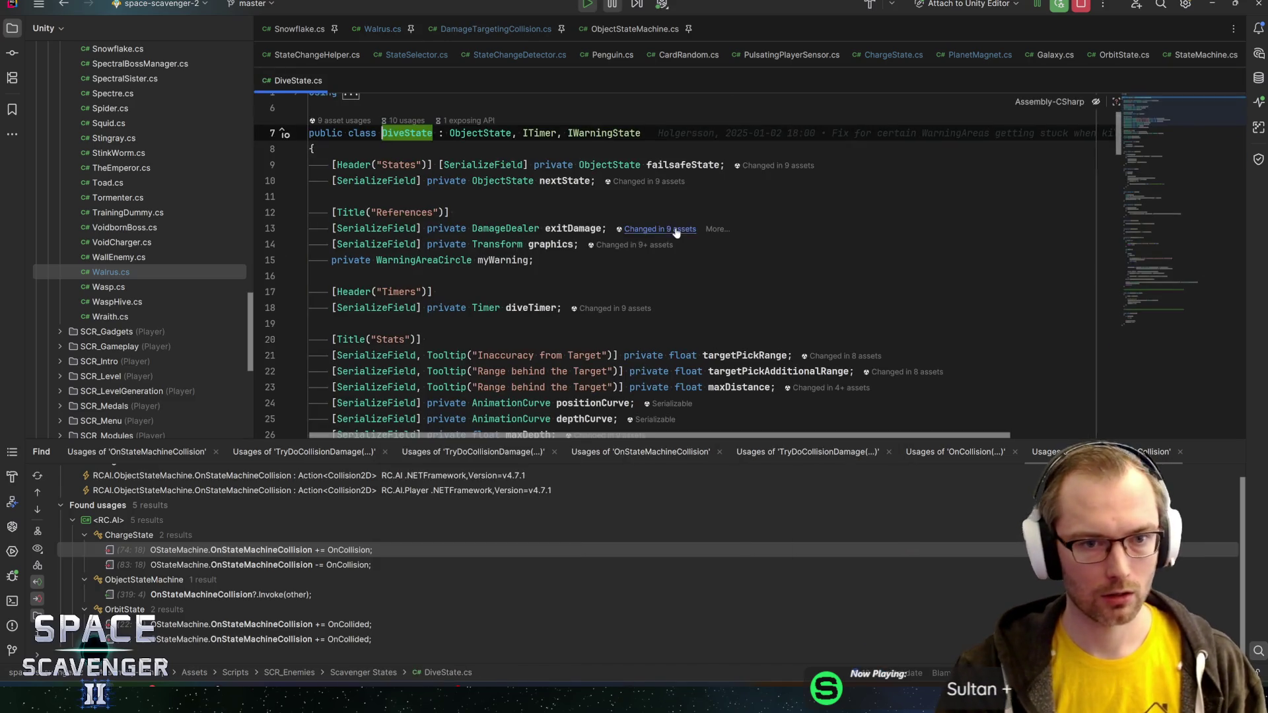
key("ctrl+f")
scroll(675, 232, "down", 10)
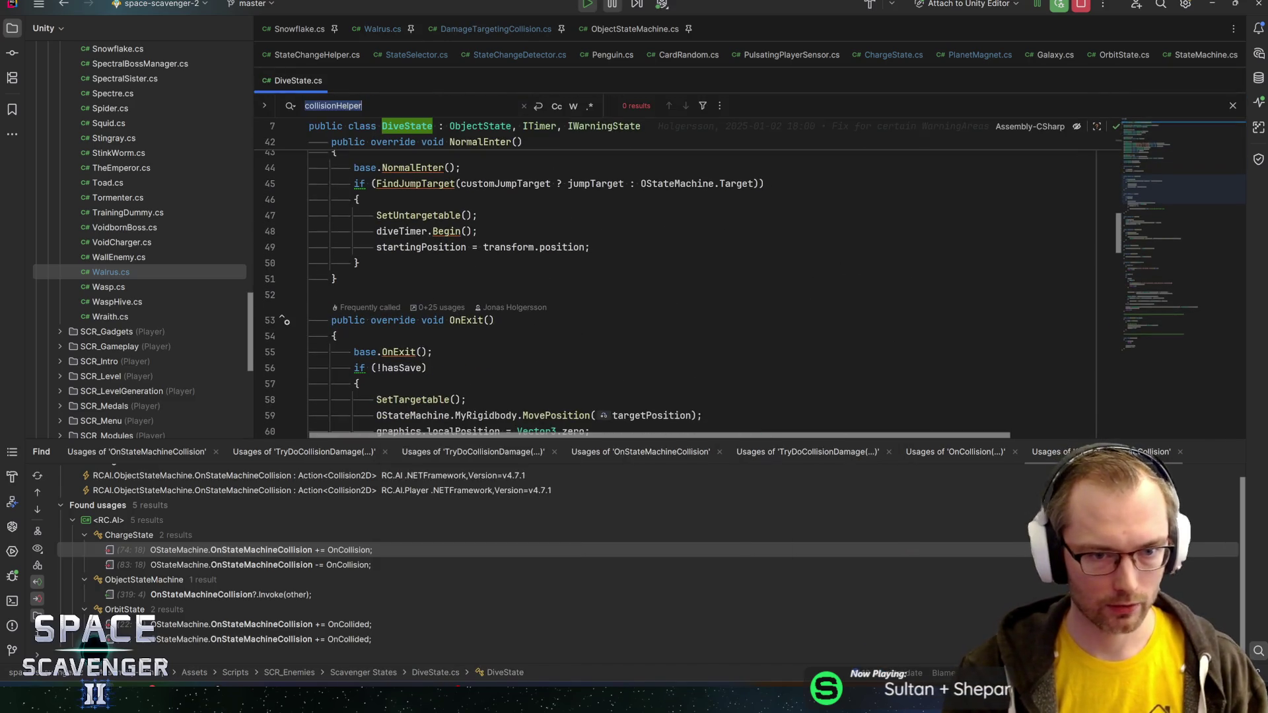
type("load")
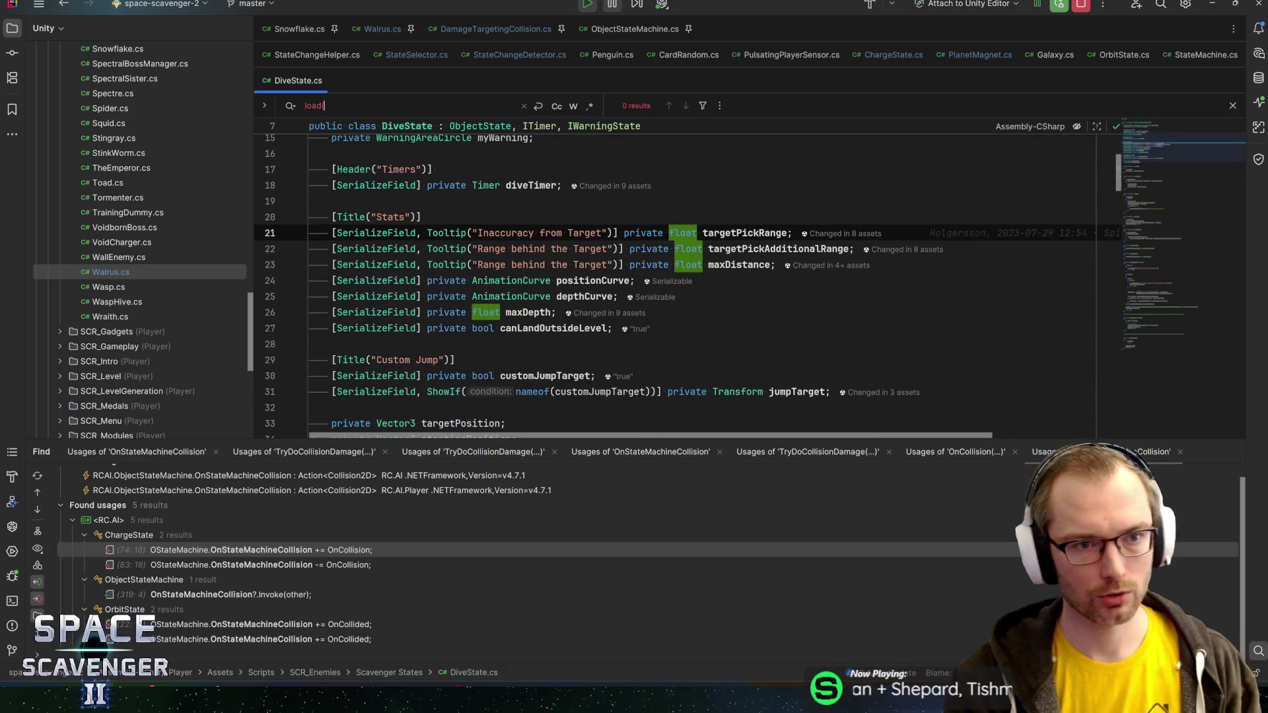
key("Escape")
- Review the canLandOutsideLevel setting and OnFixedUpdate's MovePosition movement code
left_click(634, 328)
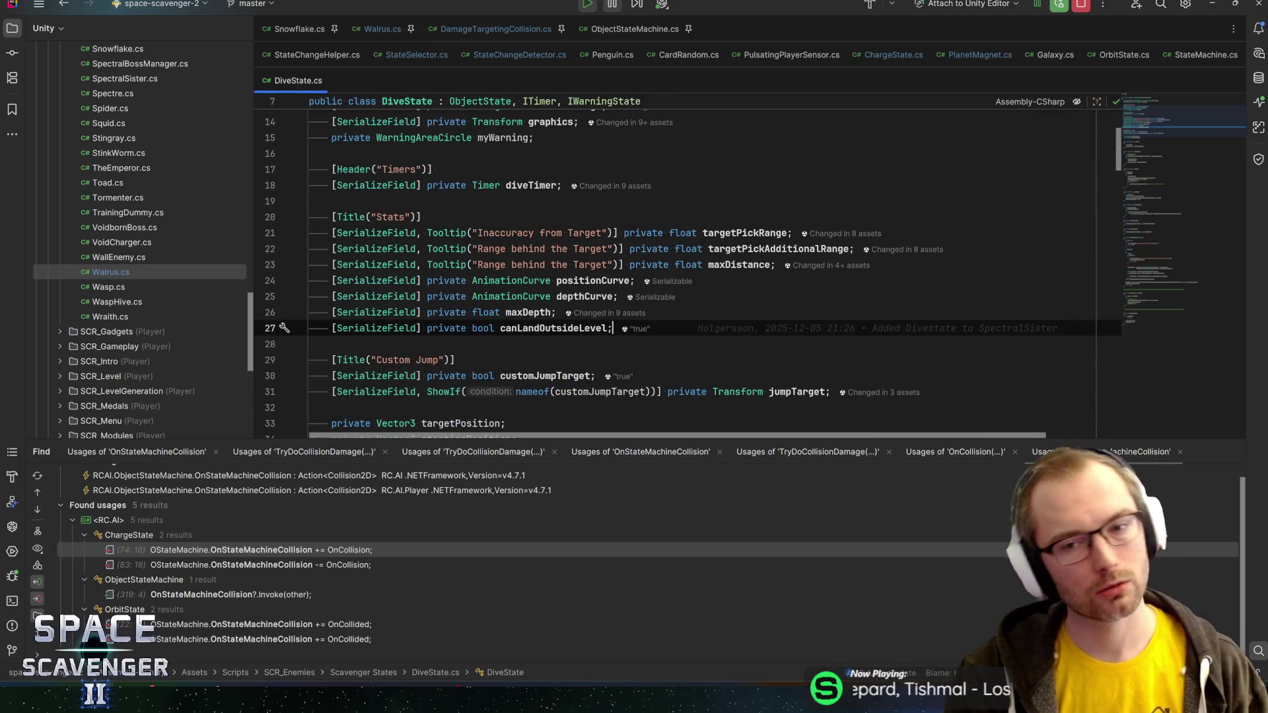
scroll(675, 264, "up", 5)
scroll(675, 265, "down", 10)
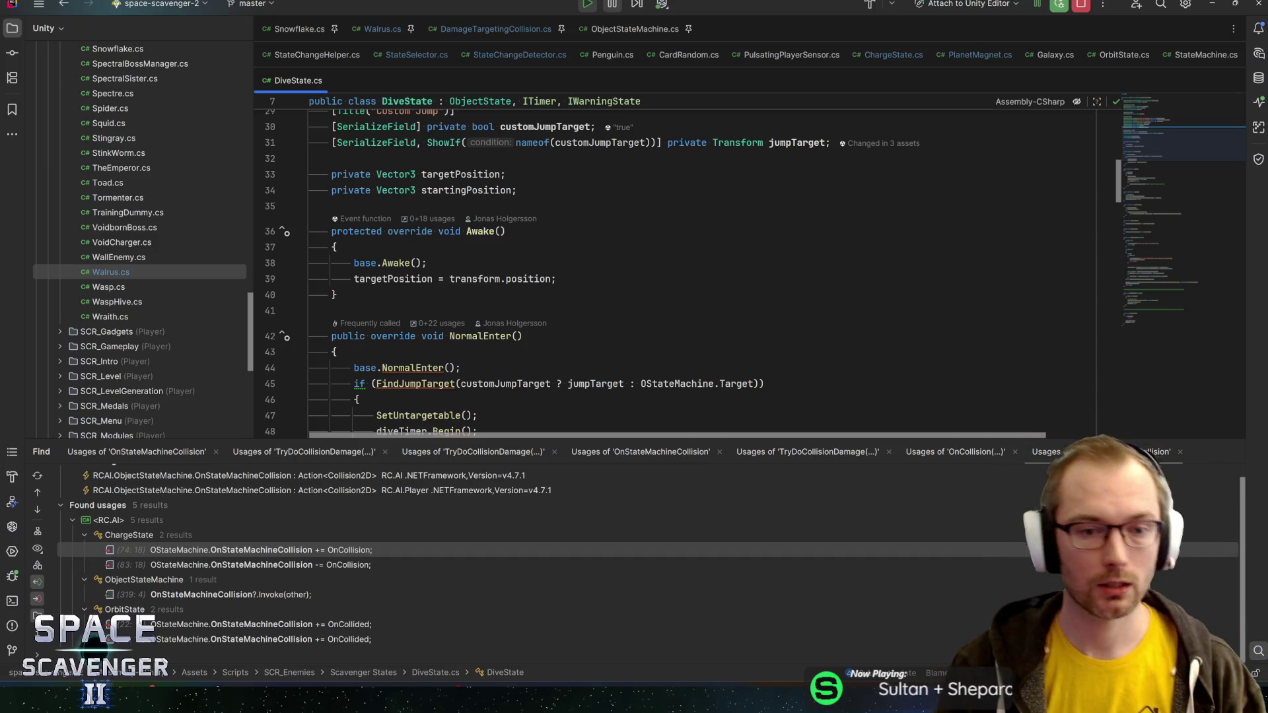
scroll(687, 271, "up", 5)
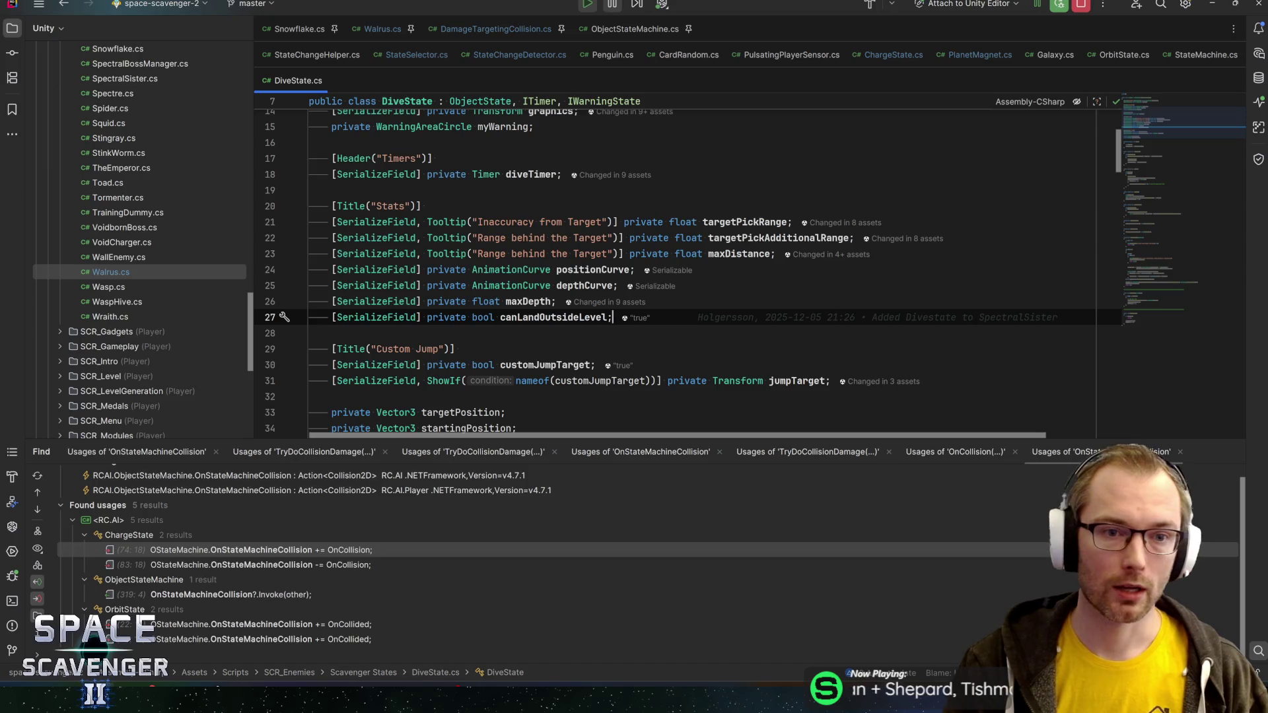
left_click(1153, 212)
scroll(1153, 221, "down", 2)
scroll(687, 270, "up", 3)
key("Down")
key("Down")
key("Down")
key("Right")
key("Right")
key("Right")
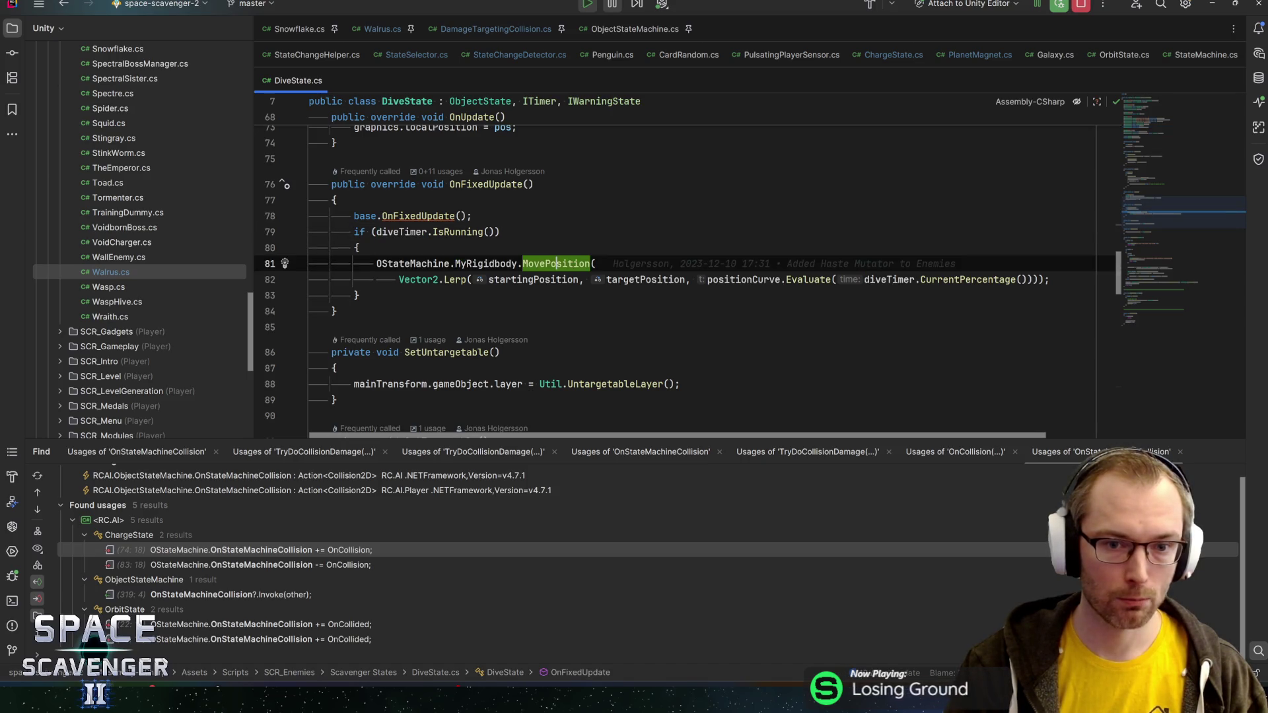
key("Right")
key("Right")
key("Right")
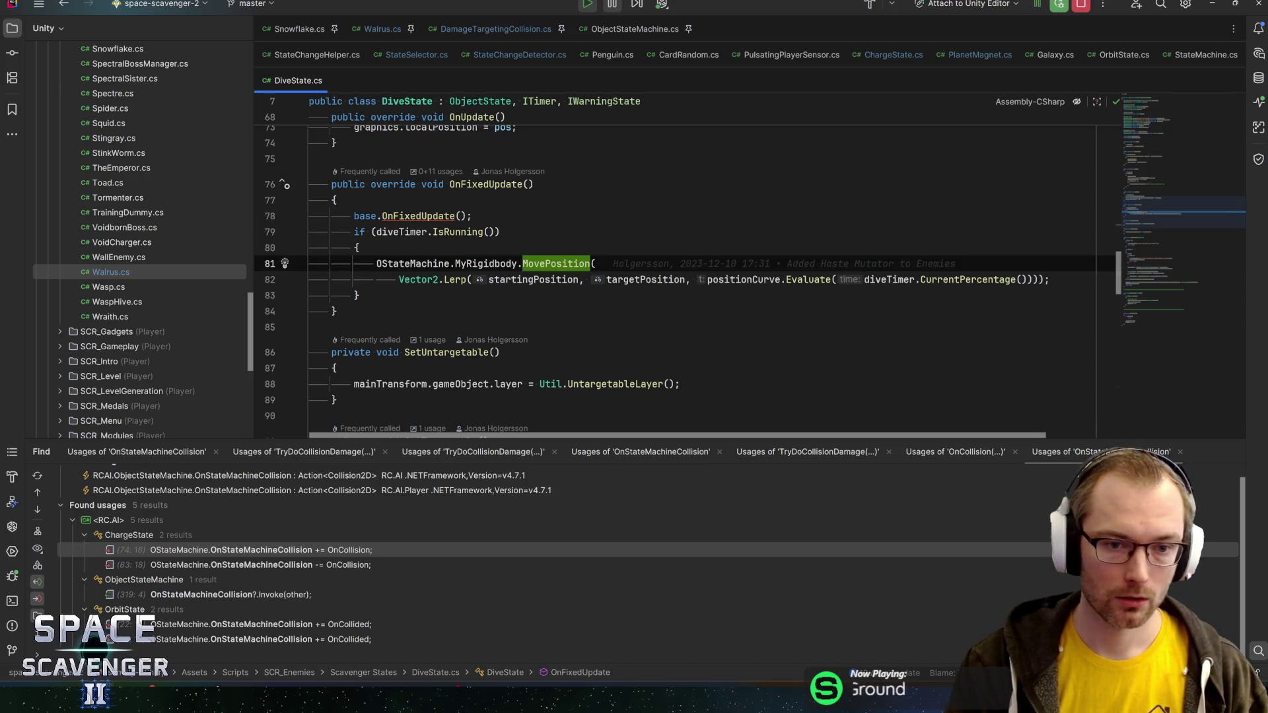
key("Down")
key("Home")
key("ctrl+shift+Right")
key("ctrl+shift+Right")
key("ctrl+shift+Right")
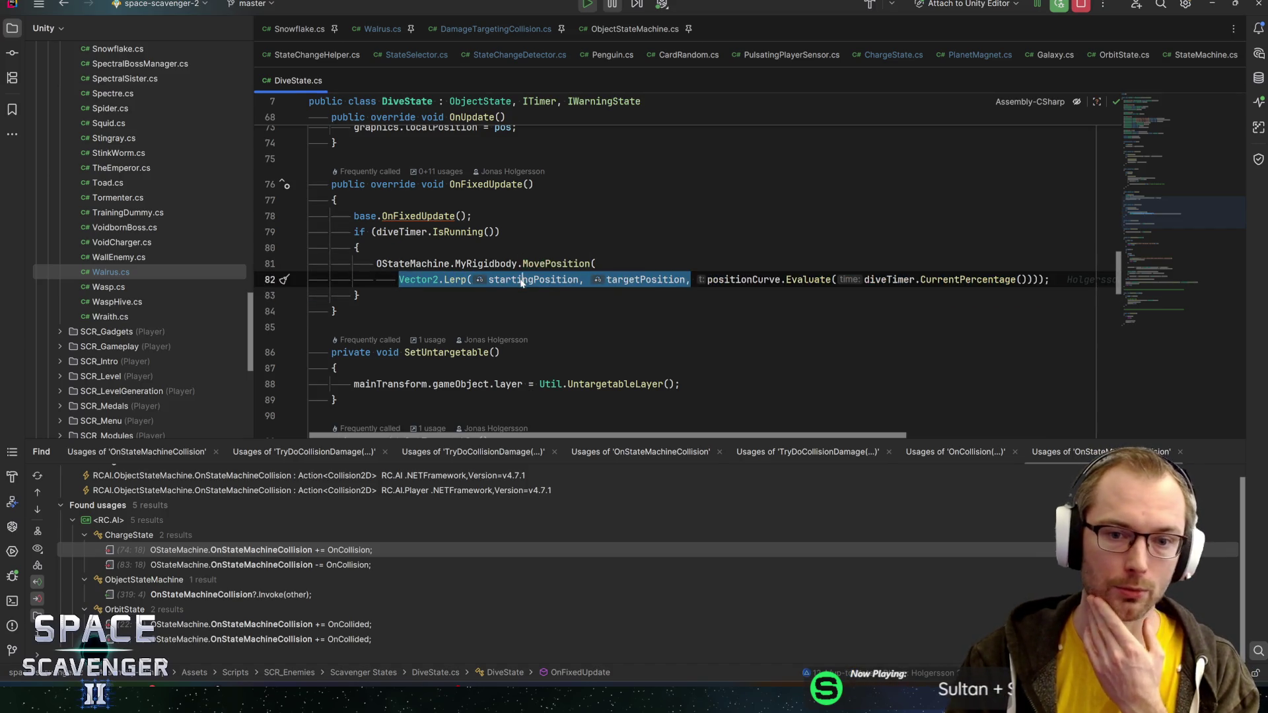
left_click(610, 279)
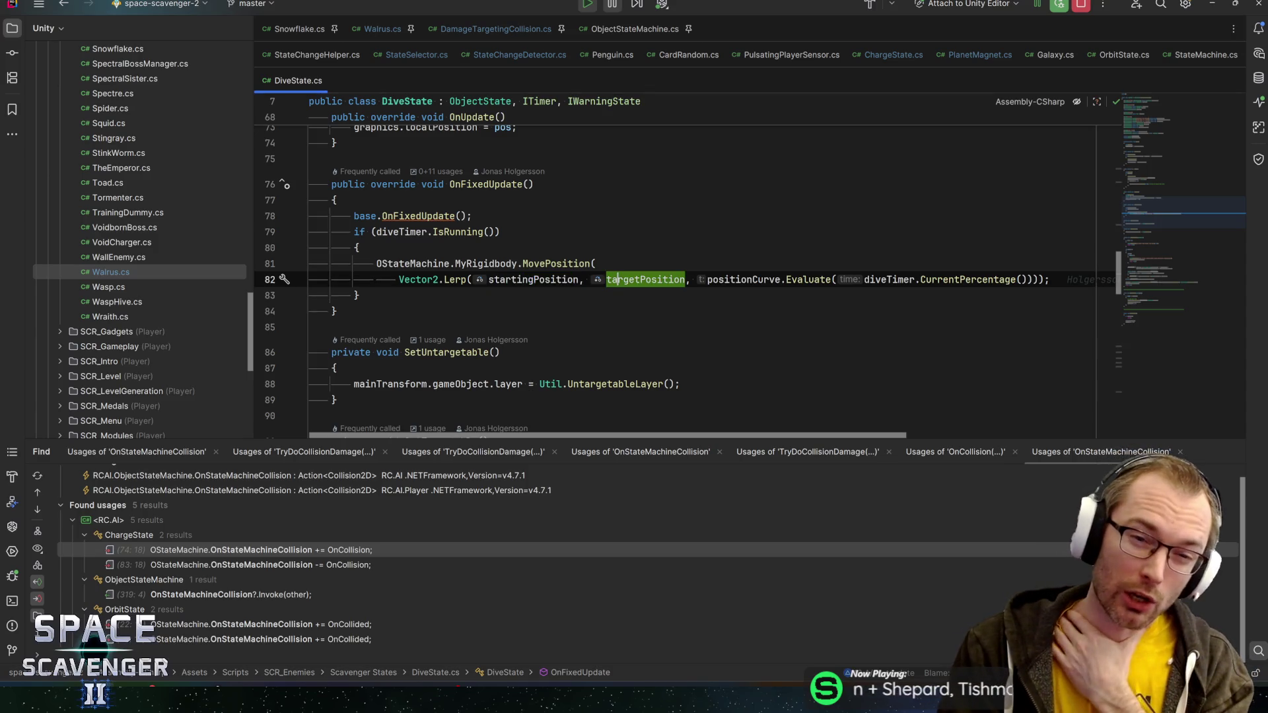
double_click(533, 280)
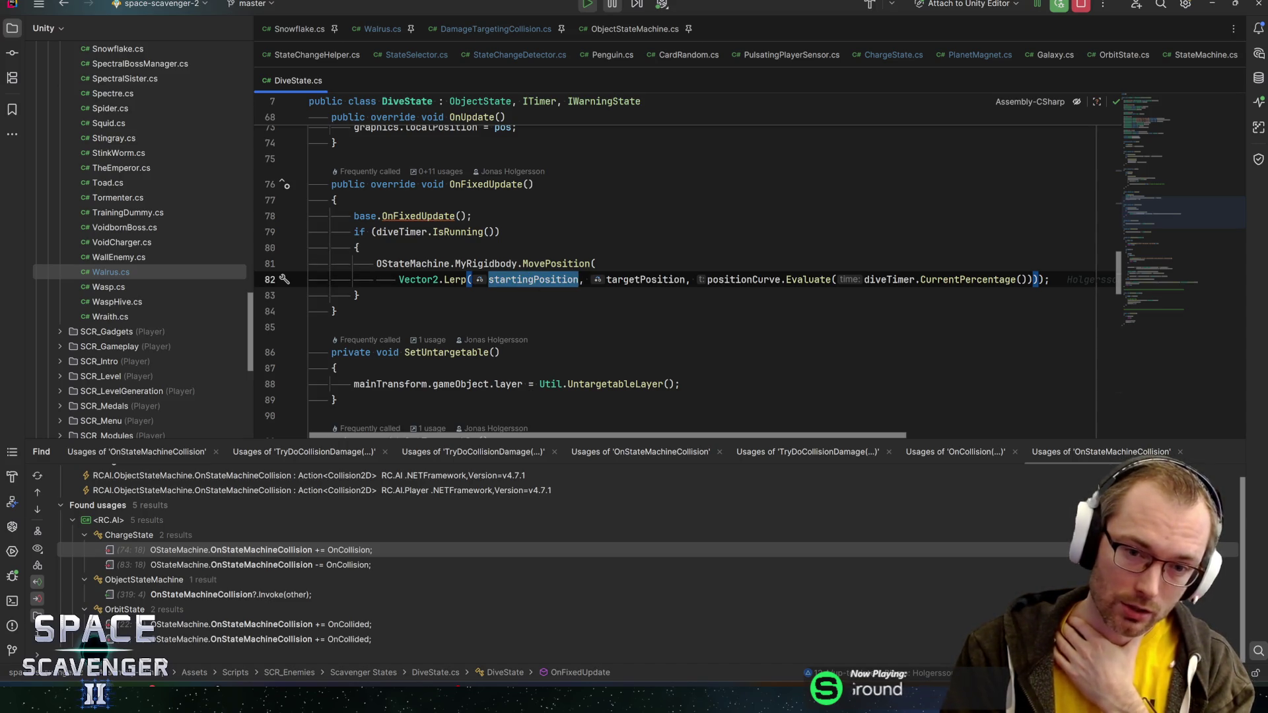
double_click(646, 279)
double_click(534, 279)
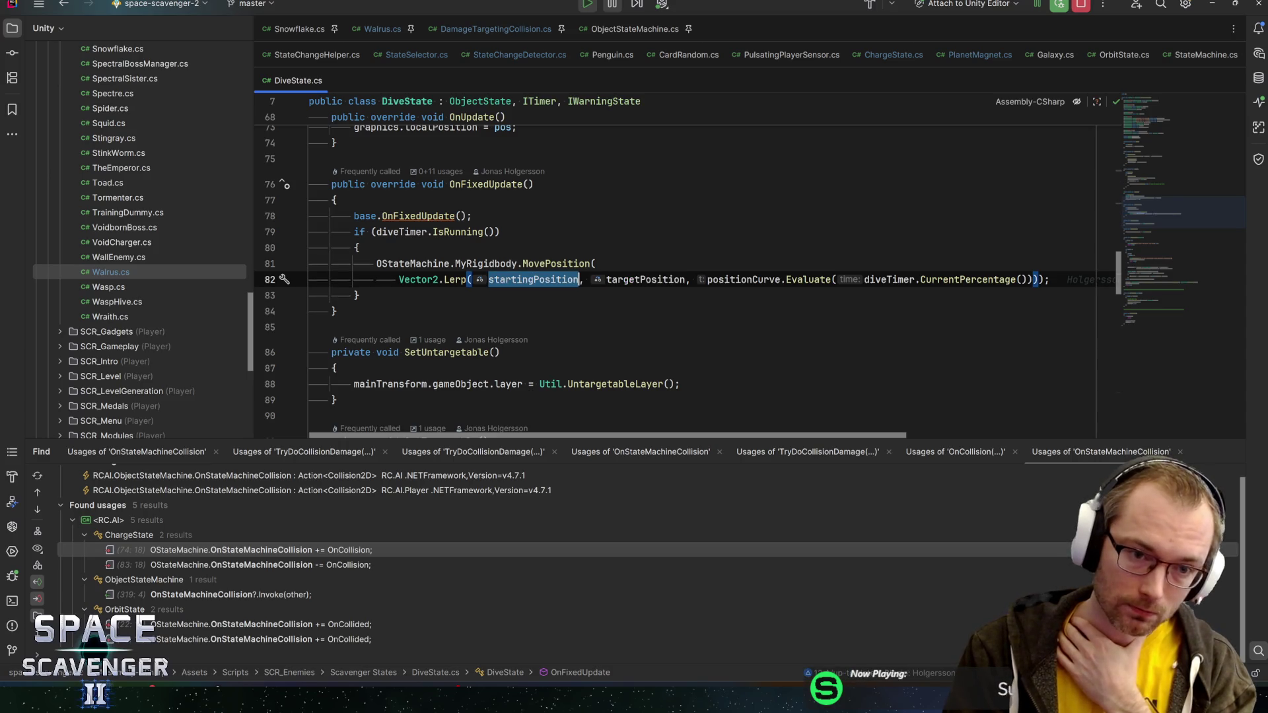
left_click(472, 216)
left_click(500, 232)
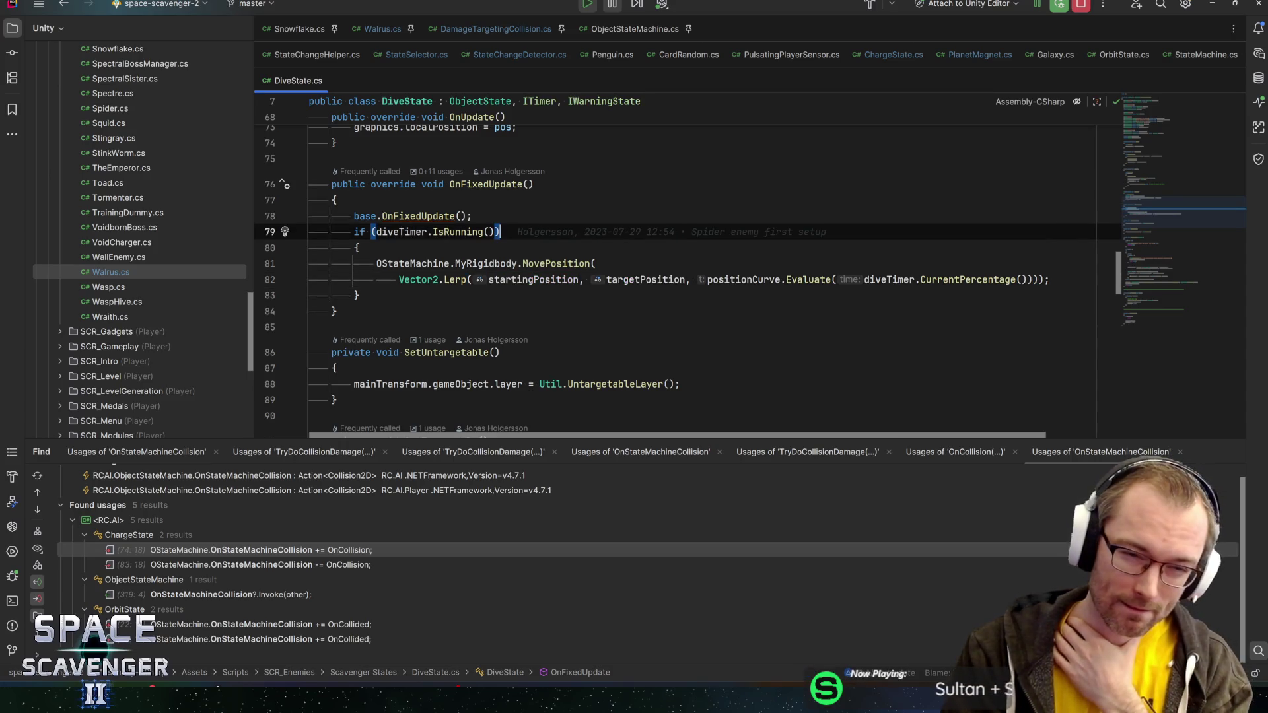
scroll(660, 278, "up", 1)
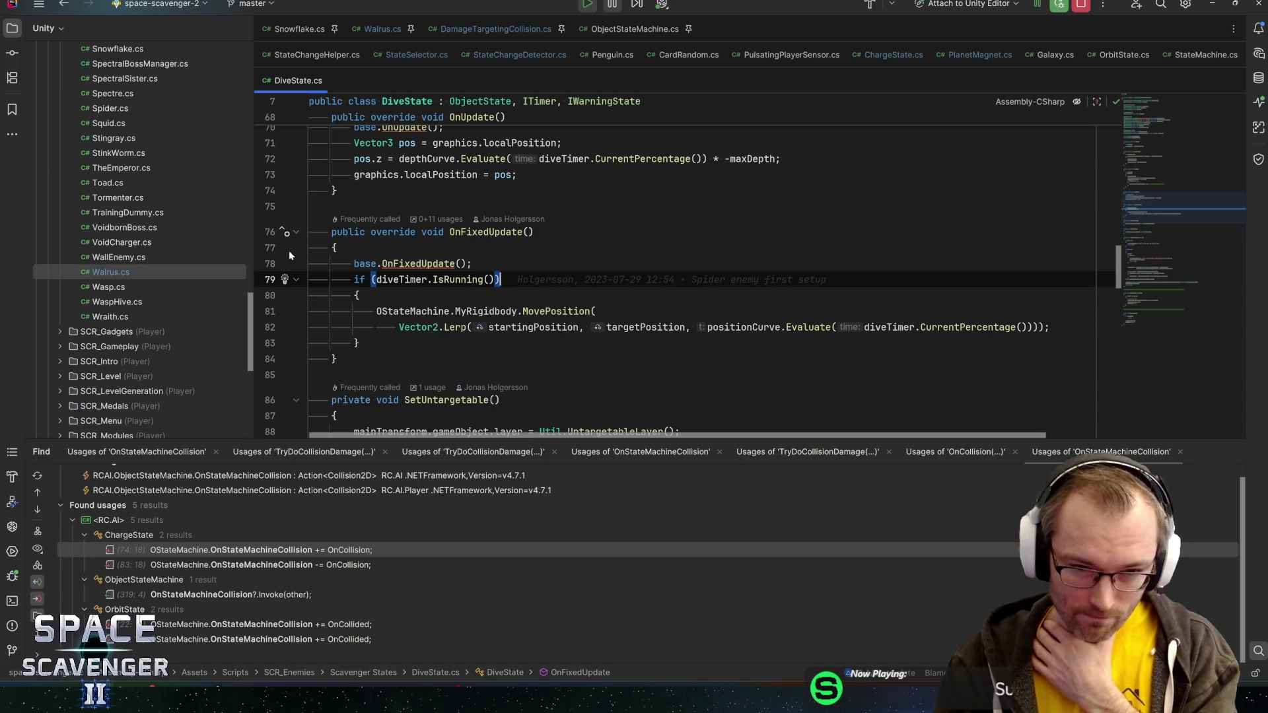
scroll(502, 316, "up", 8)
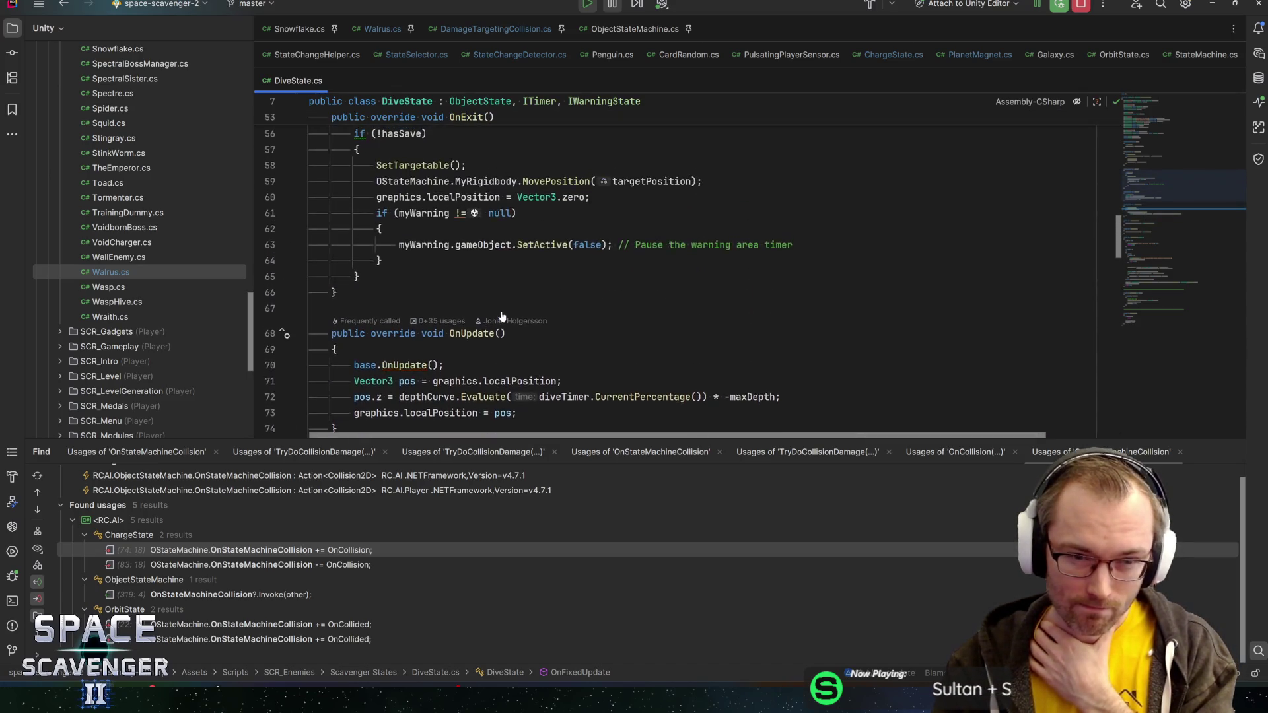
scroll(502, 317, "up", 4)
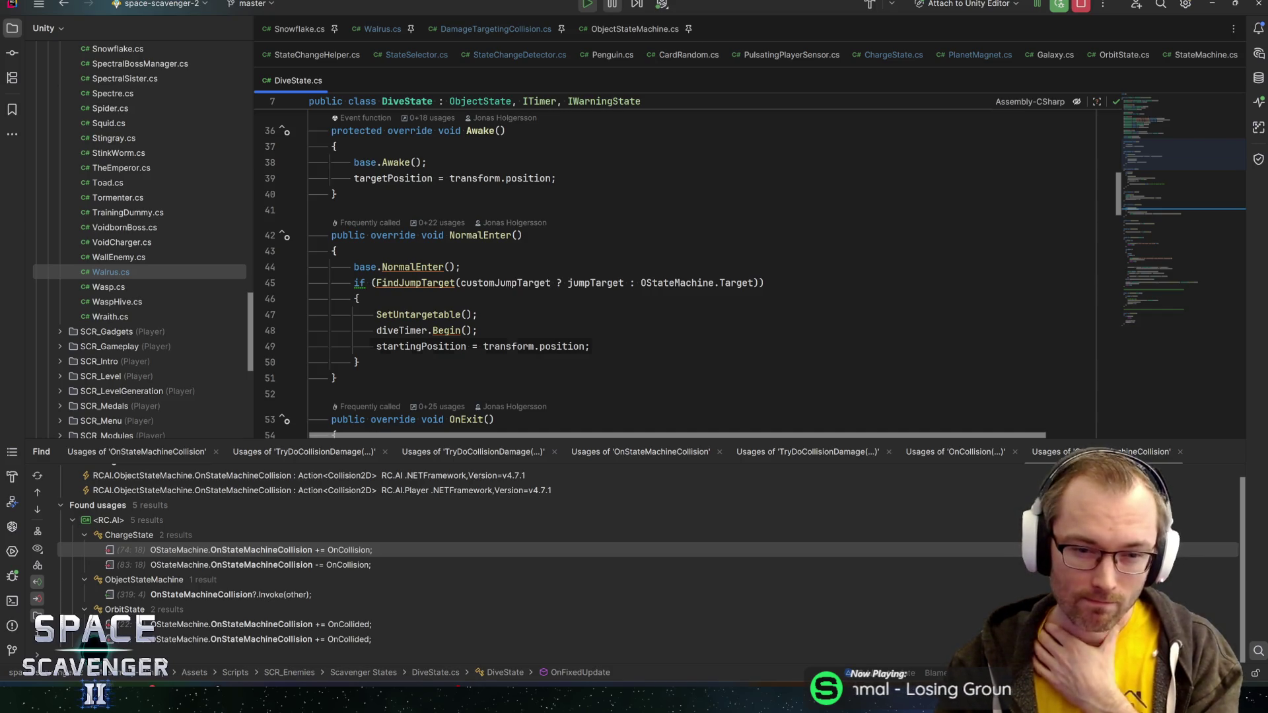
double_click(507, 346)
type("maintr")
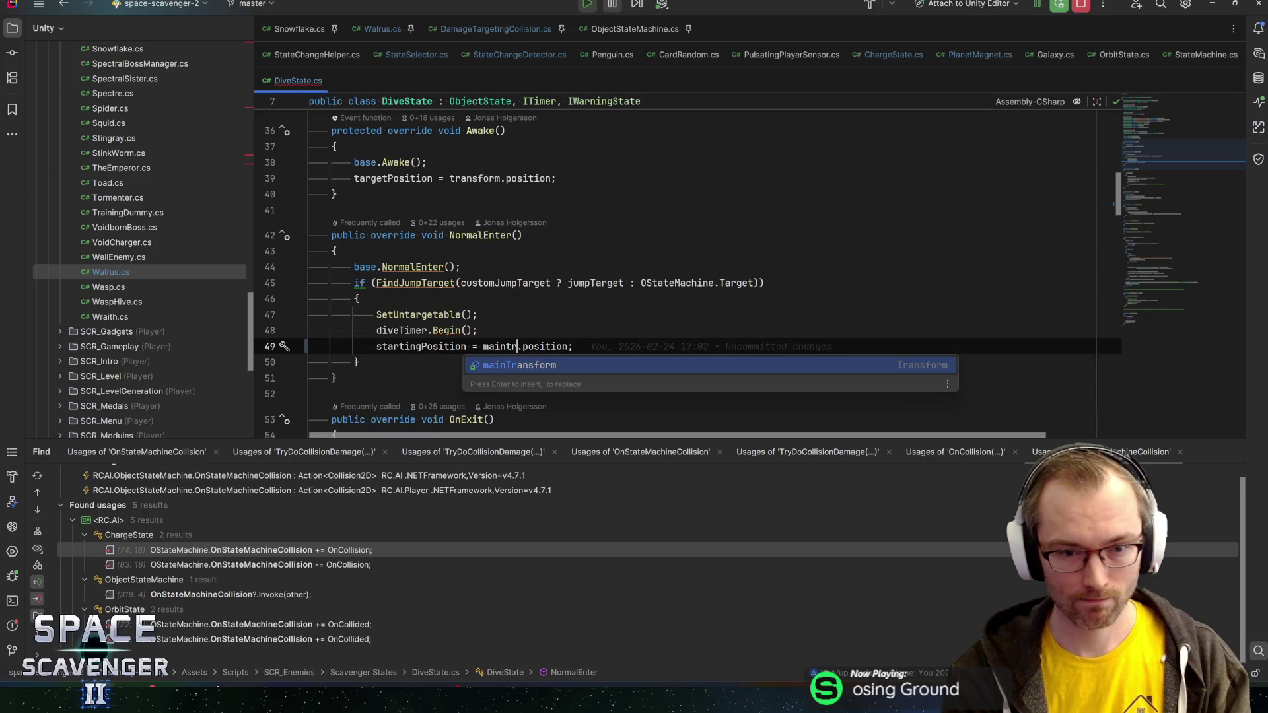
key("Return")
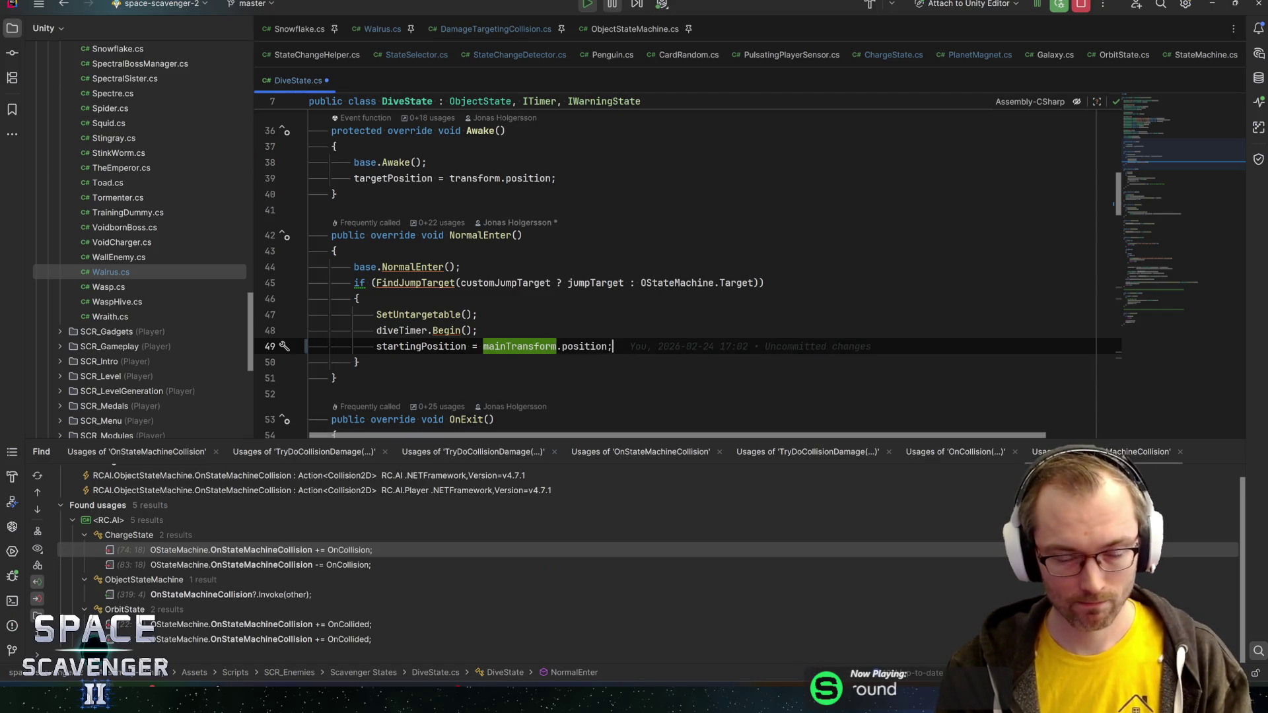
key("ctrl+z")
key("ctrl+z")
key("ctrl+z")
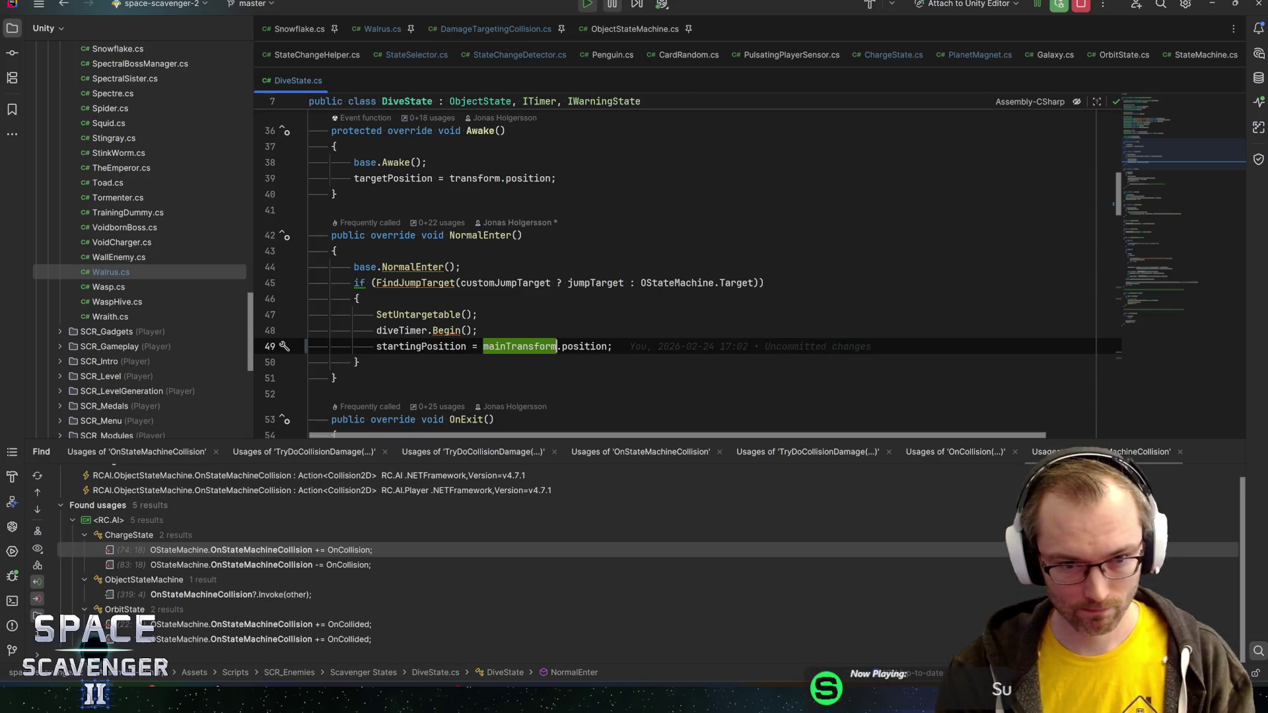
key("Down")
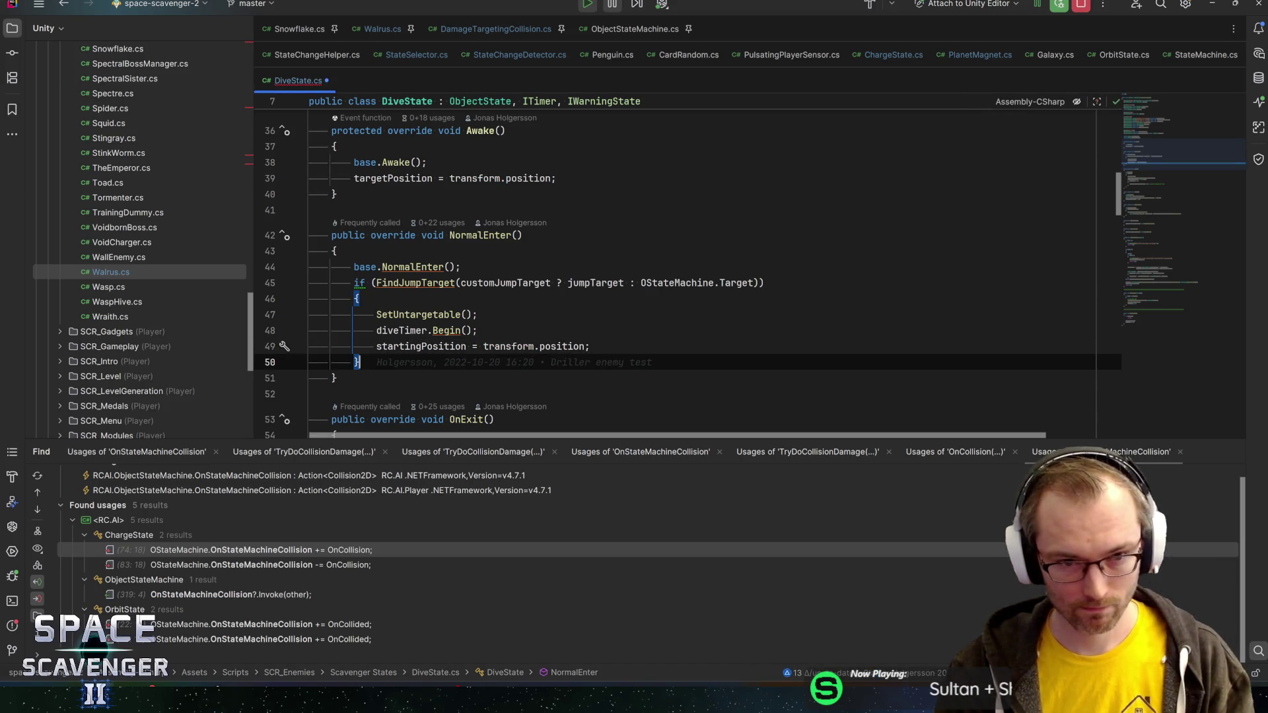
key("ctrl+z")
key("ctrl+z")
key("ctrl+z")
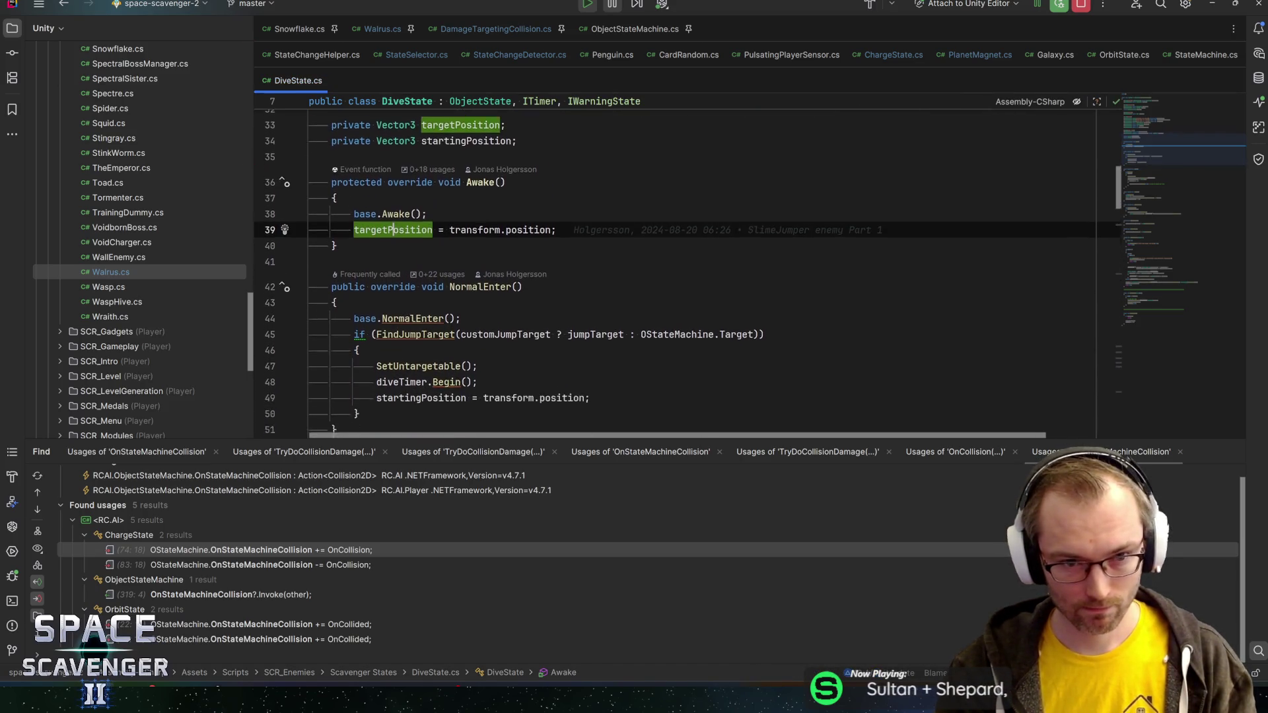
key("ctrl+b")
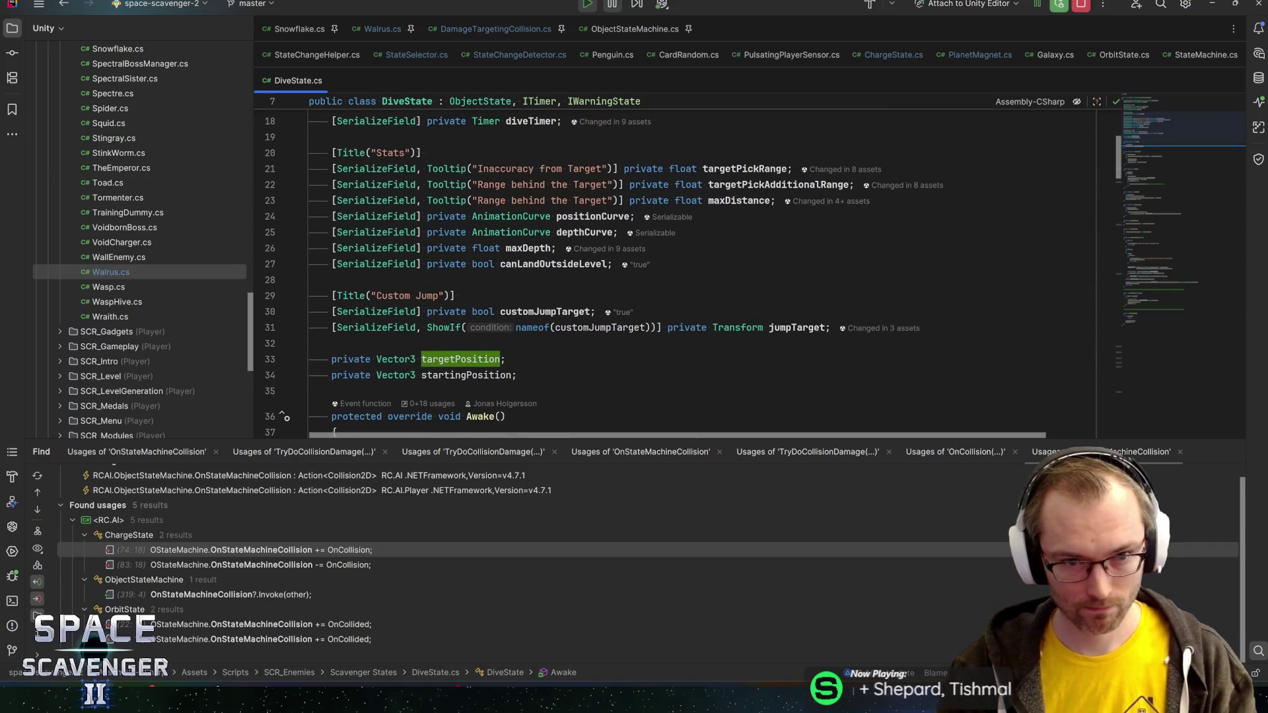
key("ctrl+alt+Page_Down")
key("ctrl+alt+Page_Down")
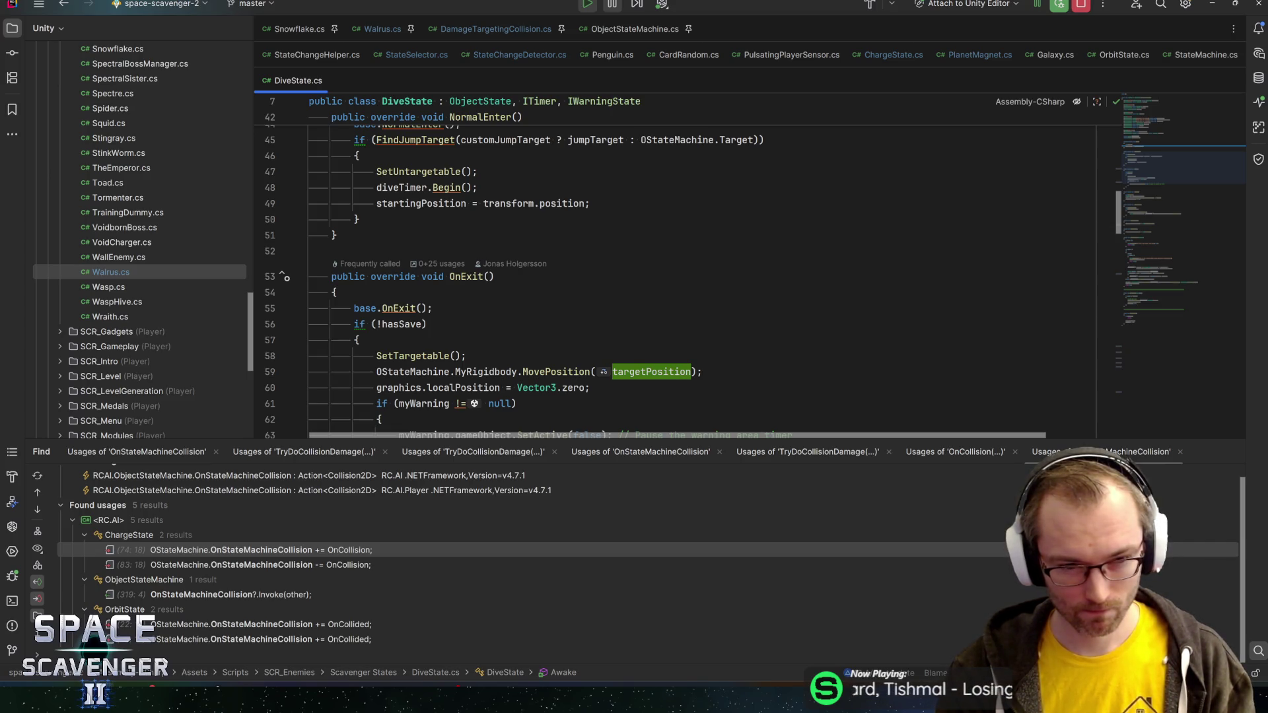
left_click(427, 324)
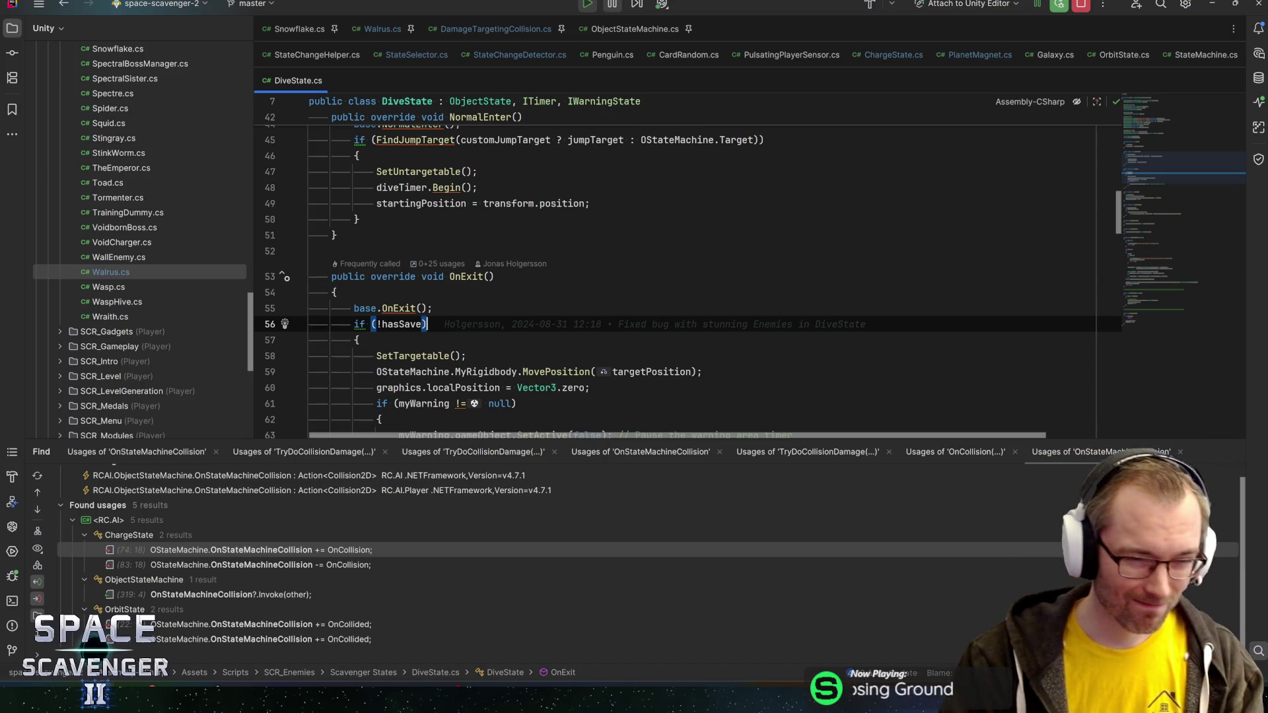
- Generate a Load() override in DiveState above OnExit
left_click(458, 251)
key("Return")
key("Return")
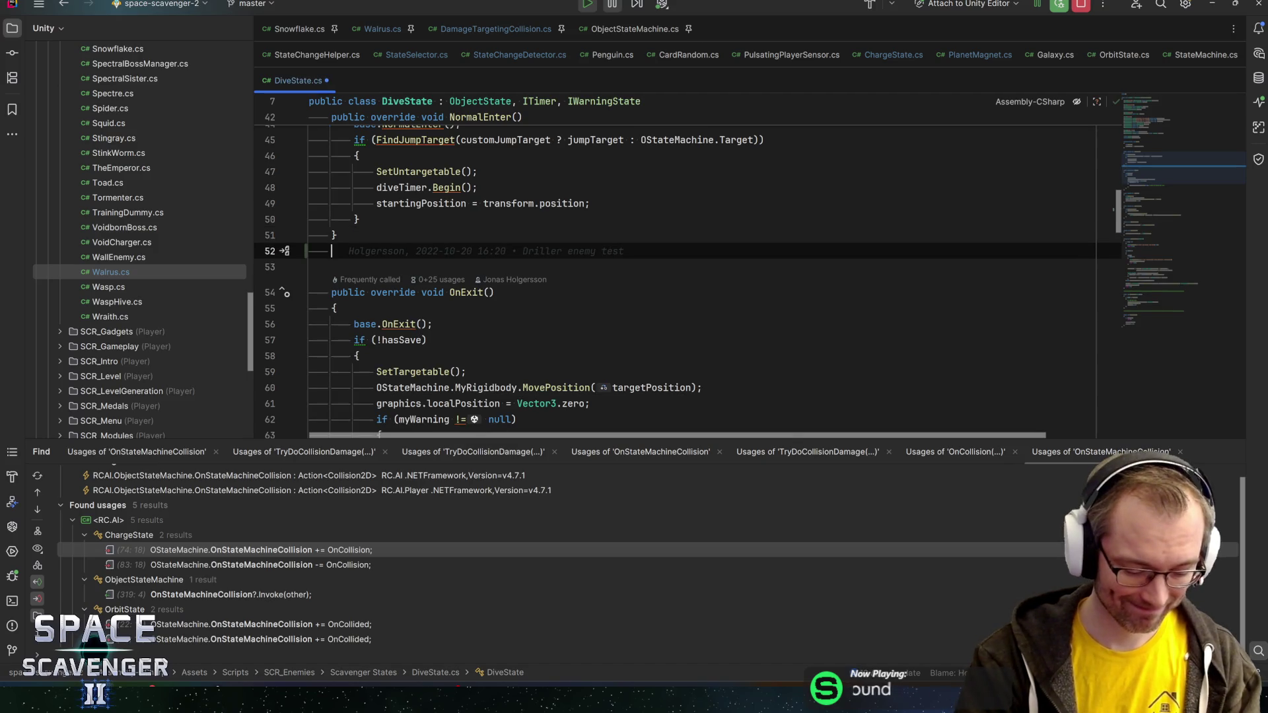
type("onload")
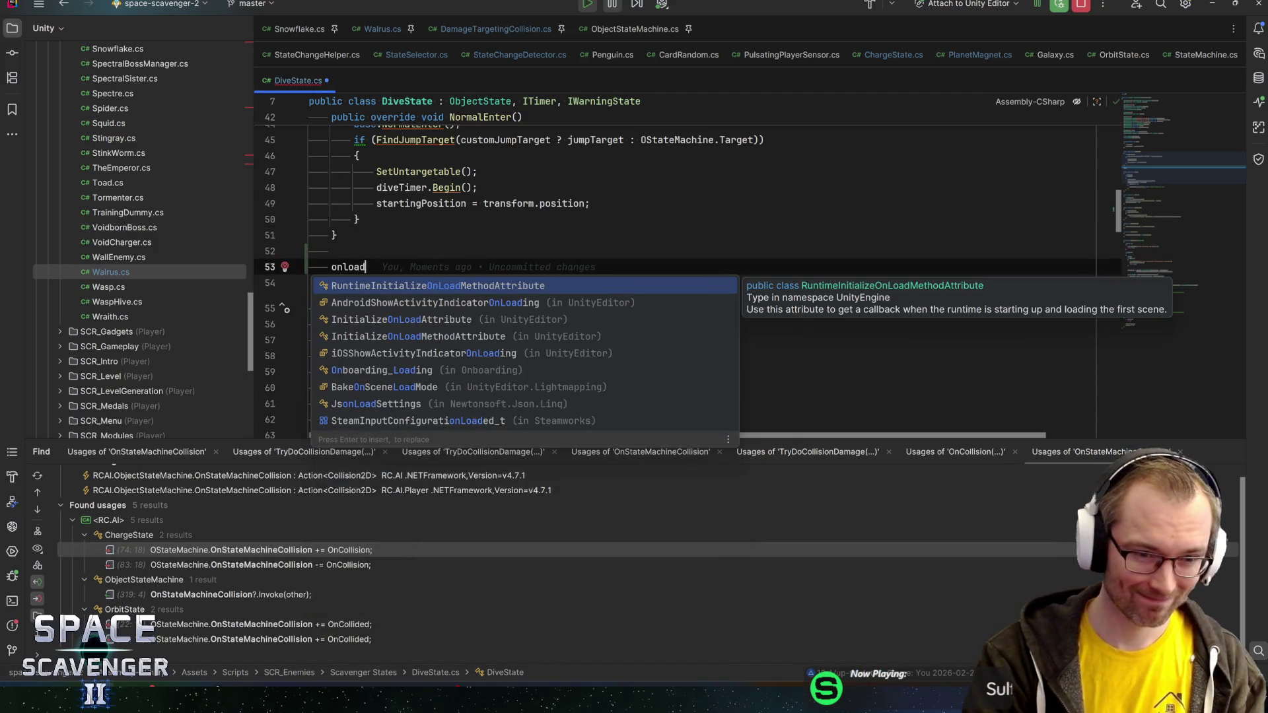
key("BackSpace")
key("BackSpace")
key("BackSpace")
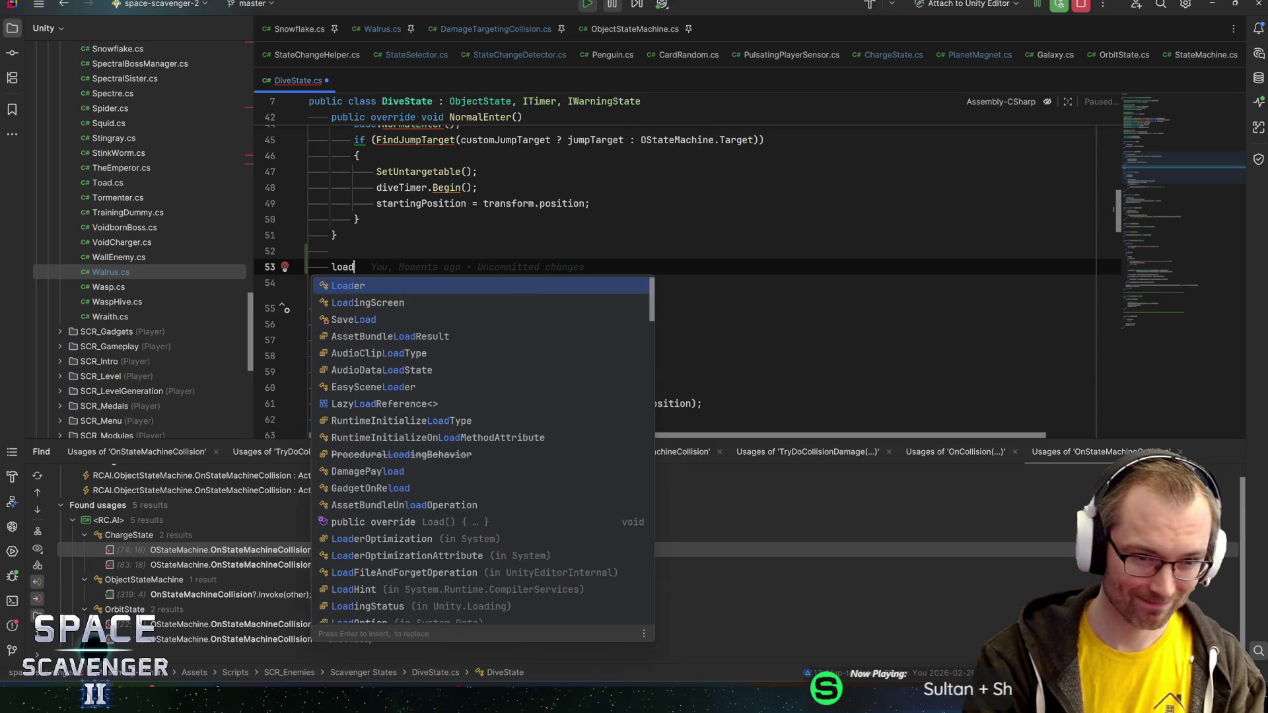
type("override lo")
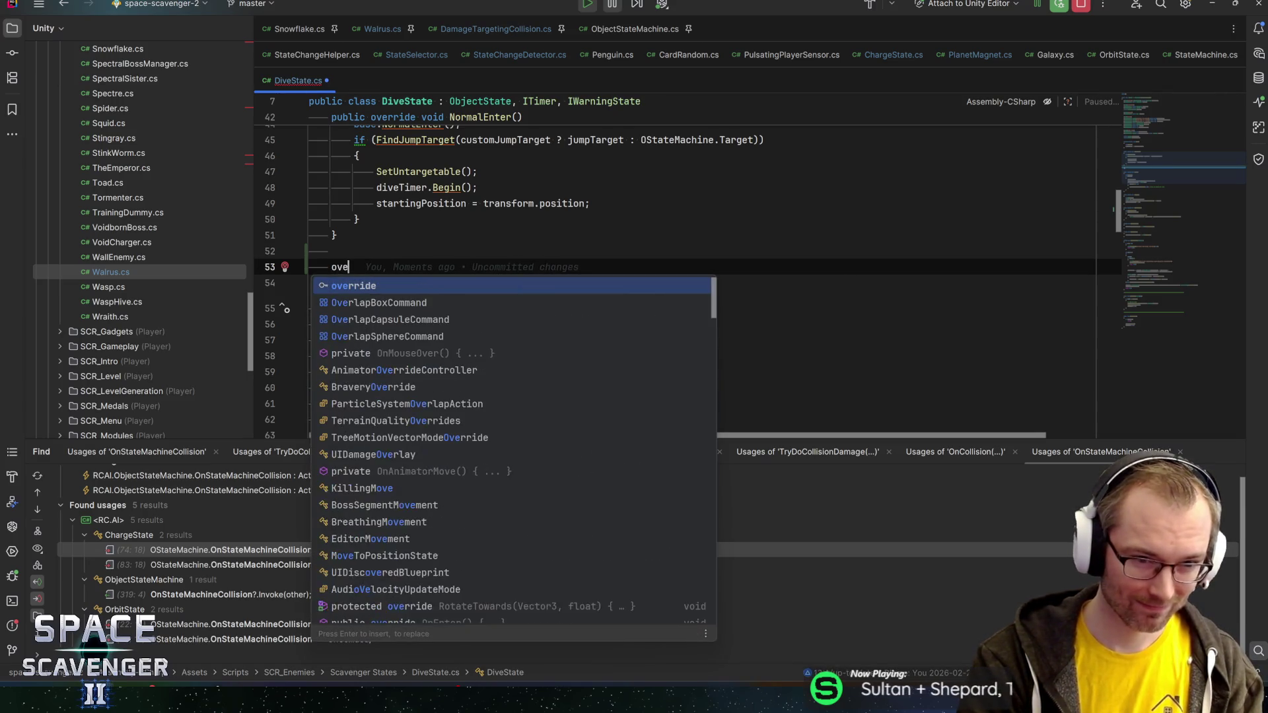
type("ad")
key("Return")
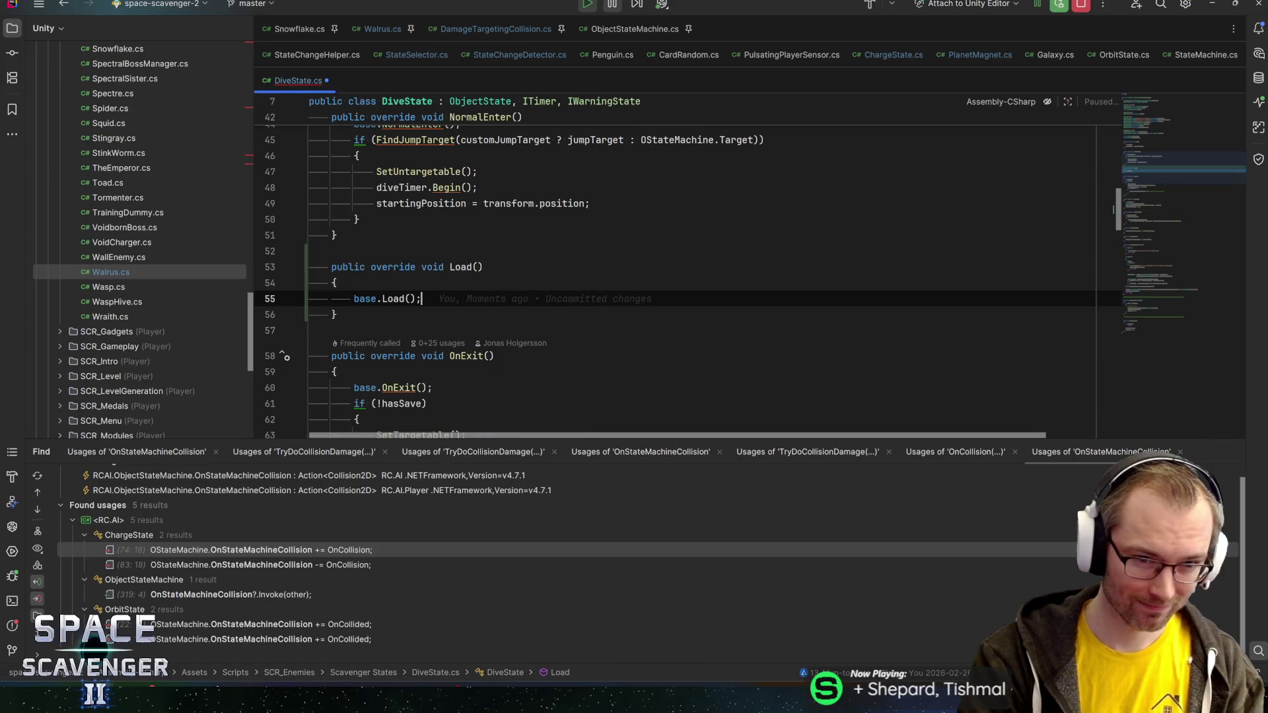
key("Return")
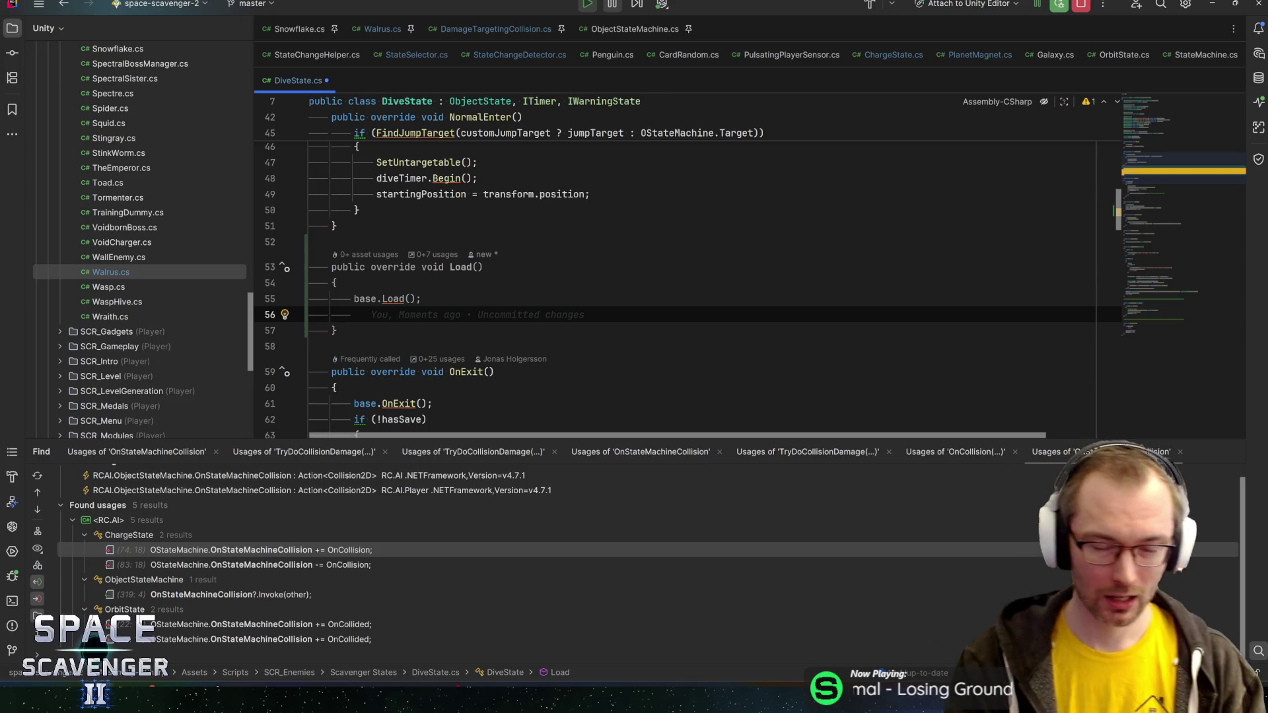
- Inside Load, reset startingPosition to transform.position when diveTimer.CurrentPercentage is below 0.1f
double_click(421, 194)
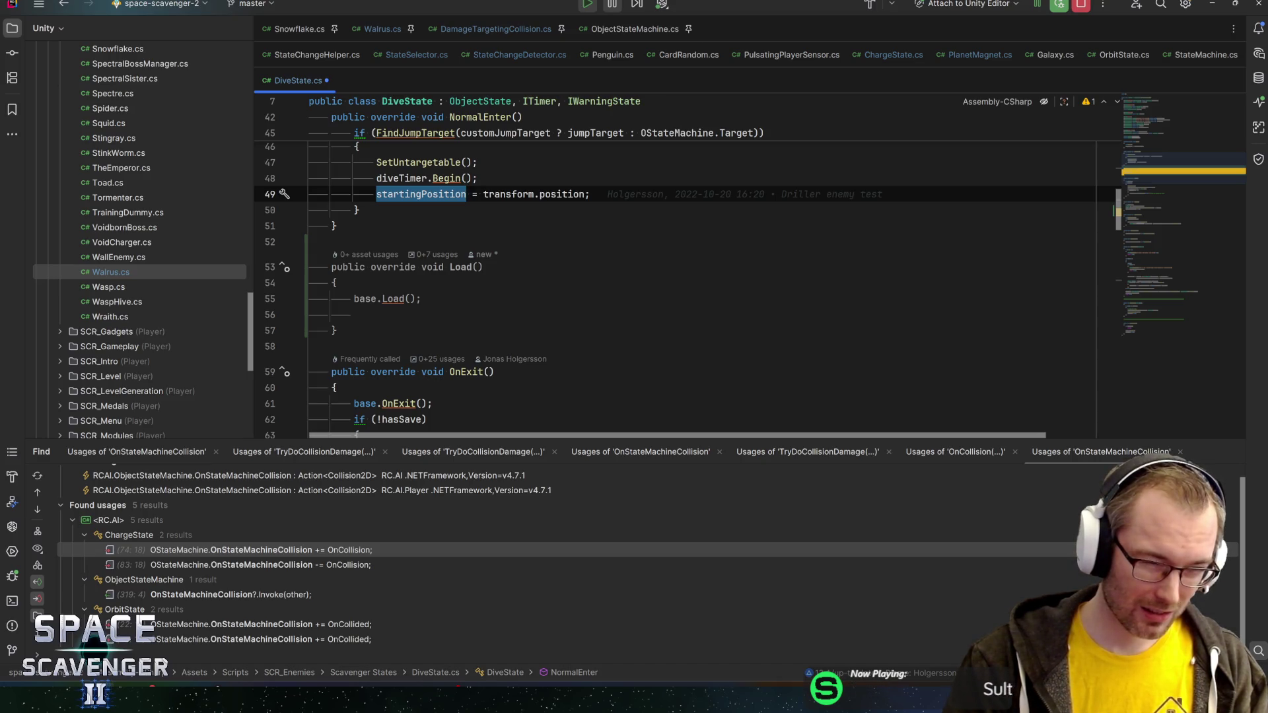
mouse_move(508, 194)
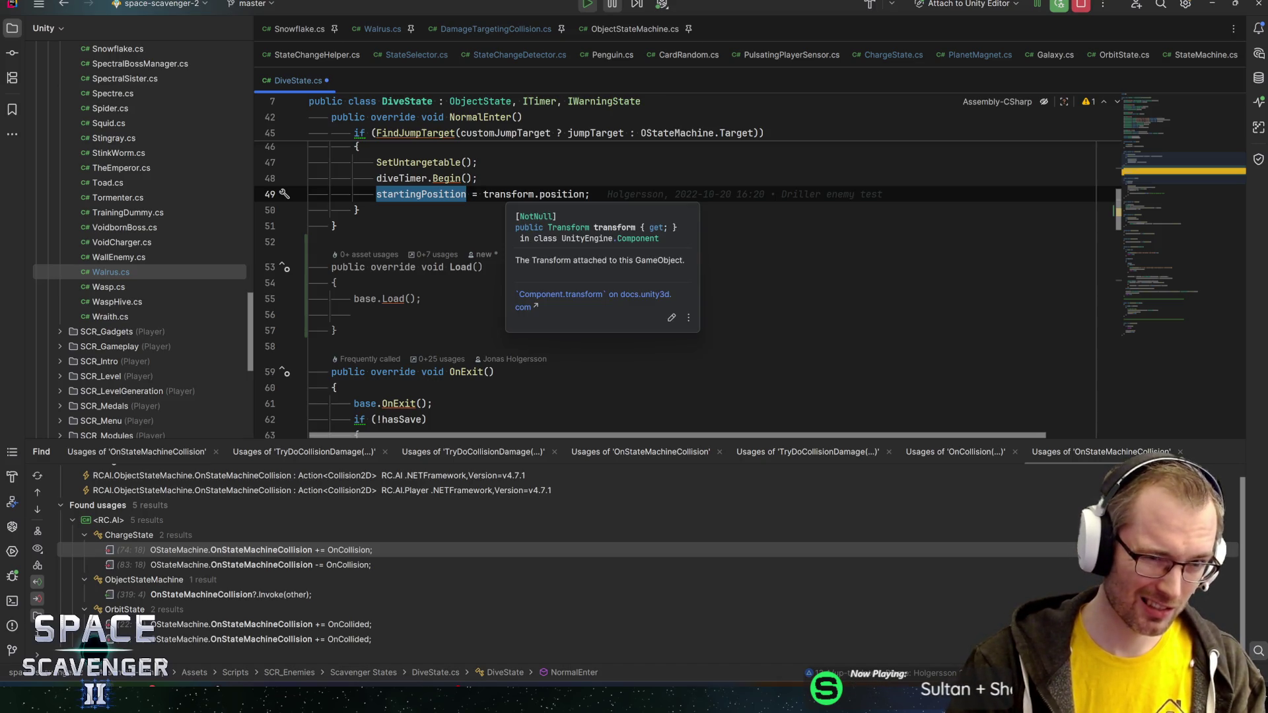
left_click(357, 315)
type("if (")
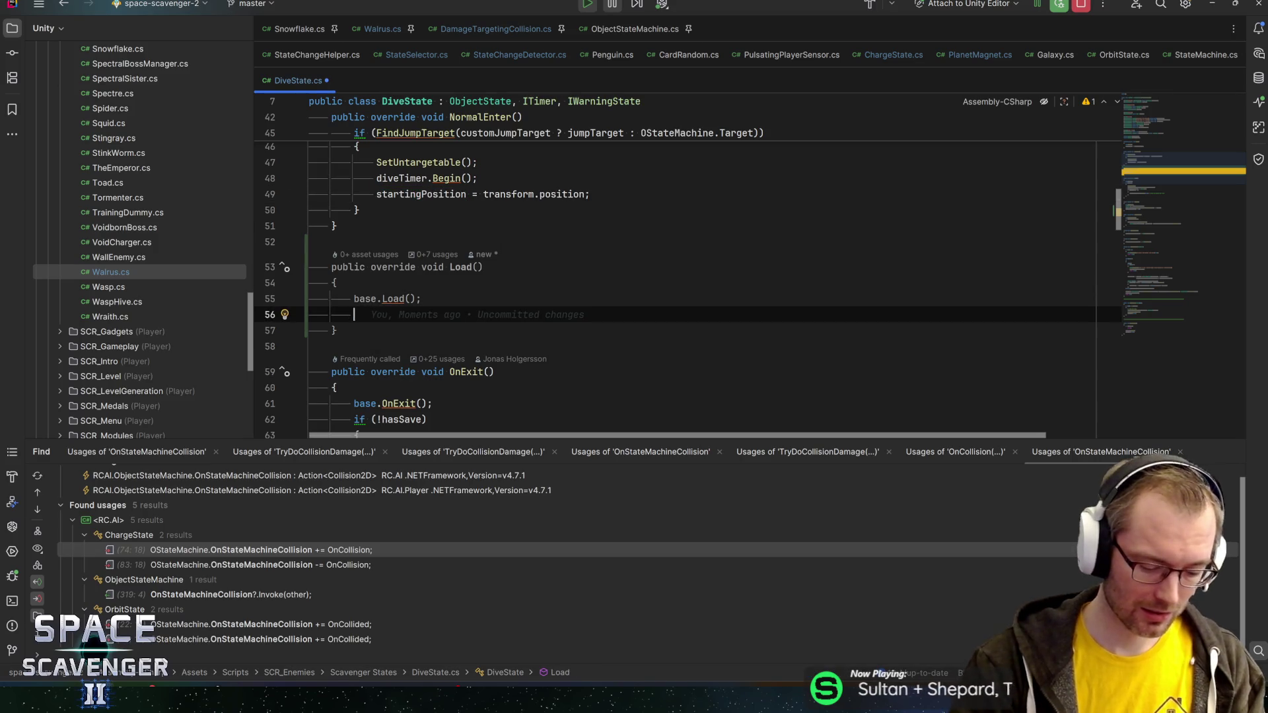
type("diveTimer.")
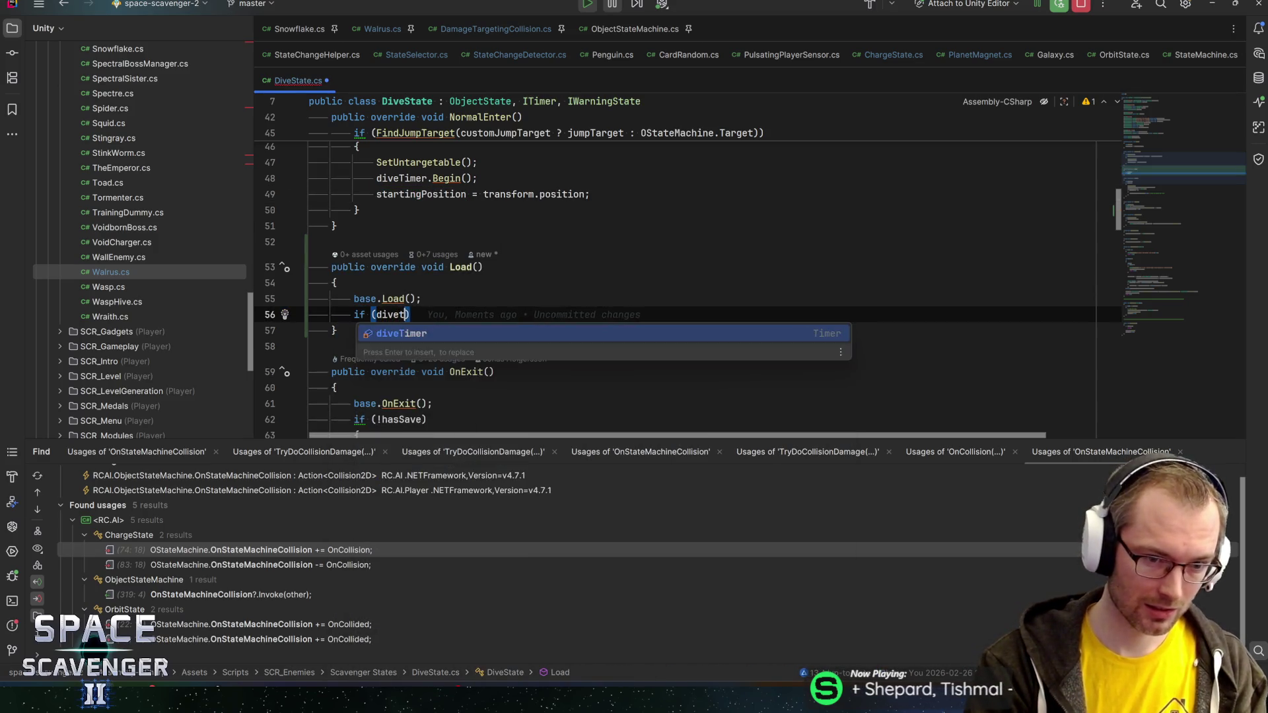
type("perc")
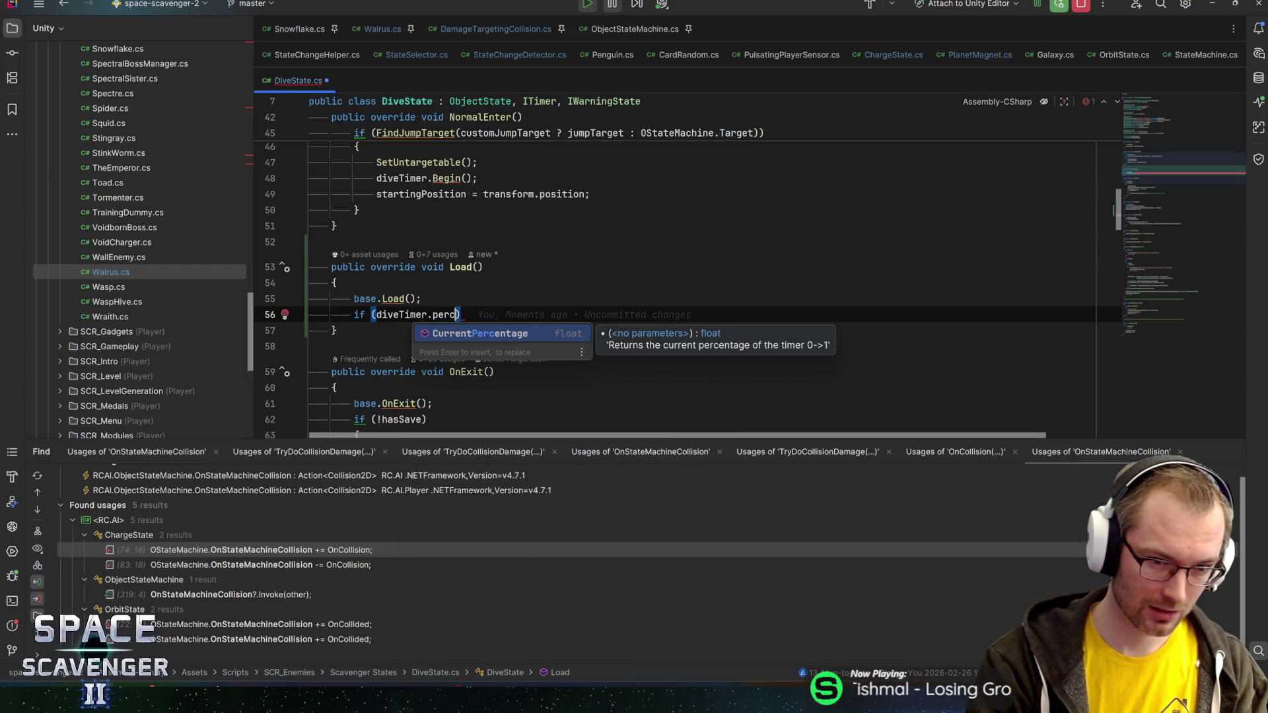
key("Return")
type("< 0.0")
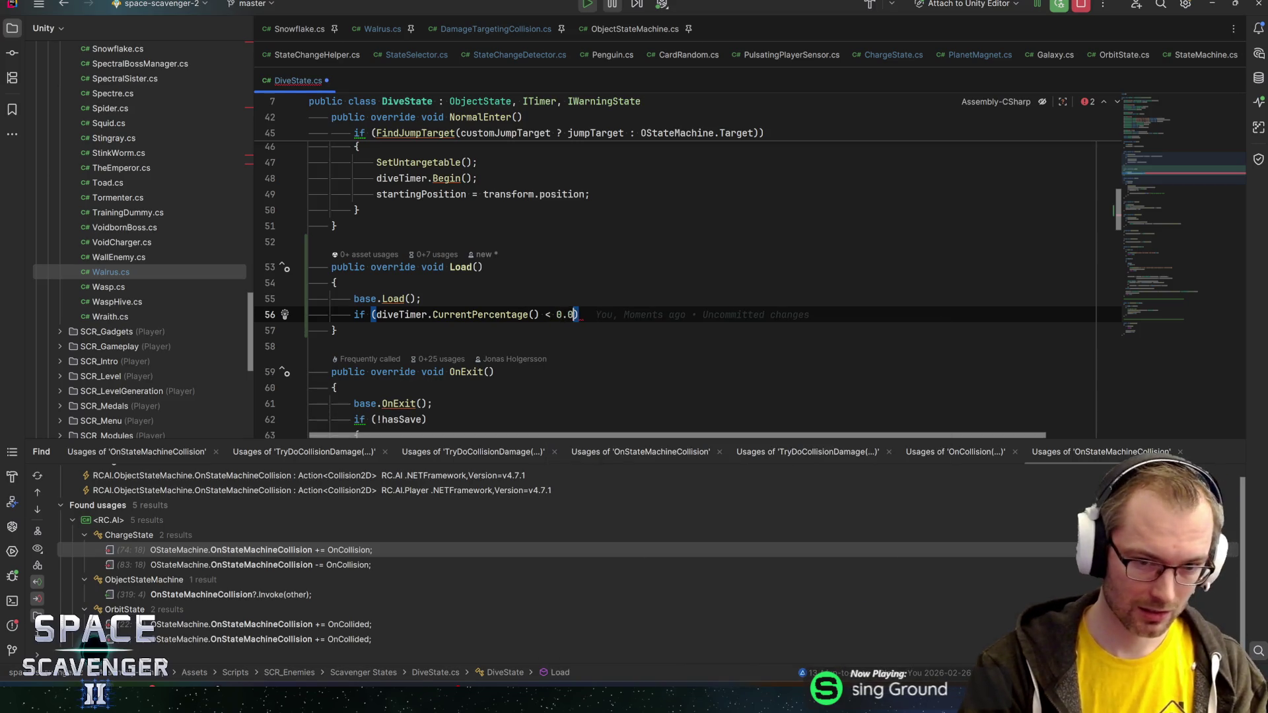
key("BackSpace")
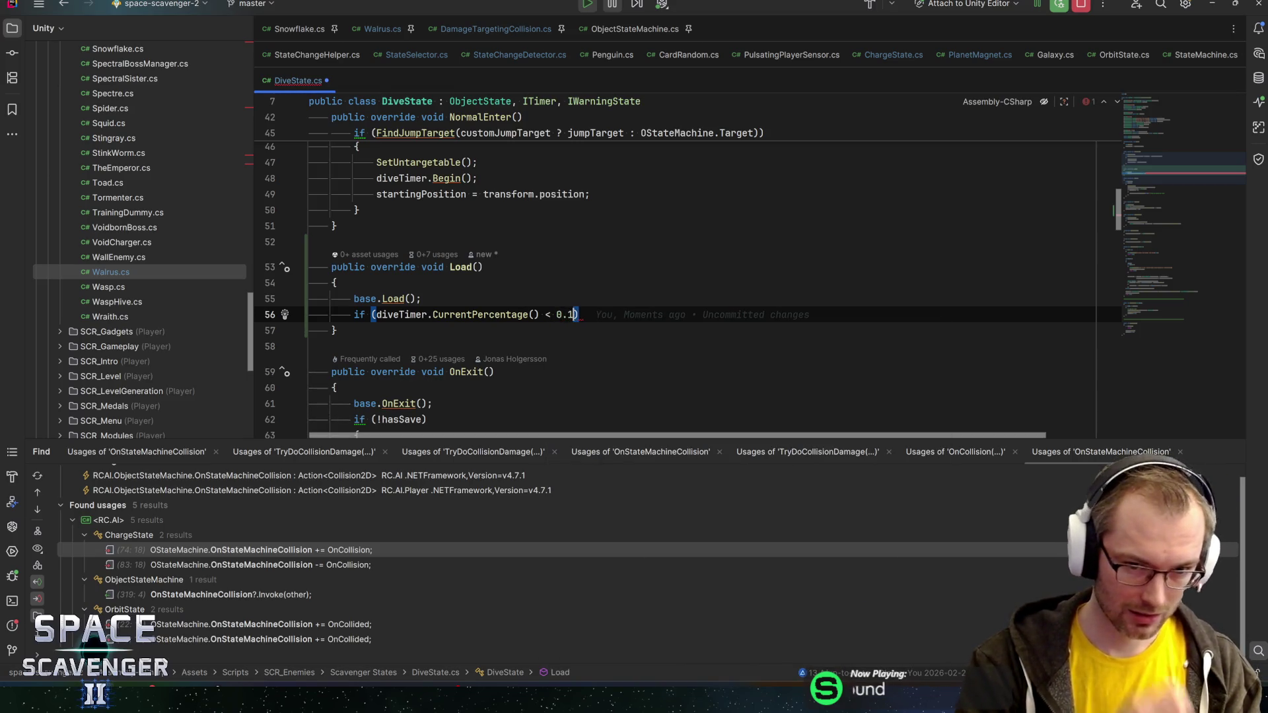
type("f)")
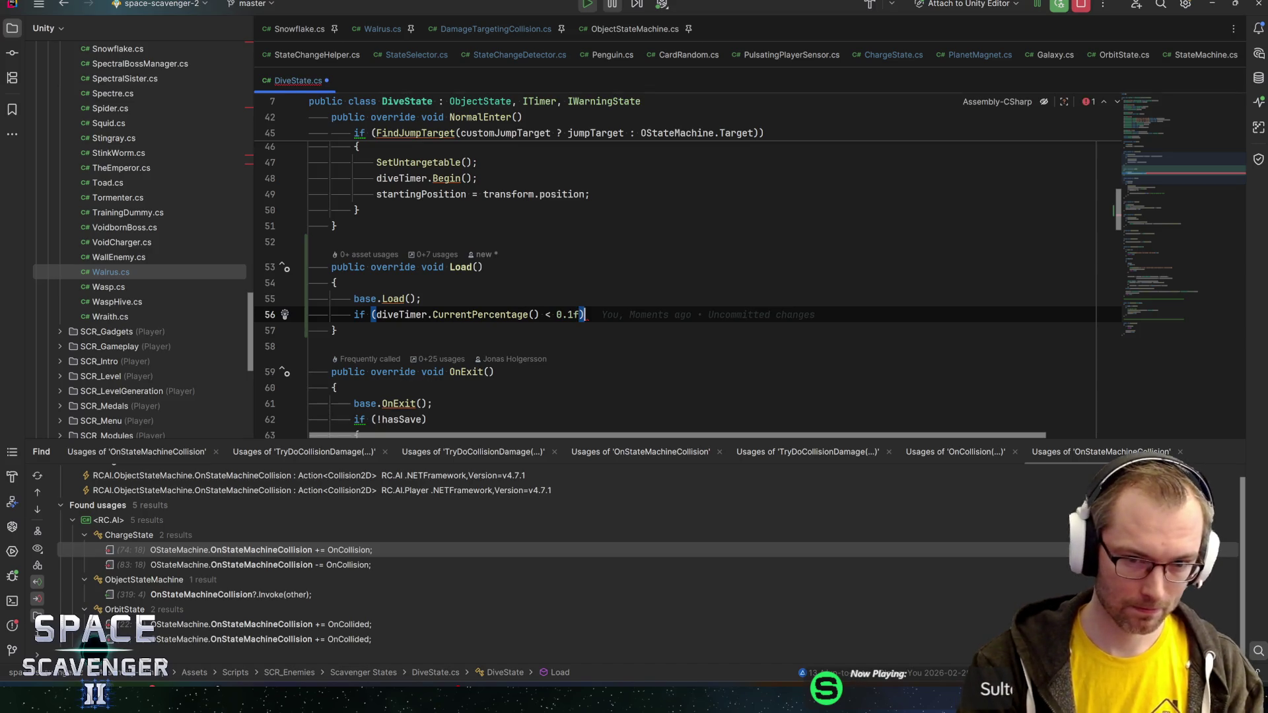
key("Return")
type("{")
key("Return")
type("startingPosition")
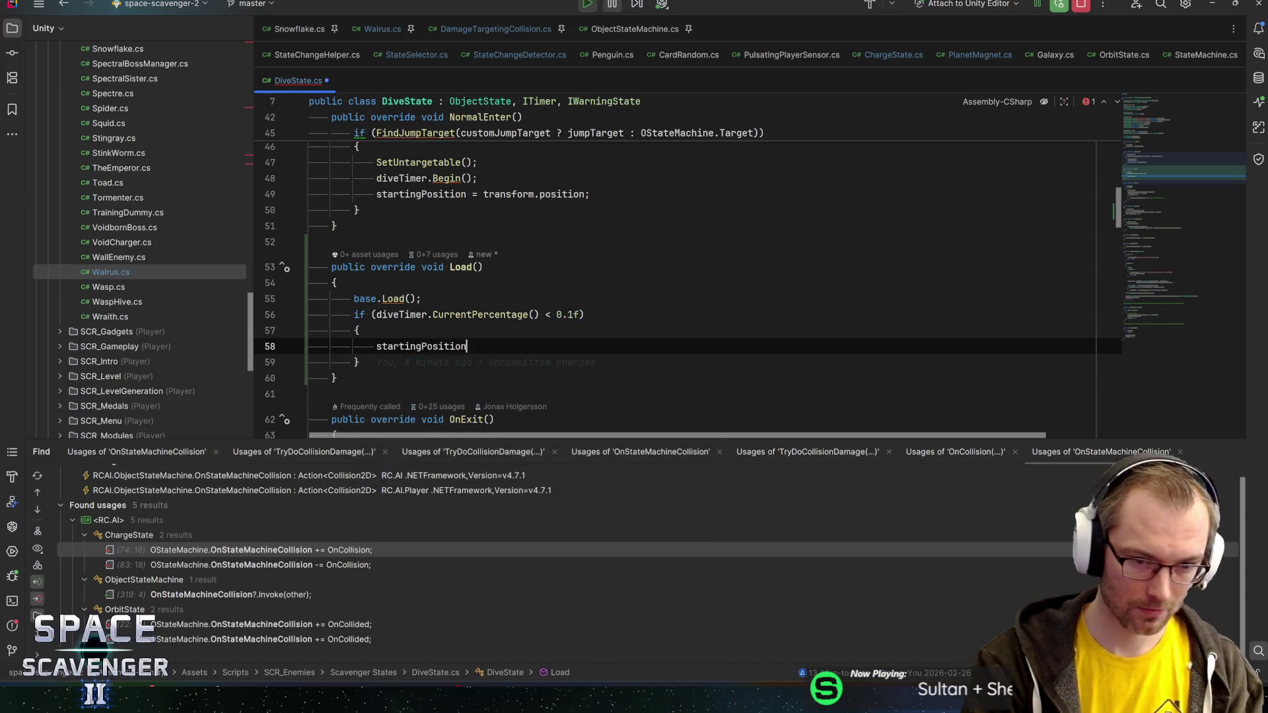
type(" = transform.position;")
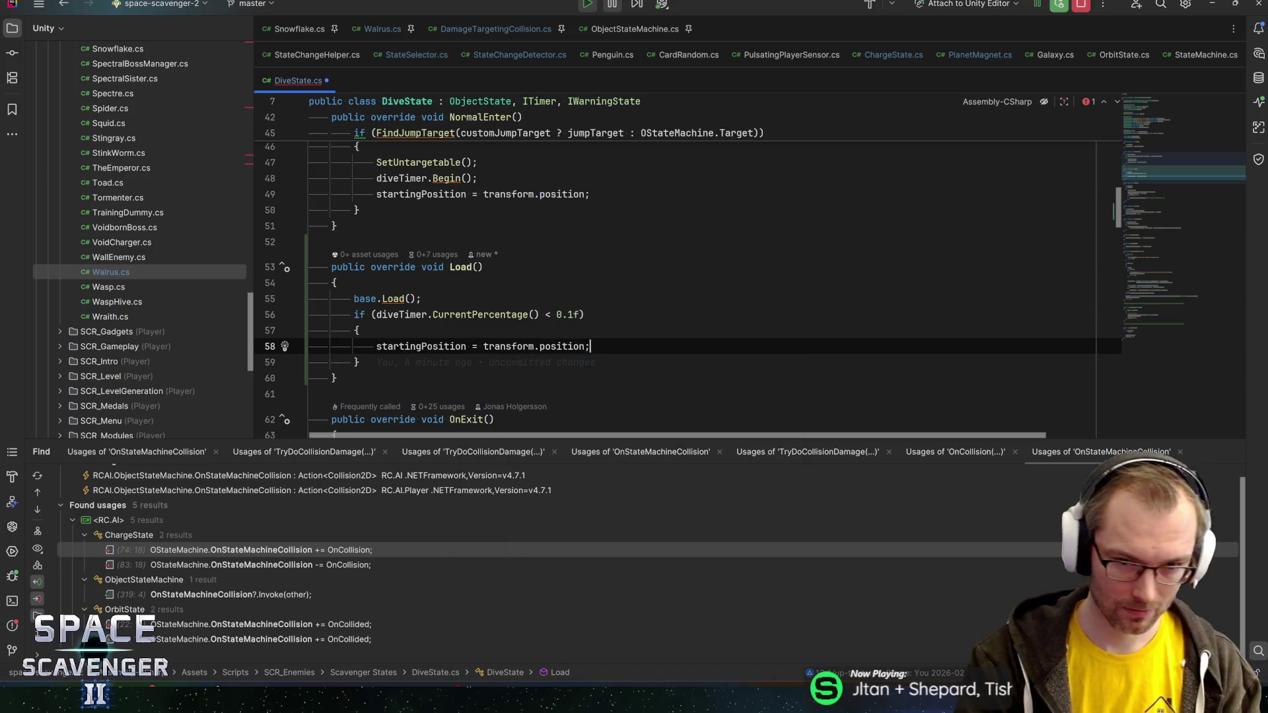
- Save DiveState.cs and switch back to Unity
key("ctrl+s")
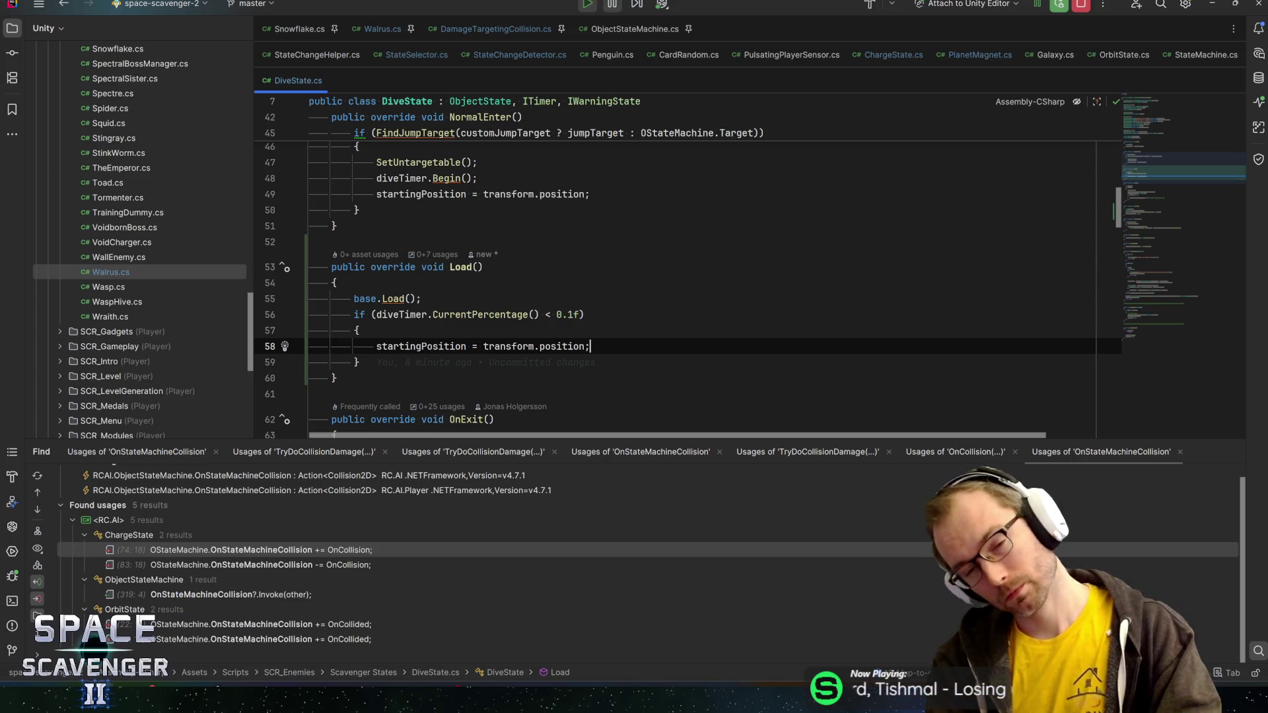
left_click(585, 315)
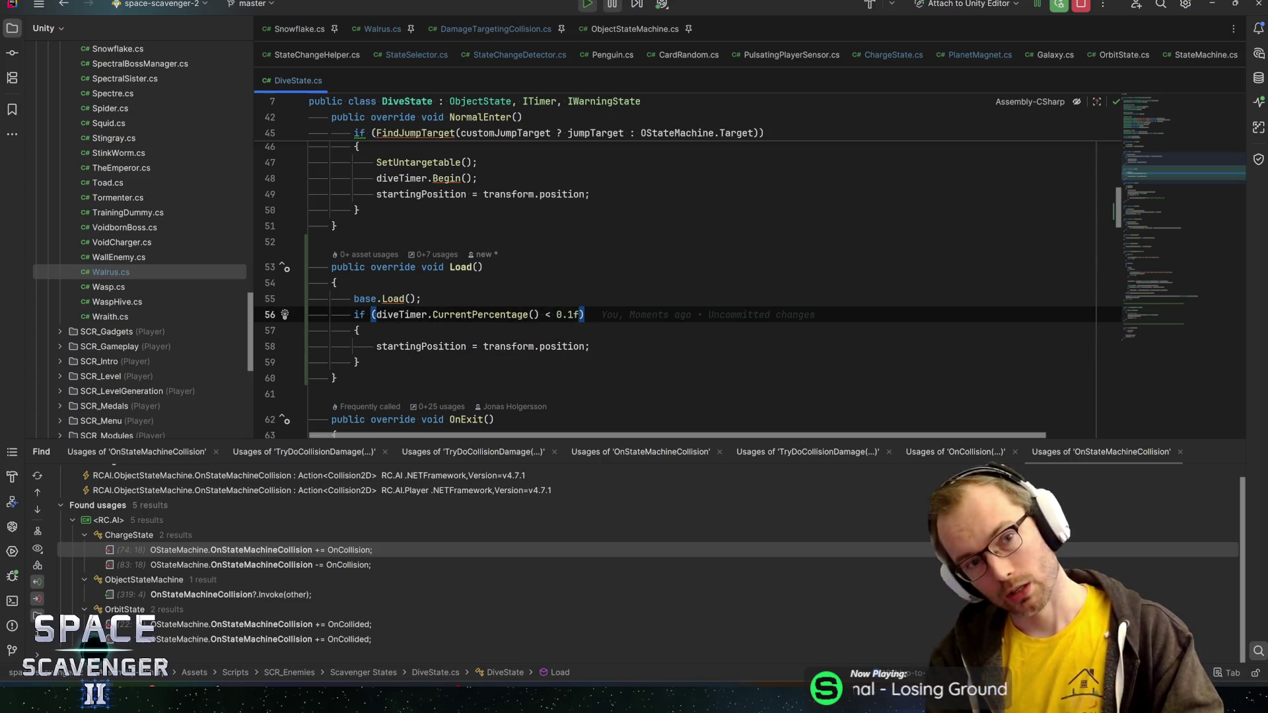
key("alt+Tab")
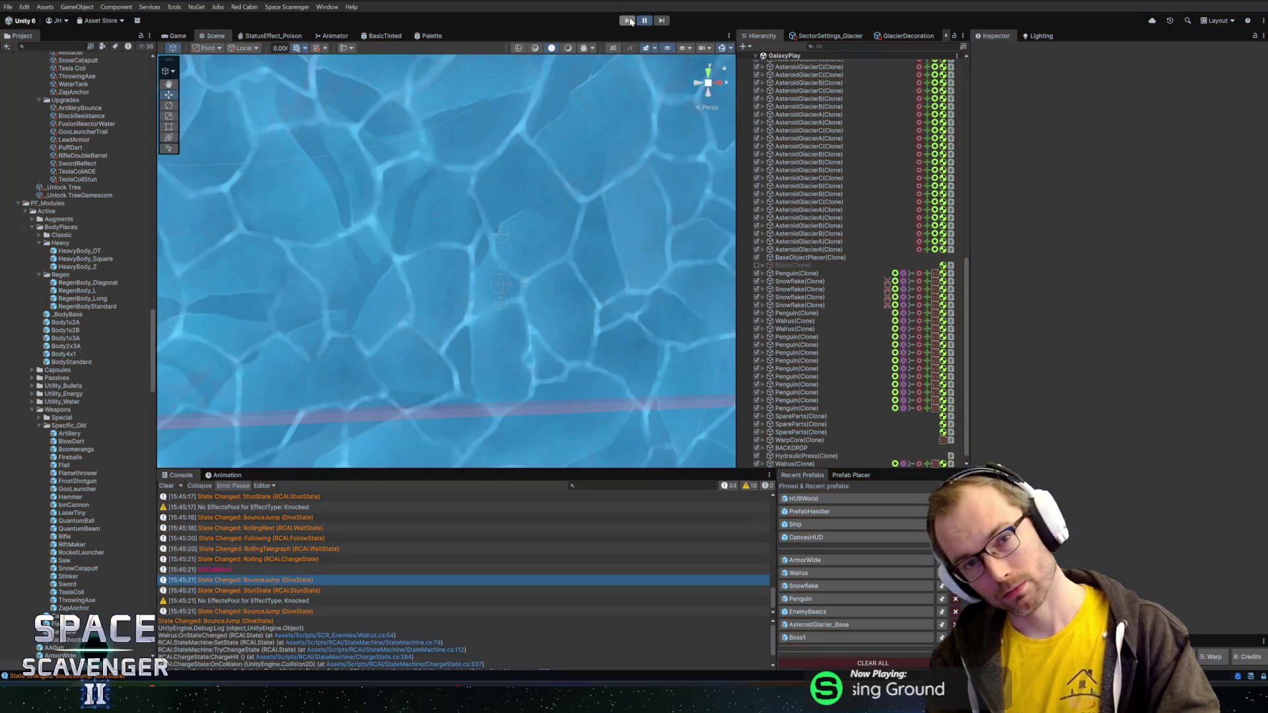
- Recompile, then playtest the glacier level after running the 'ship upgrade all' console command, and return to Rider
left_click(629, 21)
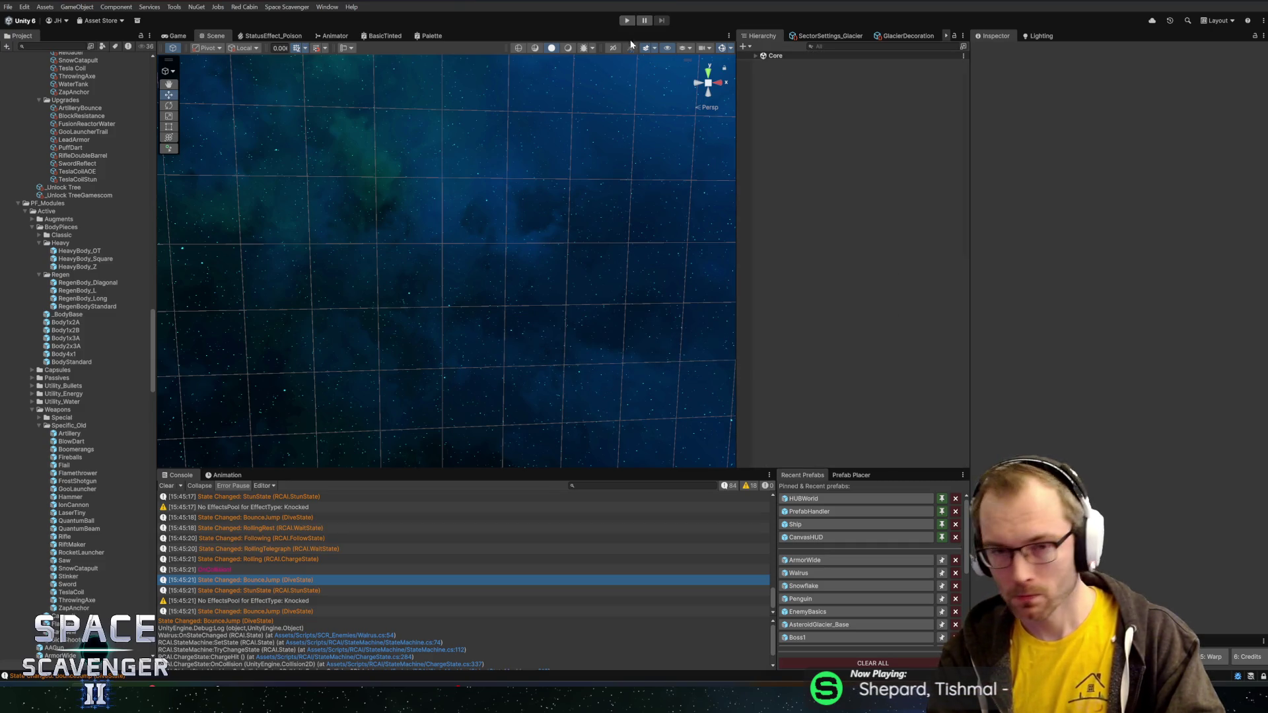
left_click(626, 20)
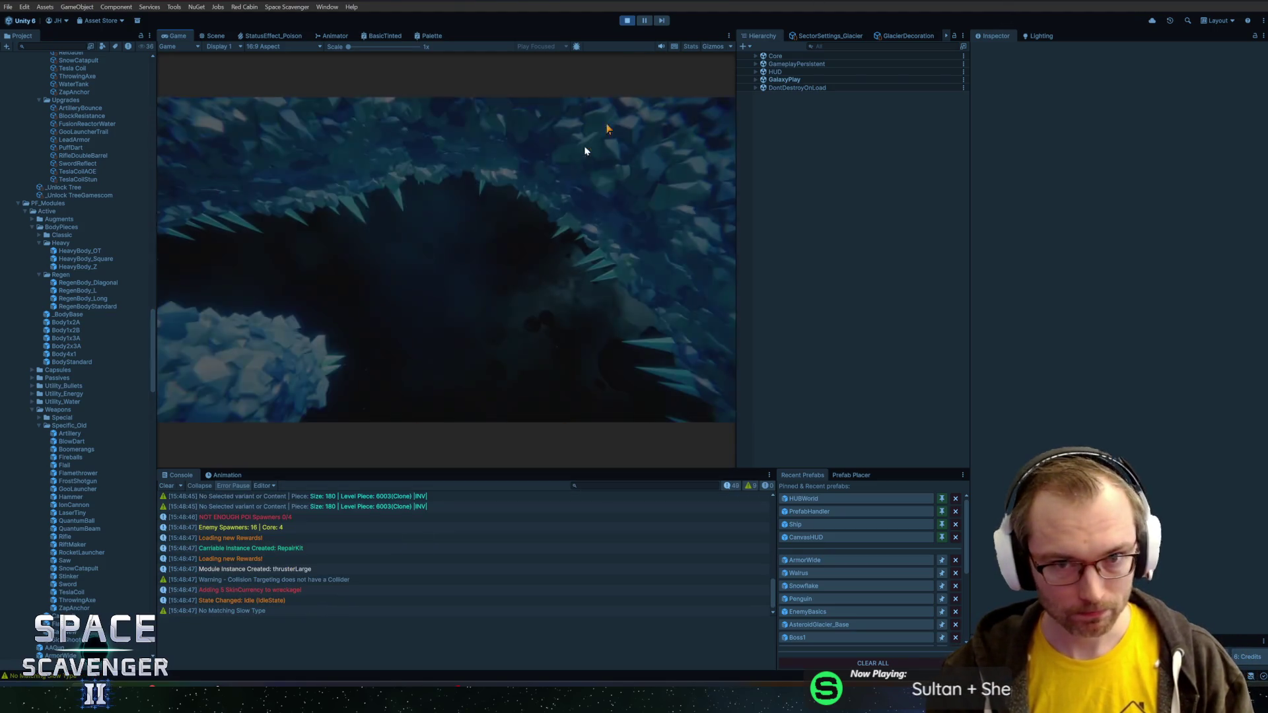
key("grave")
type("ship")
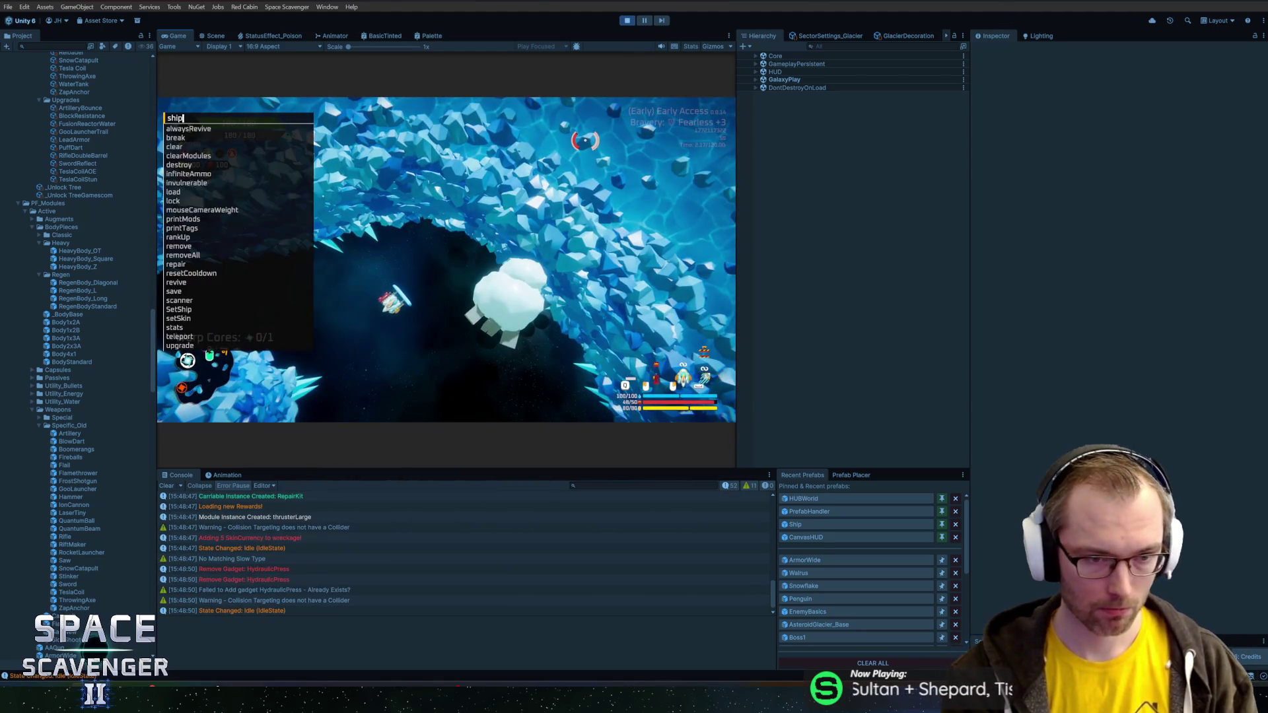
type(" upgrade all")
key("Return")
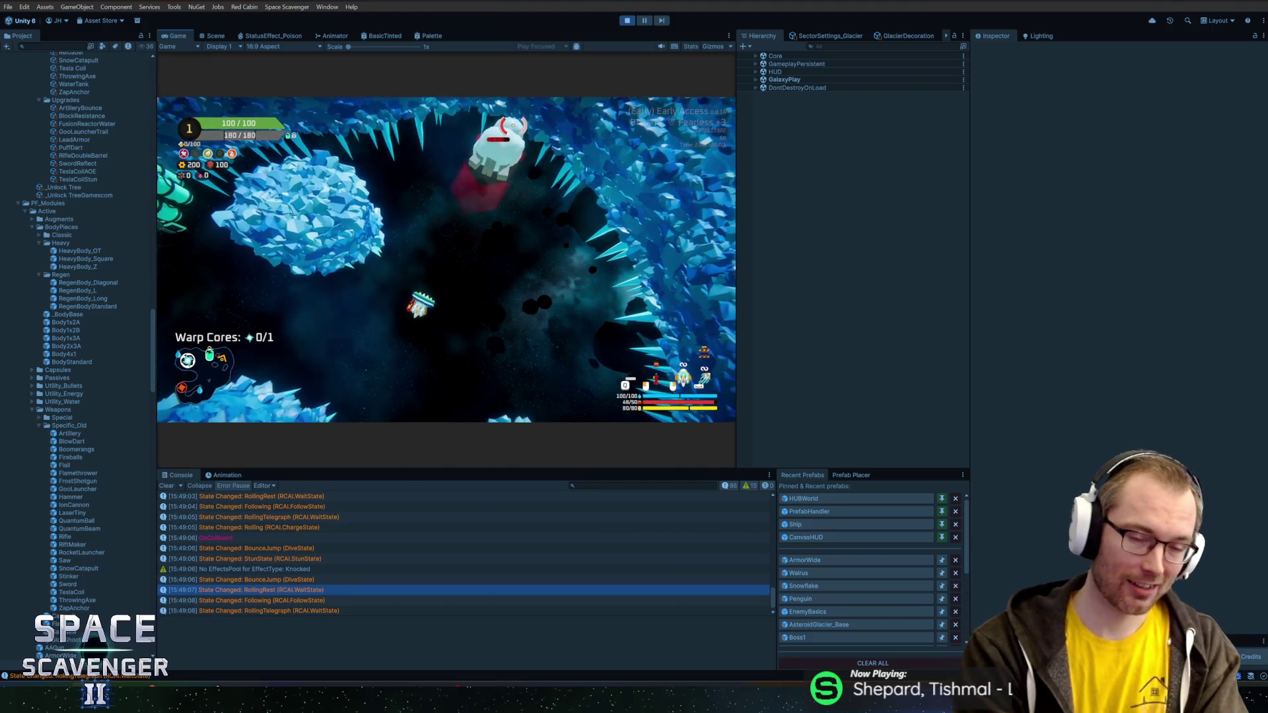
key("alt+Tab")
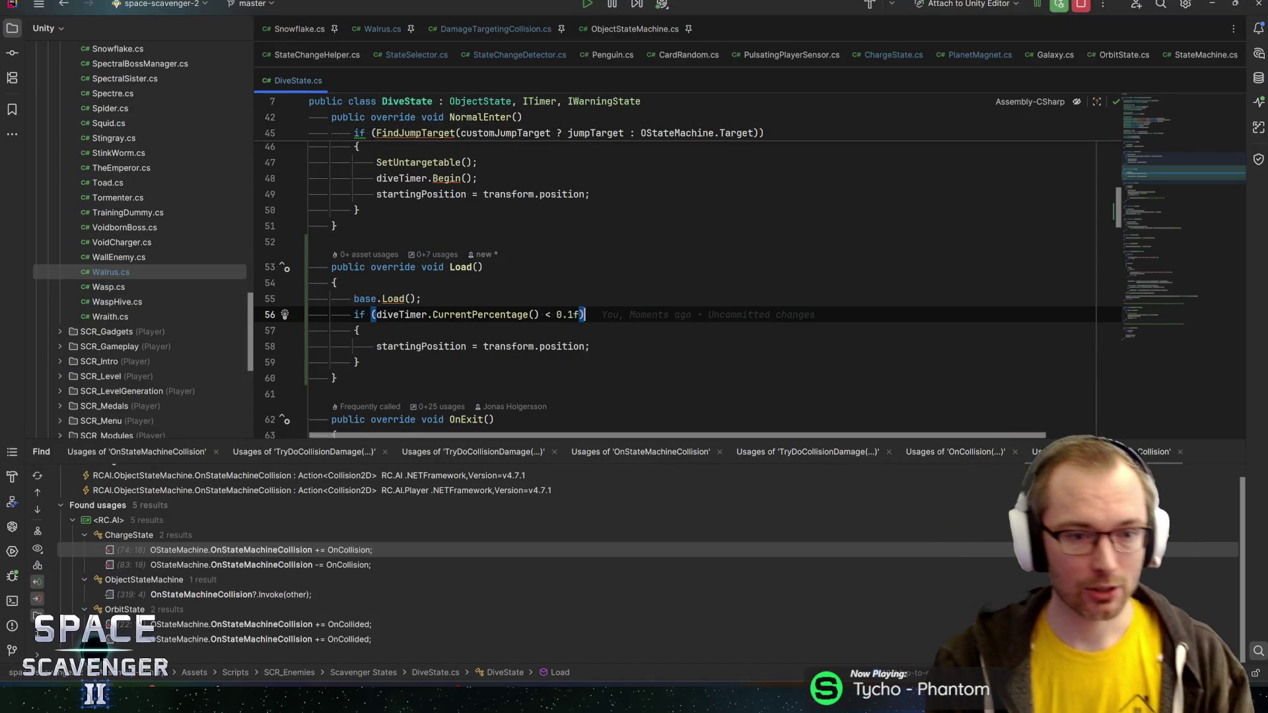
- Delete the Load method from DiveState.cs
key("ctrl+w")
key("ctrl+w")
key("ctrl+w")
key("Delete")
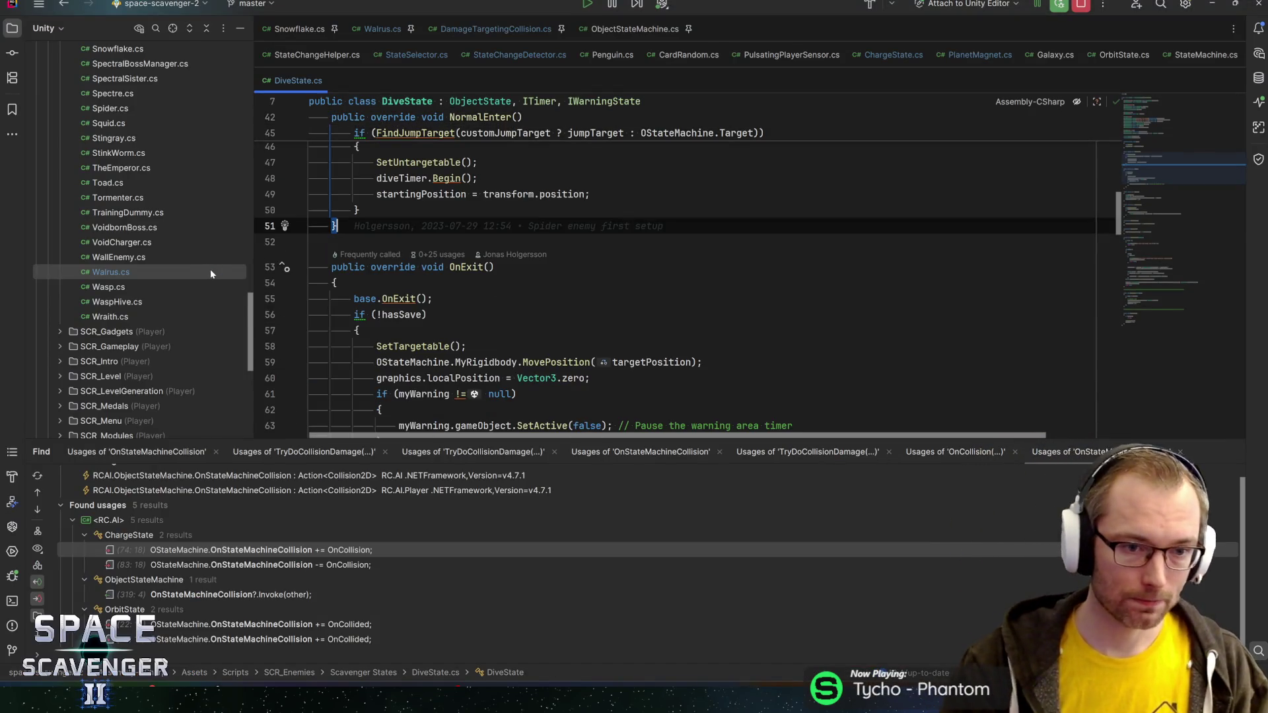
left_click(494, 267)
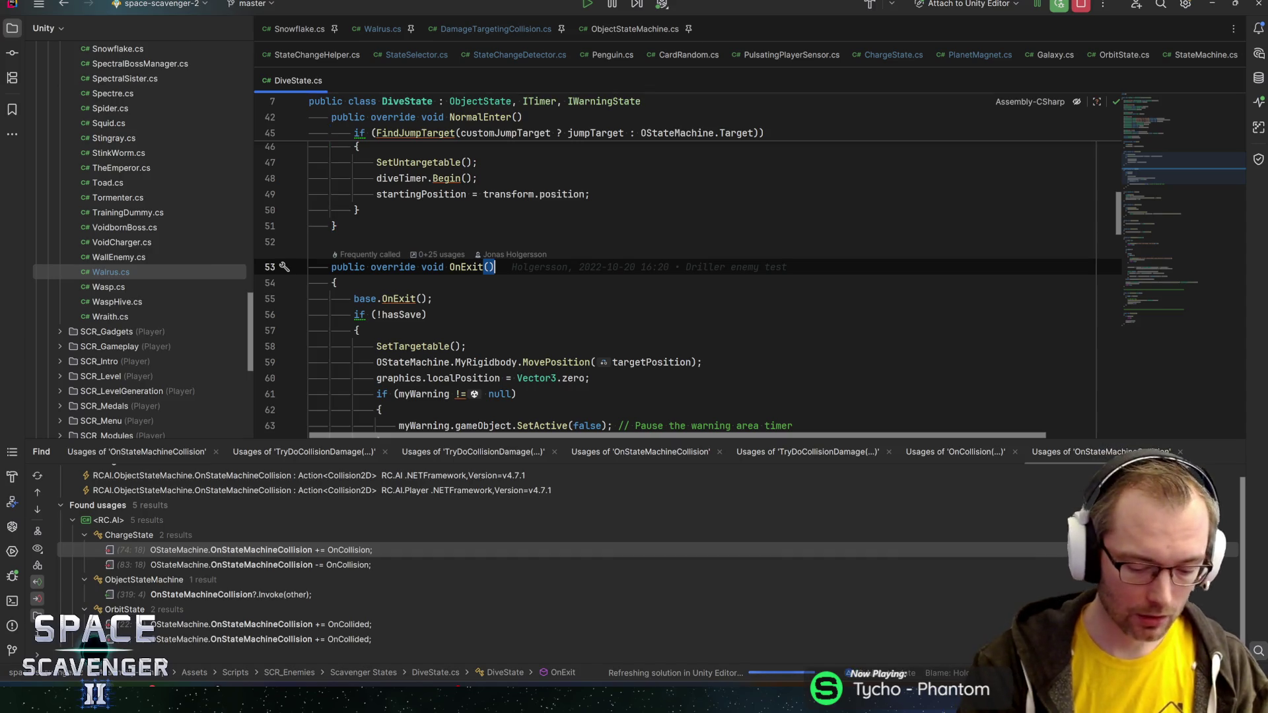
- Open StunState.cs and add an OnUpdate override after the NormalEnter method
key("ctrl+n")
type("stunstate")
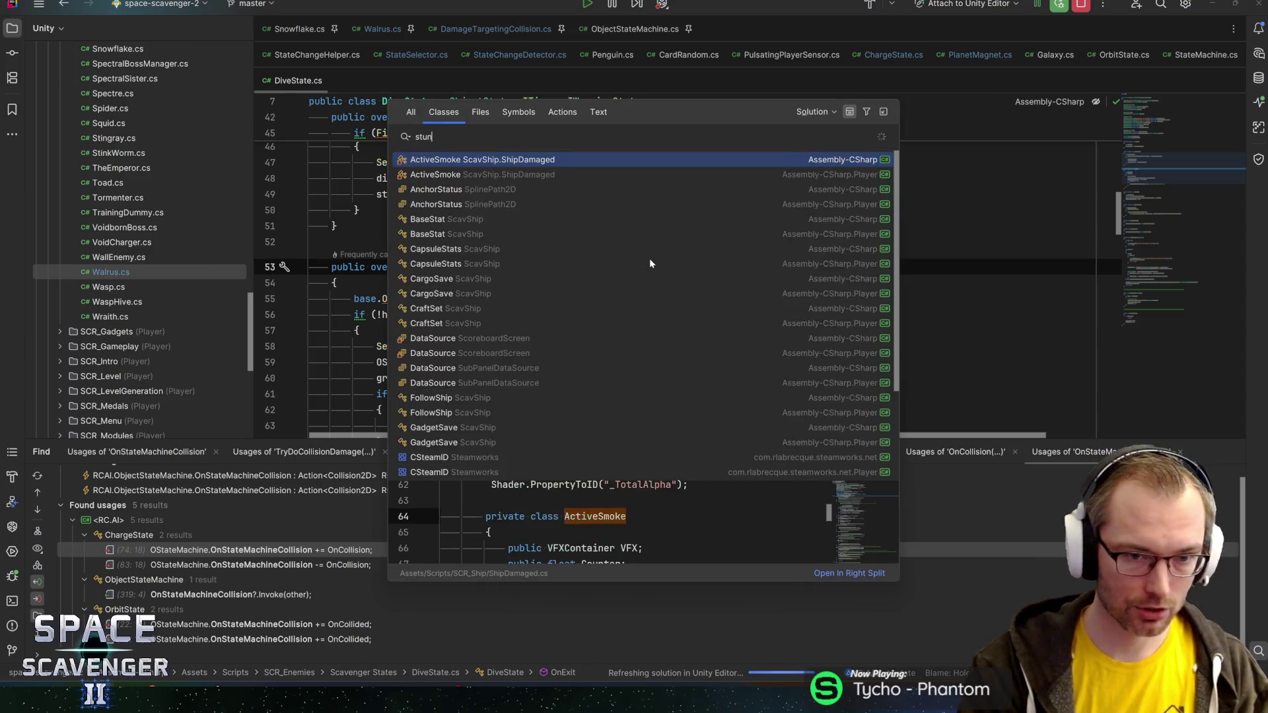
key("Return")
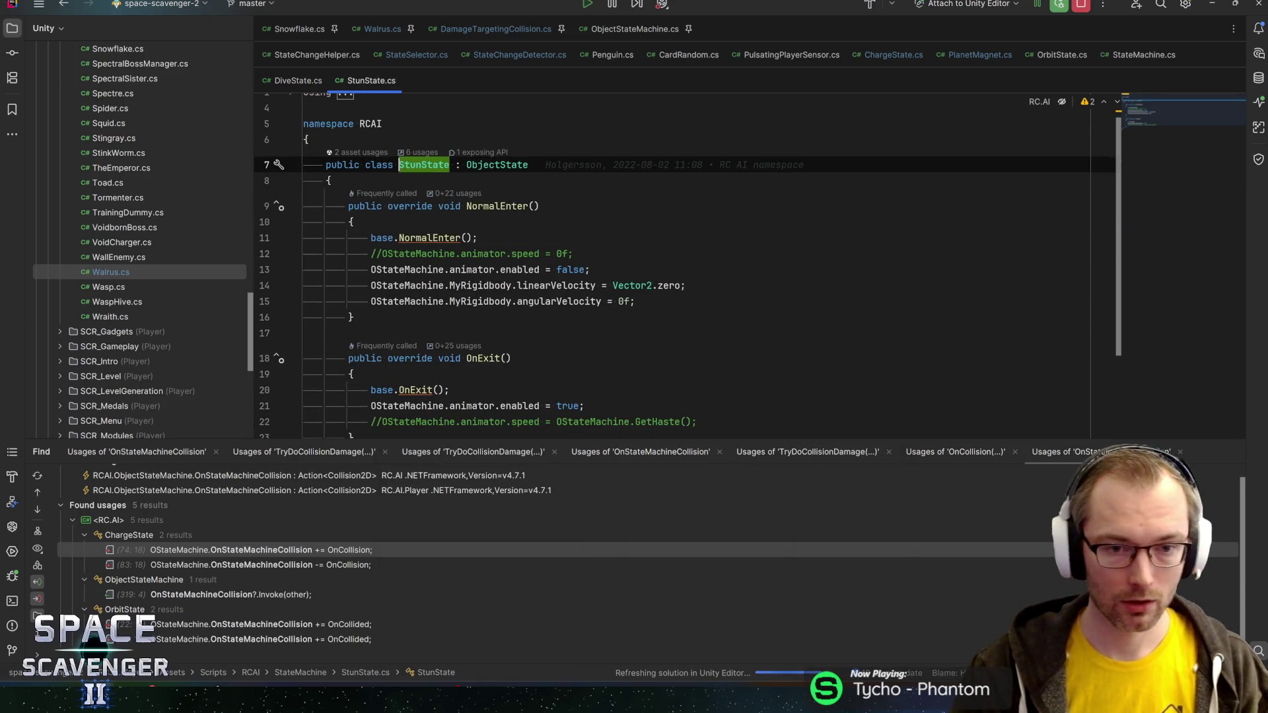
scroll(660, 264, "down", 3)
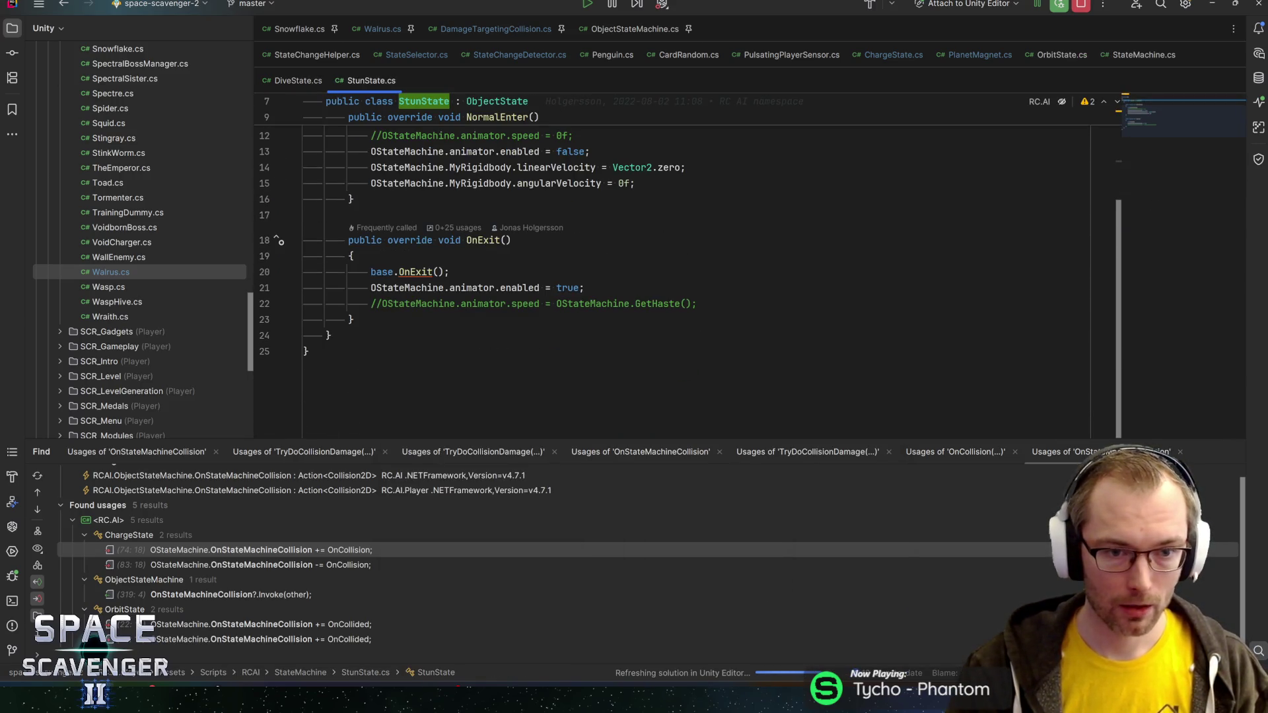
left_click(356, 199)
key("Return")
key("Return")
type("onup")
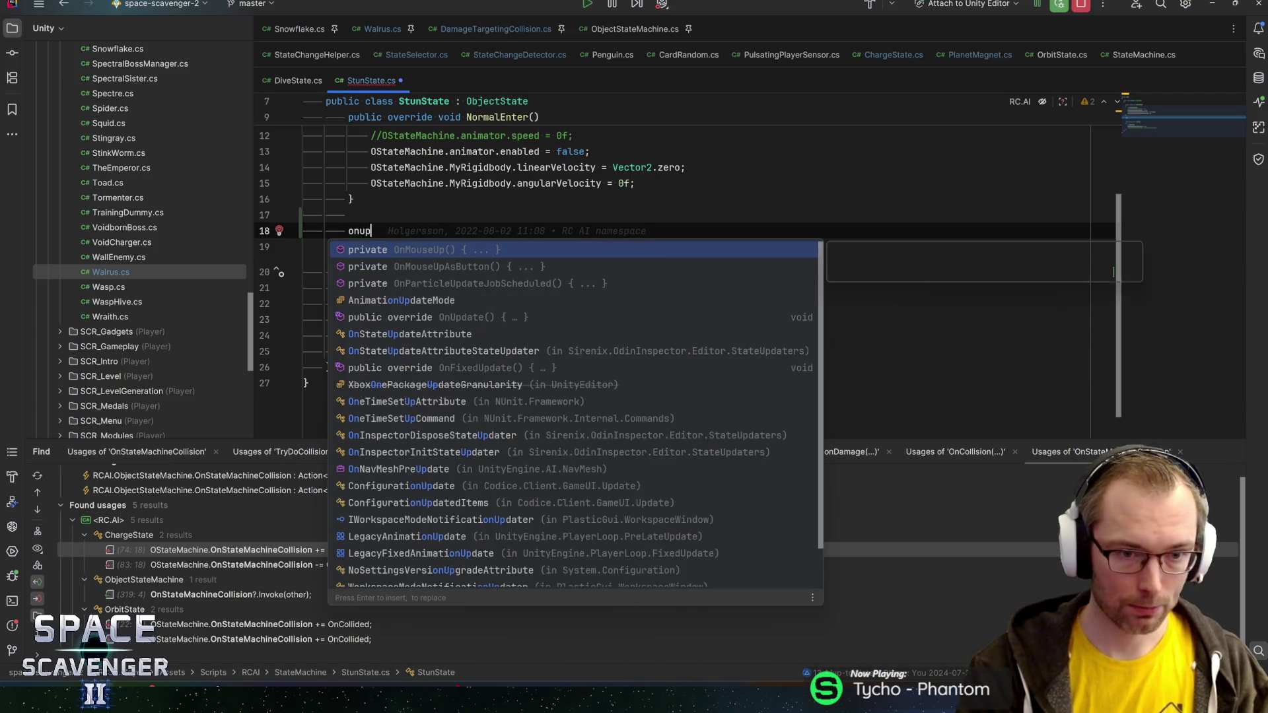
type("dat")
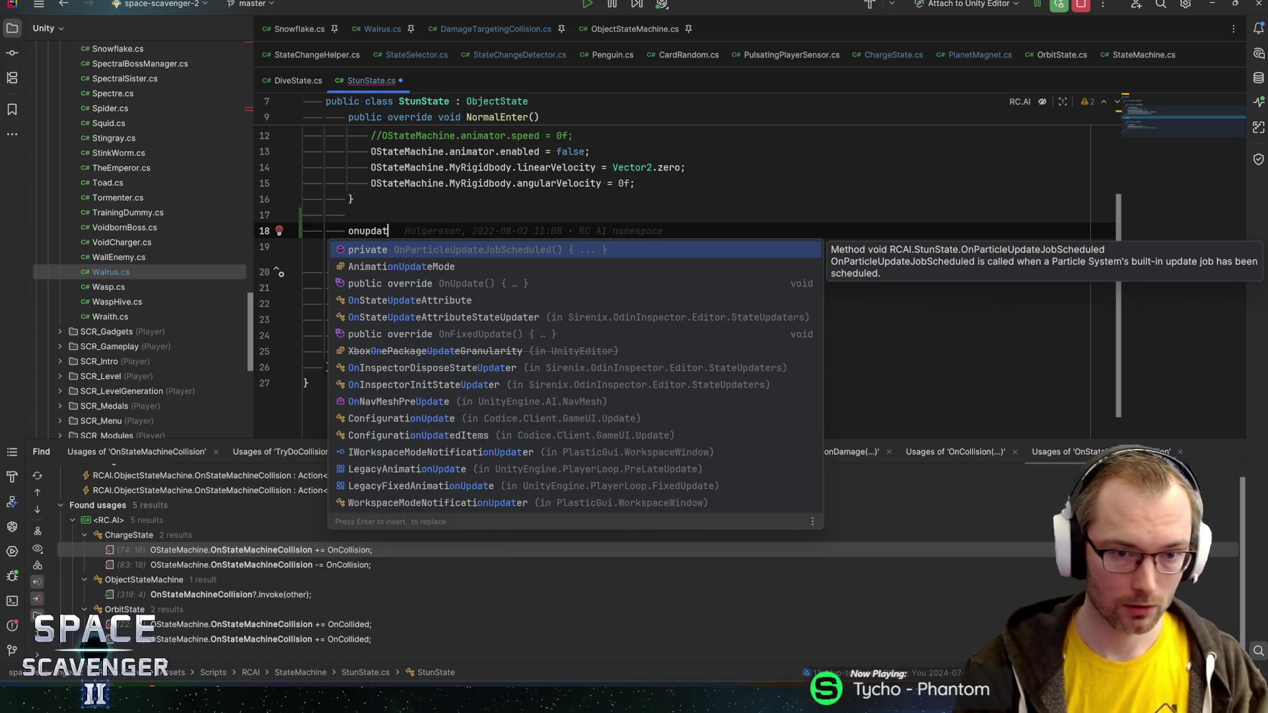
key("Down")
key("Down")
key("Return")
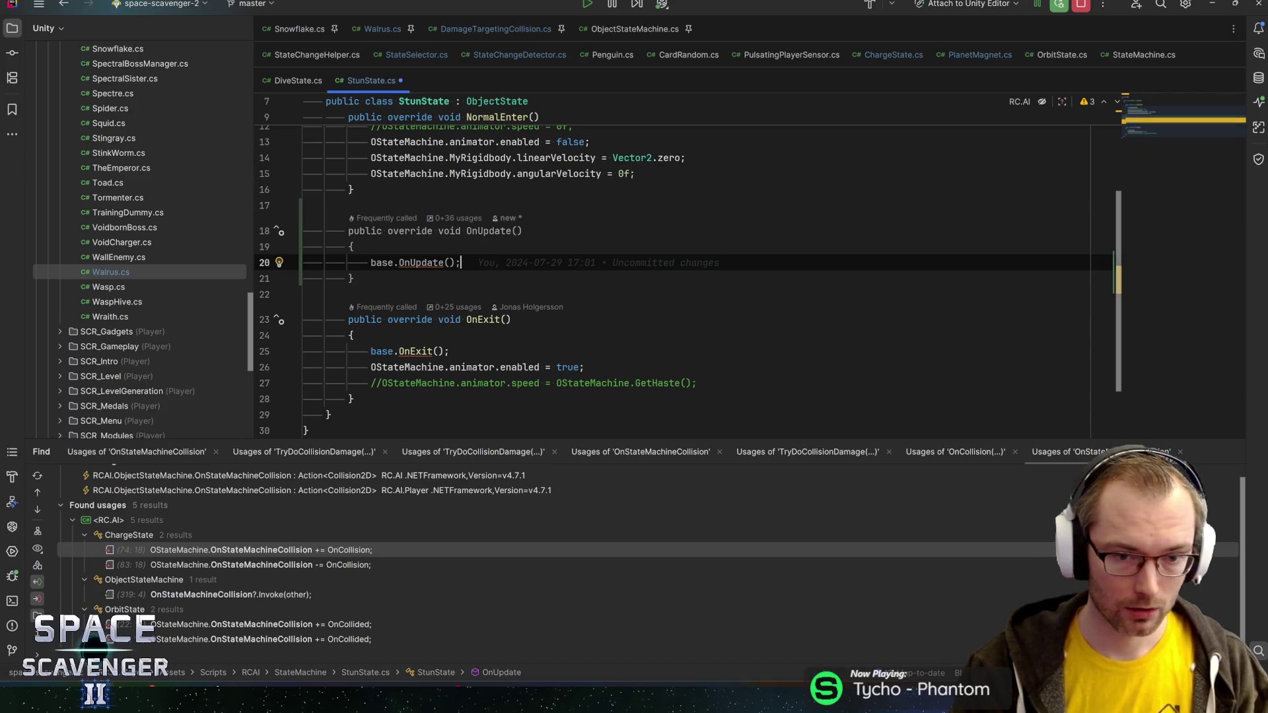
- In OnUpdate, add an empty if block for gameObject.layer == LayerMask.NameToLayer("Untargetable")
key("Return")
type("if (ga")
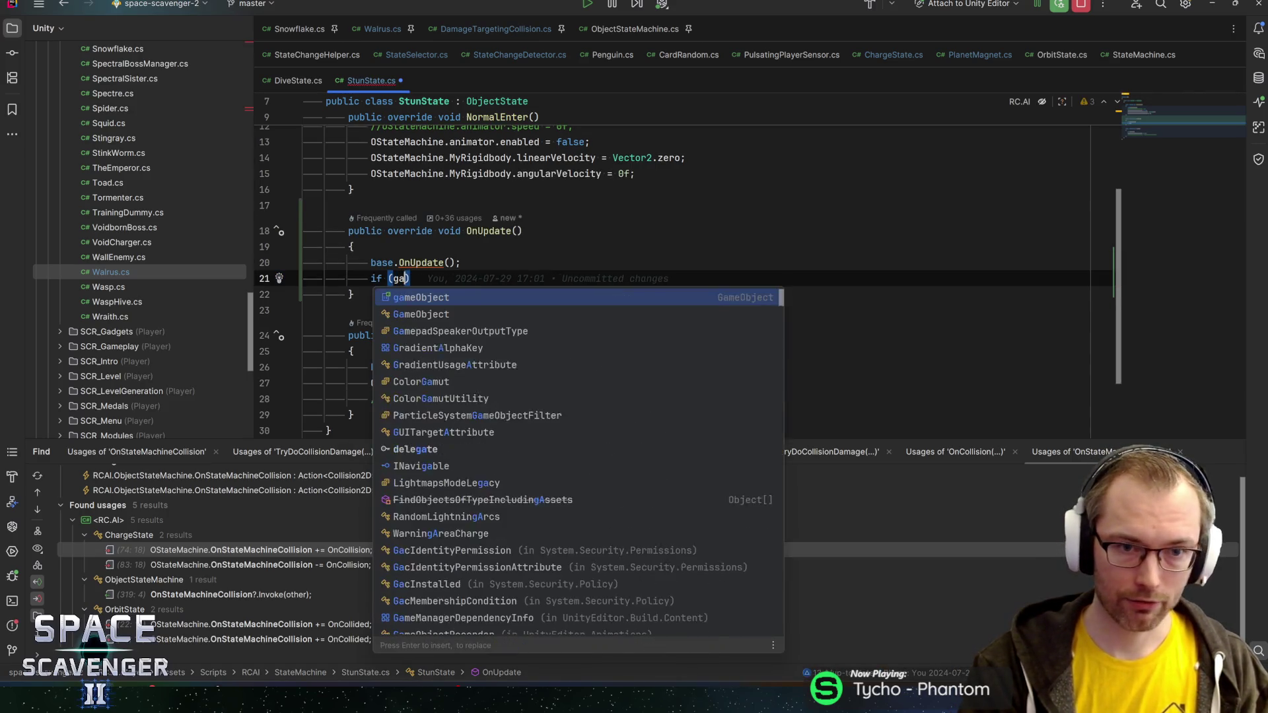
key("Return")
type(".la")
key("Return")
type("== ")
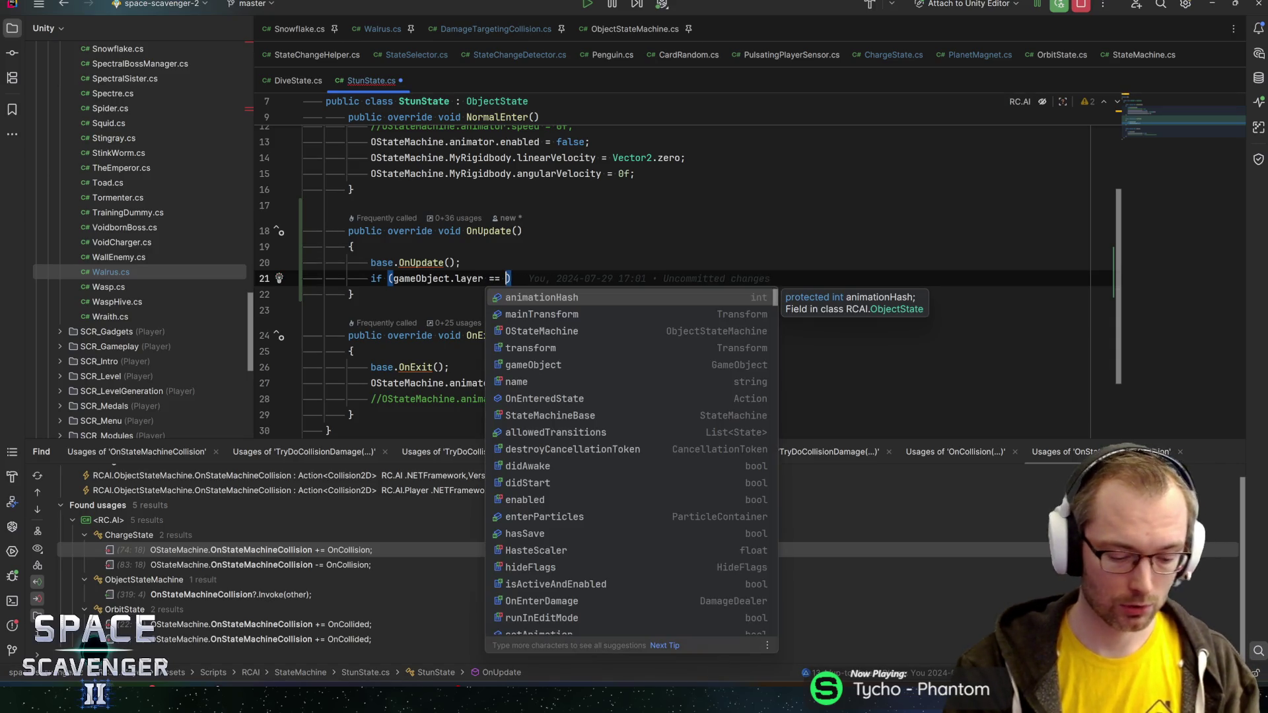
type("LayerMask.nam")
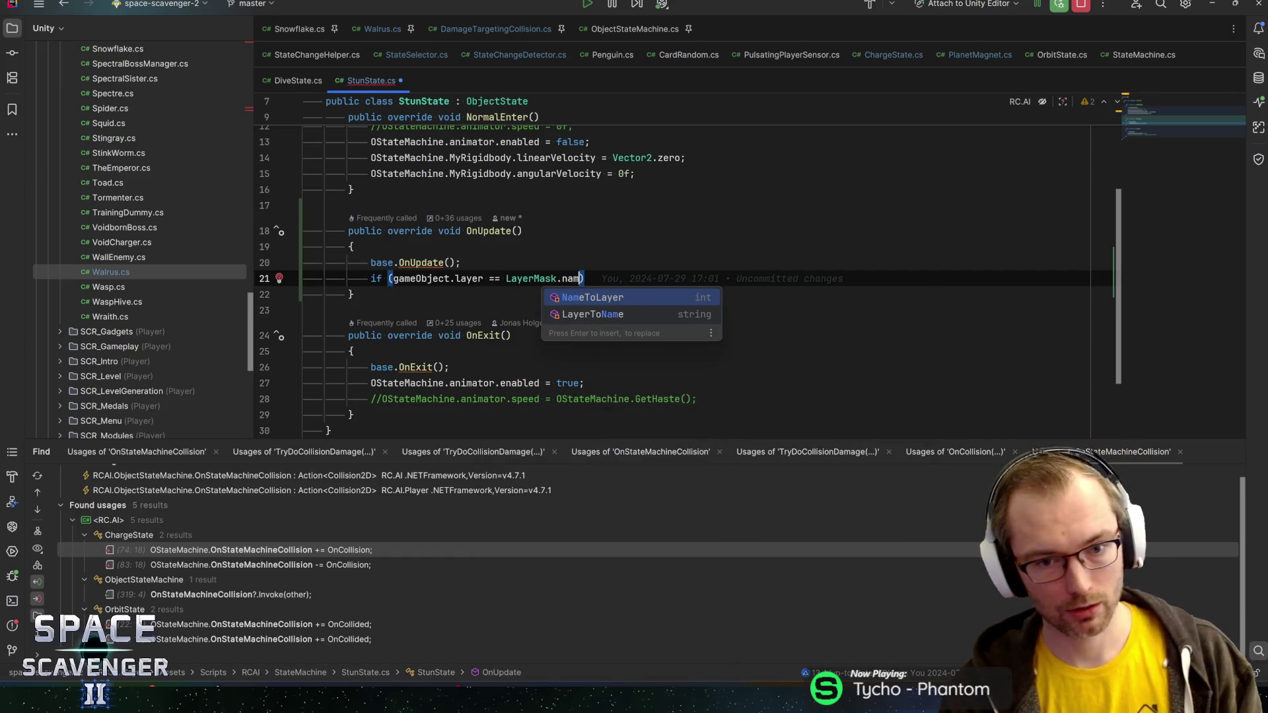
key("Return")
type("\"")
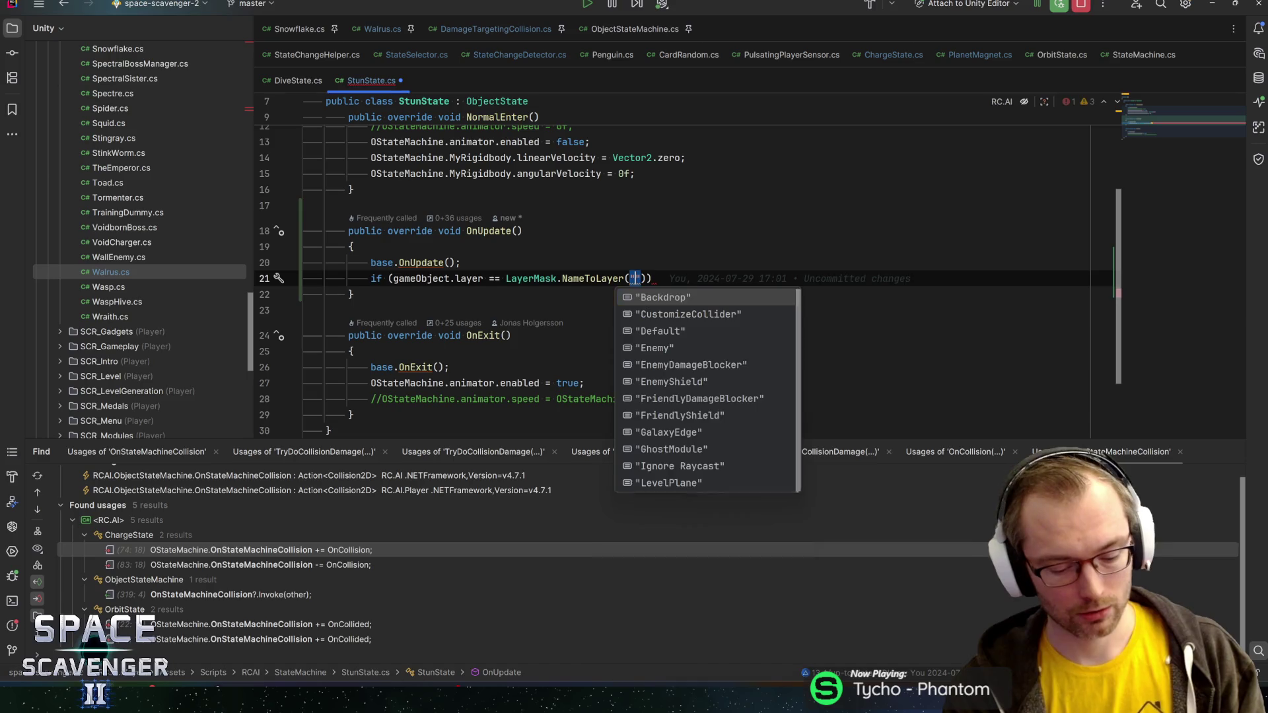
type("Un")
key("Return")
key("End")
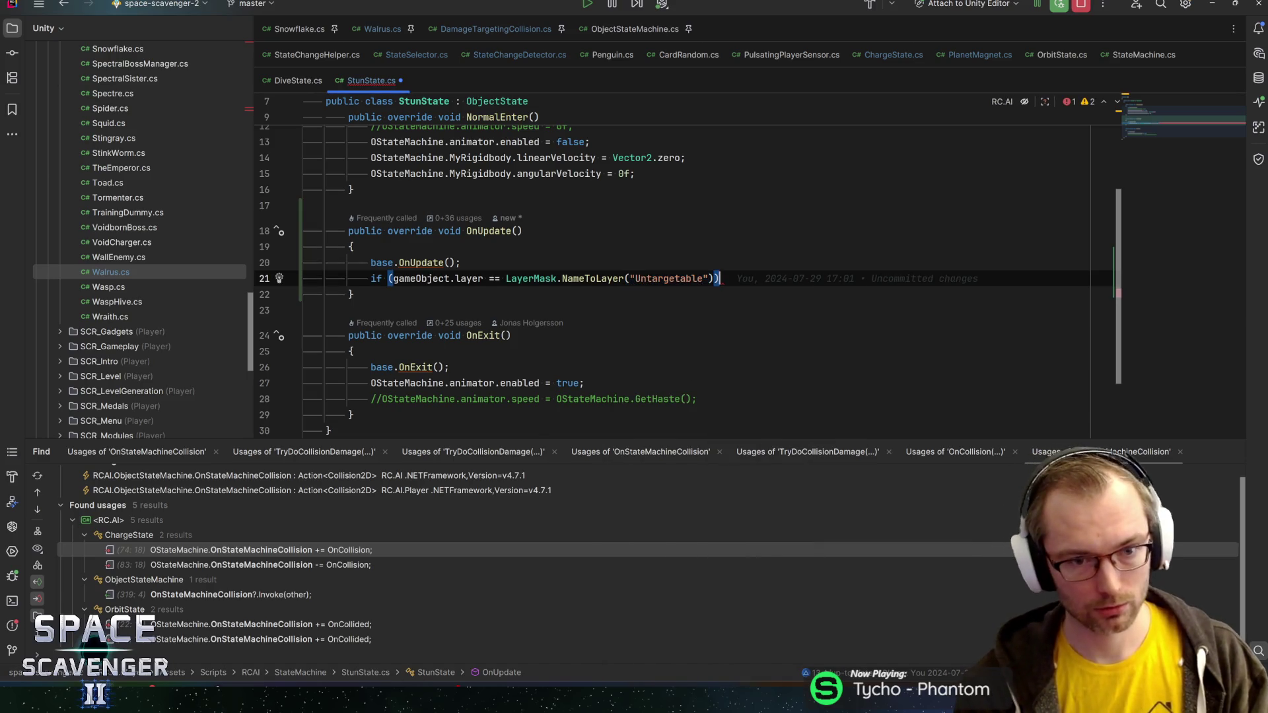
key("Return")
type("{")
key("Return")
left_click(501, 278)
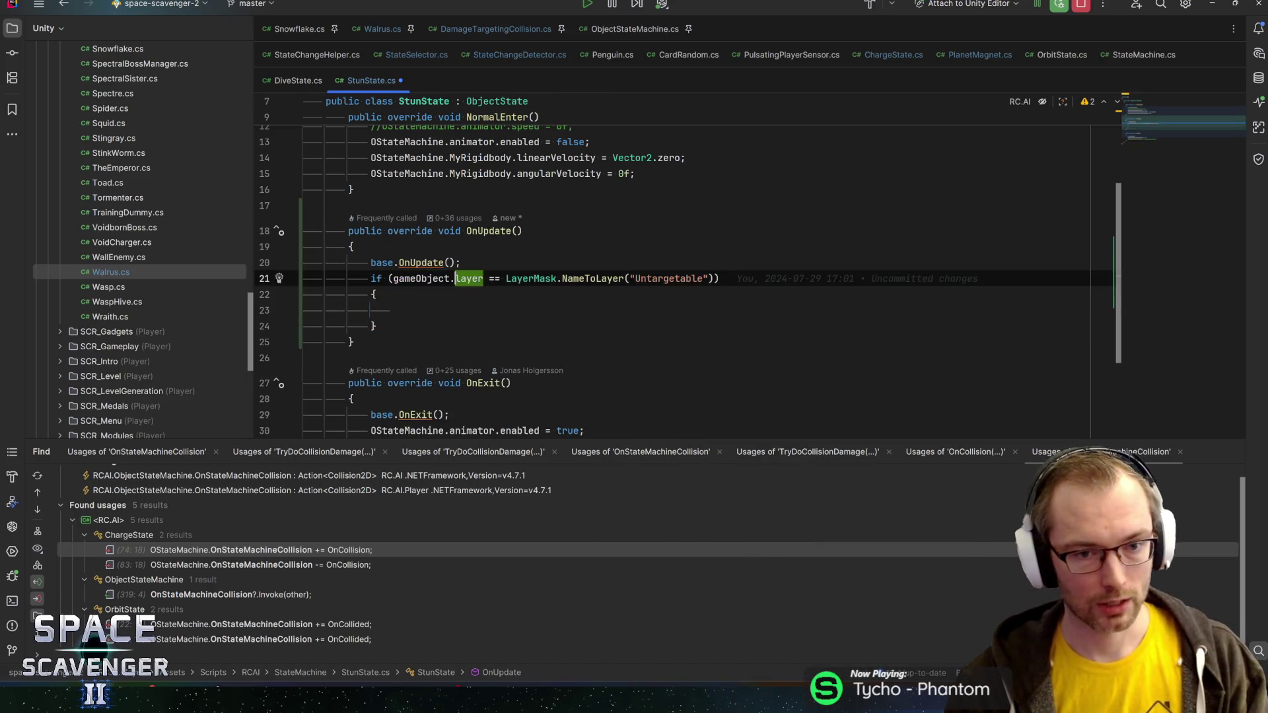
- Make the layer check use Util.UntargetableLayer
type("Sca")
key("Escape")
type("vi")
key("BackSpace")
type("Util.")
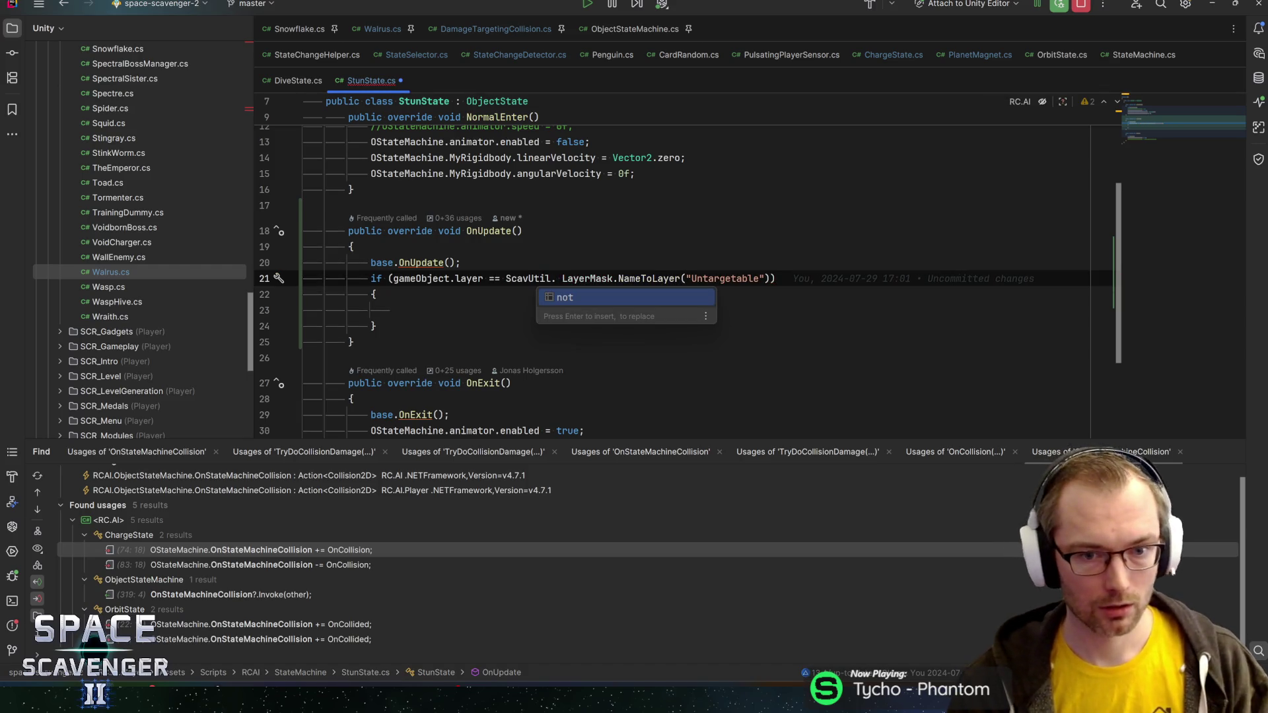
key("ctrl+shift+Left")
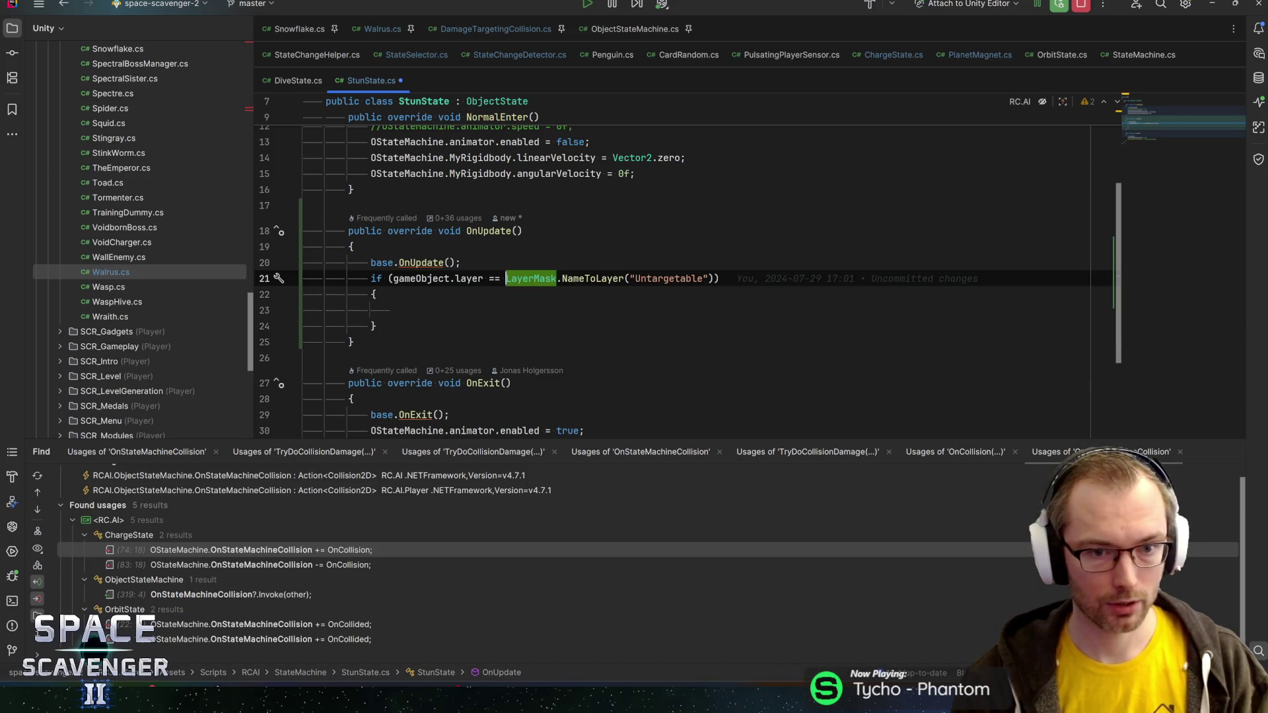
type("Util")
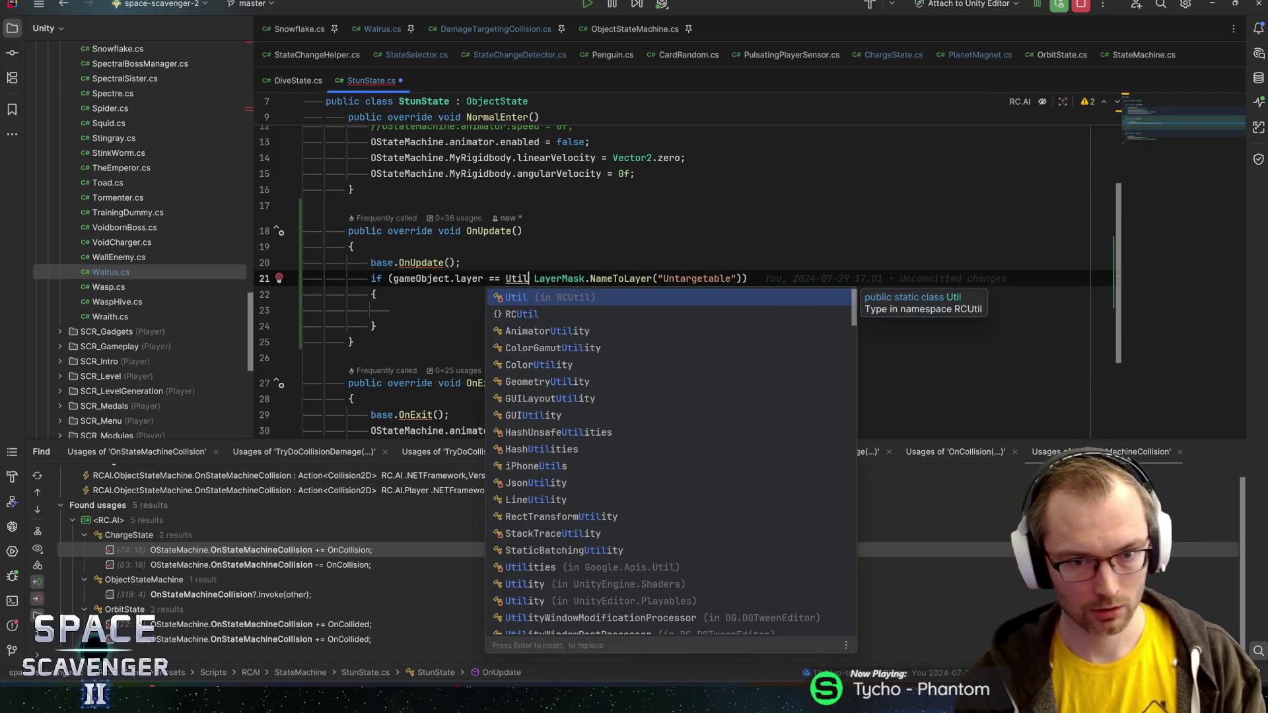
type(".")
type("untar")
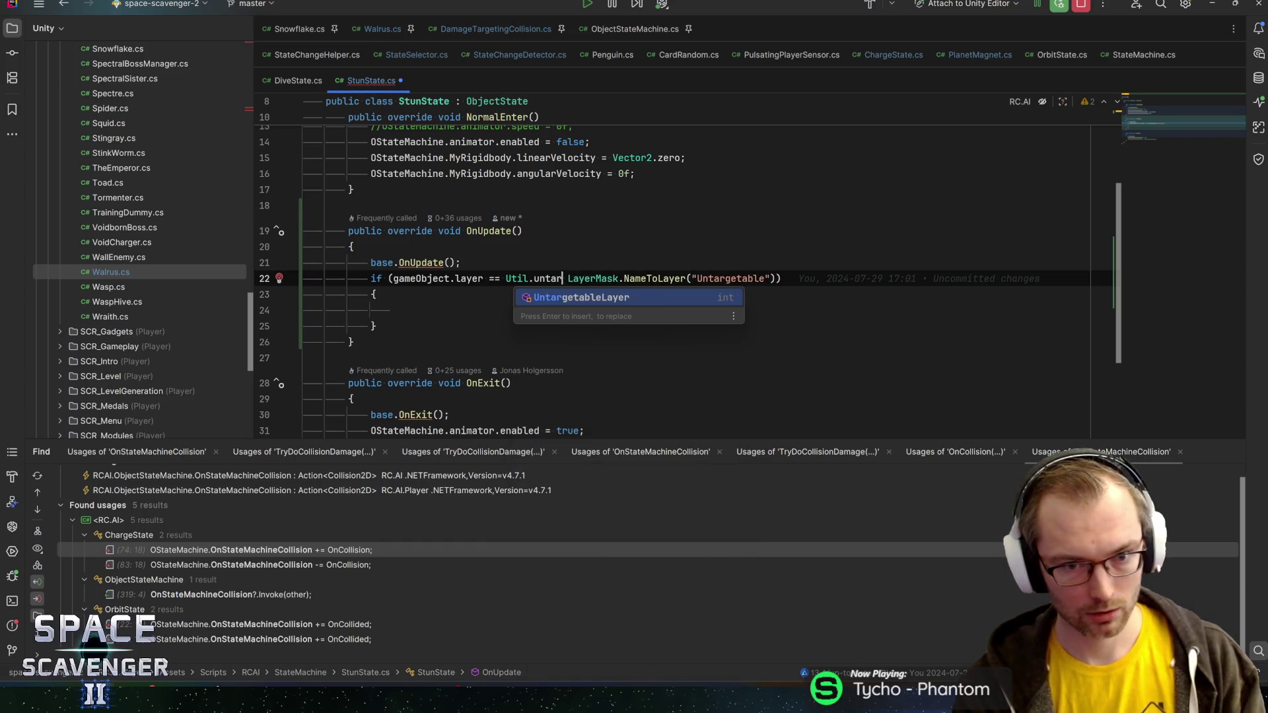
key("Return")
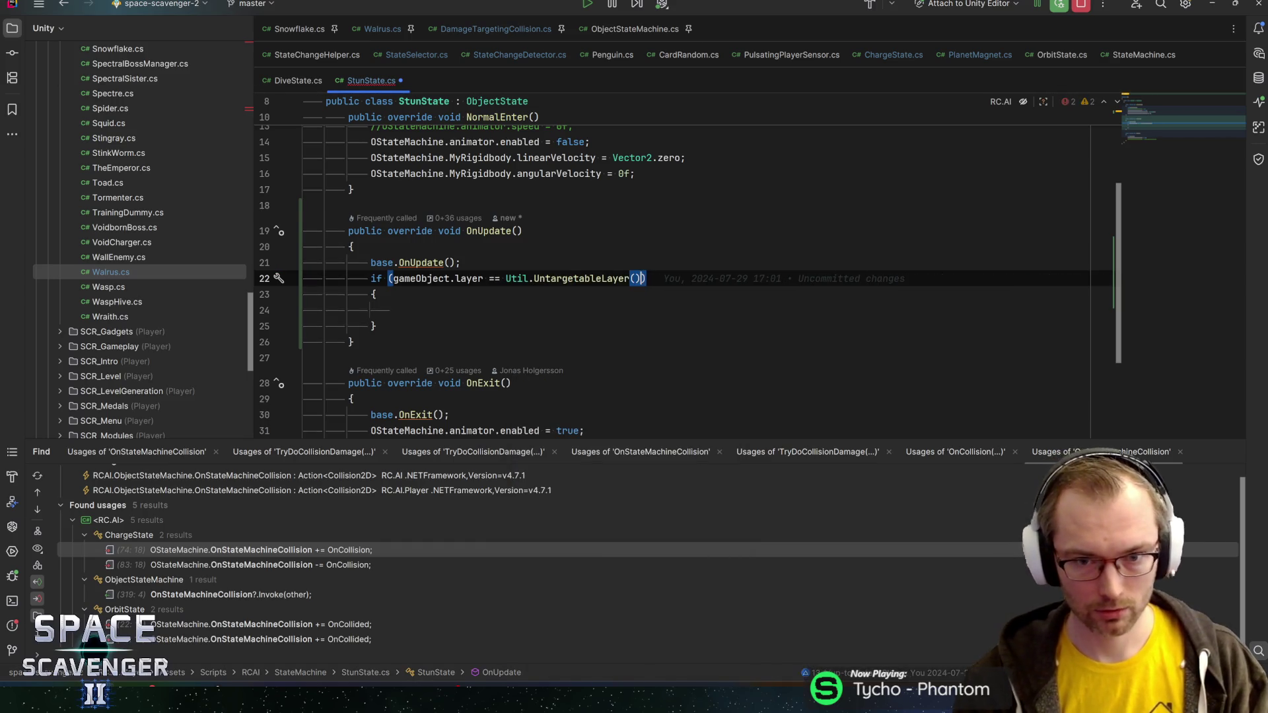
key("ctrl+shift+Return")
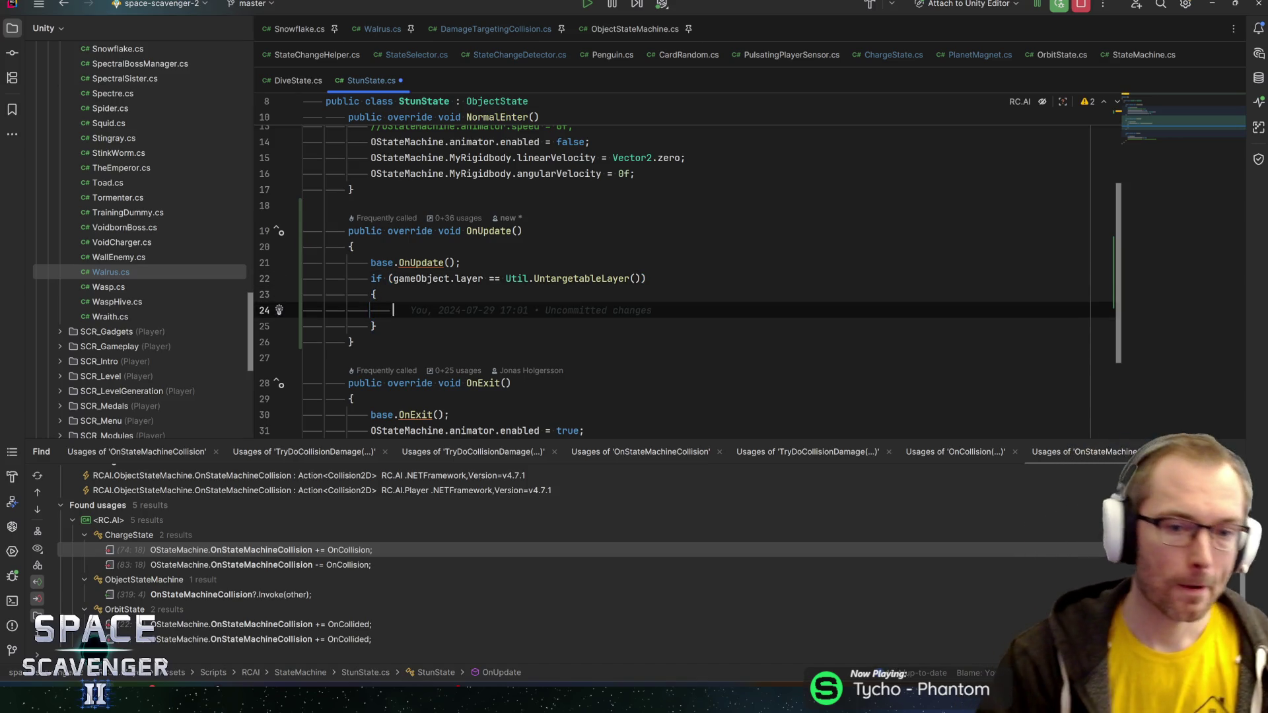
- Inspect the UntargetableLayer declaration in Util.cs and highlight its uses in StunState.cs
left_click(575, 278, "ctrl")
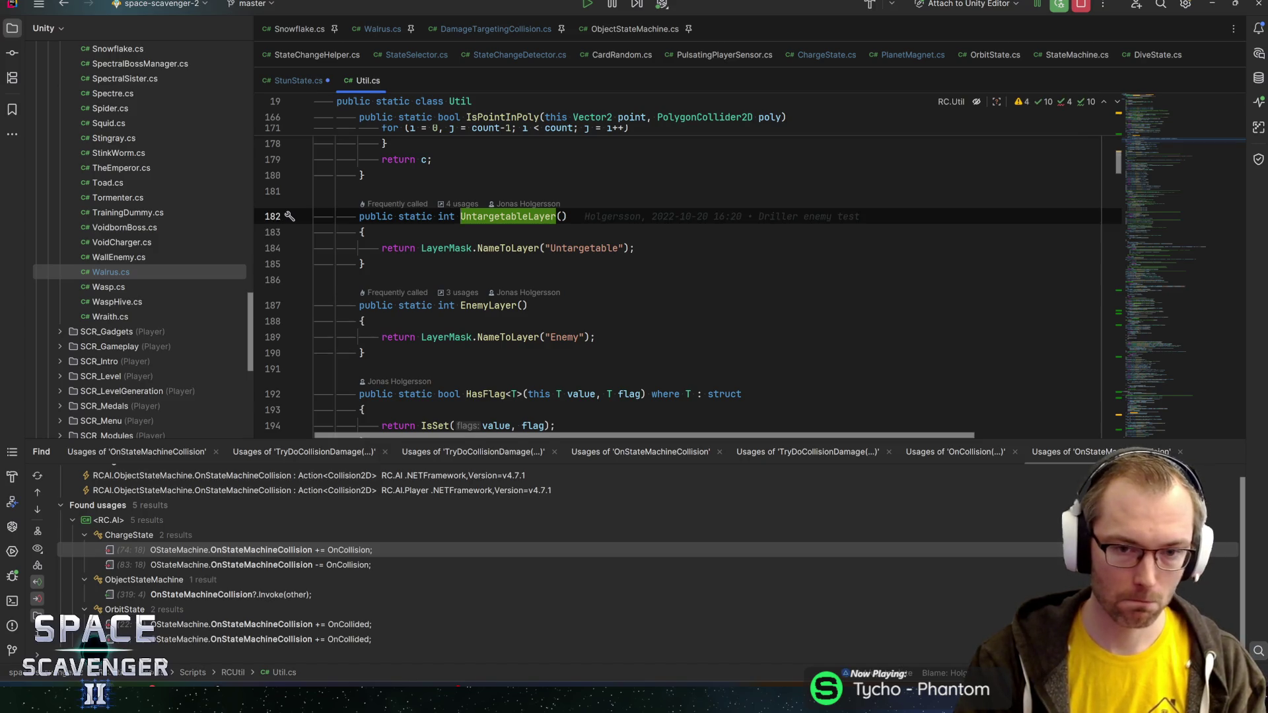
key("ctrl+alt+Left")
key("Down")
key("Down")
key("Down")
left_click(449, 278)
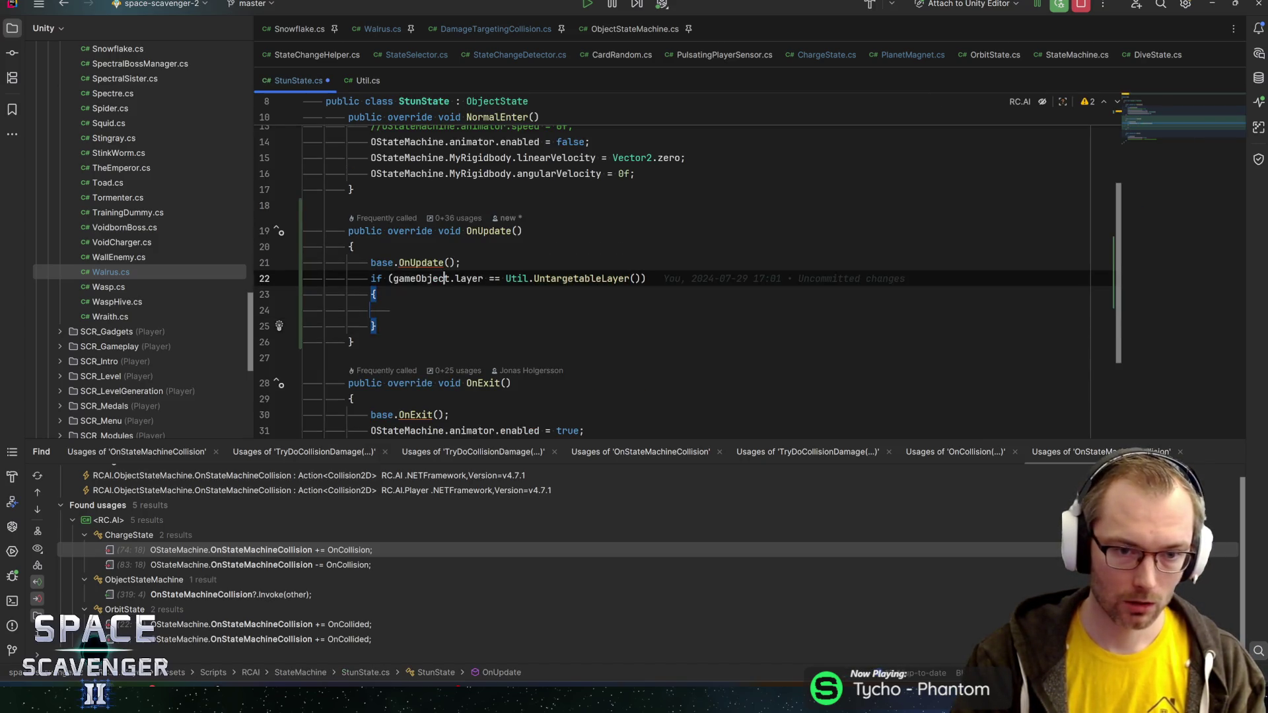
left_click(394, 310)
left_click(581, 278)
left_click(394, 309)
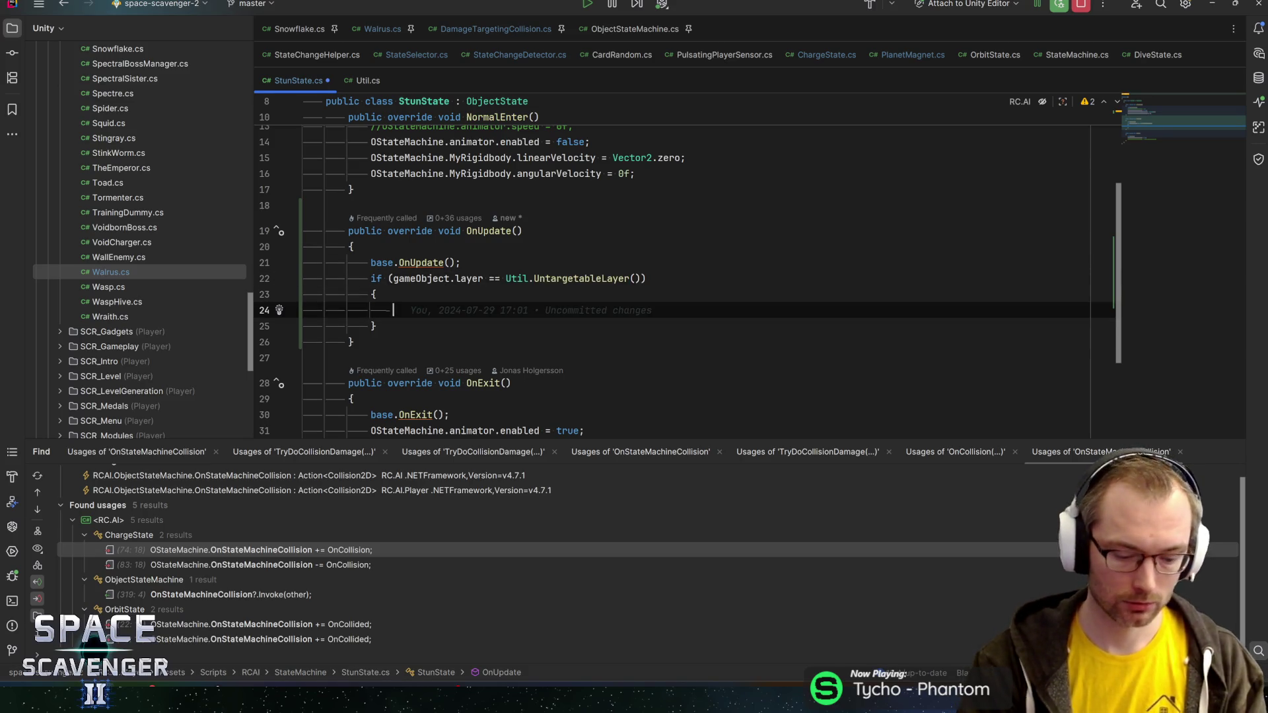
- Paste the velocity-reset lines 15–16 into the if body, zeroing linear and angular velocity
type("OState")
key("Return")
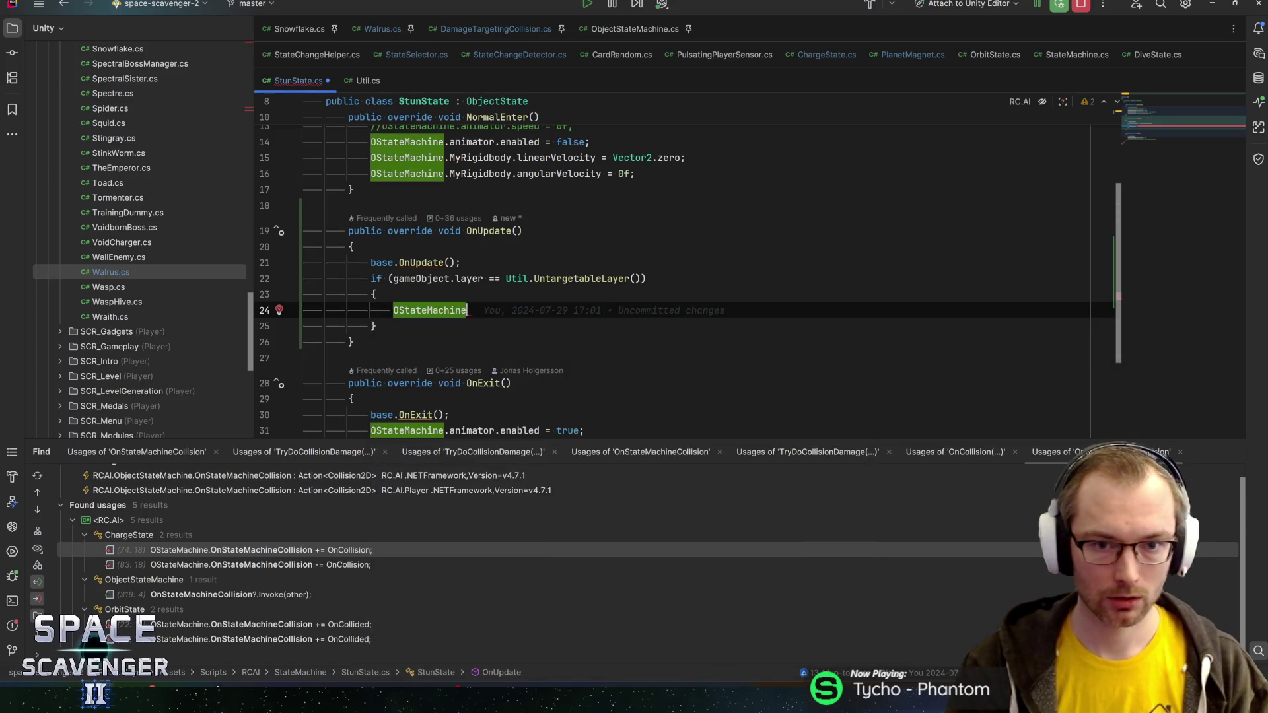
left_click_drag(635, 173, 370, 158)
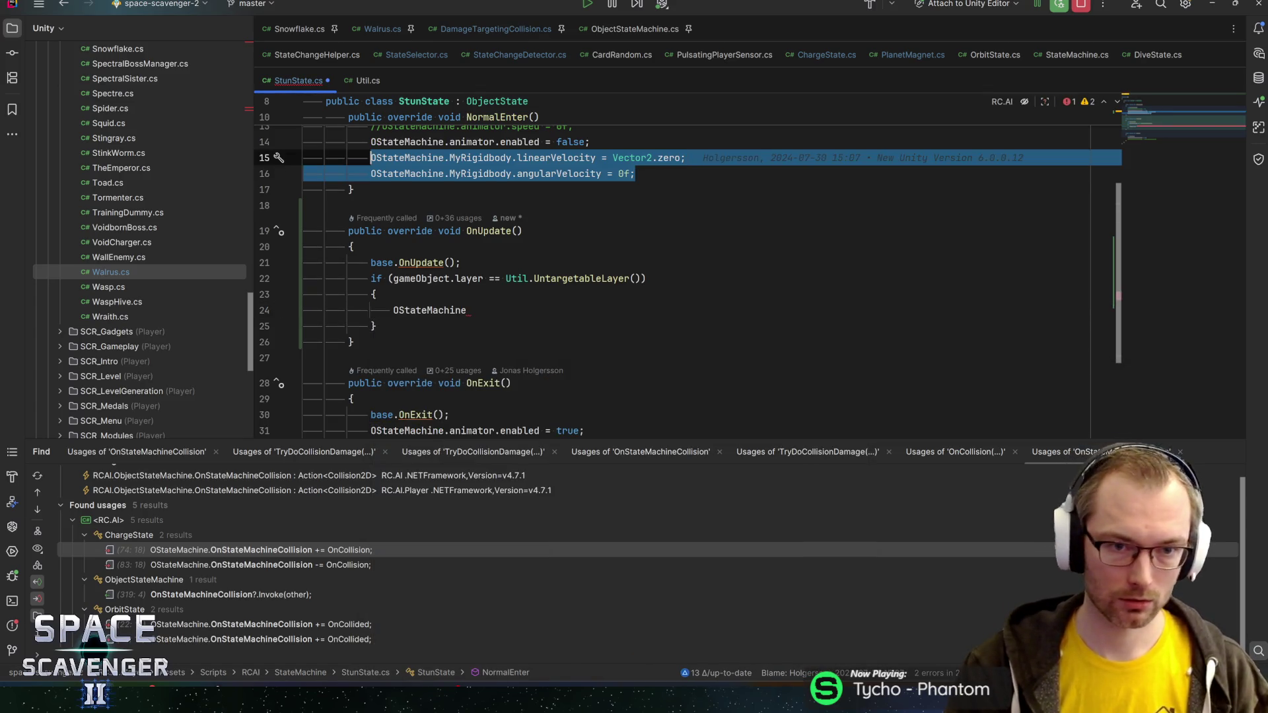
key("ctrl+c")
double_click(429, 309)
key("ctrl+v")
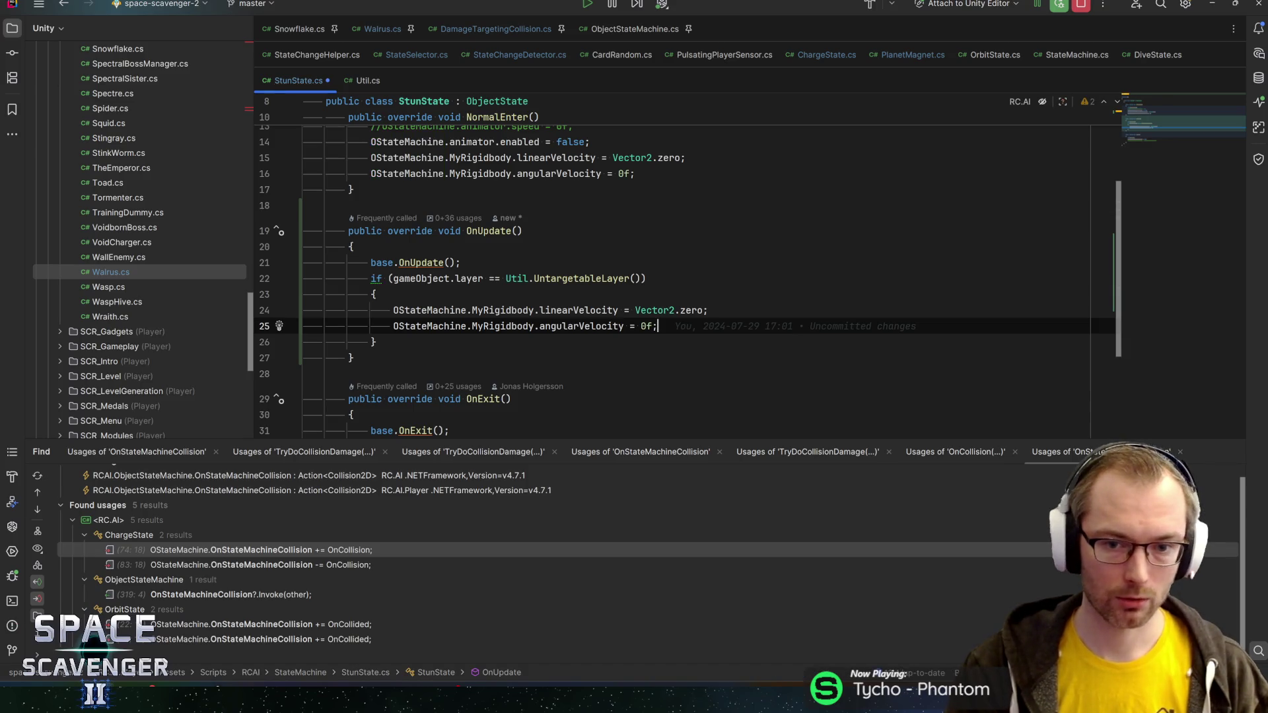
key("alt+Tab")
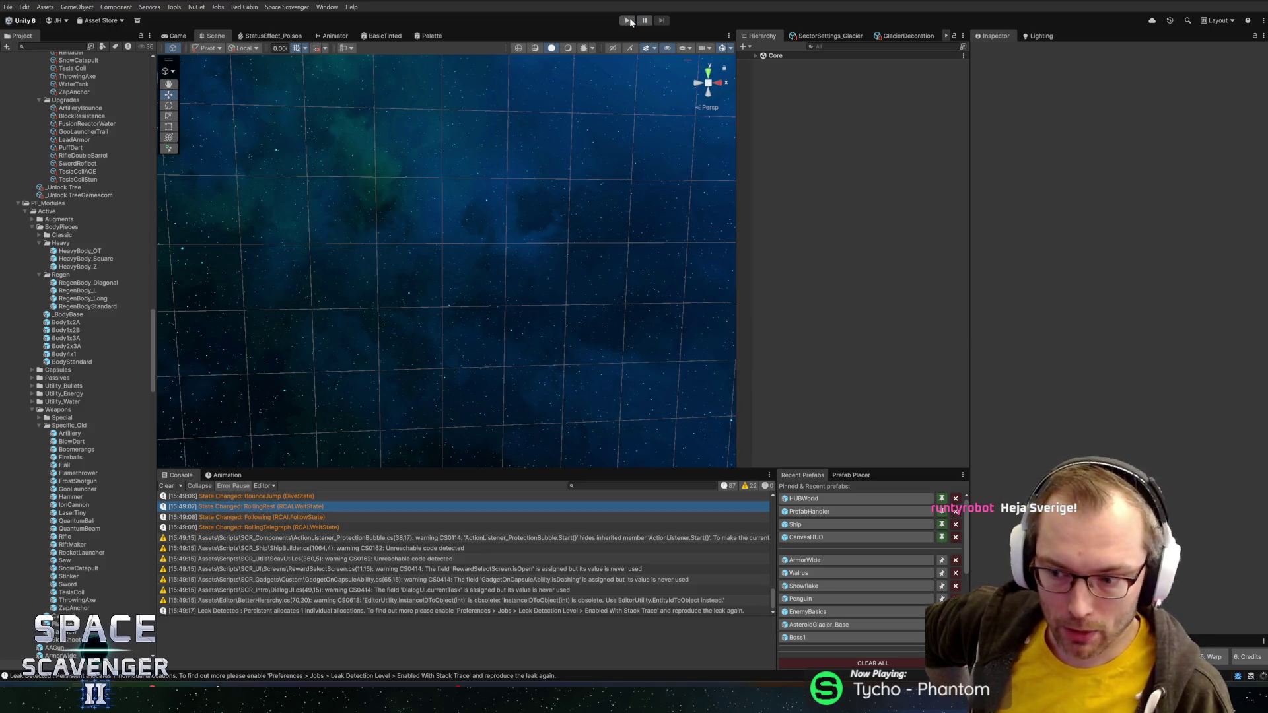
- Play the glacier level in a maximized Game view after running 'ship upgrade all', then stop play mode
left_click(627, 21)
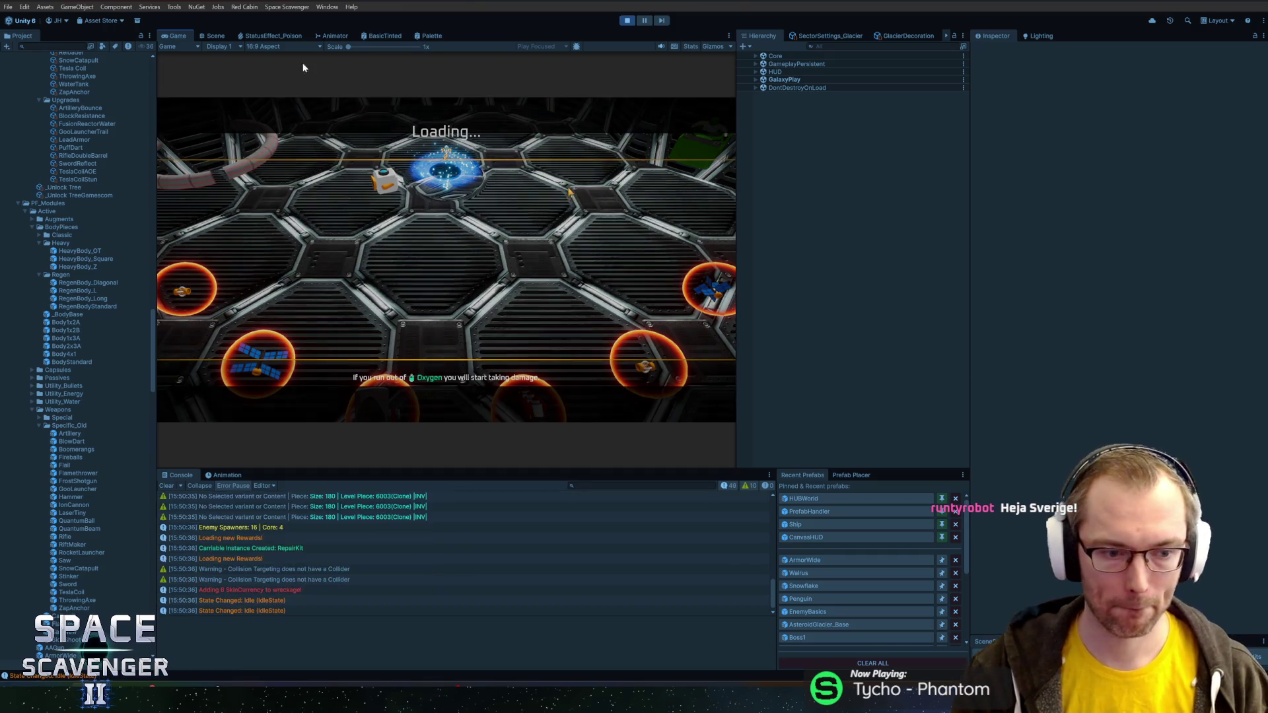
double_click(168, 37)
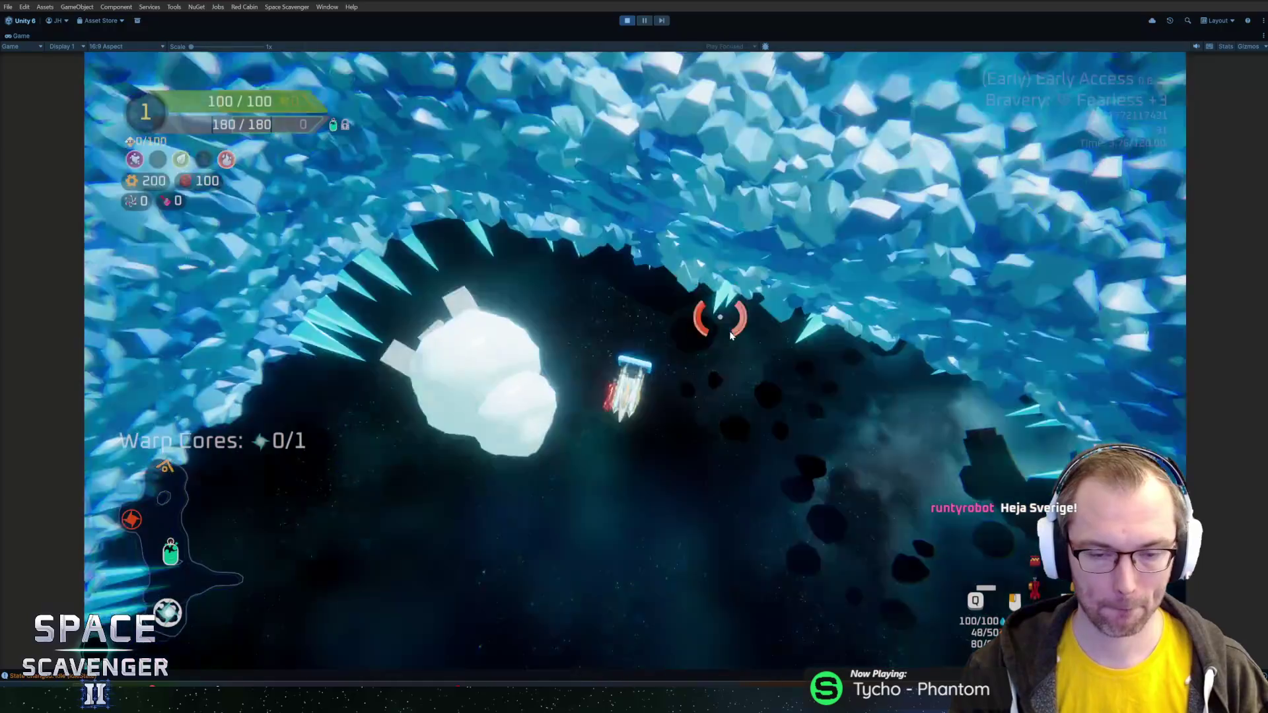
key("grave")
type("ship upgrade al")
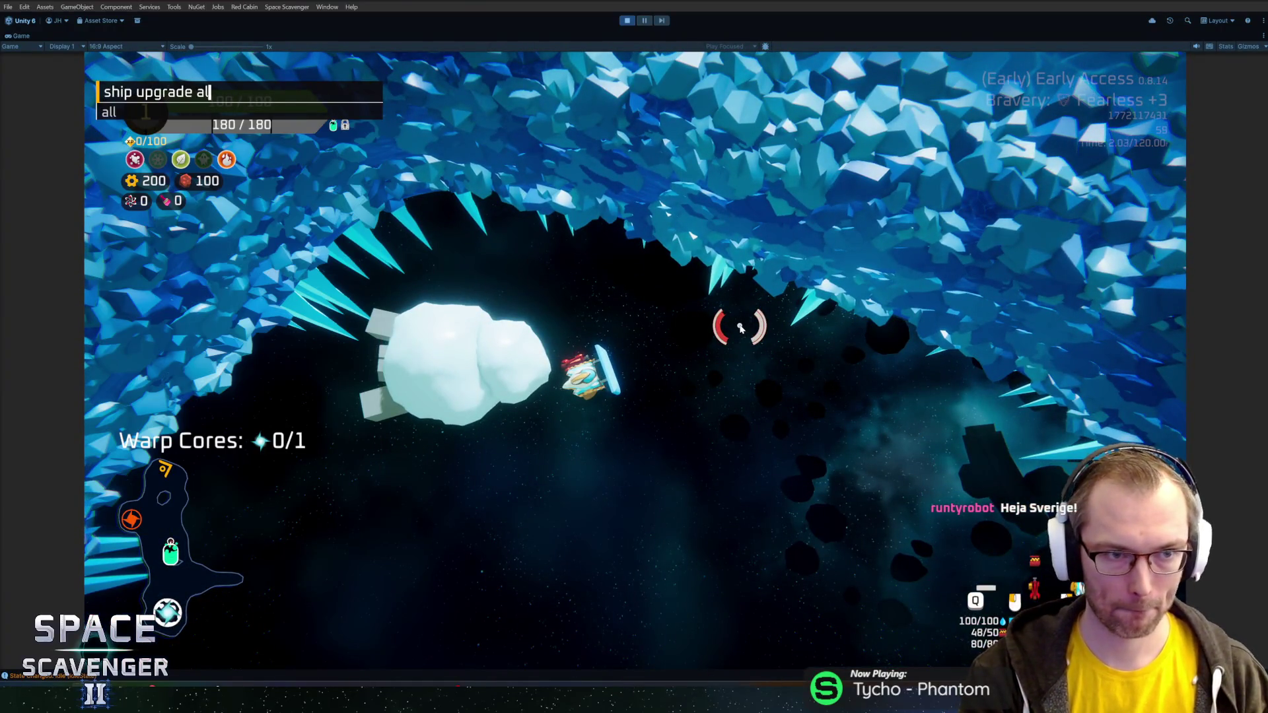
key("Return")
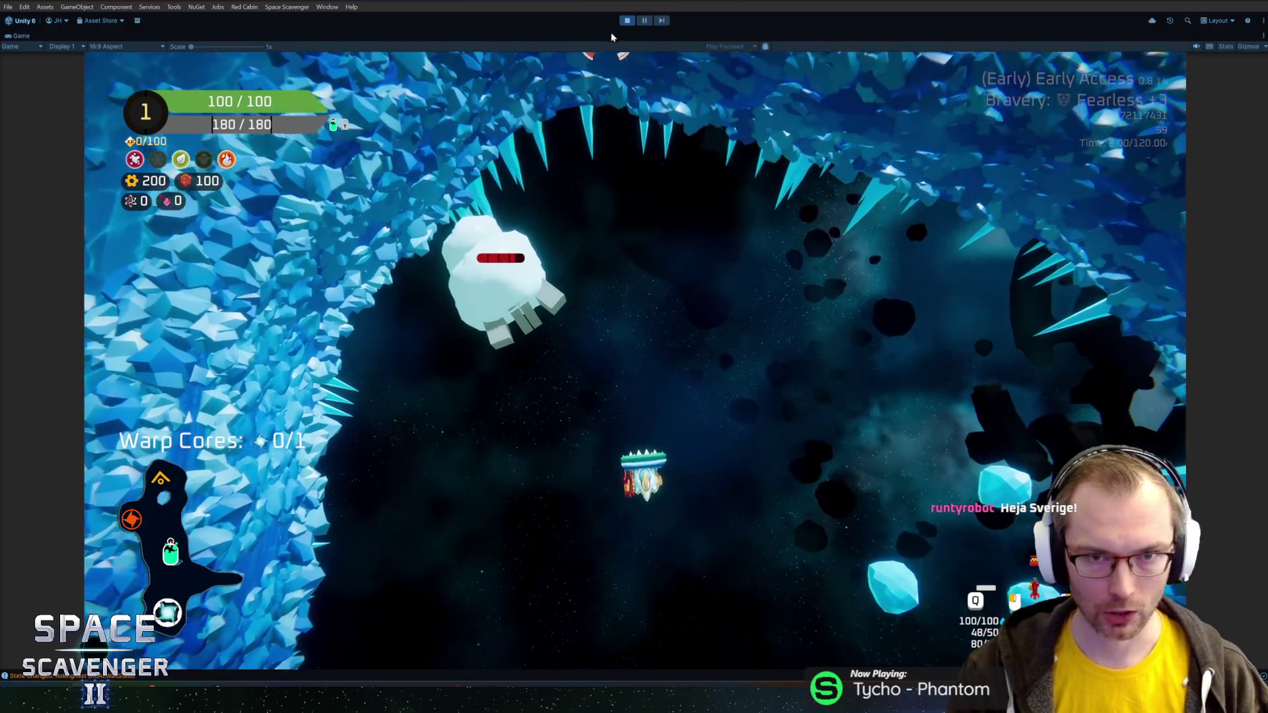
left_click(620, 21)
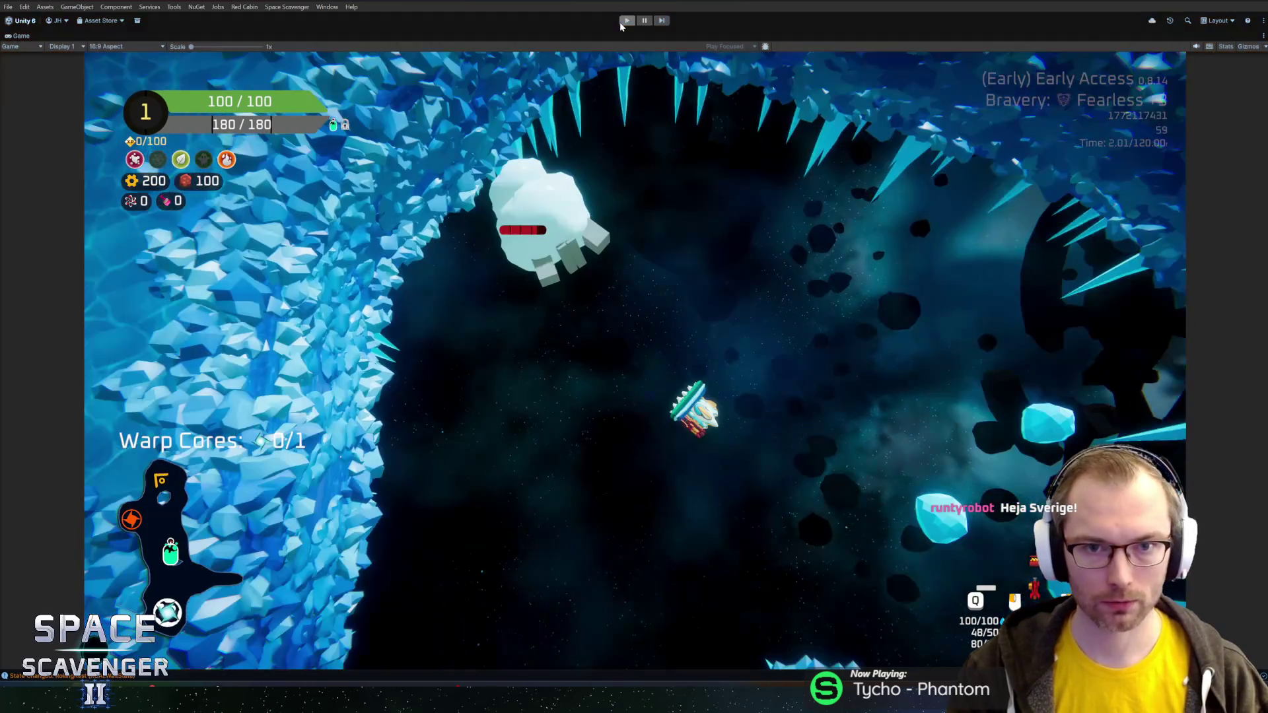
key("alt+Tab")
- Replace gameObject.layer with mainTransform.gameObject.layer in StunState's OnUpdate check
left_click(417, 278)
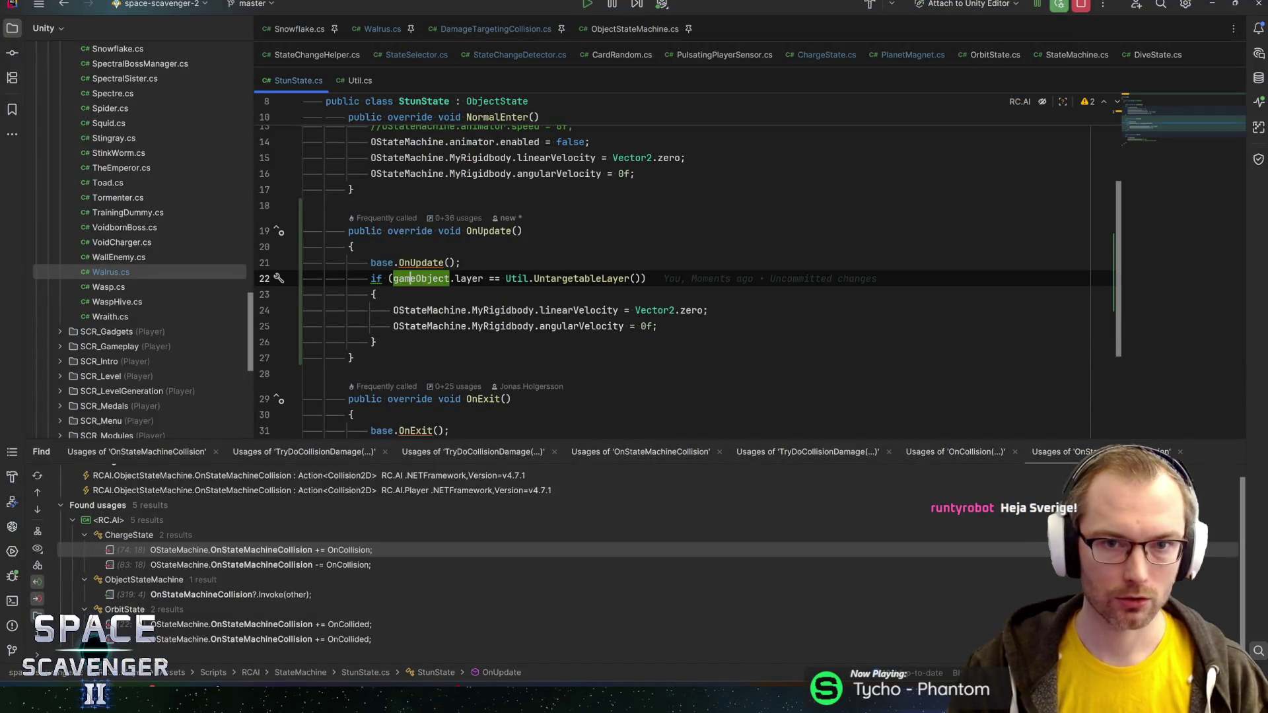
type("maintr")
key("Return")
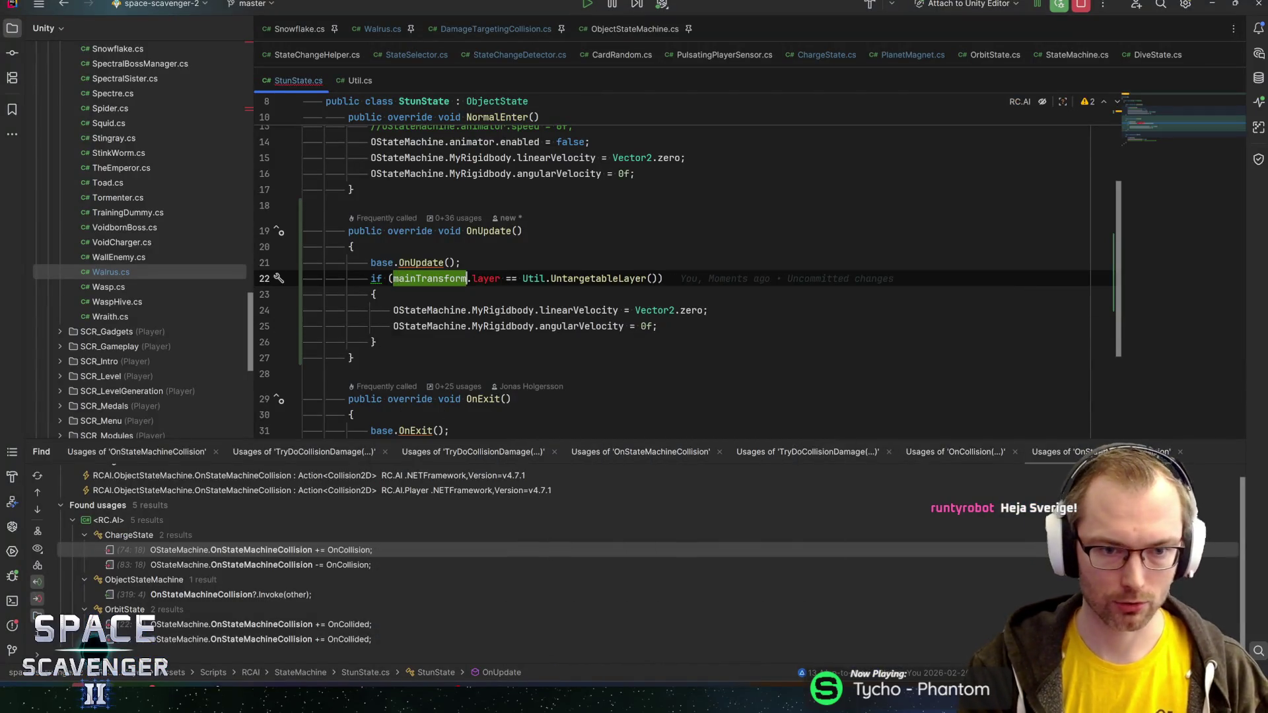
type(".ga")
key("Return")
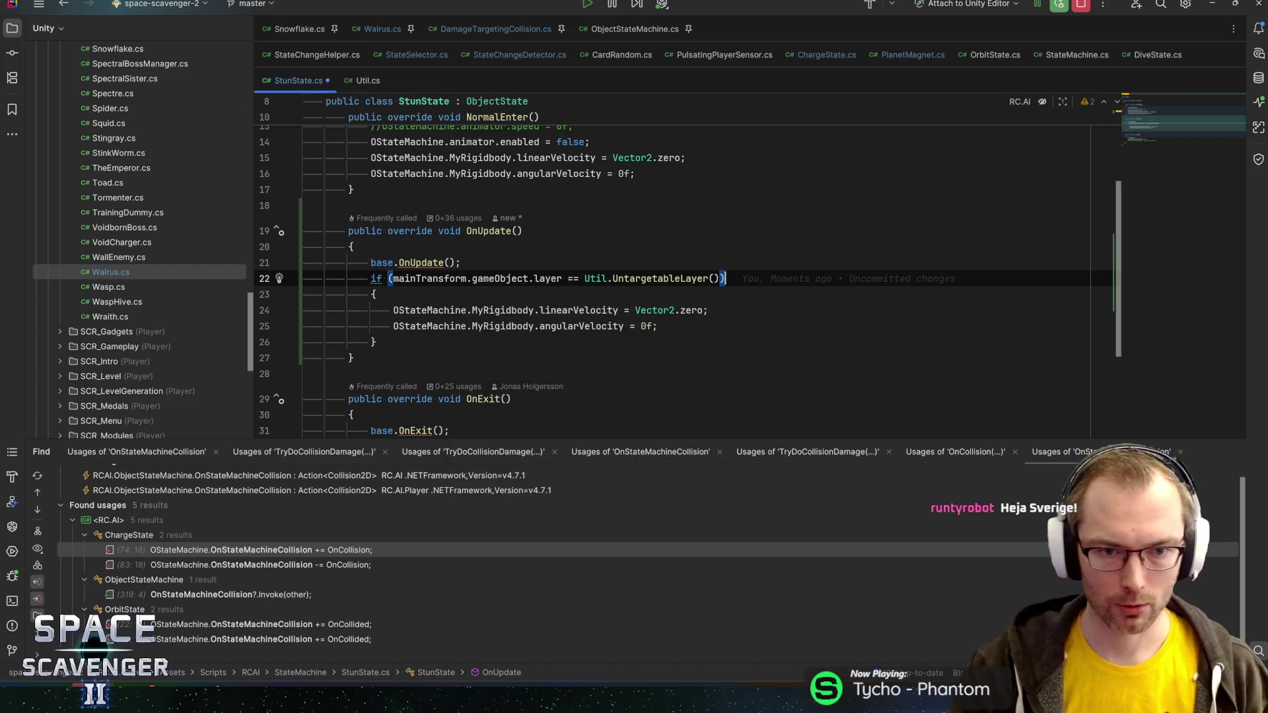
key("alt+Tab")
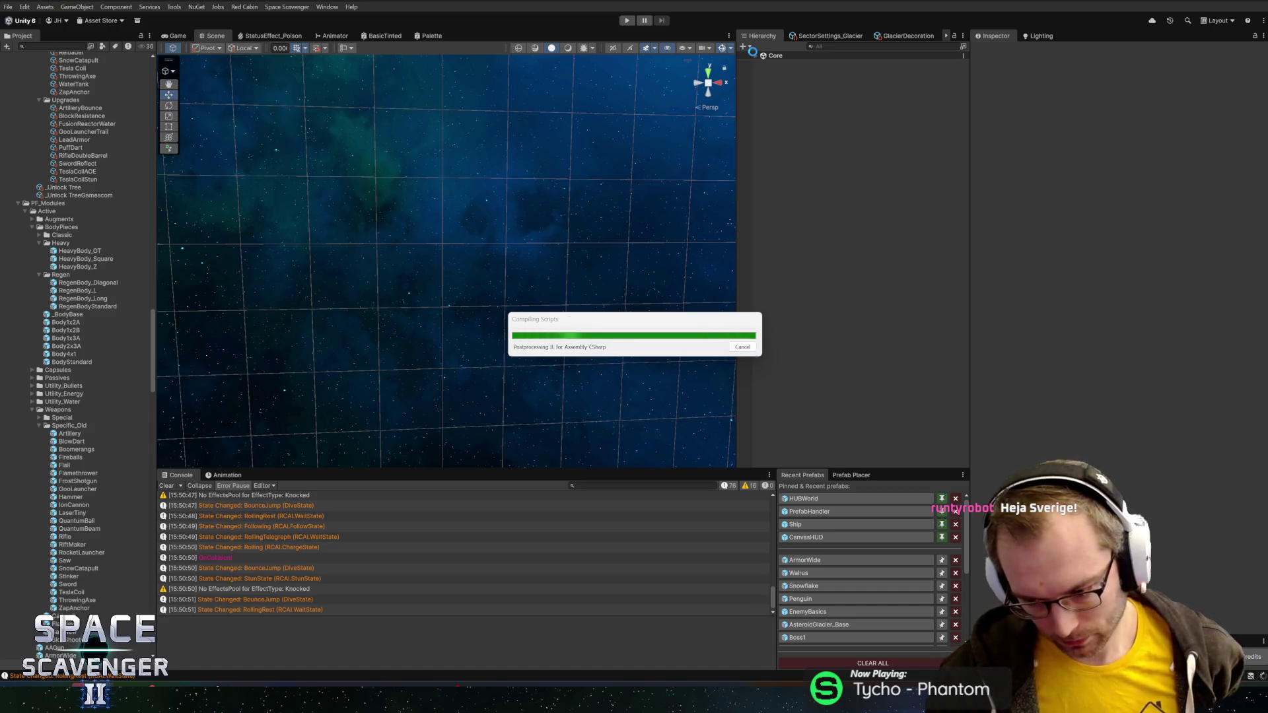
- Play the glacier level again after running 'ship upgrade', with the Game view maximized
left_click(628, 21)
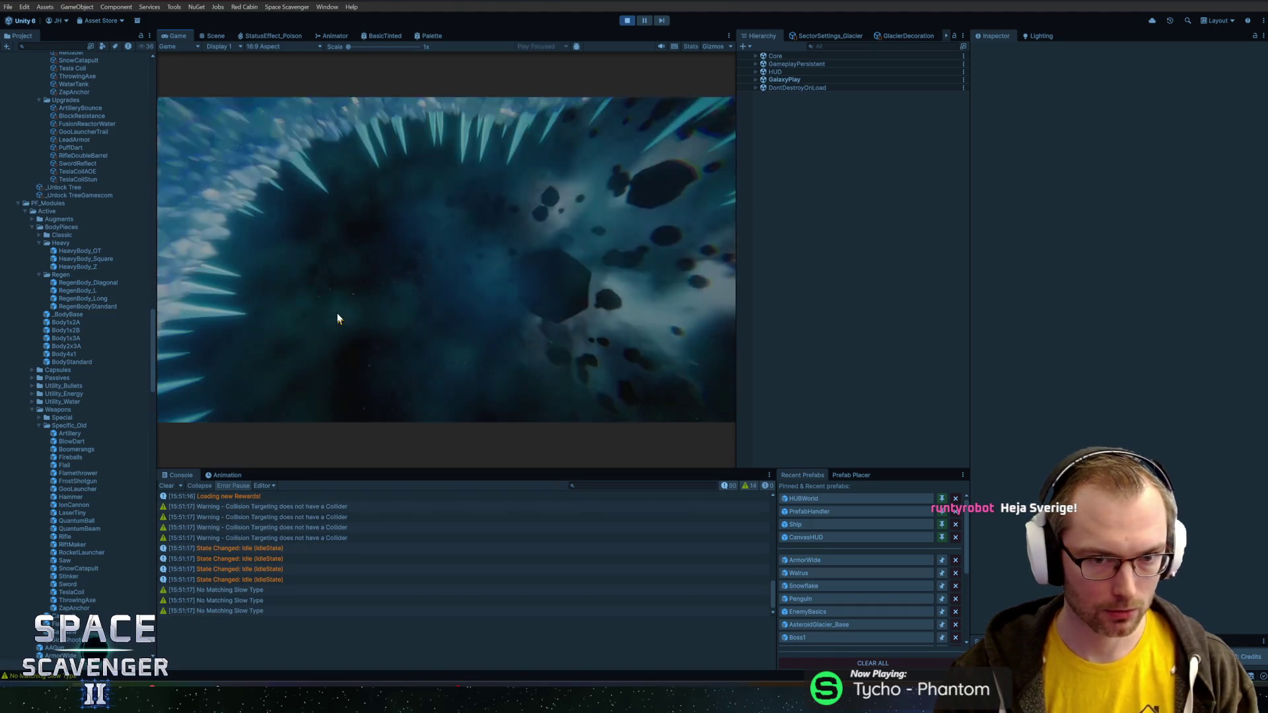
key("grave")
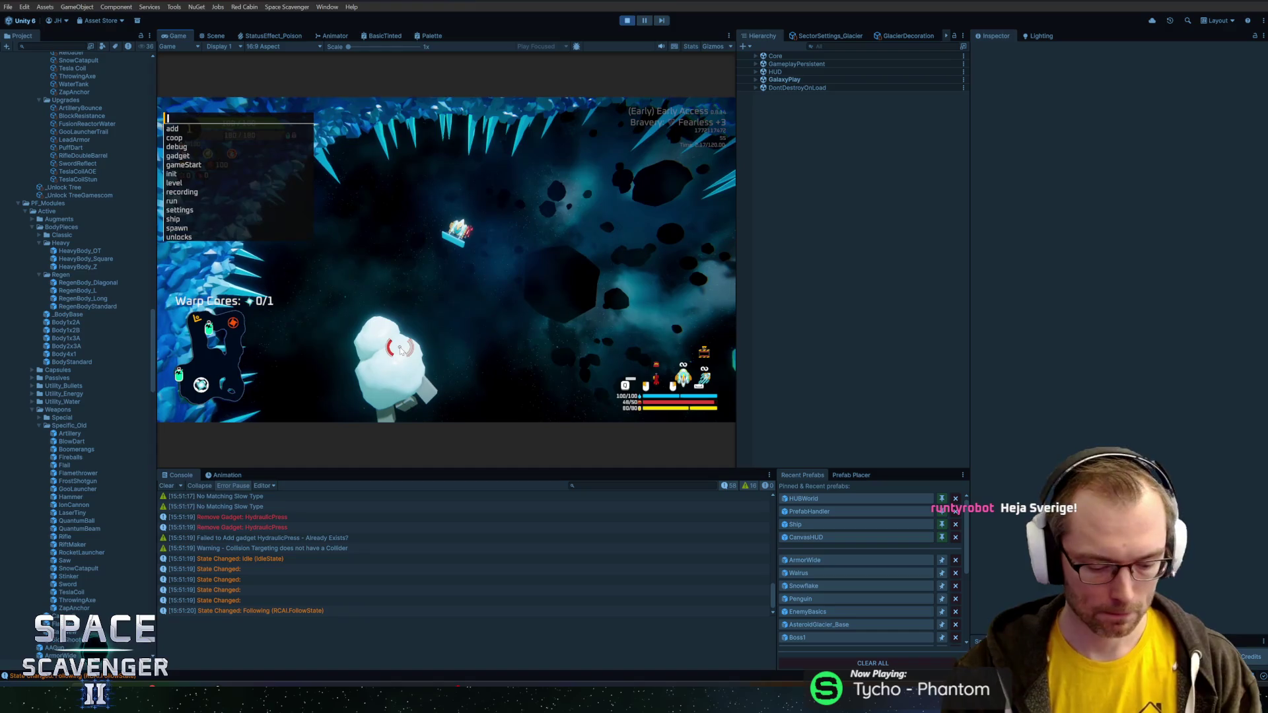
type("ship upgrade")
key("Return")
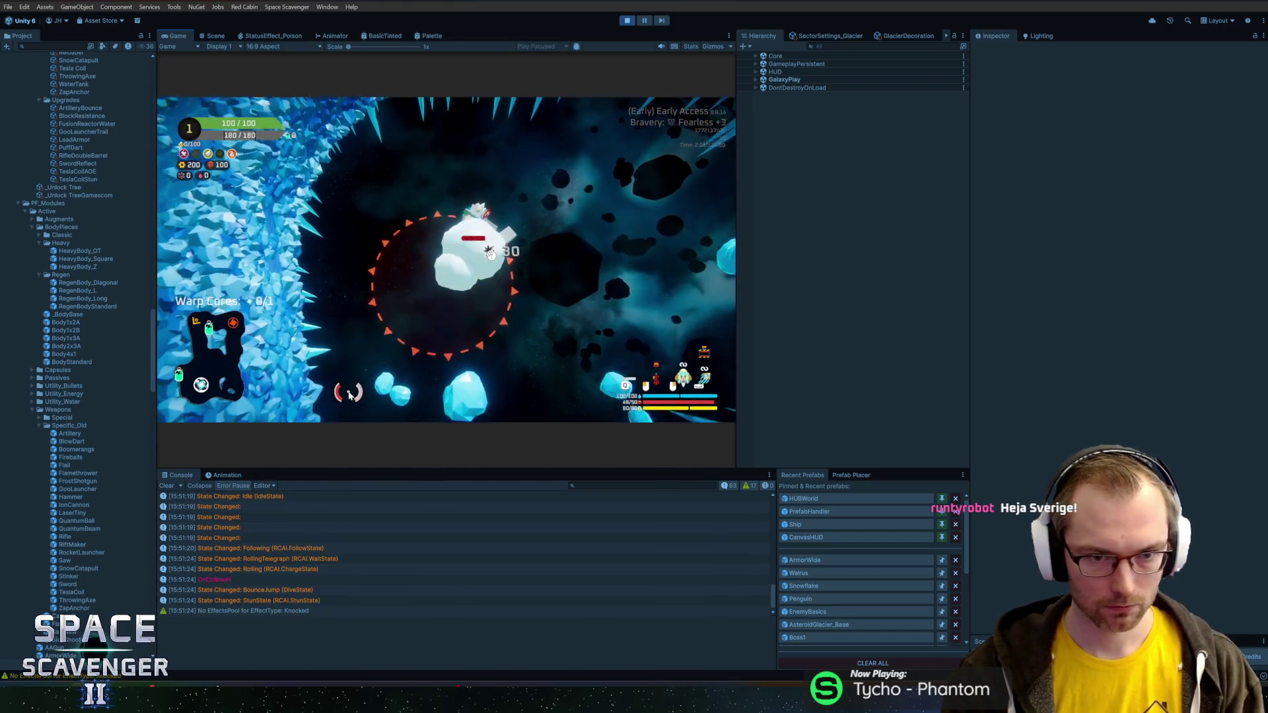
key("shift+space")
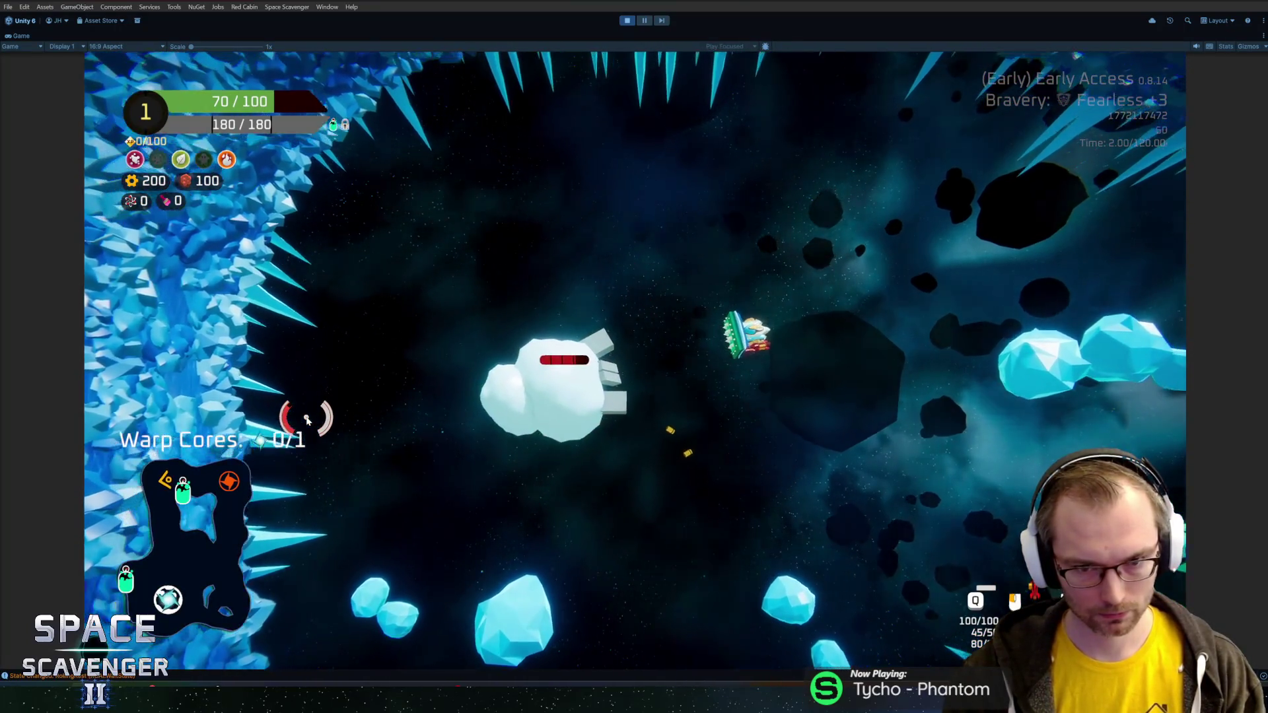
- Spawn a Tesla Coil with the 'spawn tesla coil' console command and fit it to the ship
key("grave")
type("pawn t")
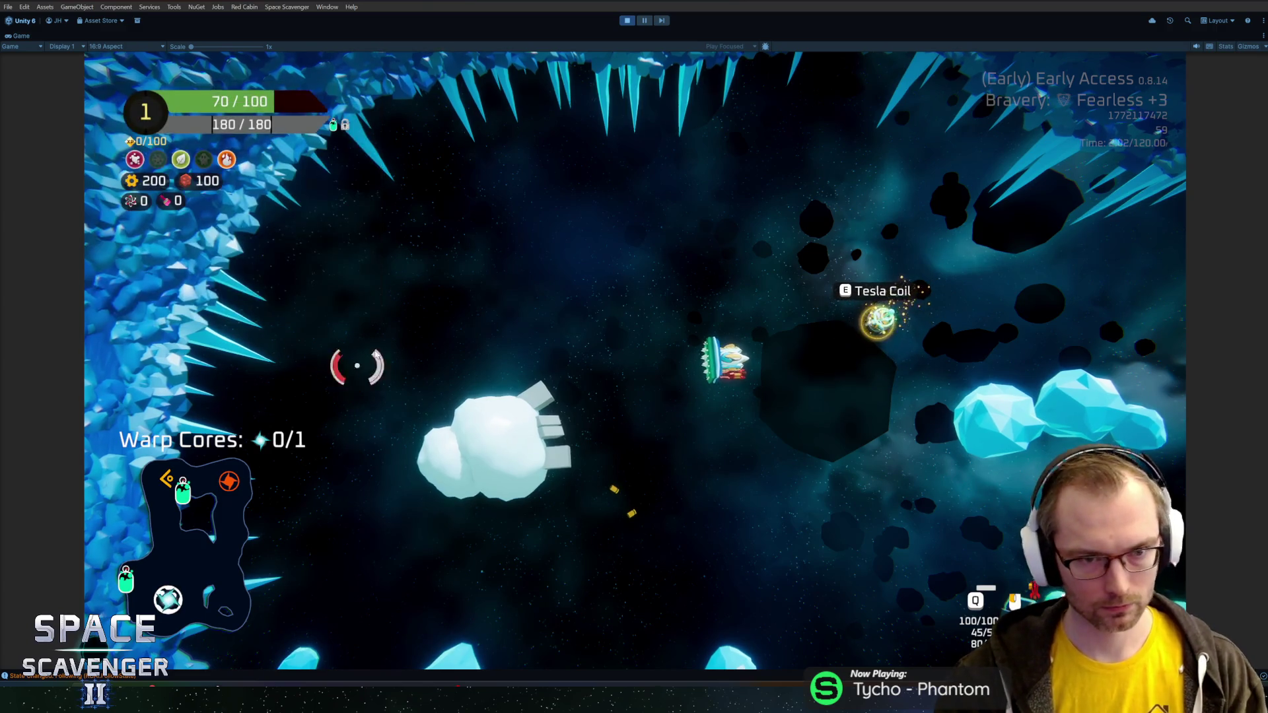
type("e")
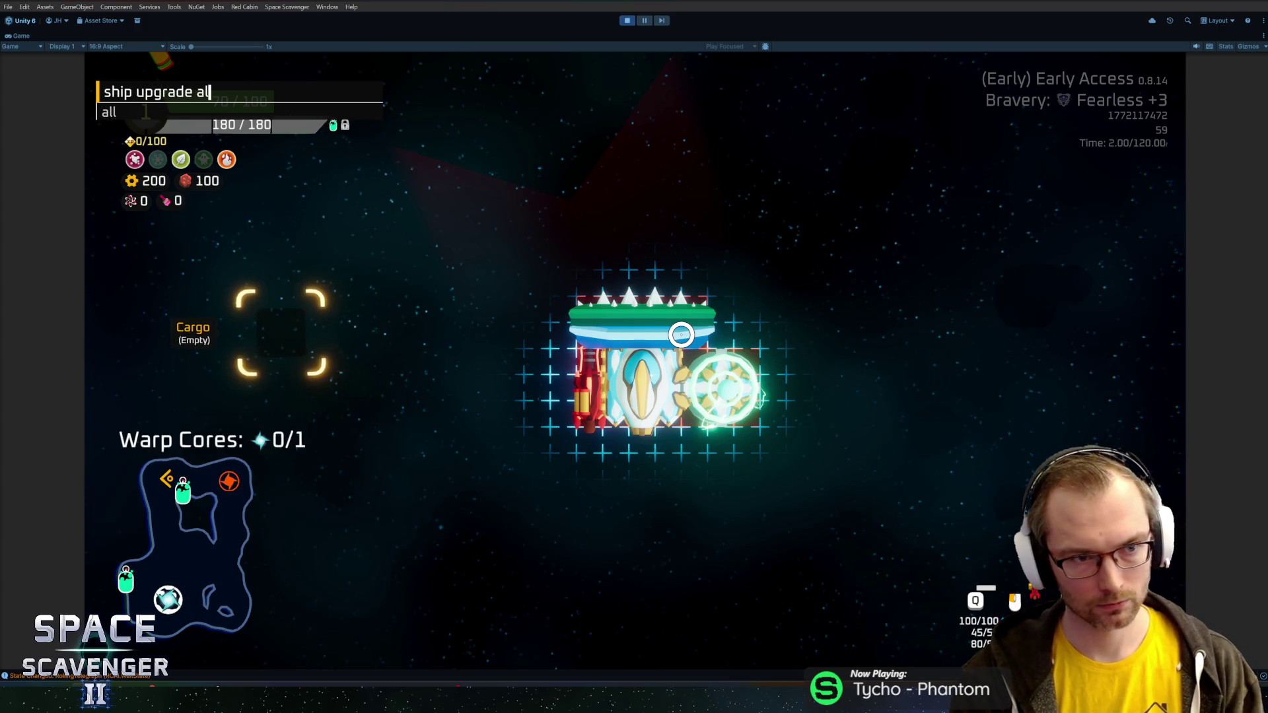
mouse_move(731, 382)
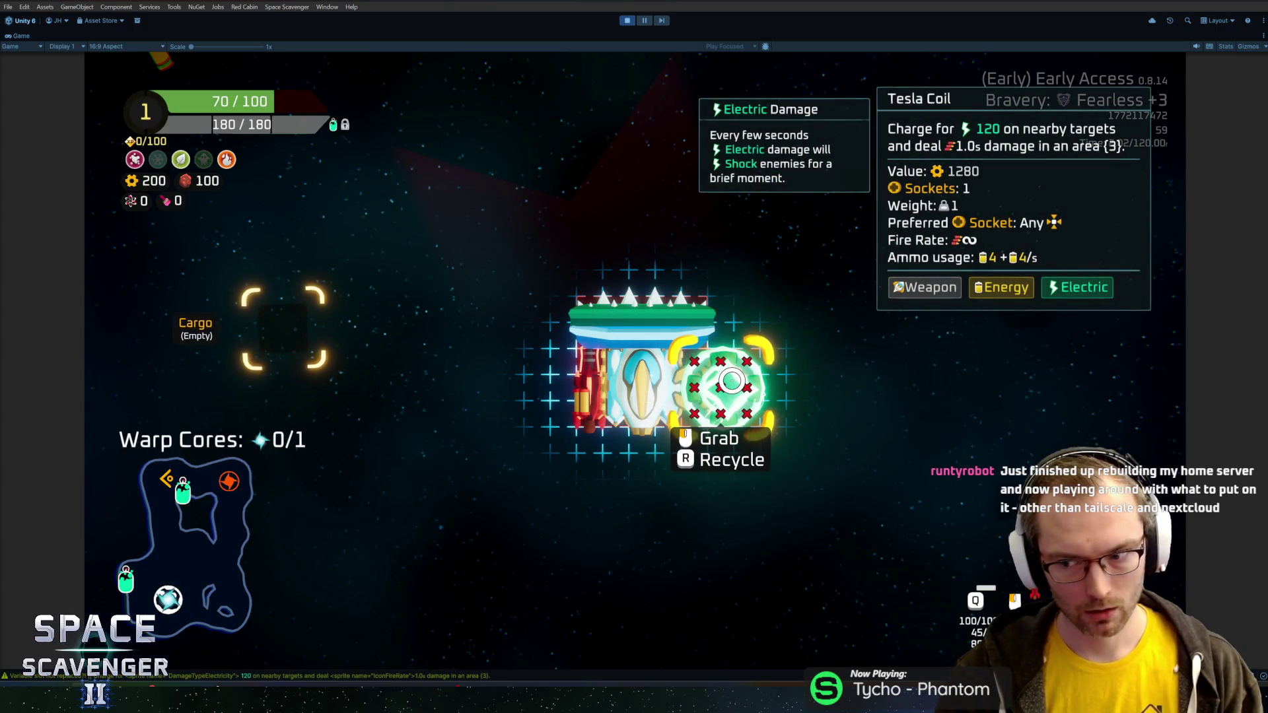
key("Escape")
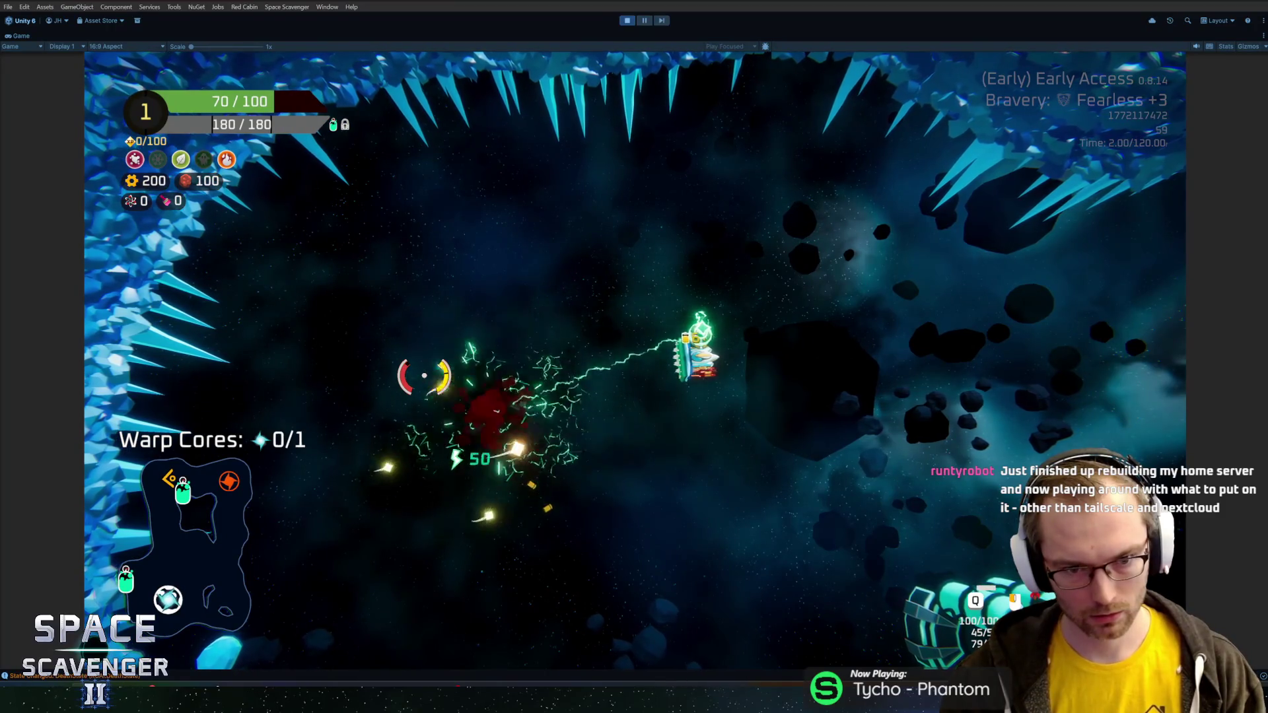
- Fly through the cave to the Oxygen Station, attach a reward part, and take the 110 scrap reward
key("a")
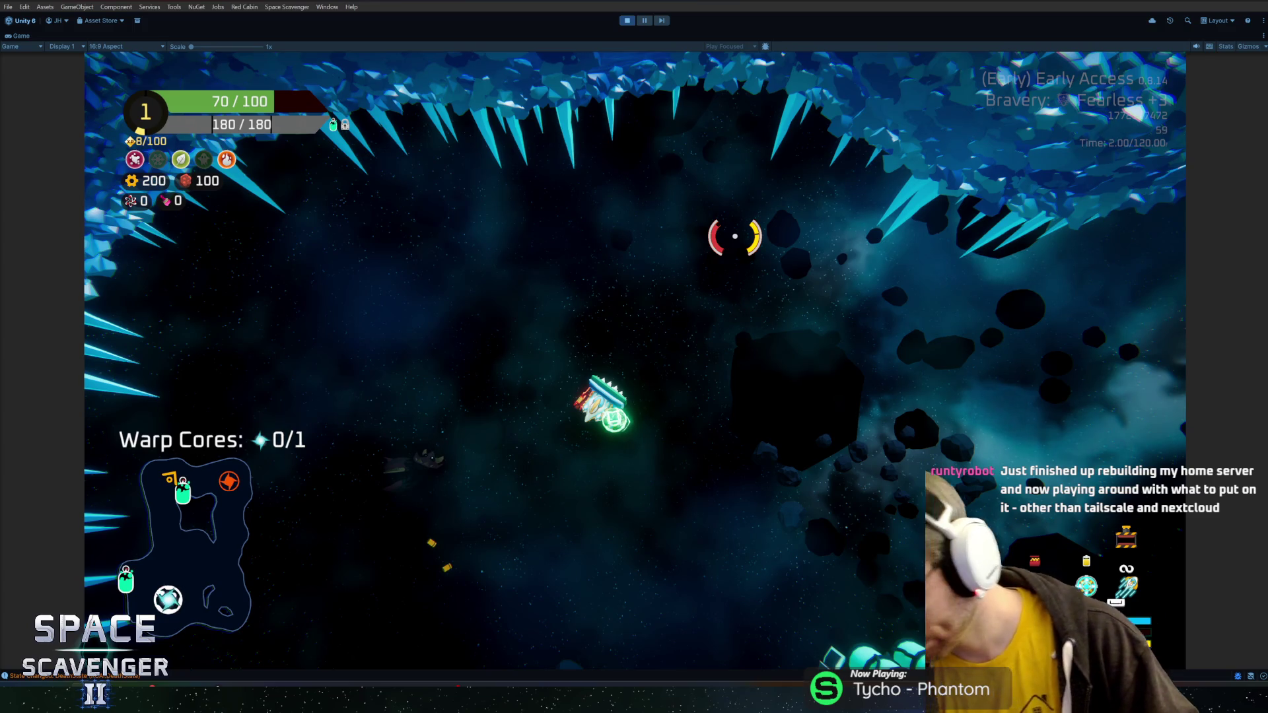
key("s")
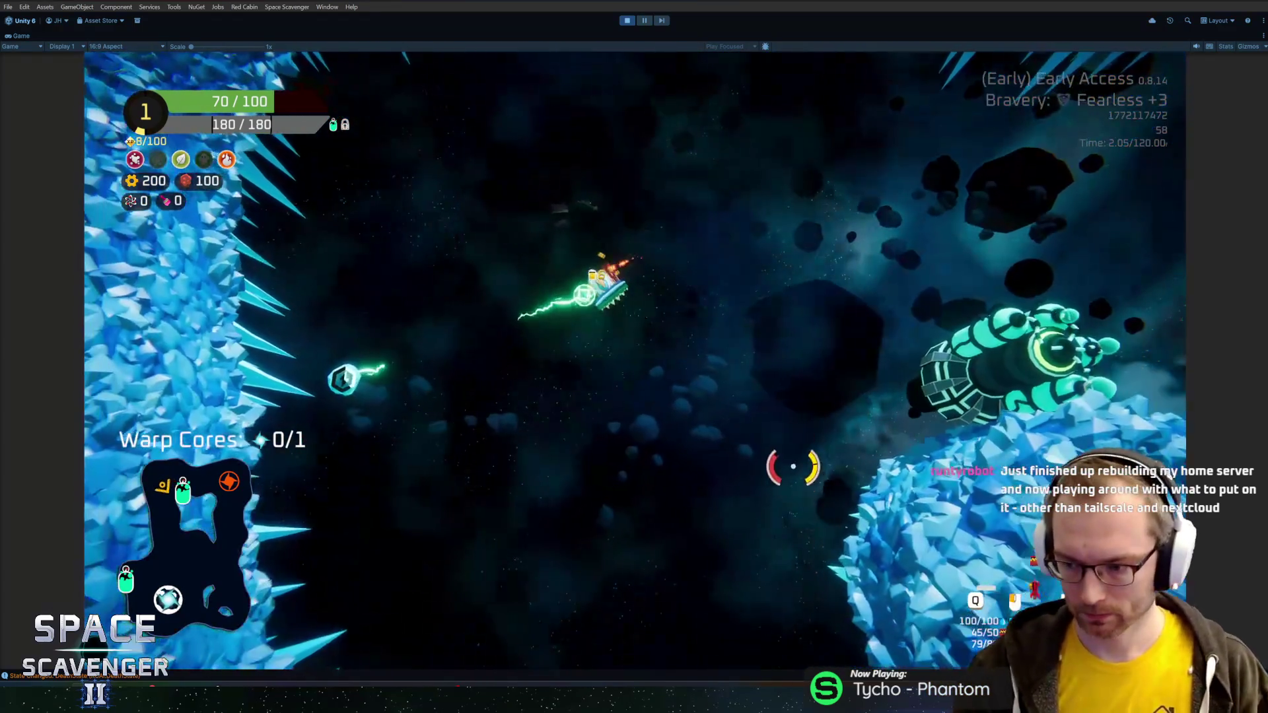
key("s")
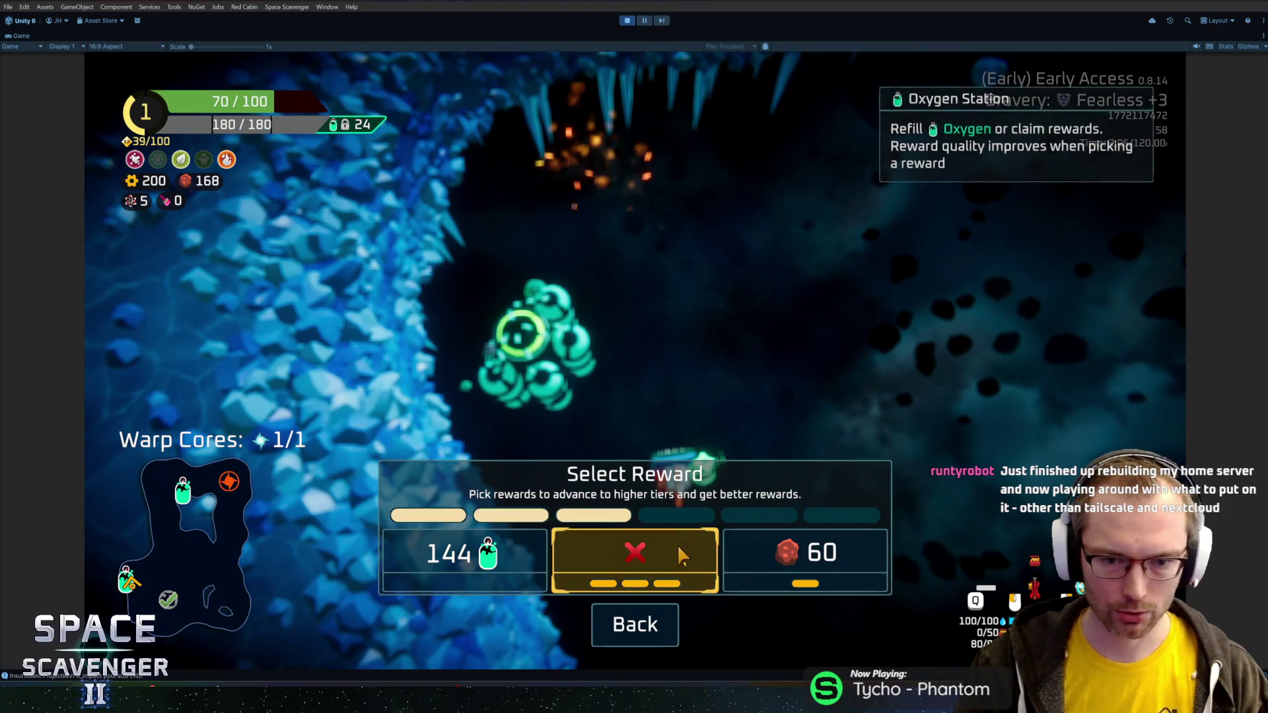
left_click(681, 555)
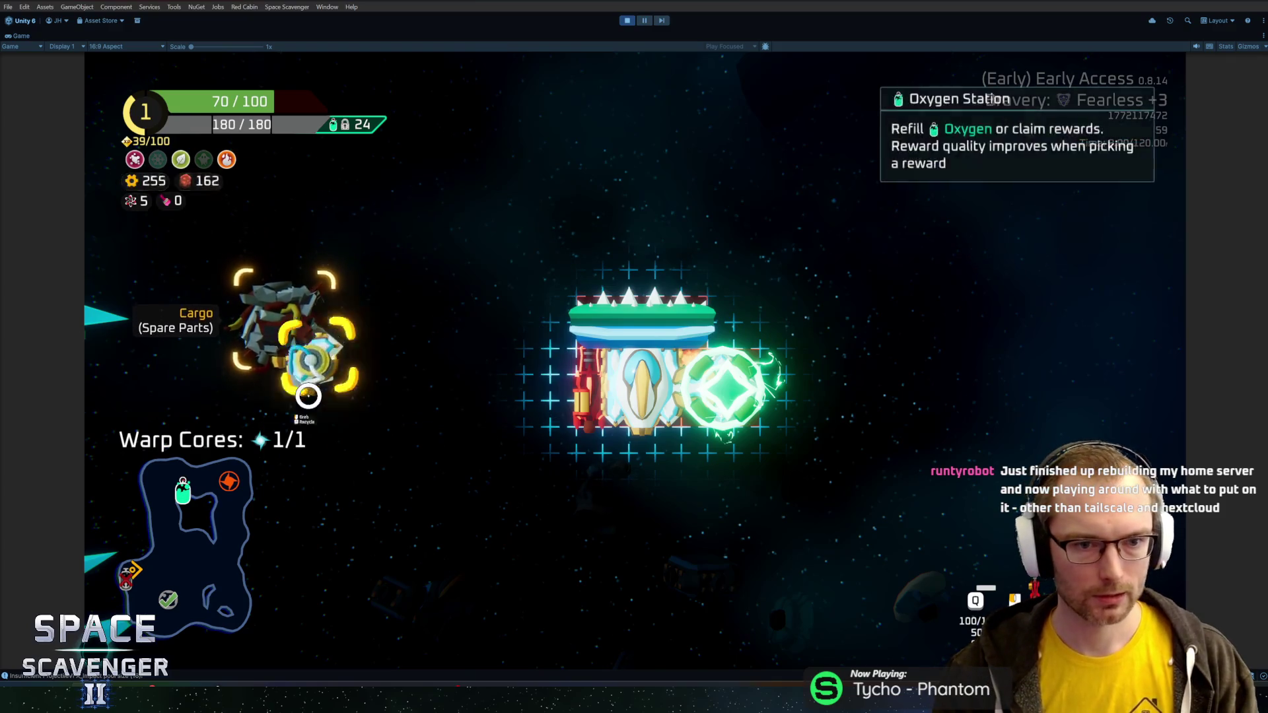
left_click(549, 426)
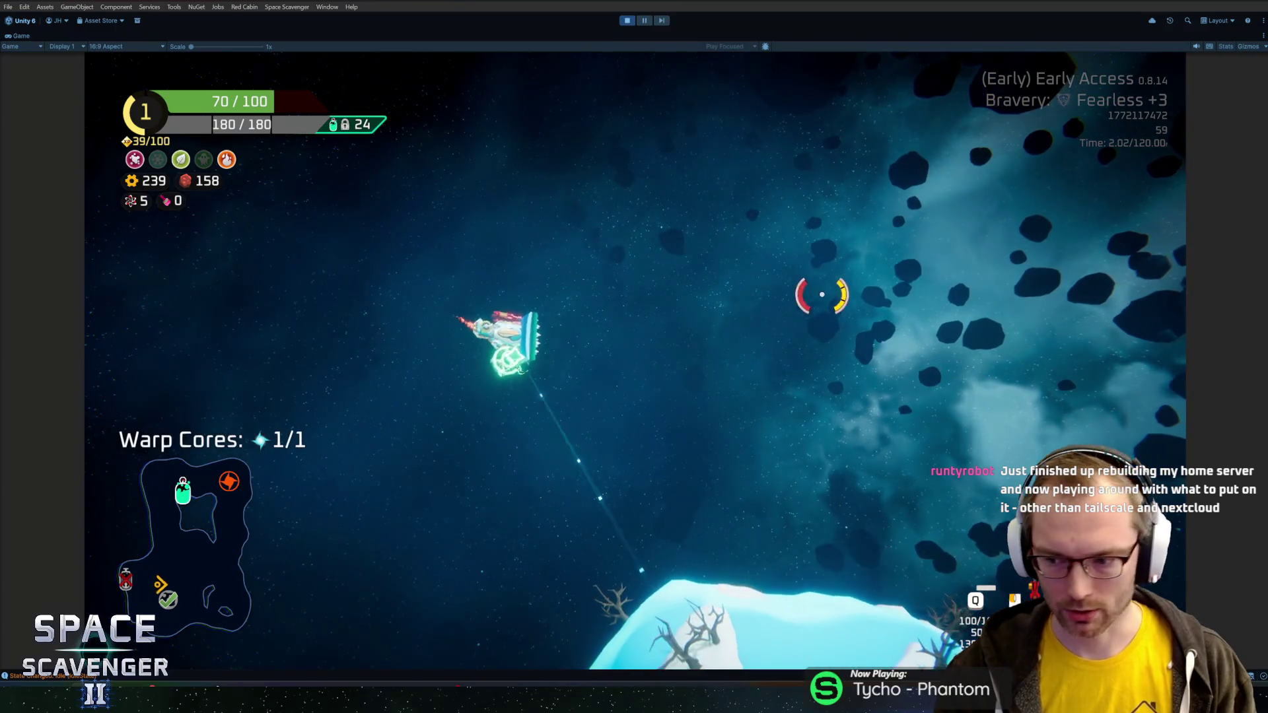
left_click(821, 294)
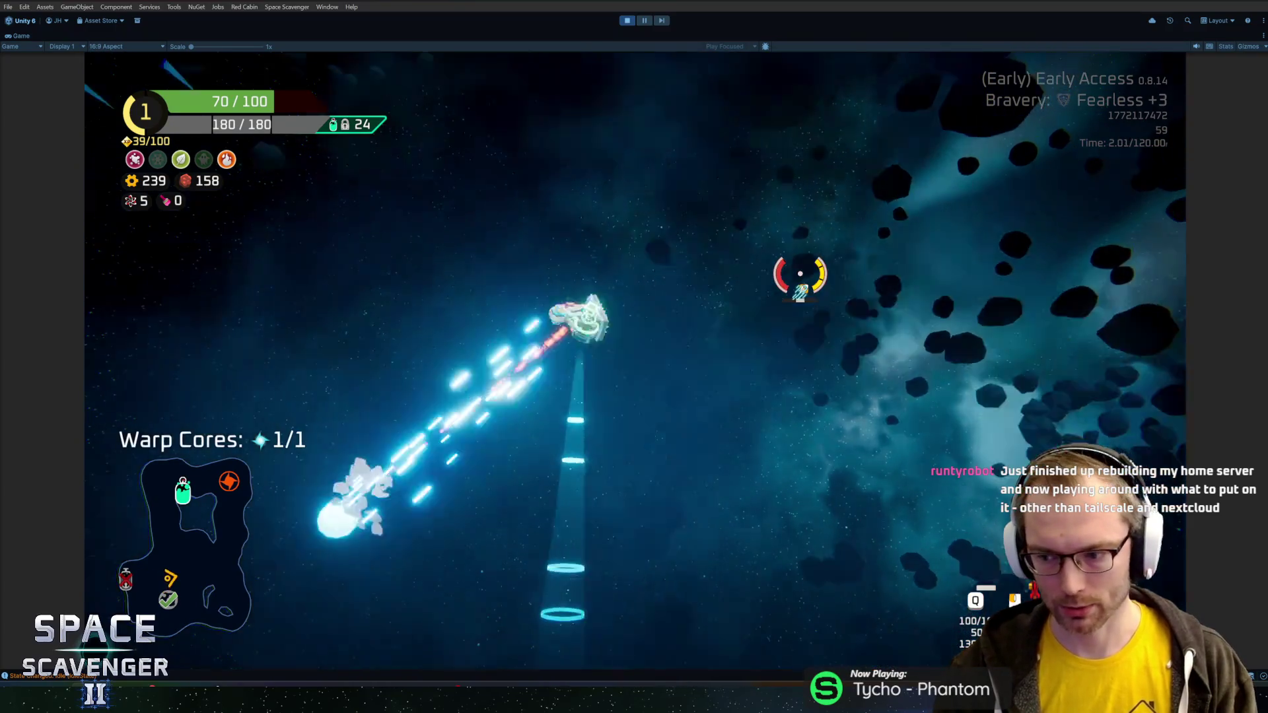
left_click(694, 275)
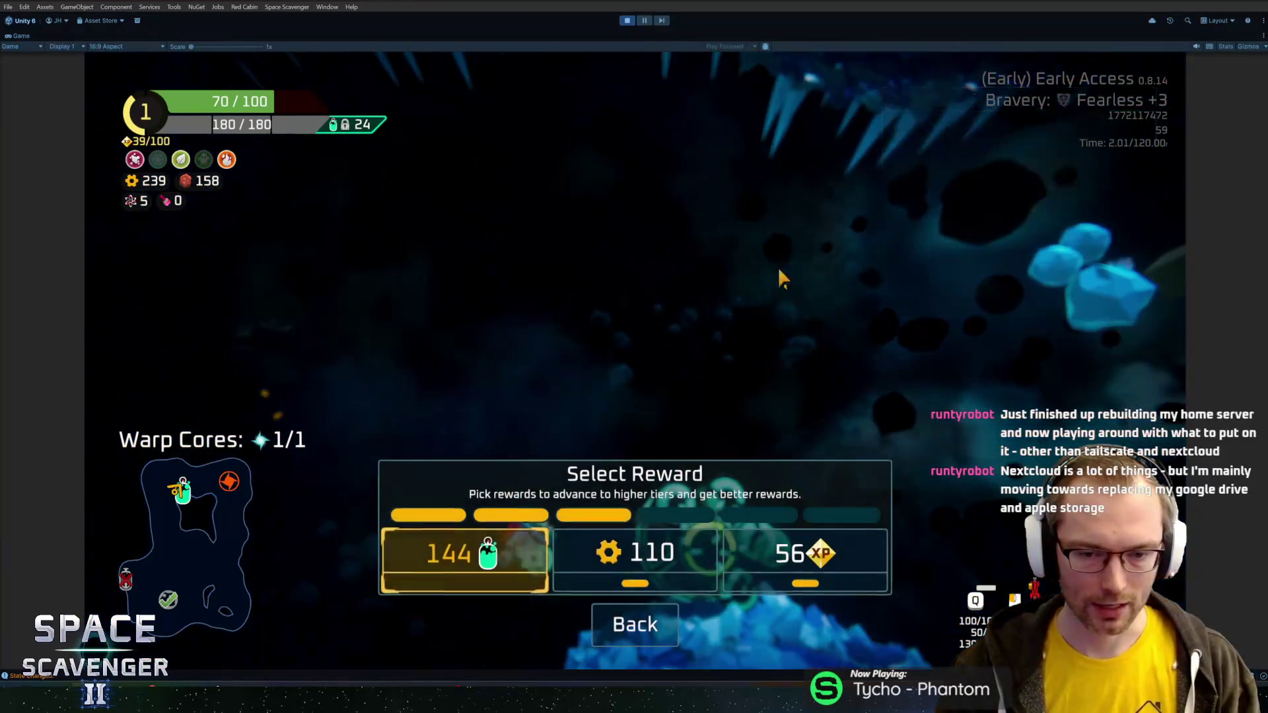
left_click(666, 576)
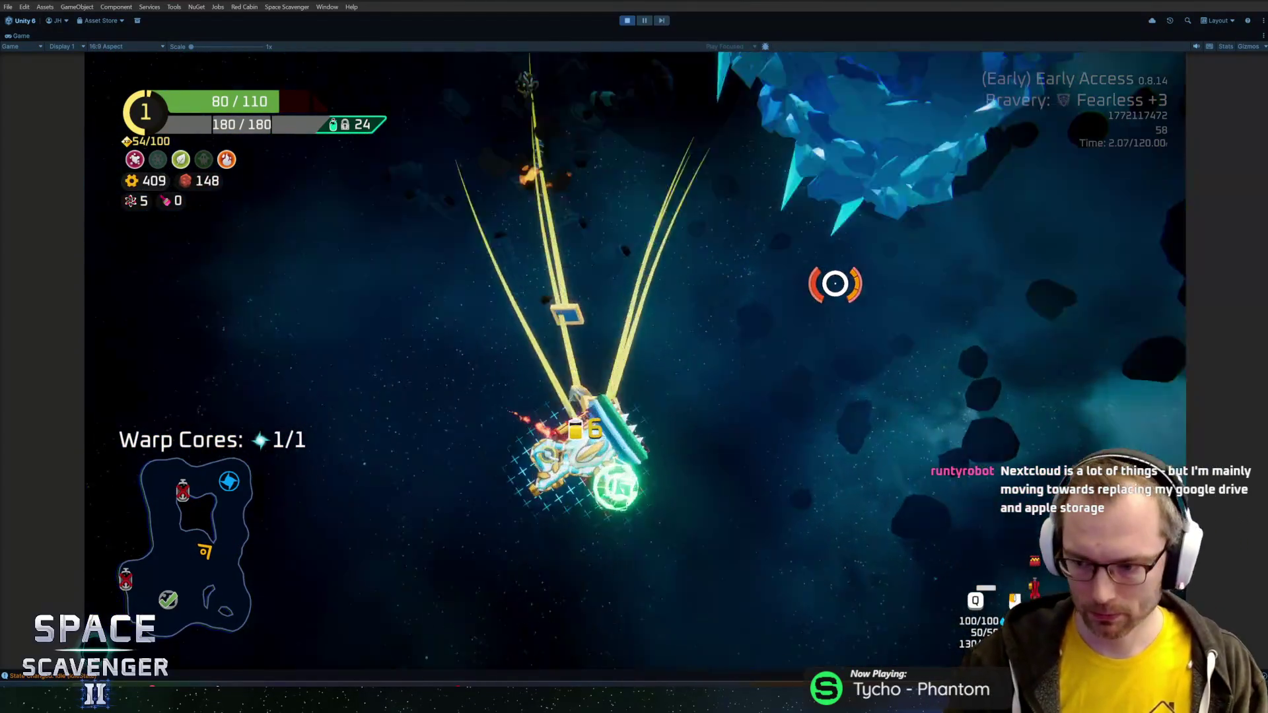
- Buy the 120/20 part in the ship-building grid and attach it to the ship
key("e")
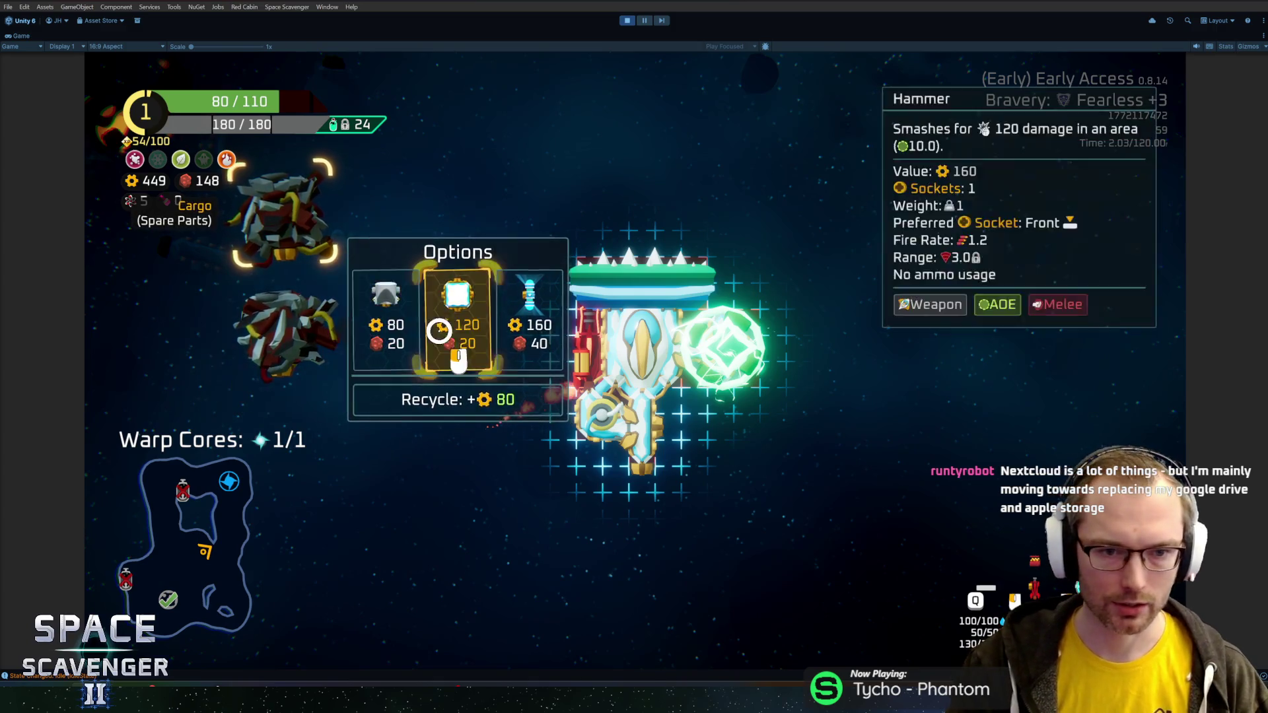
left_click(439, 330)
left_click(561, 429)
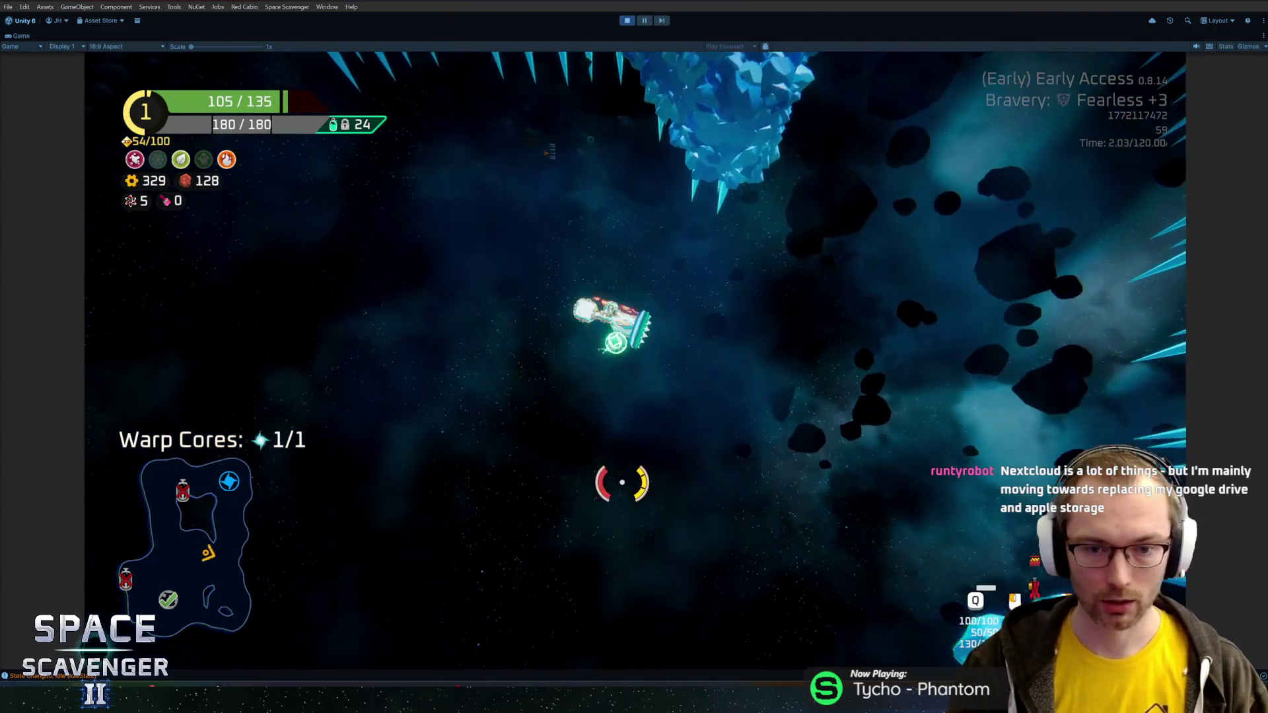
- Fly the ship through the crystal field past the white asteroid
key("w")
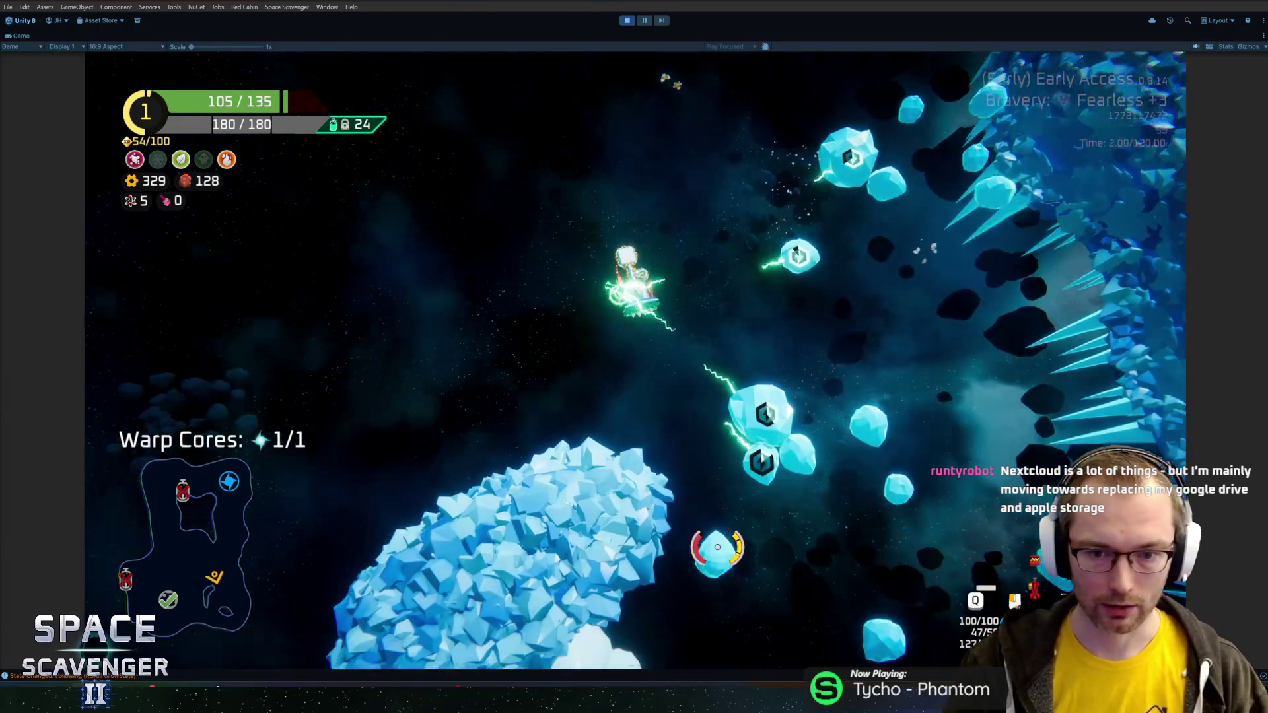
key("s")
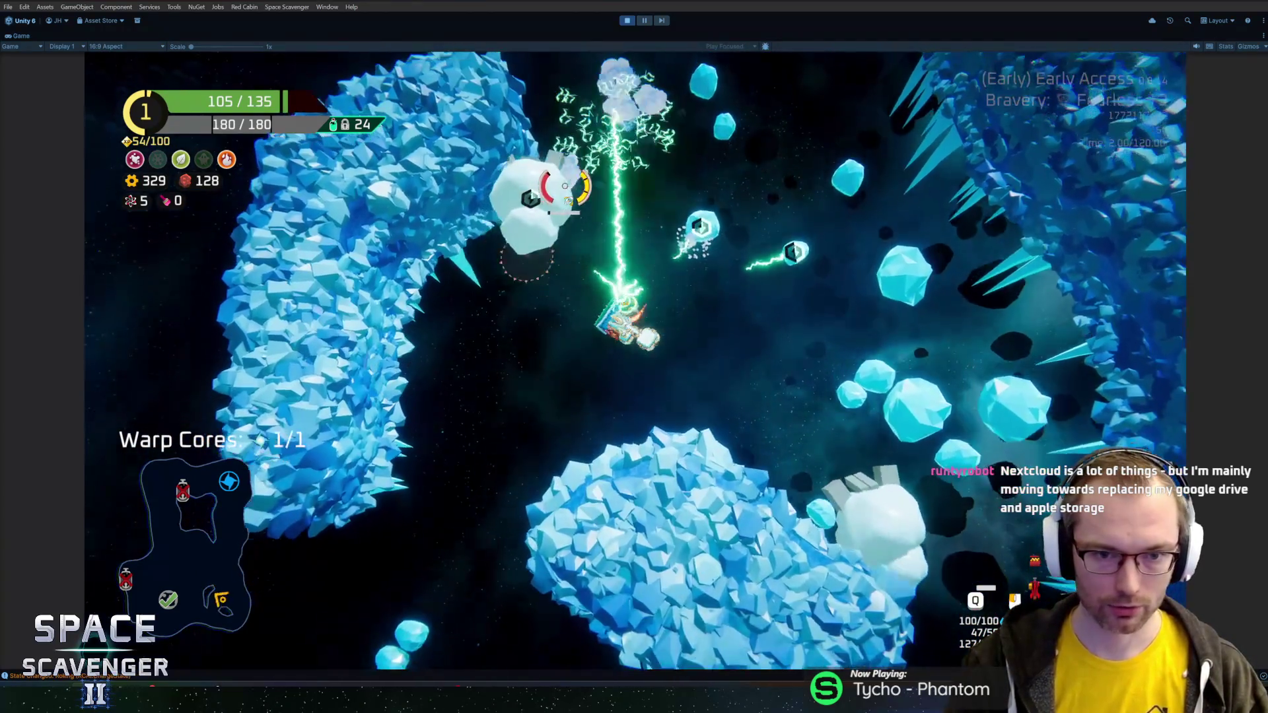
key("a")
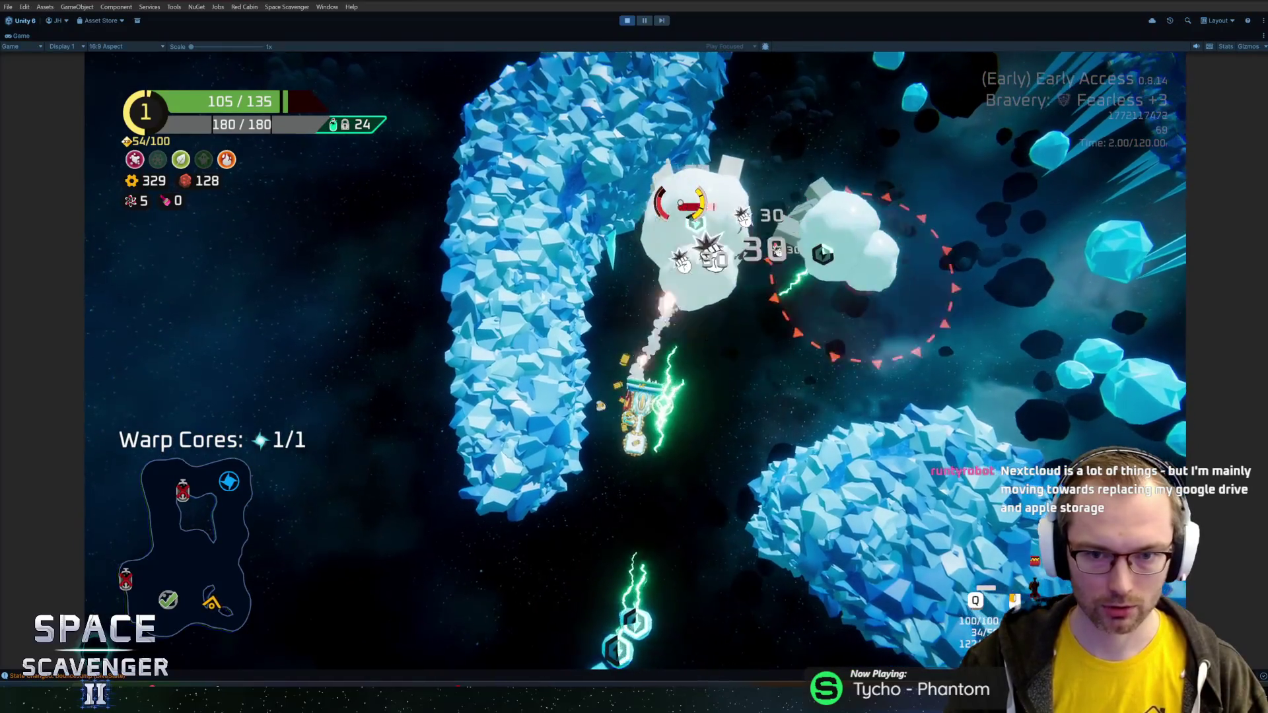
key("d")
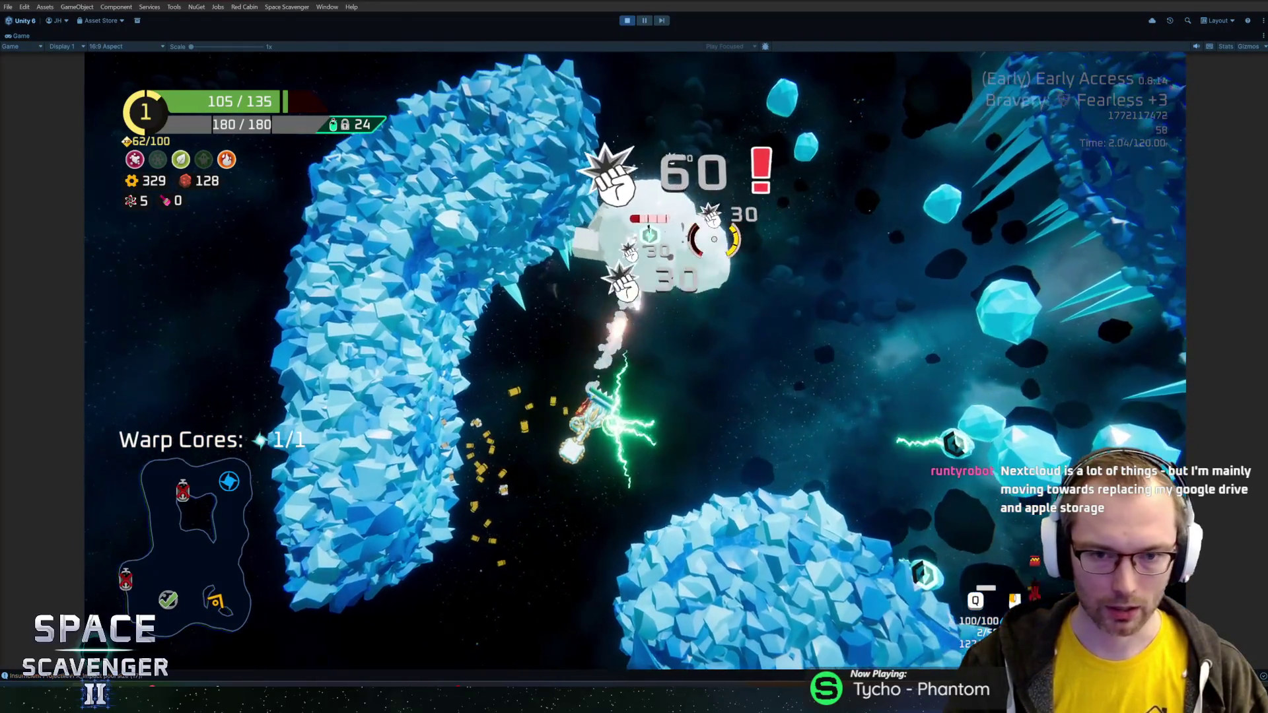
- Fly the ship up through the crystal field, firing at enemies, into the warp portal
key("w")
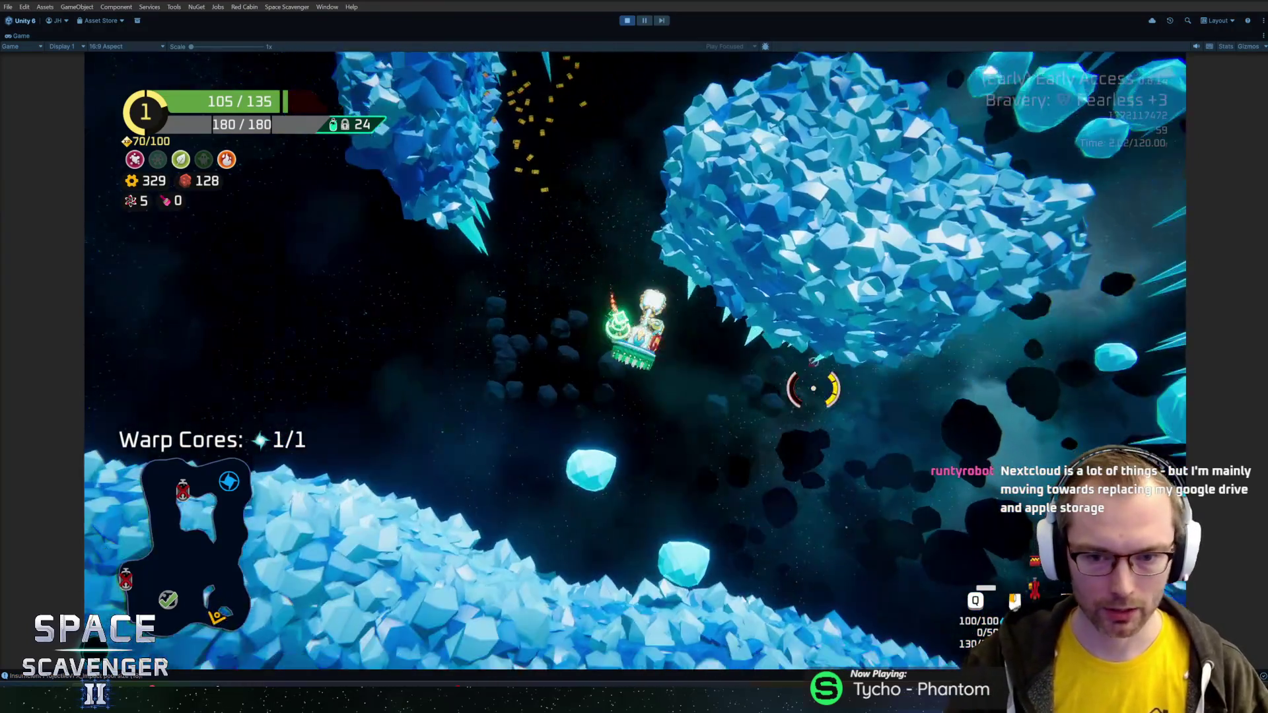
key("d")
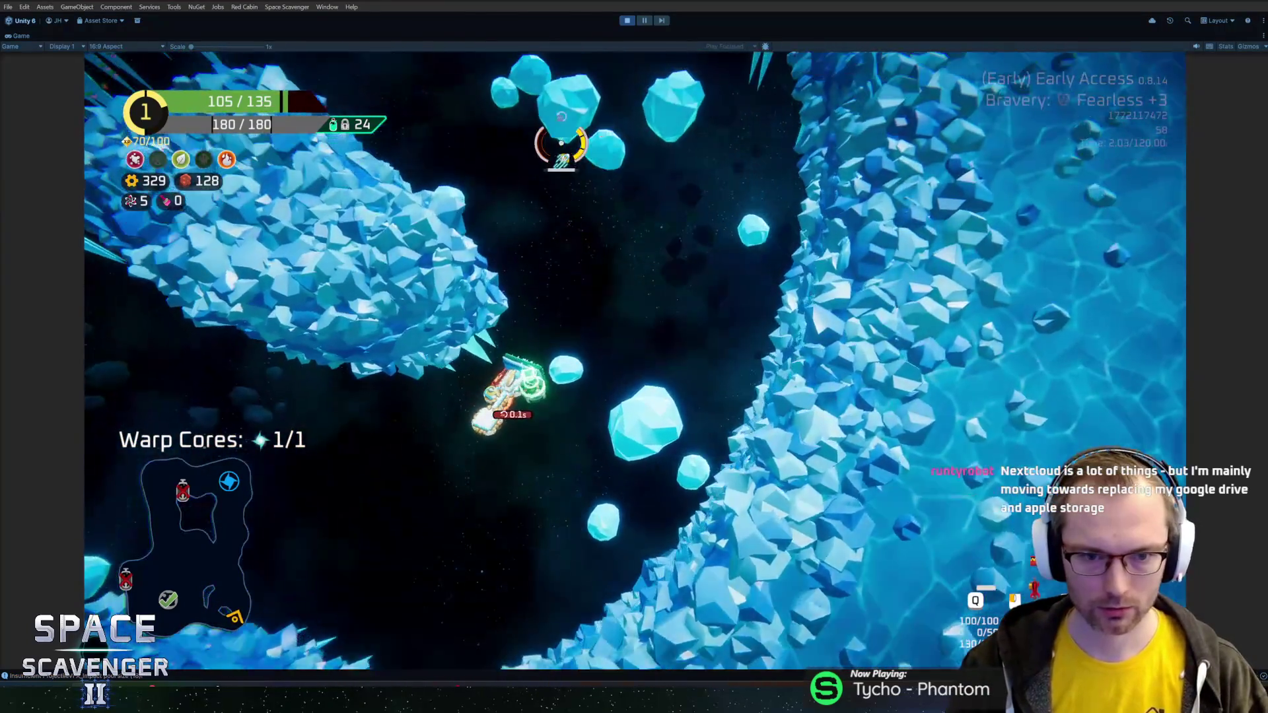
key("w")
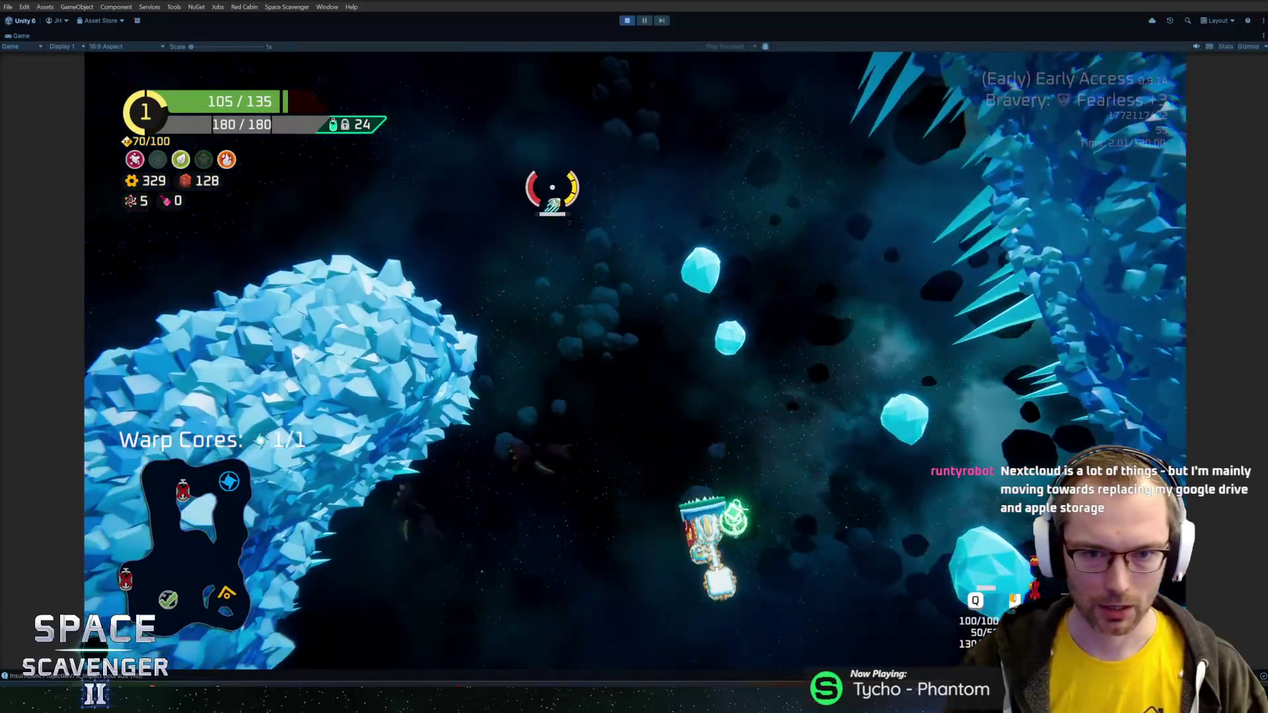
key("w")
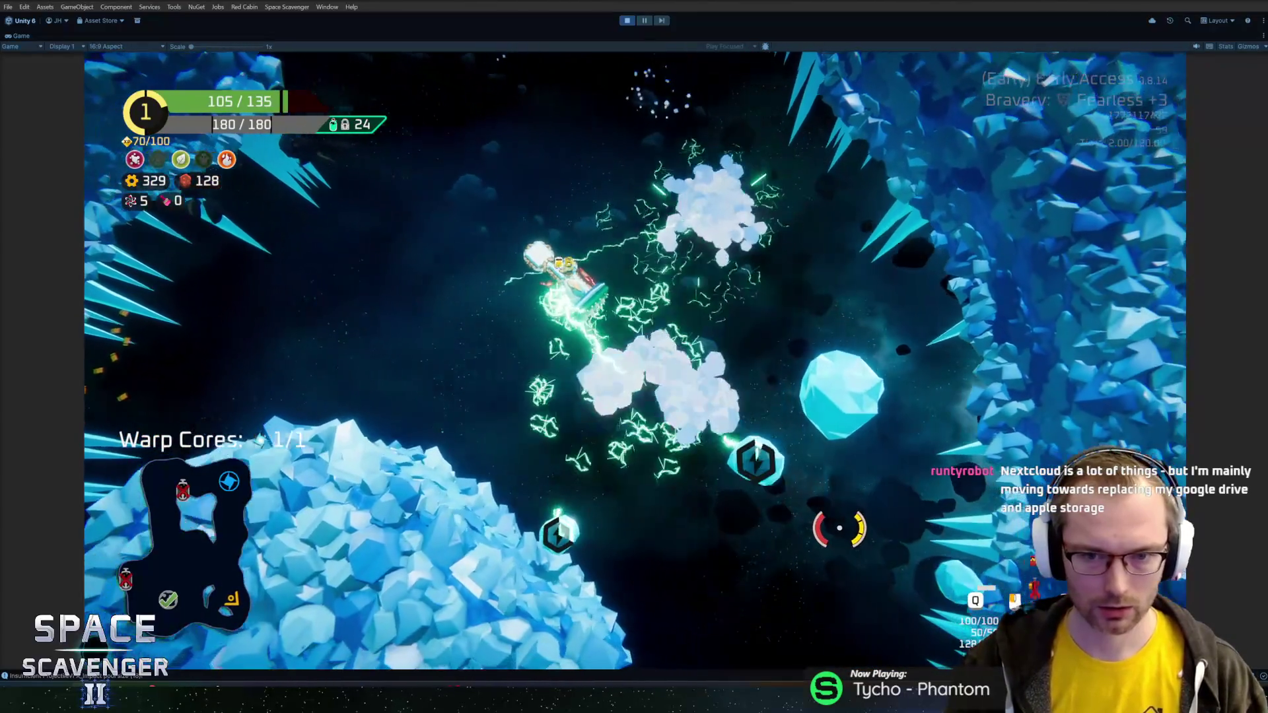
key("w")
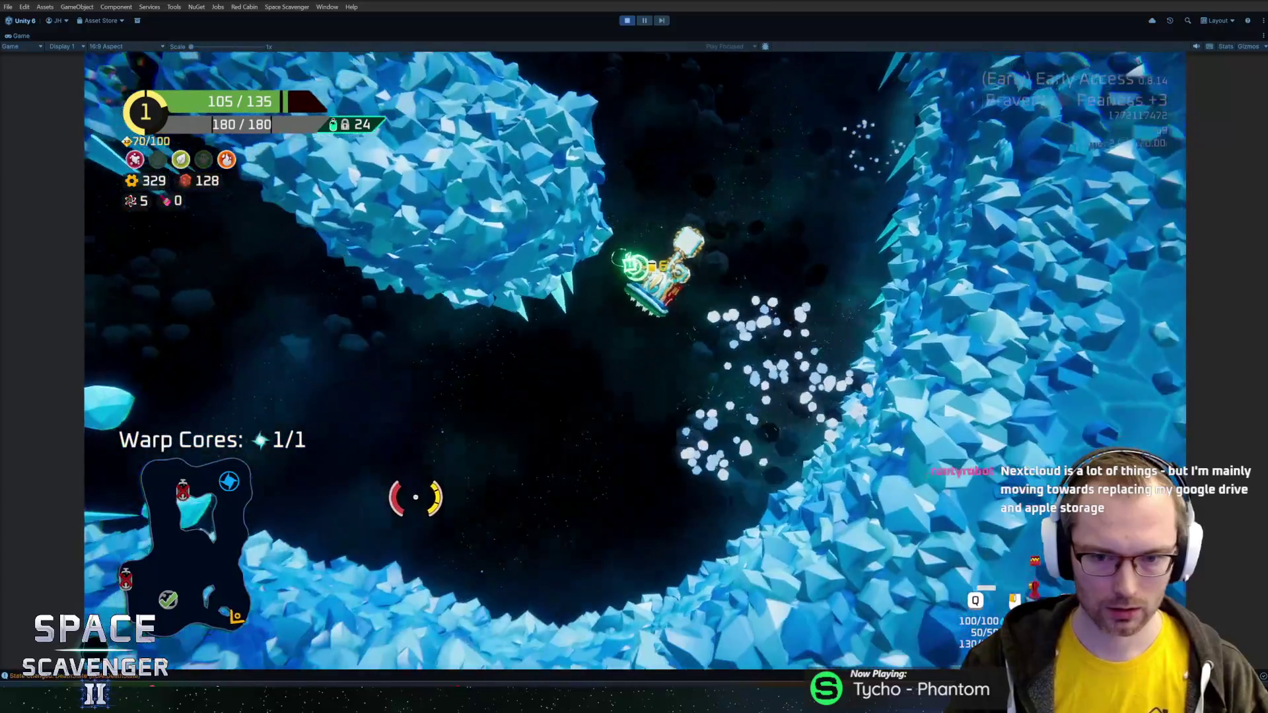
key("w")
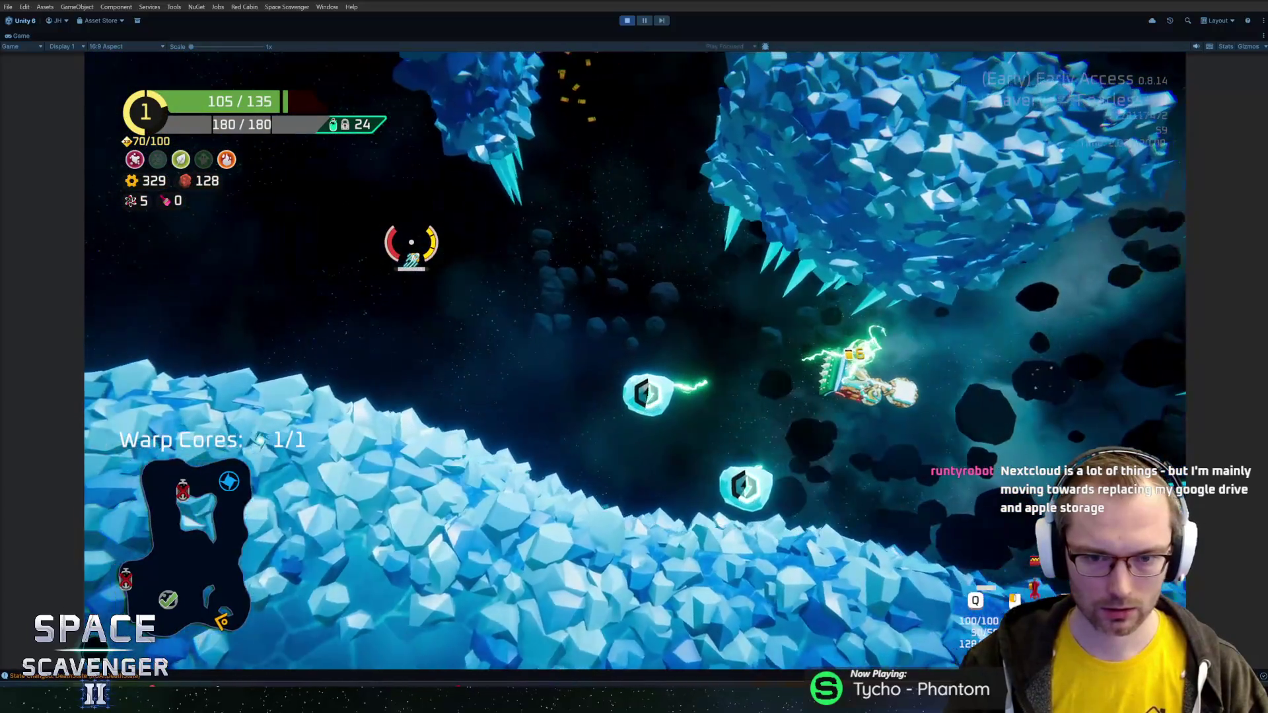
key("w")
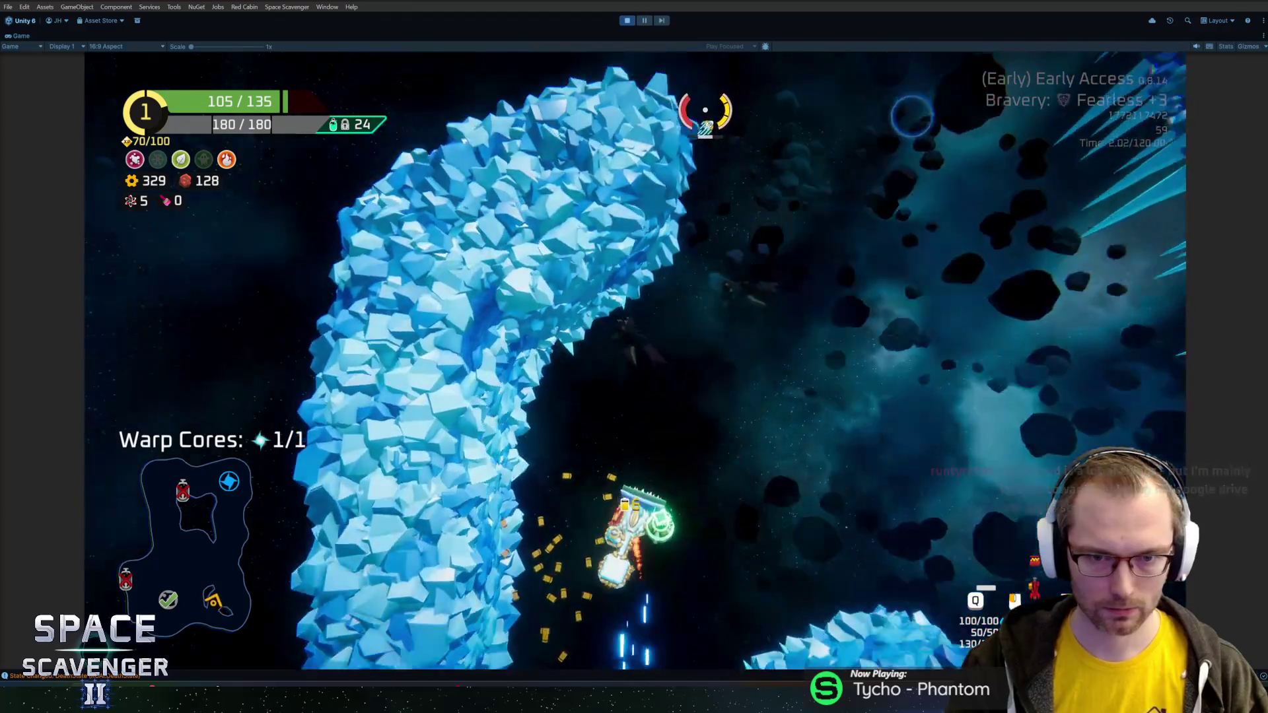
key("w")
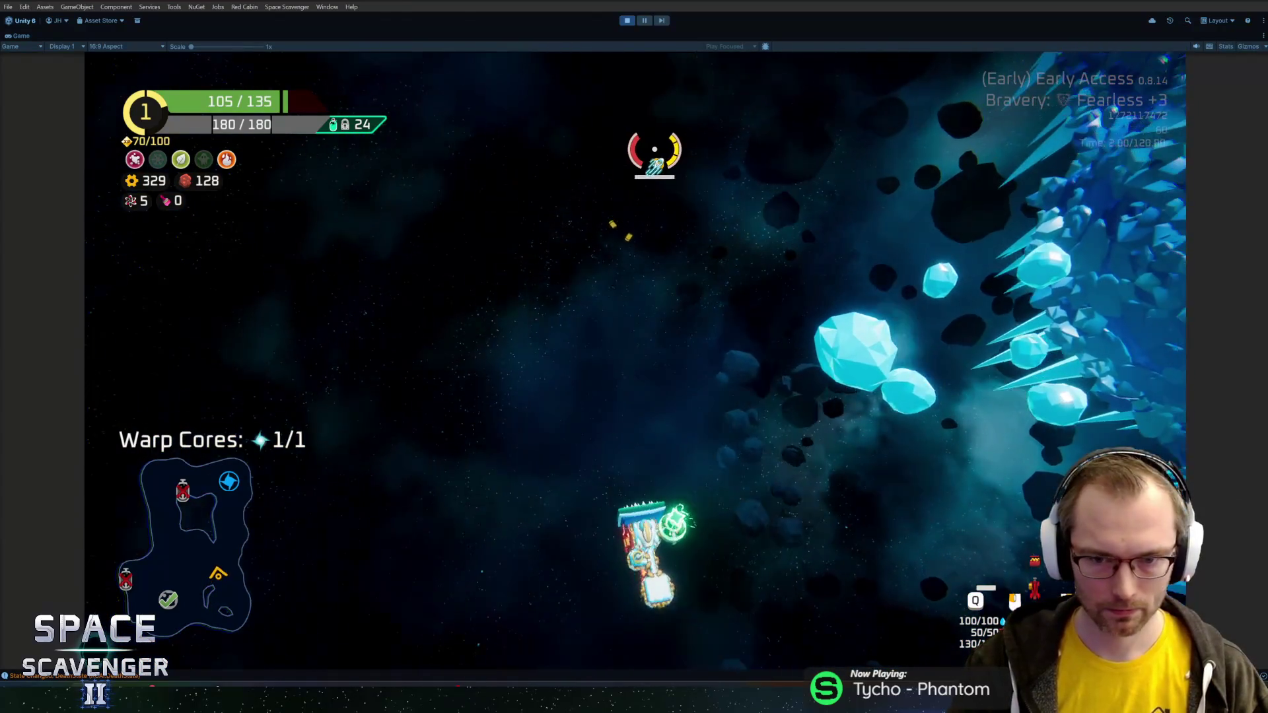
key("w")
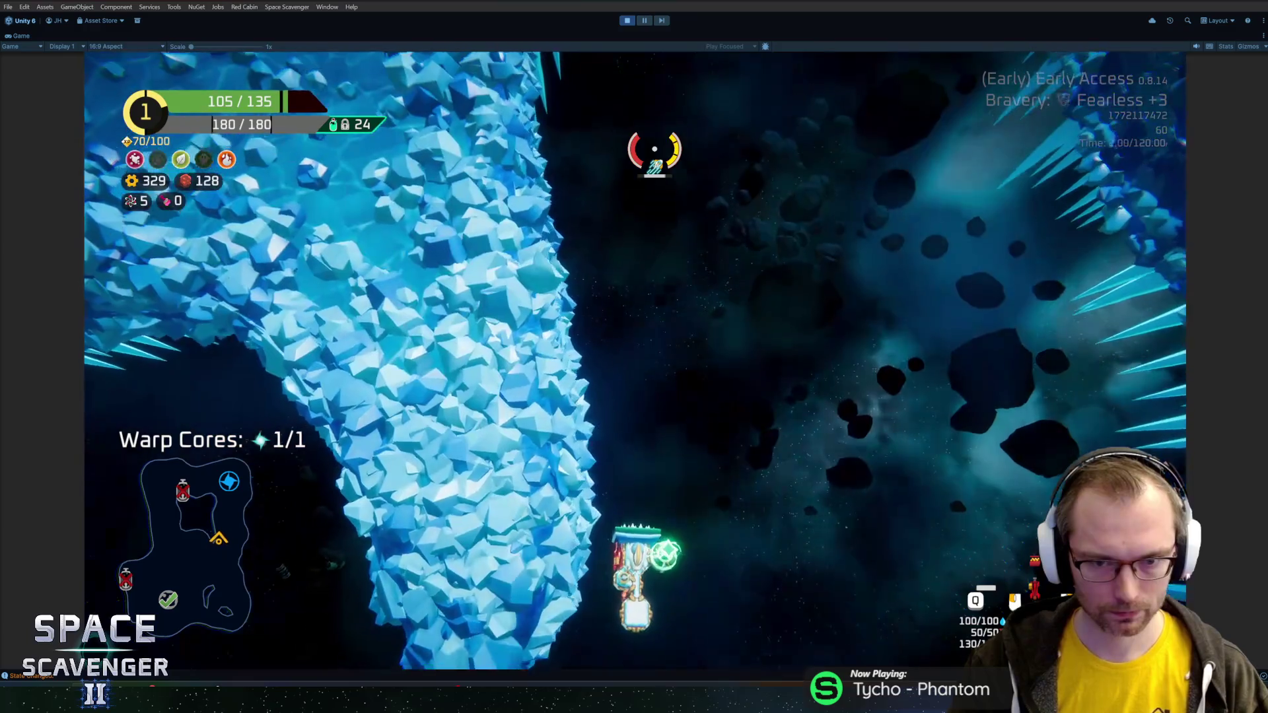
key("w")
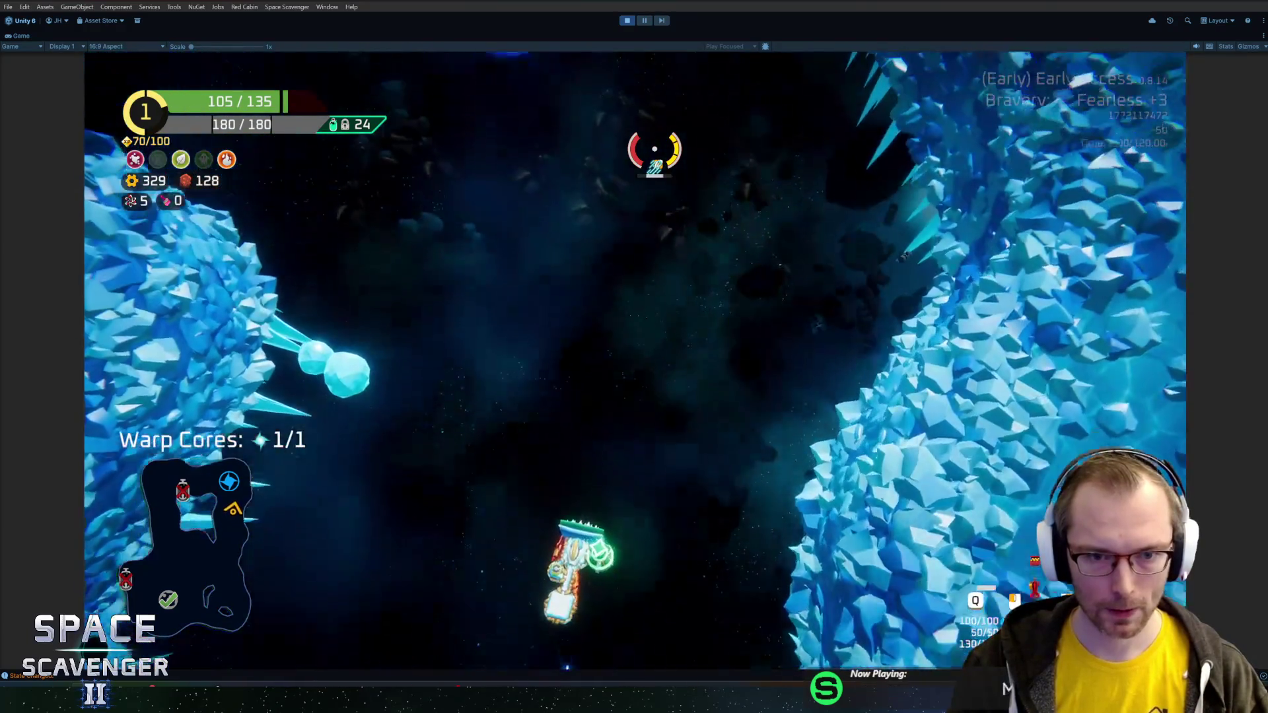
key("w")
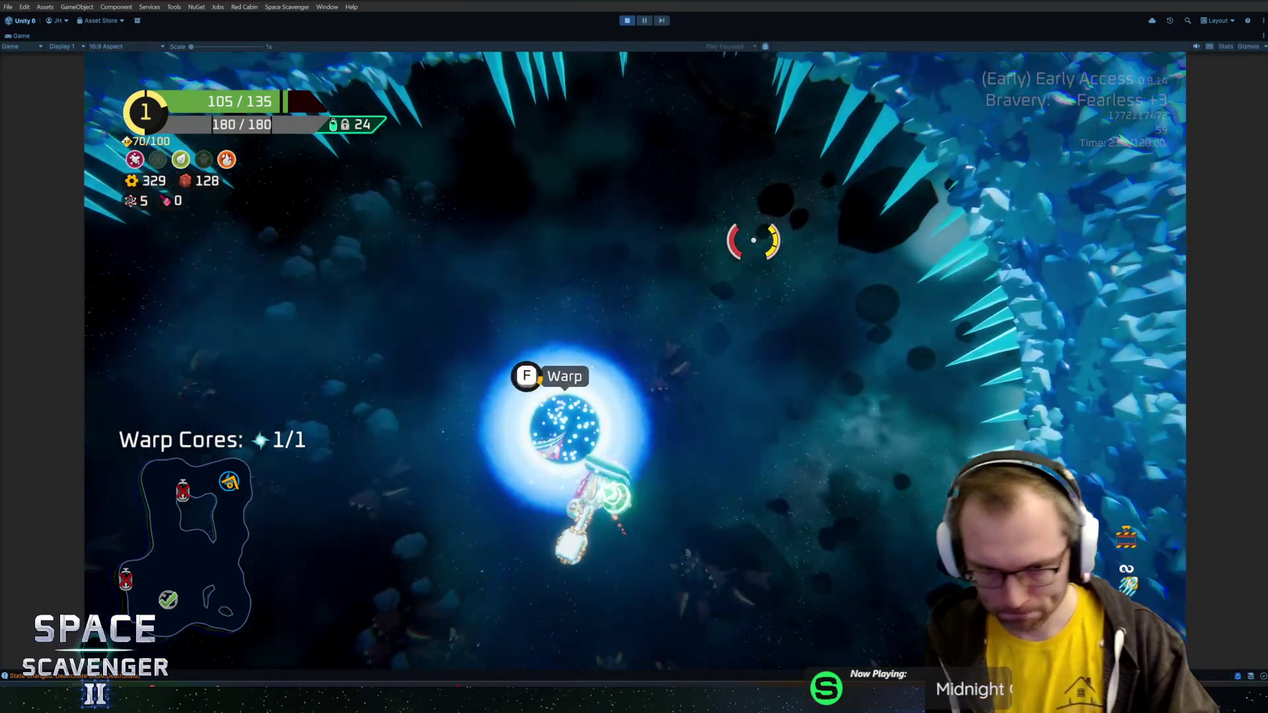
- Warp out of the glacier sector, then exit play mode and pan the Scene view
key("f")
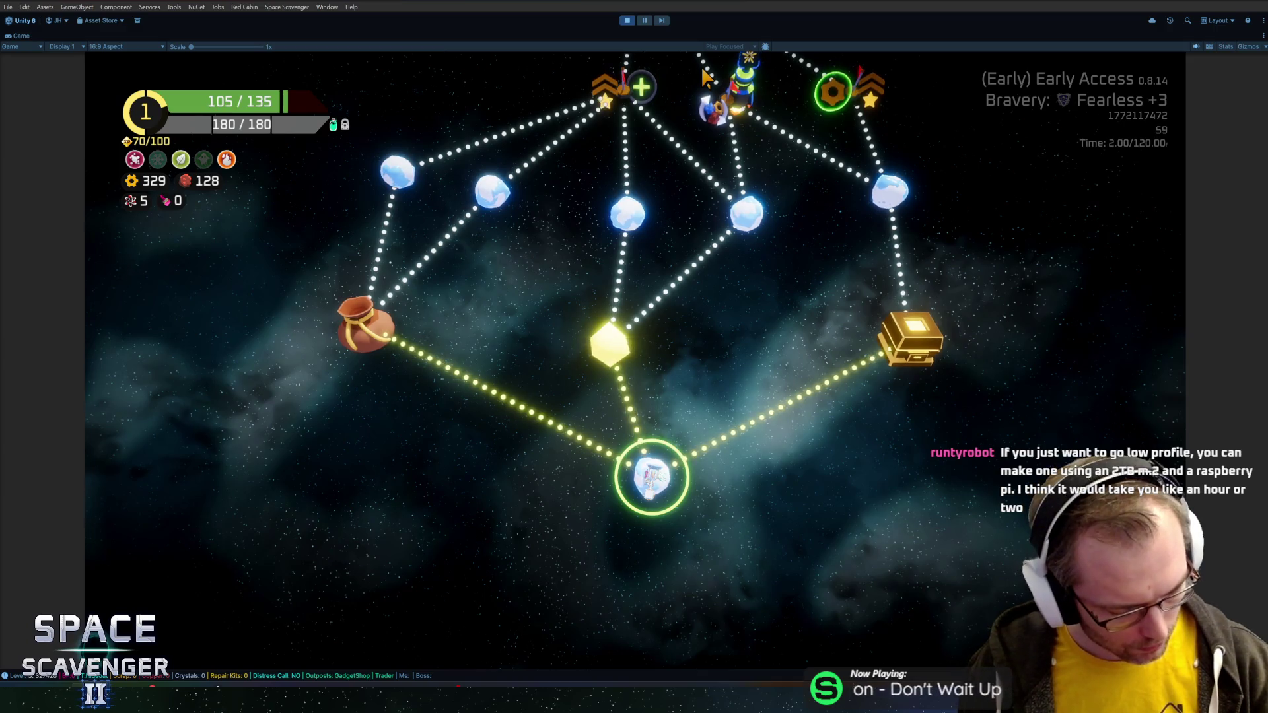
mouse_move(690, 297)
key("ctrl+p")
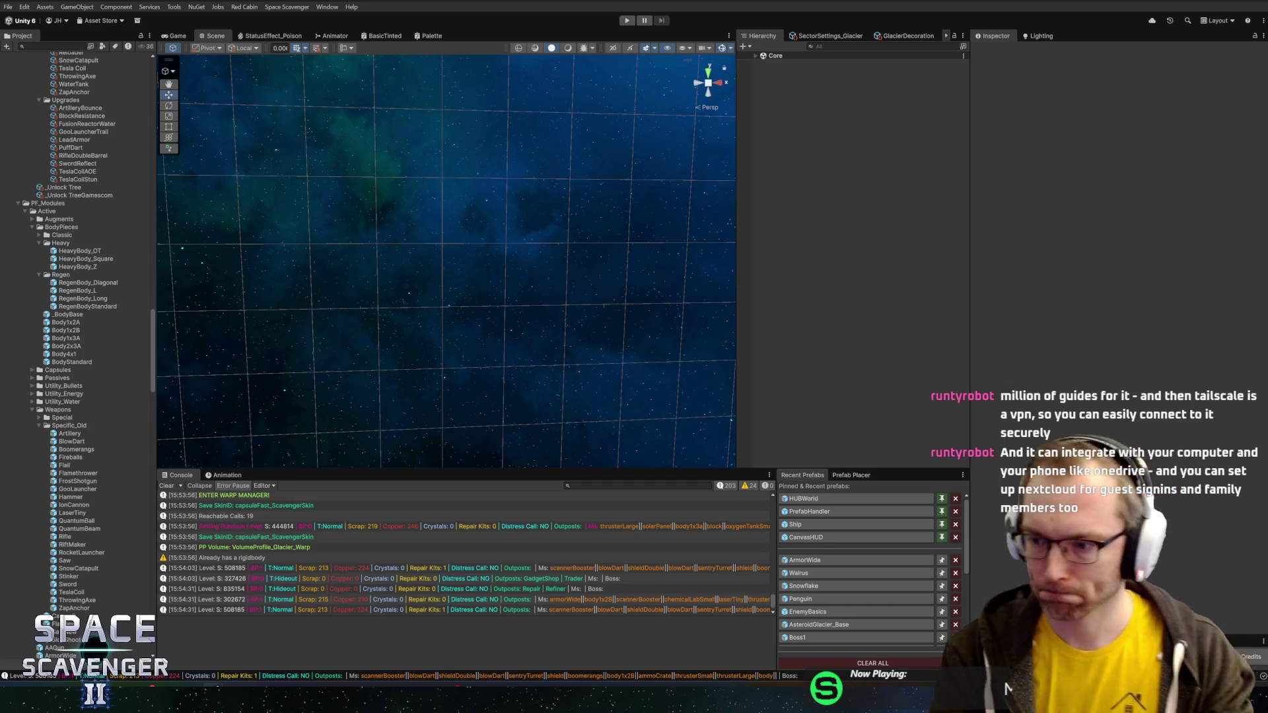
mouse_move(714, 317)
left_mouse_down()
mouse_move(663, 226)
mouse_move(603, 158)
left_mouse_up()
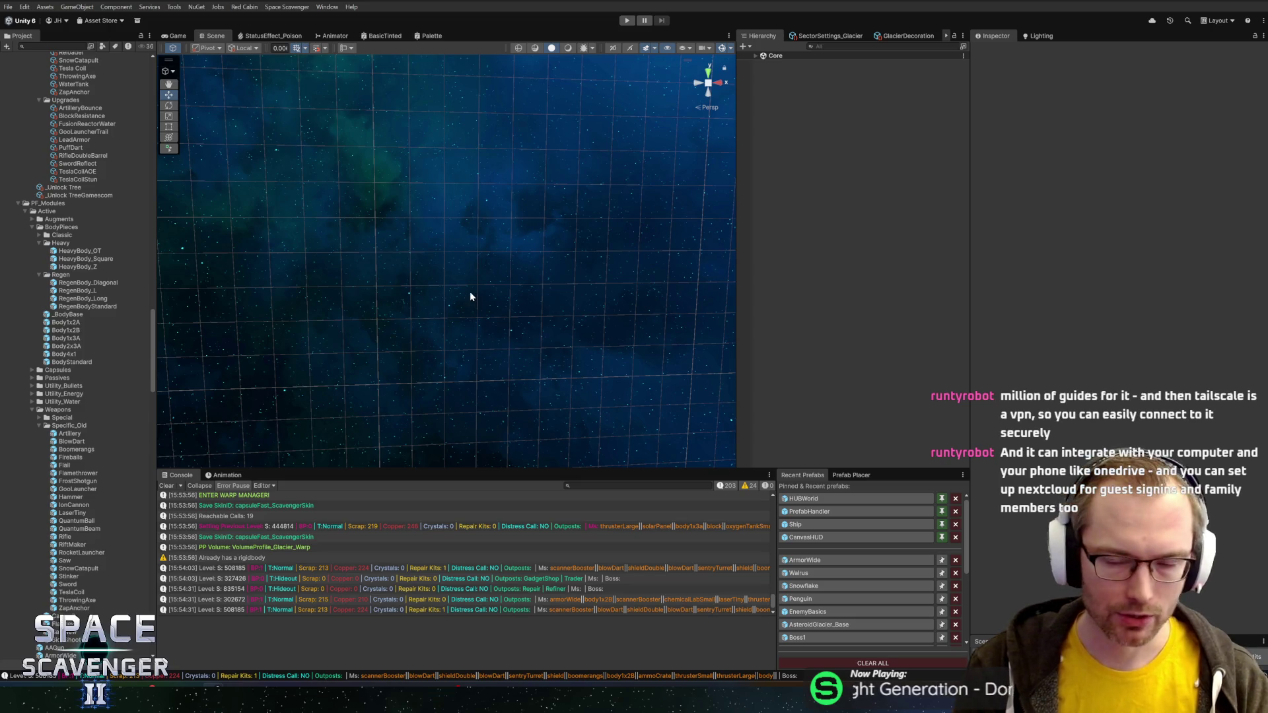
- Widen the Hierarchy and scene viewport, enlarge the Console log area, then start a new playtest
mouse_move(394, 199)
left_mouse_down()
mouse_move(492, 275)
mouse_move(529, 236)
mouse_move(659, 218)
mouse_move(560, 243)
mouse_move(575, 211)
left_mouse_up()
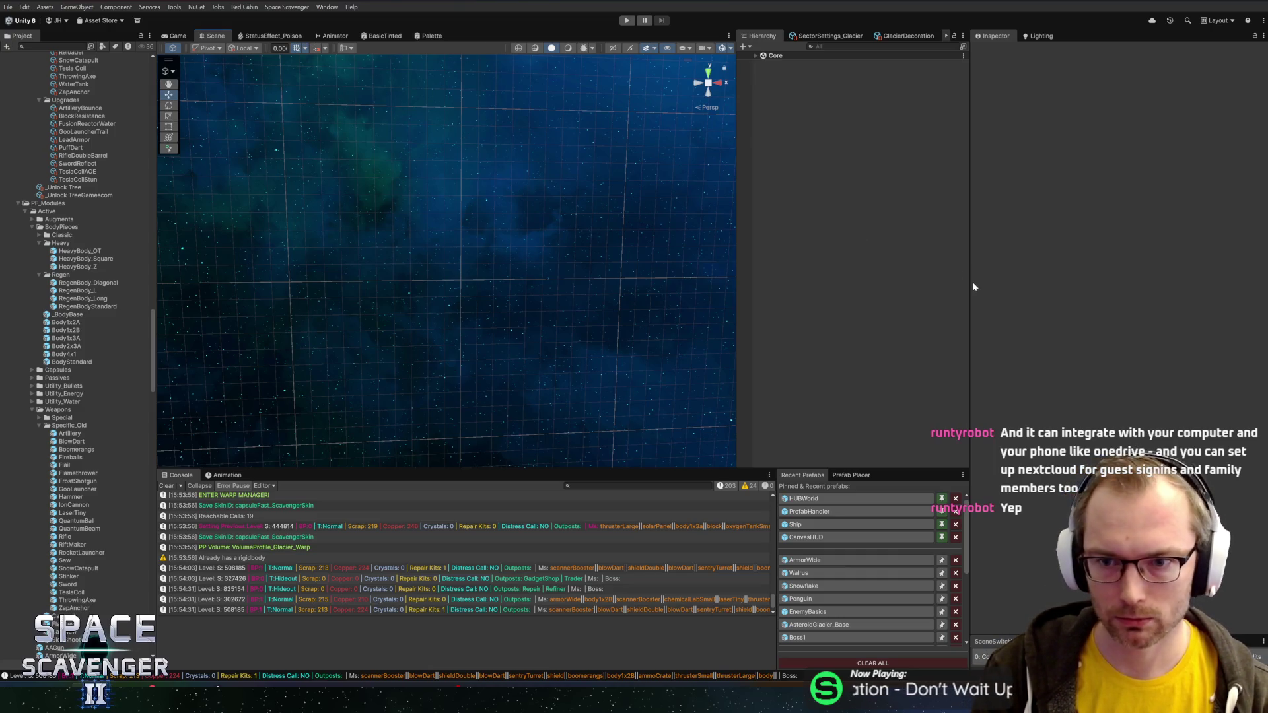
left_click_drag(972, 281, 972, 282)
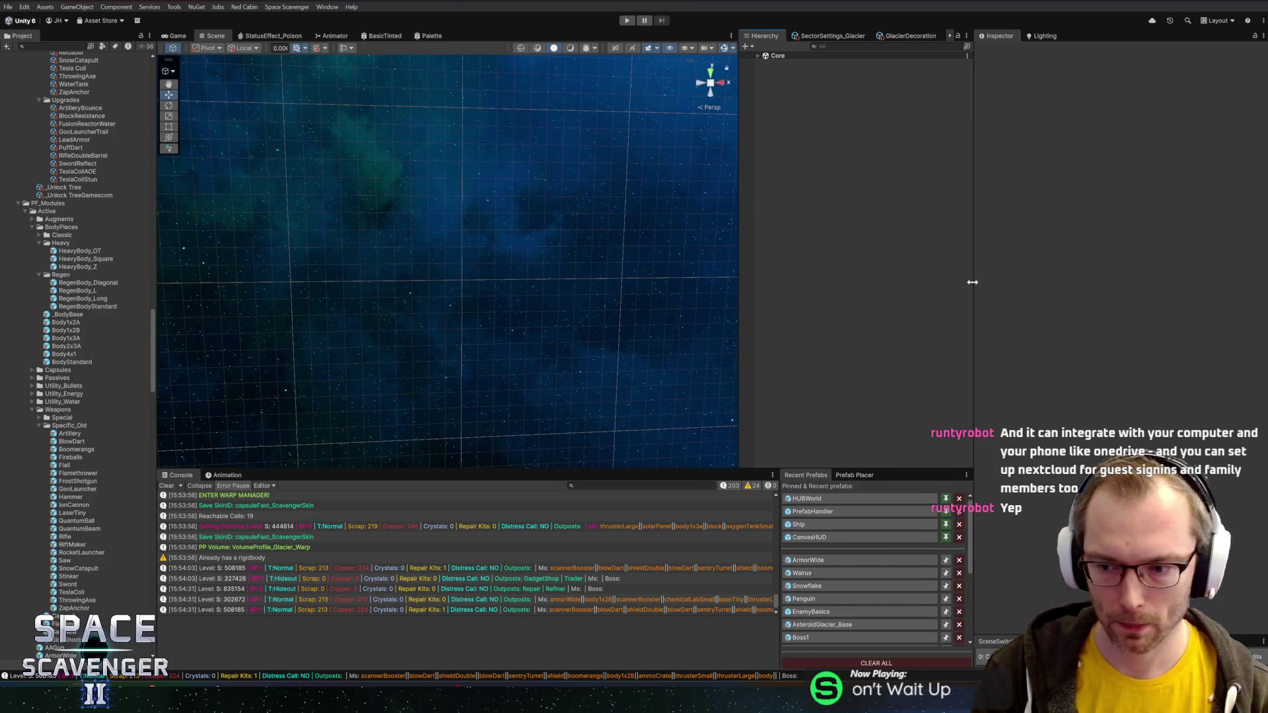
left_click_drag(740, 345, 770, 350)
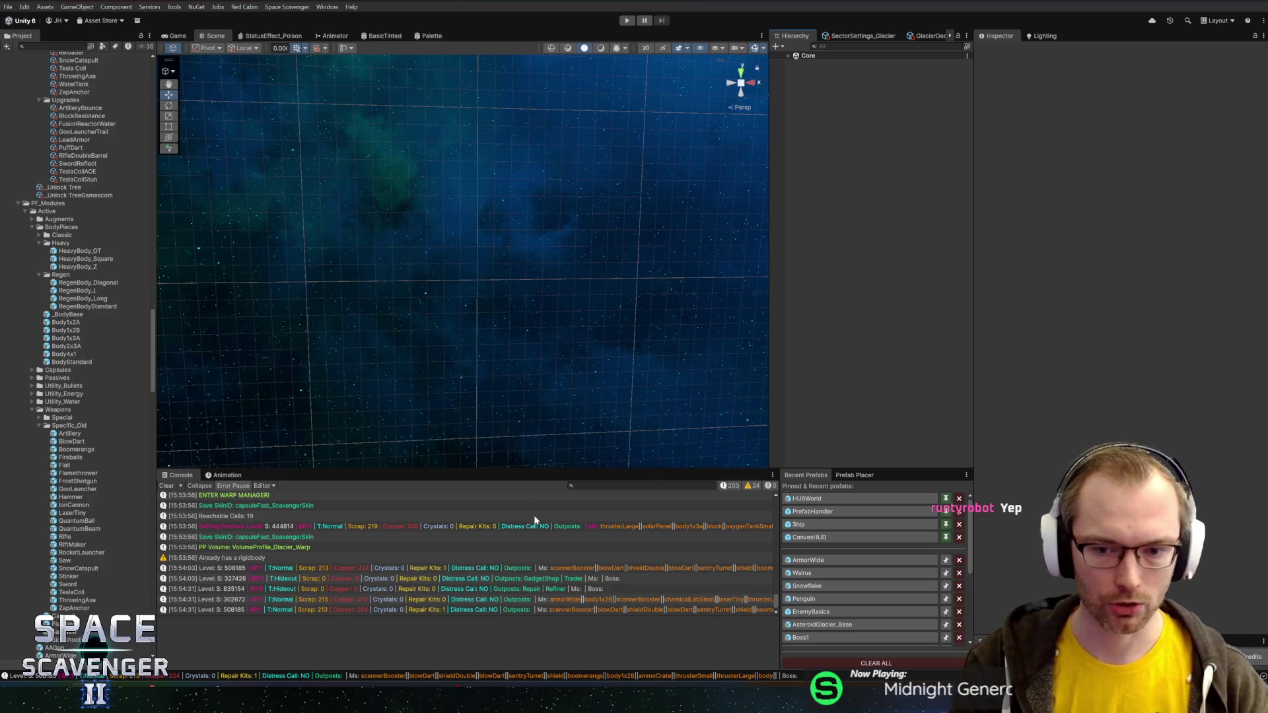
left_click_drag(656, 472, 655, 456)
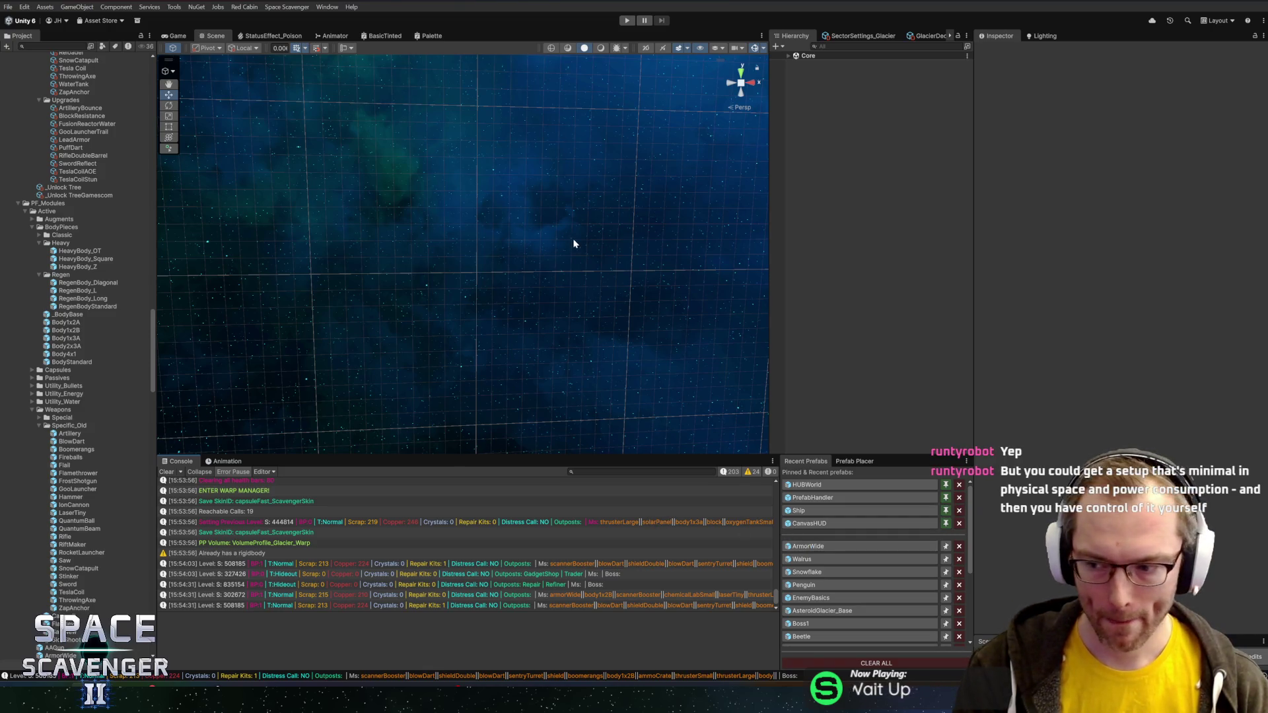
left_click(627, 21)
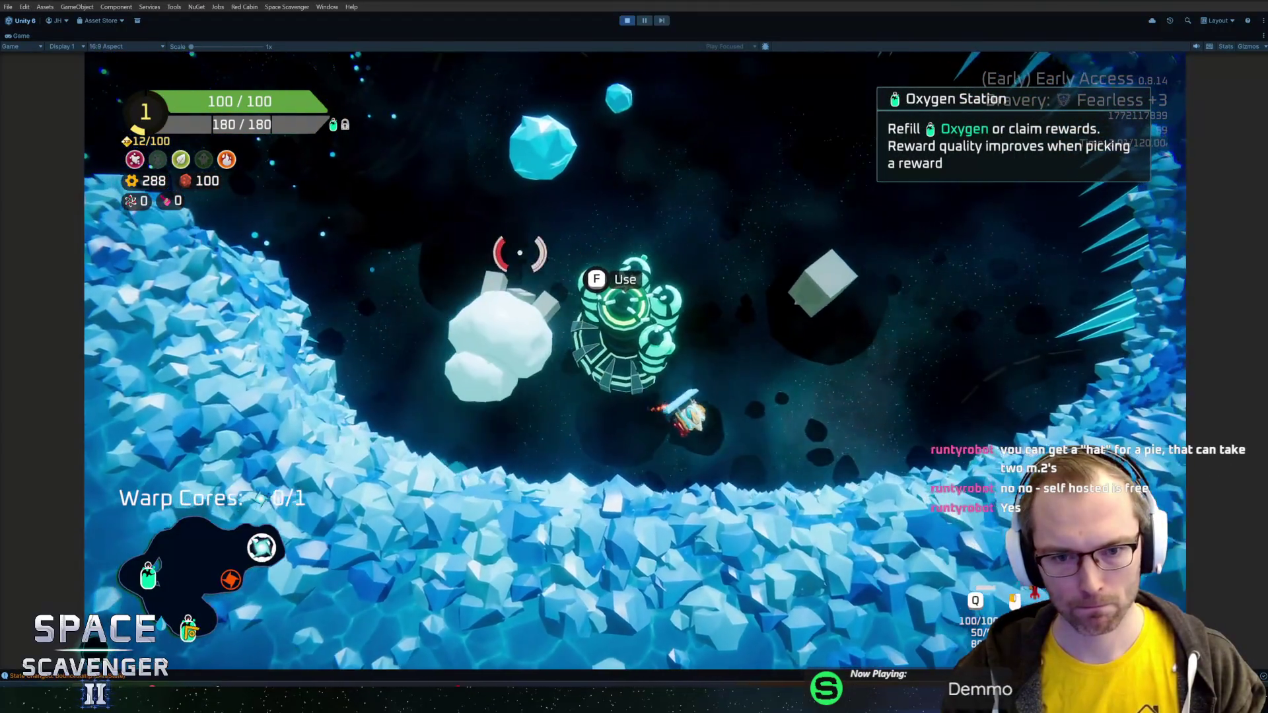
- Claim the 30 XP reward, then a solar panel, from the Oxygen Station and attach the panel
key("f")
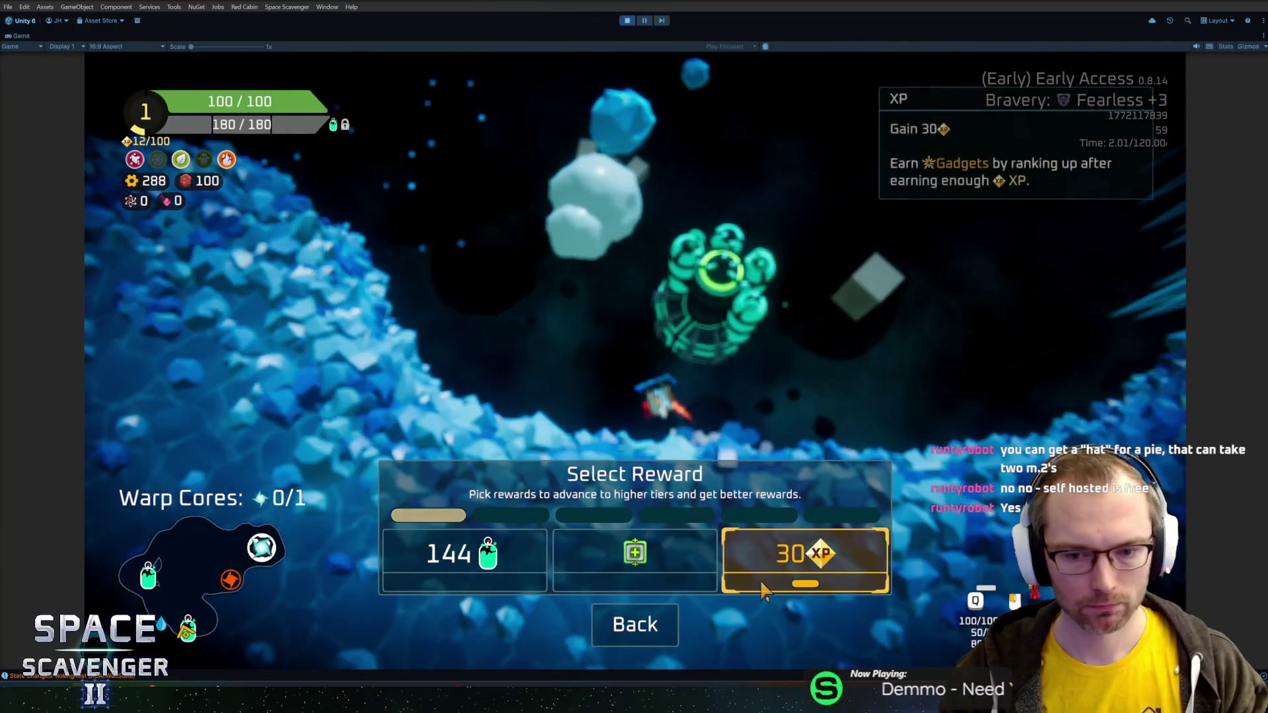
left_click(821, 555)
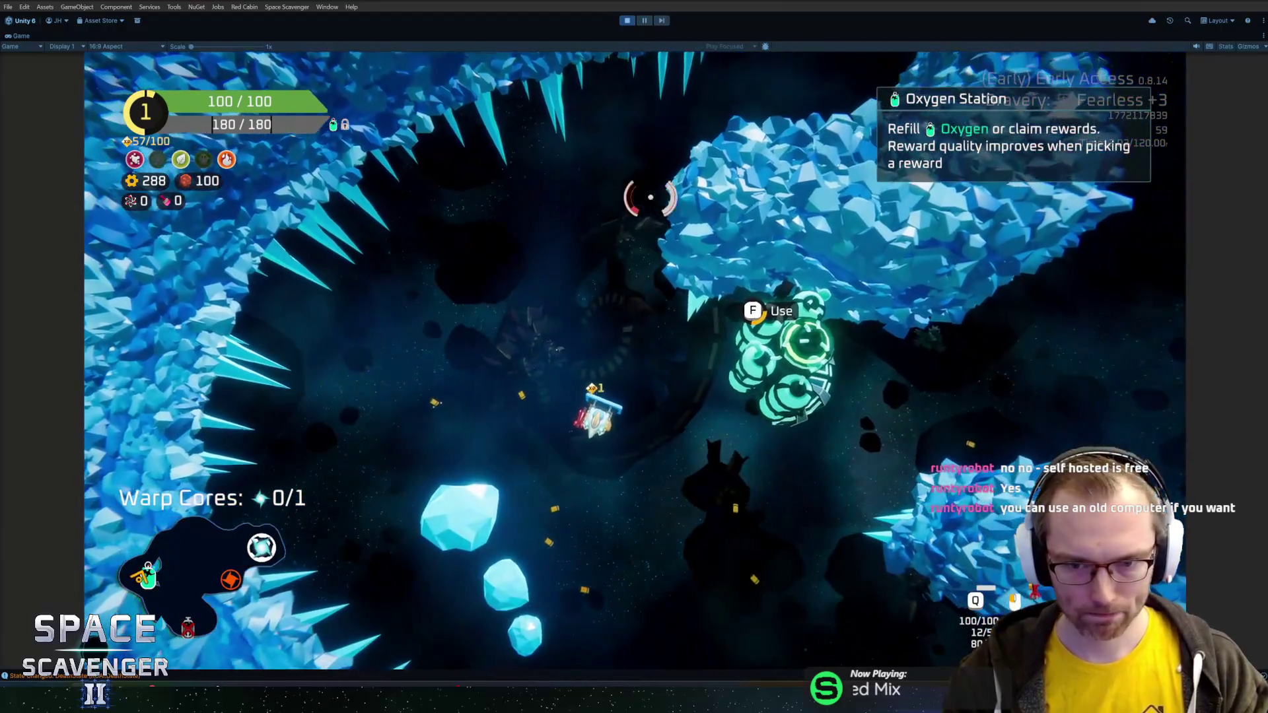
key("e")
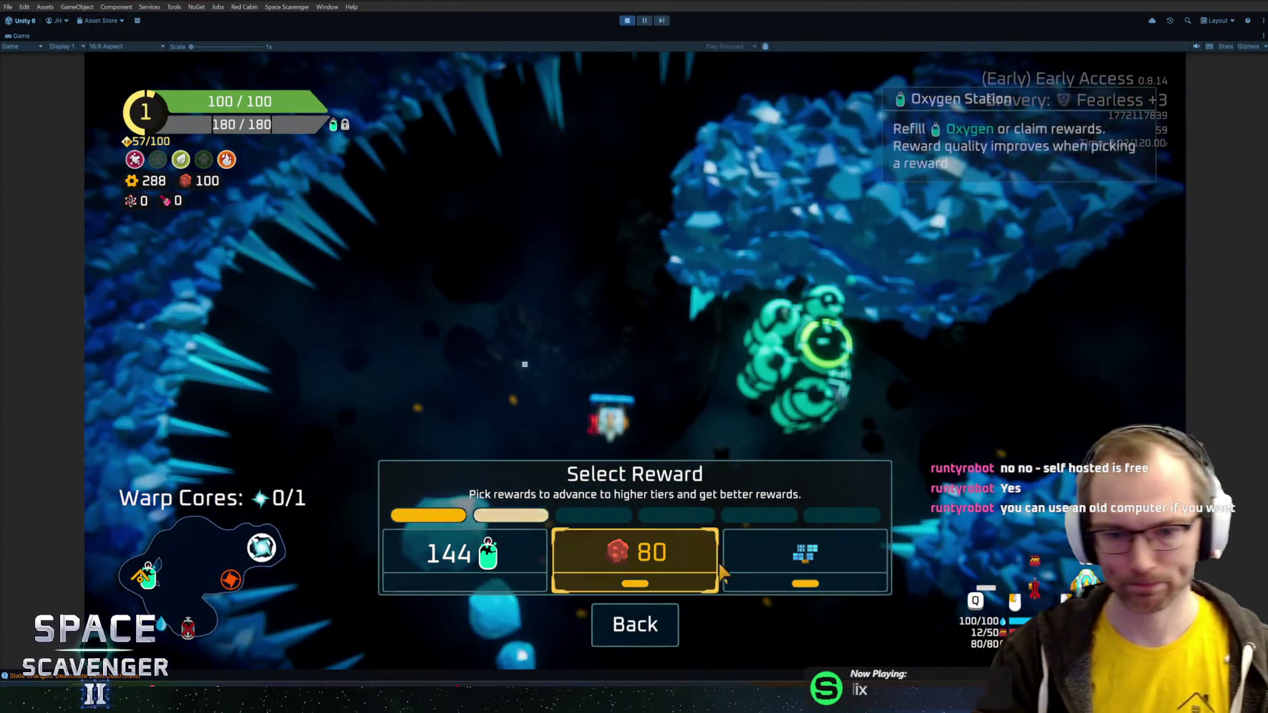
left_click(792, 575)
left_click(547, 426)
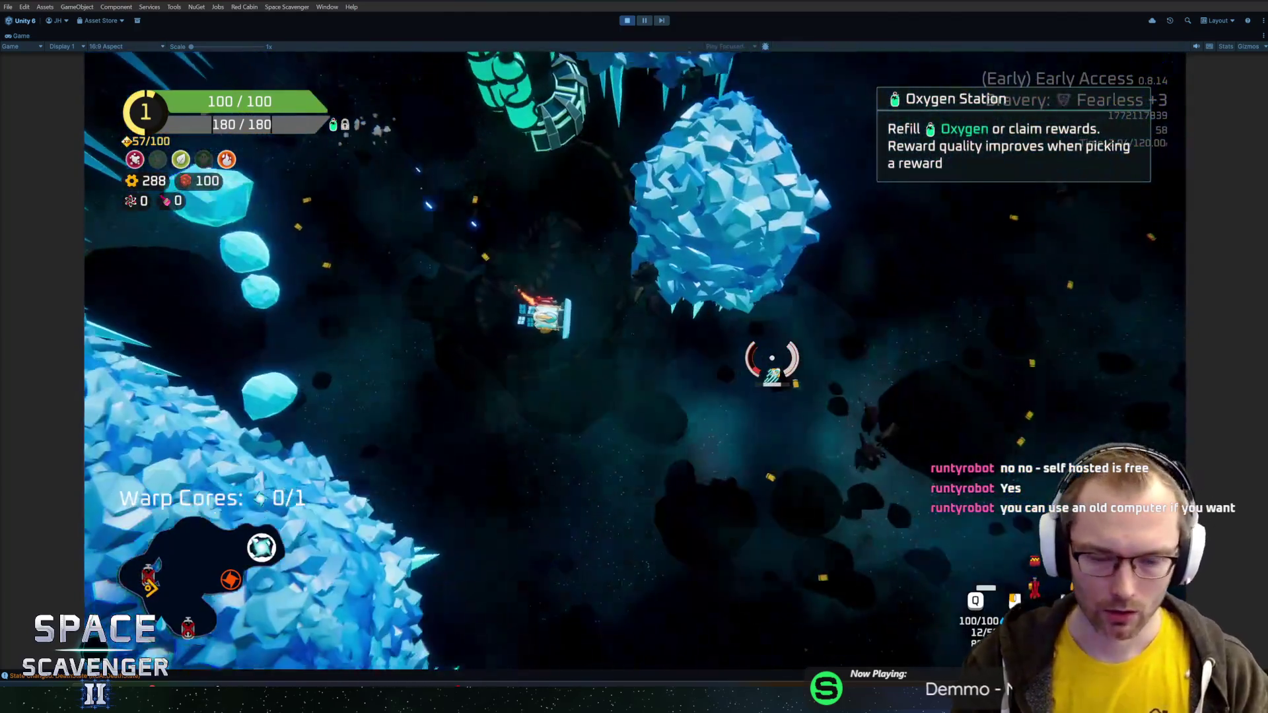
- Spawn a Snowflake enemy near the ship with the 'spawn snow' console command
type("sp[a")
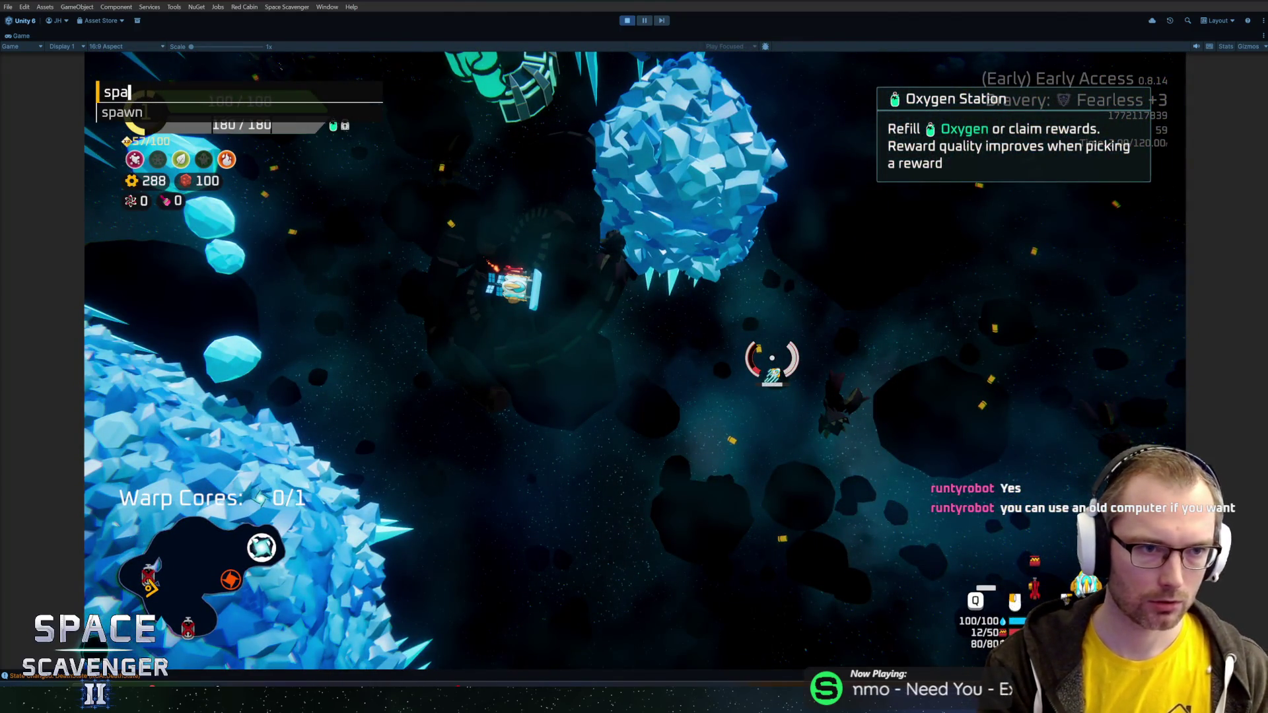
key("Tab")
type("now")
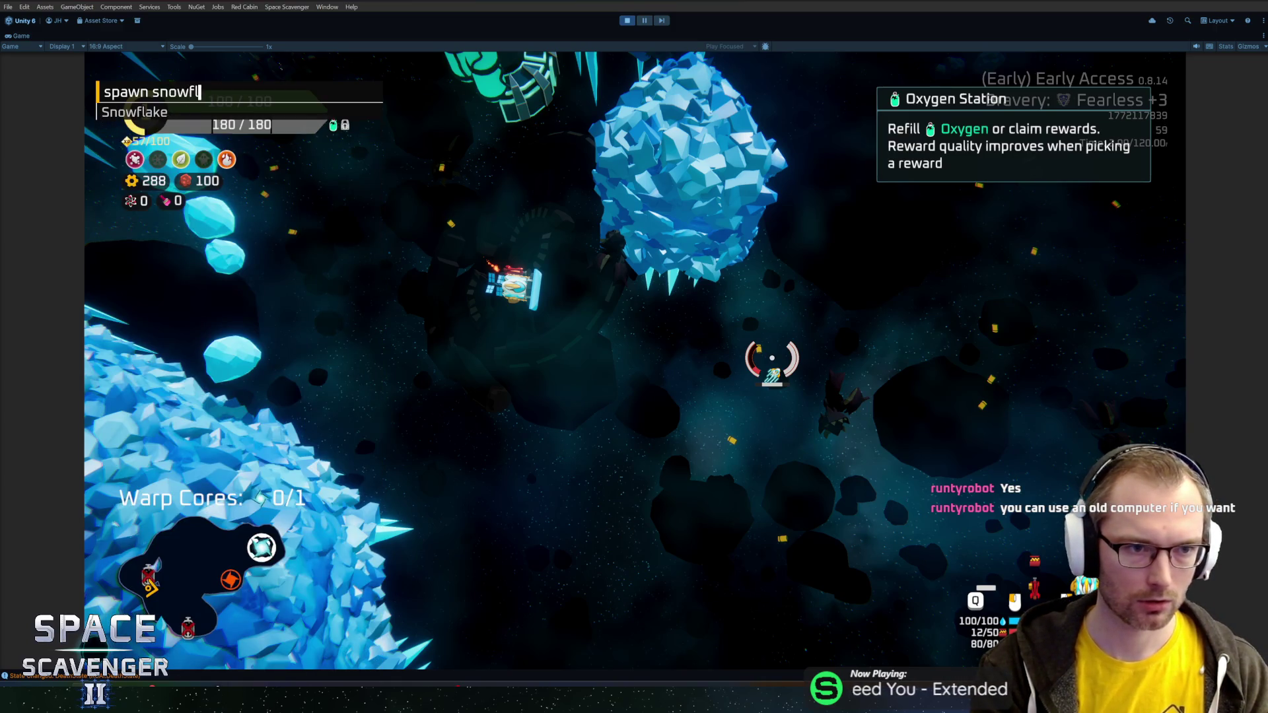
key("Return")
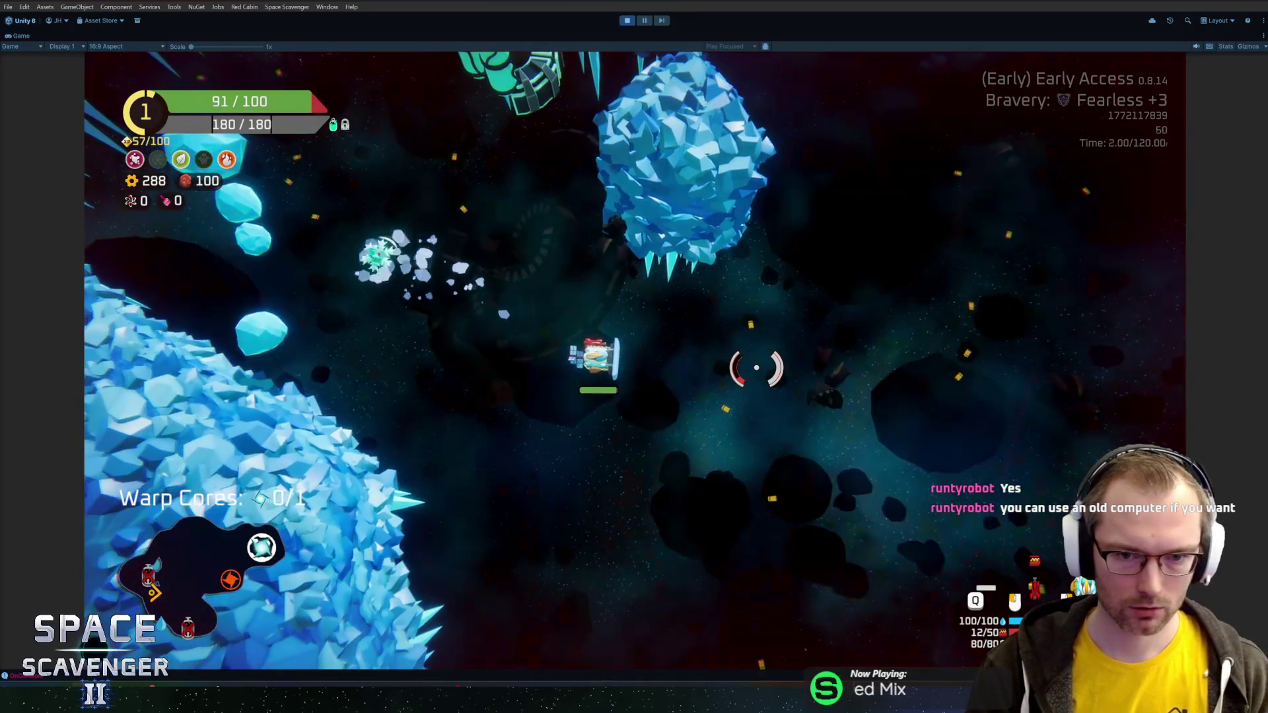
- Fly the ship through the asteroids and cave after the Snowflake and fire an ice shot at it
key("s")
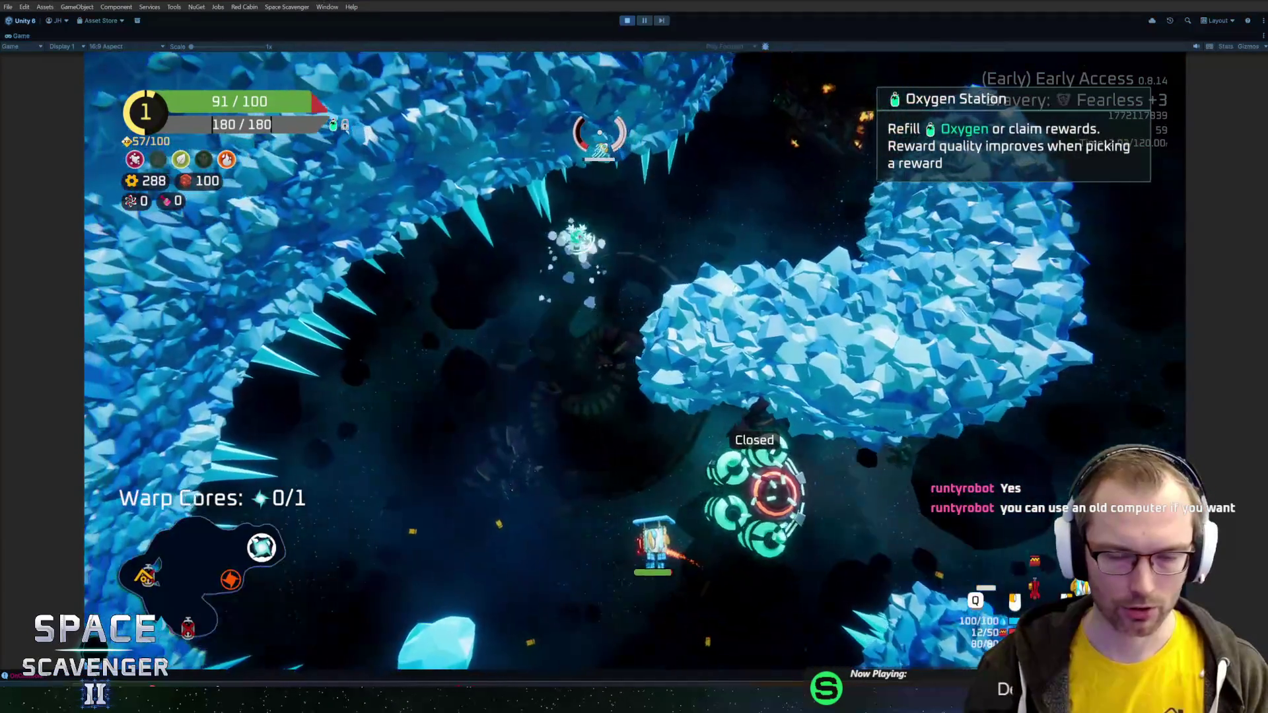
key("a")
key("w")
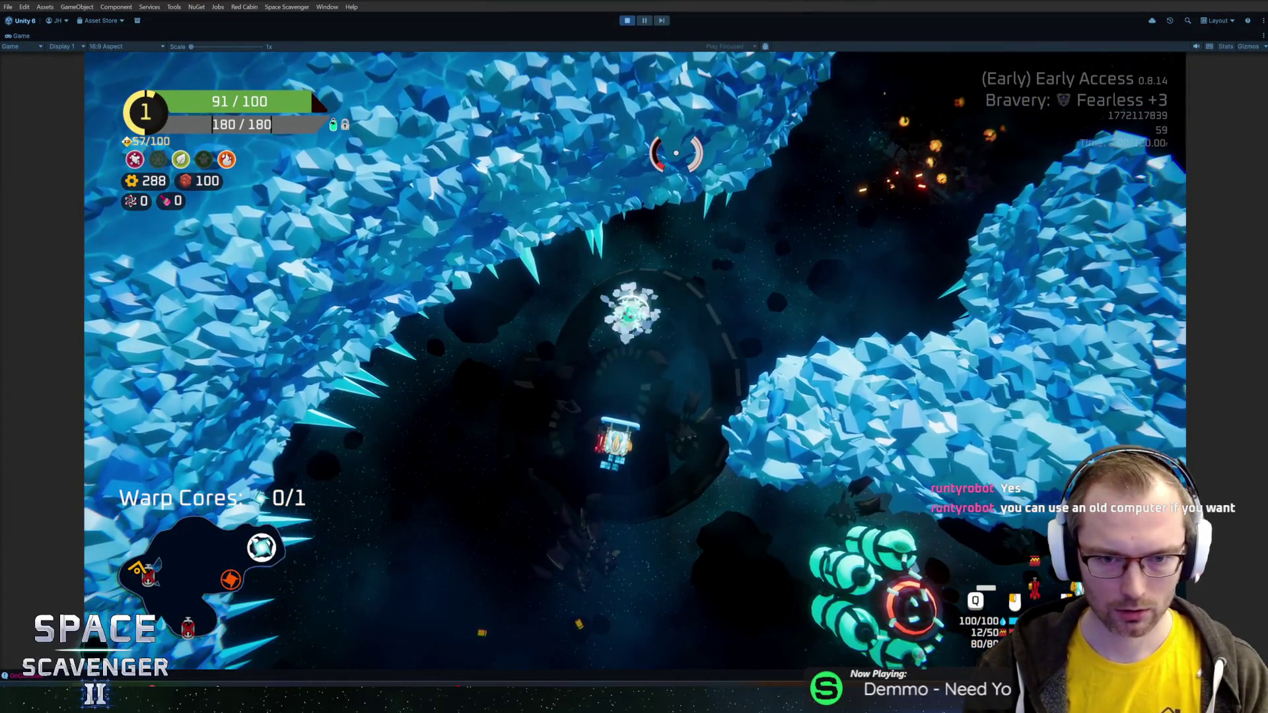
key("grave")
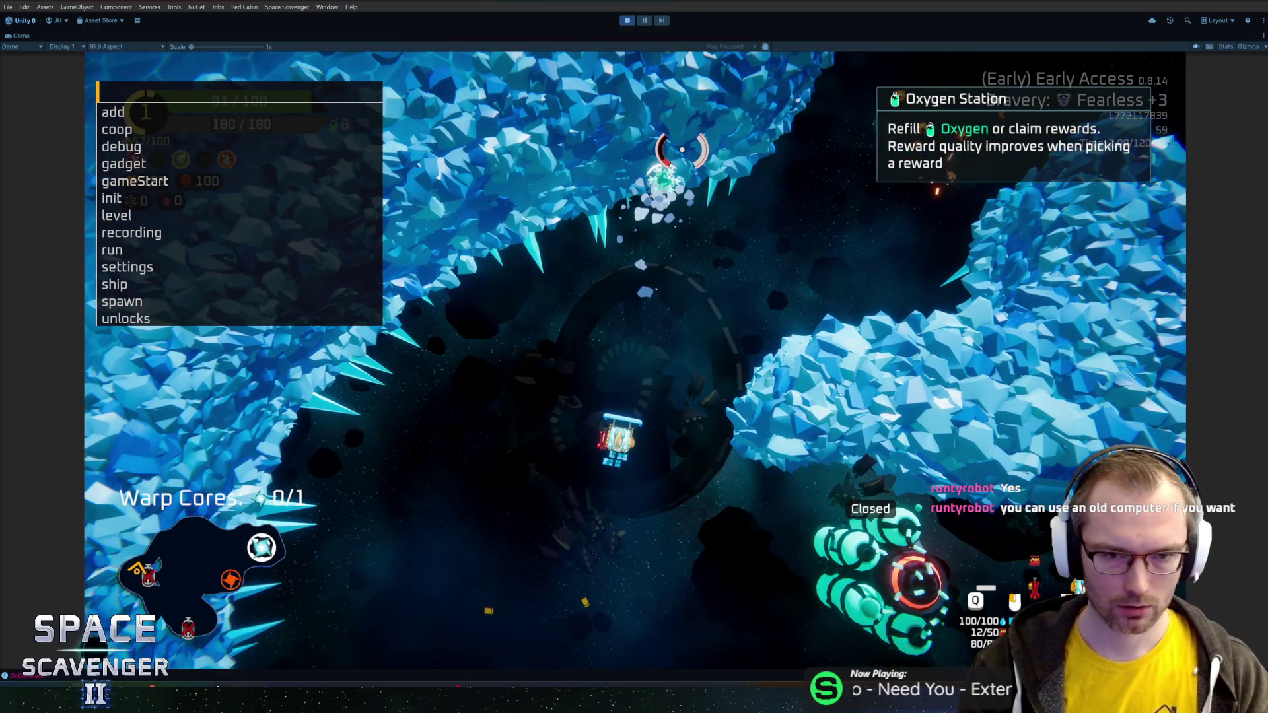
key("d")
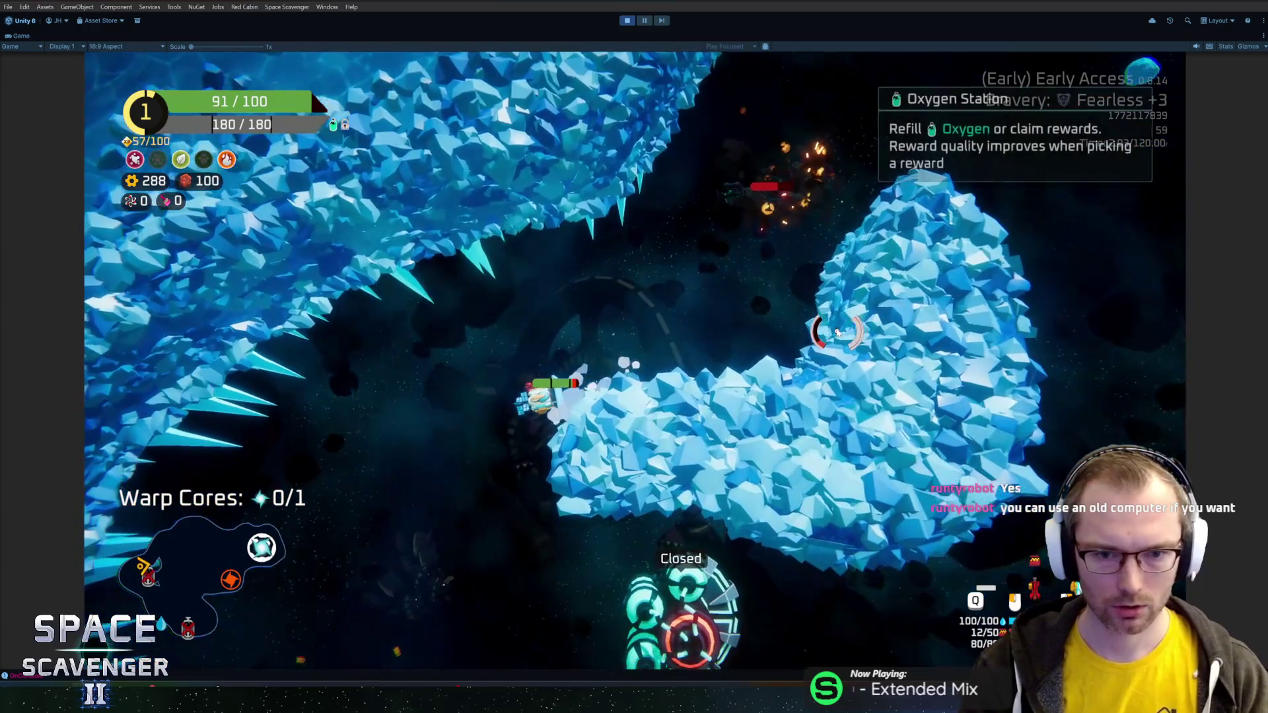
key("a")
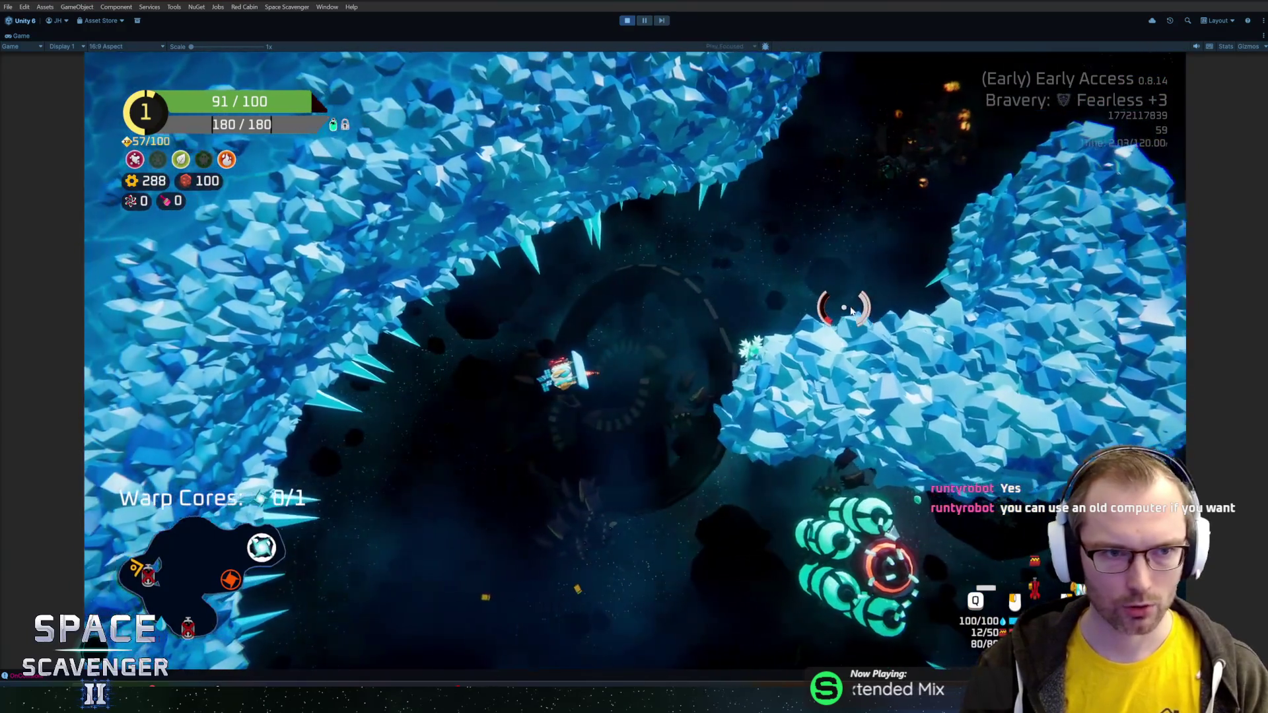
key("a")
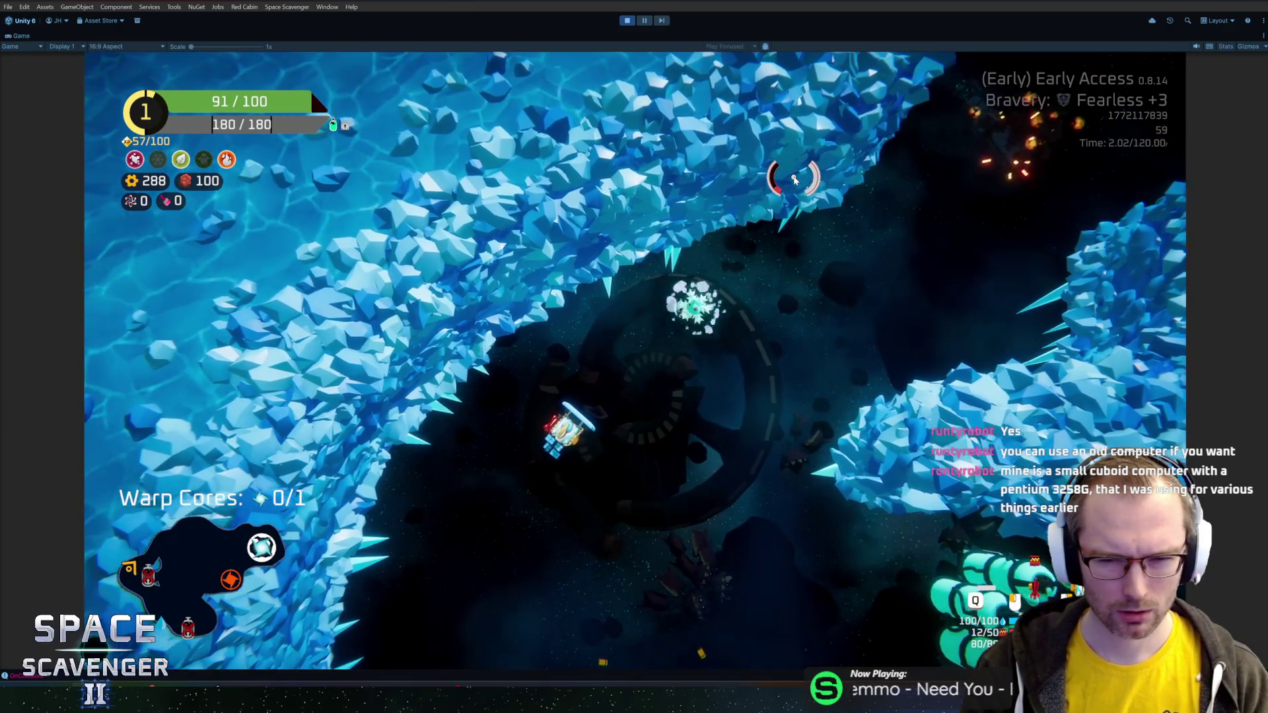
left_click(821, 193)
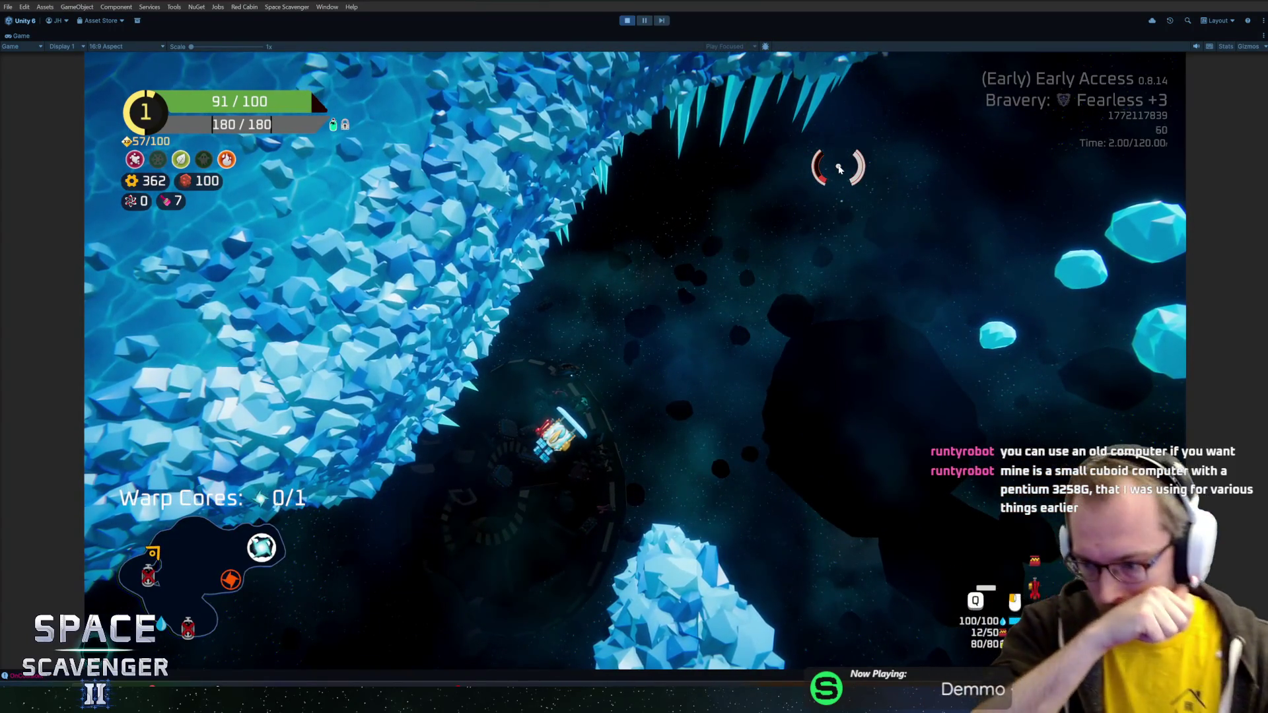
- Start a 'spawn be' console command, then exit play mode with Ctrl+P
key("grave")
type("spawn be")
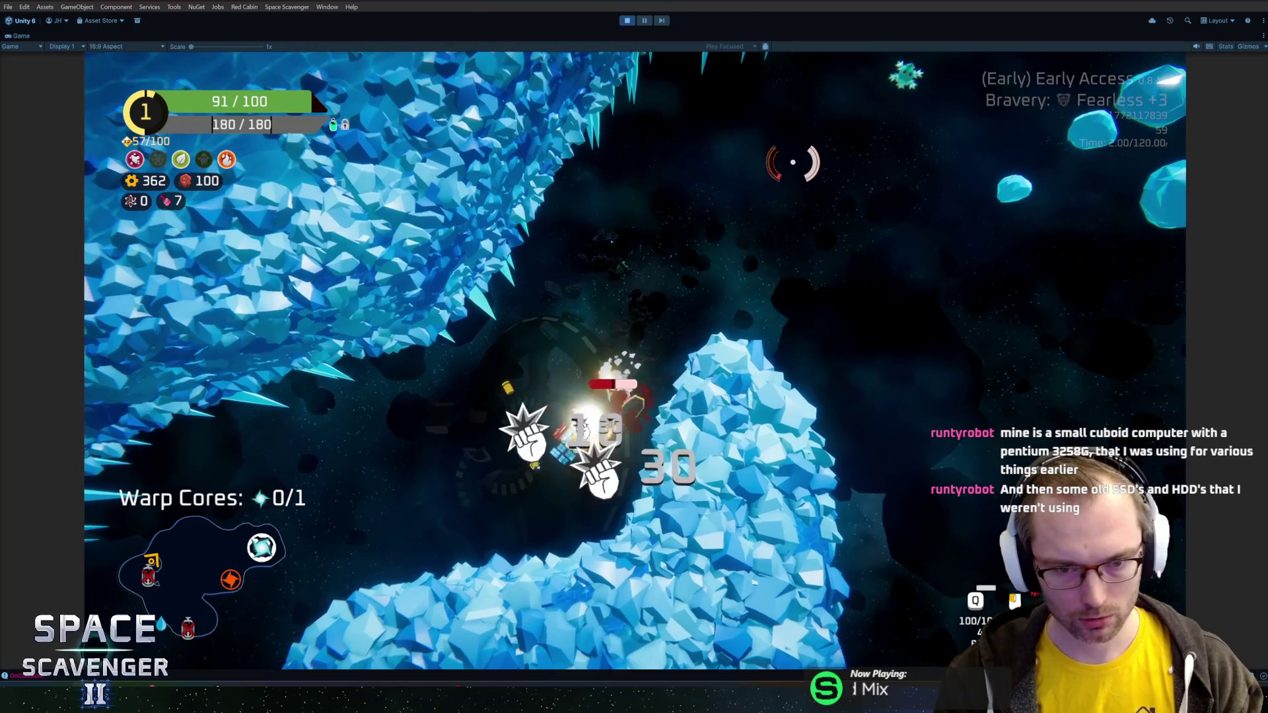
key("ctrl+p")
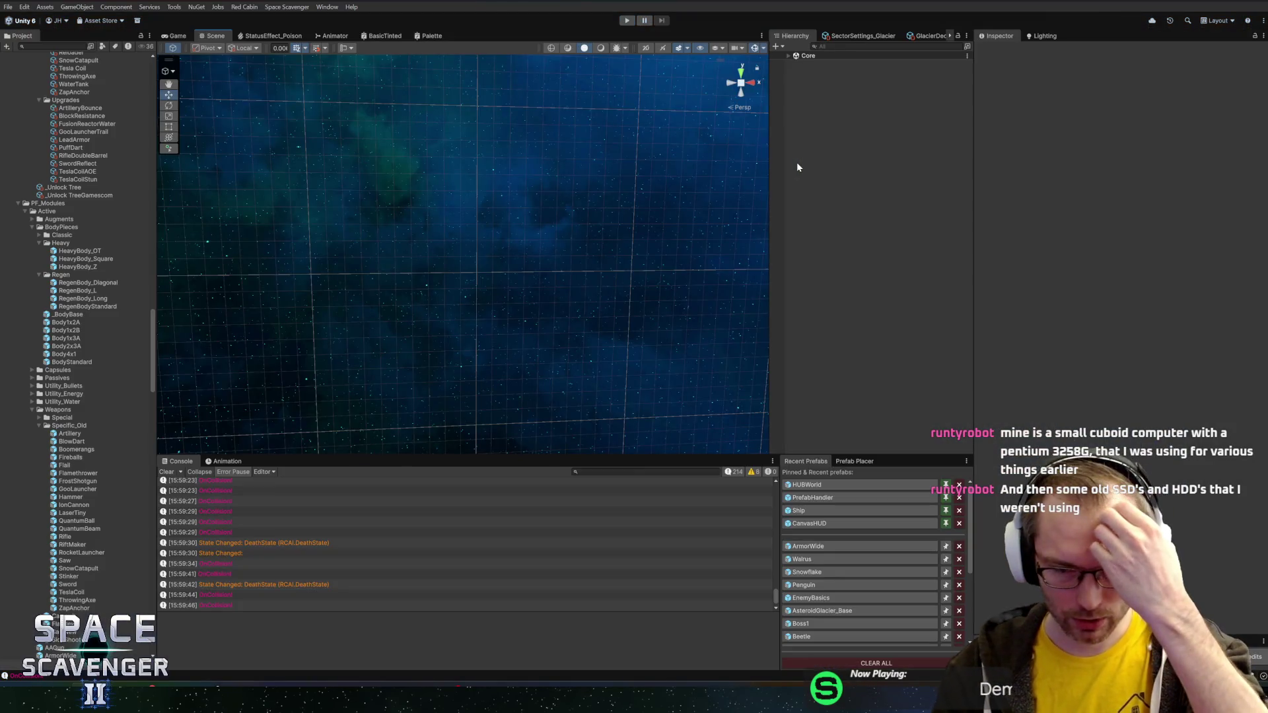
- Open the Snowflake prefab and add an empty child object named SpinDamage under its root
double_click(835, 572)
scroll(1056, 370, "down", 15)
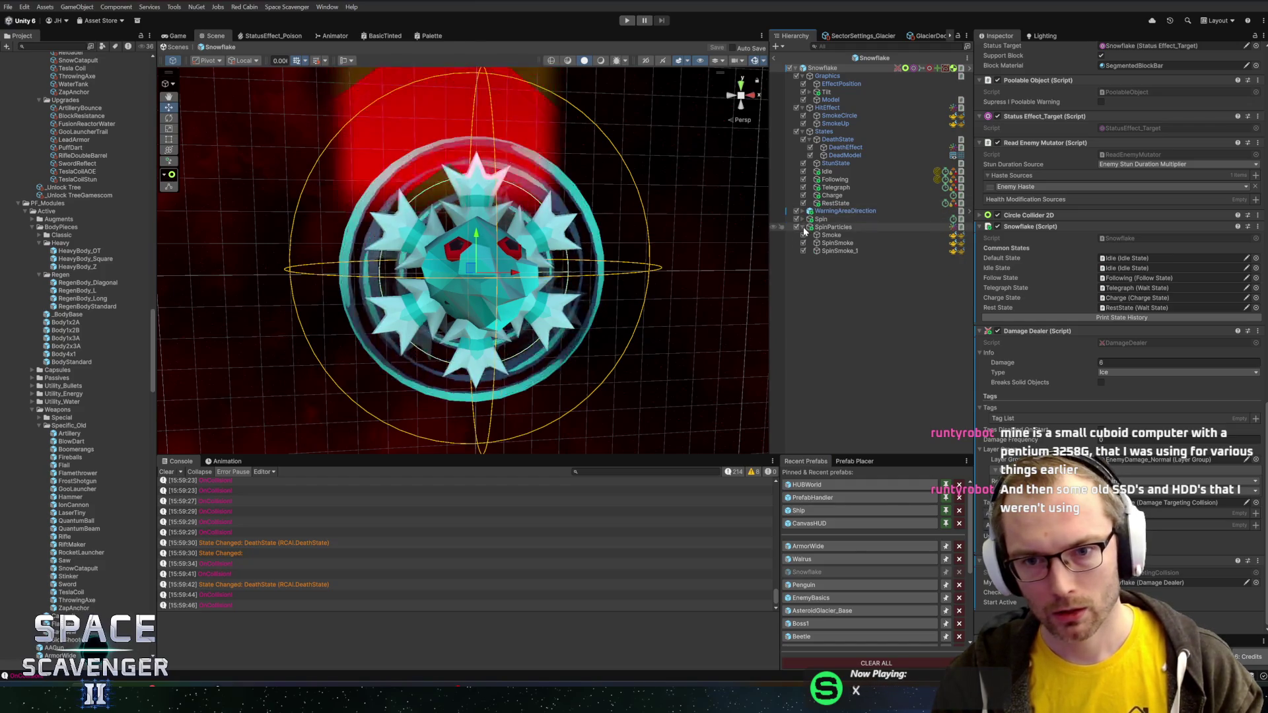
right_click(835, 68)
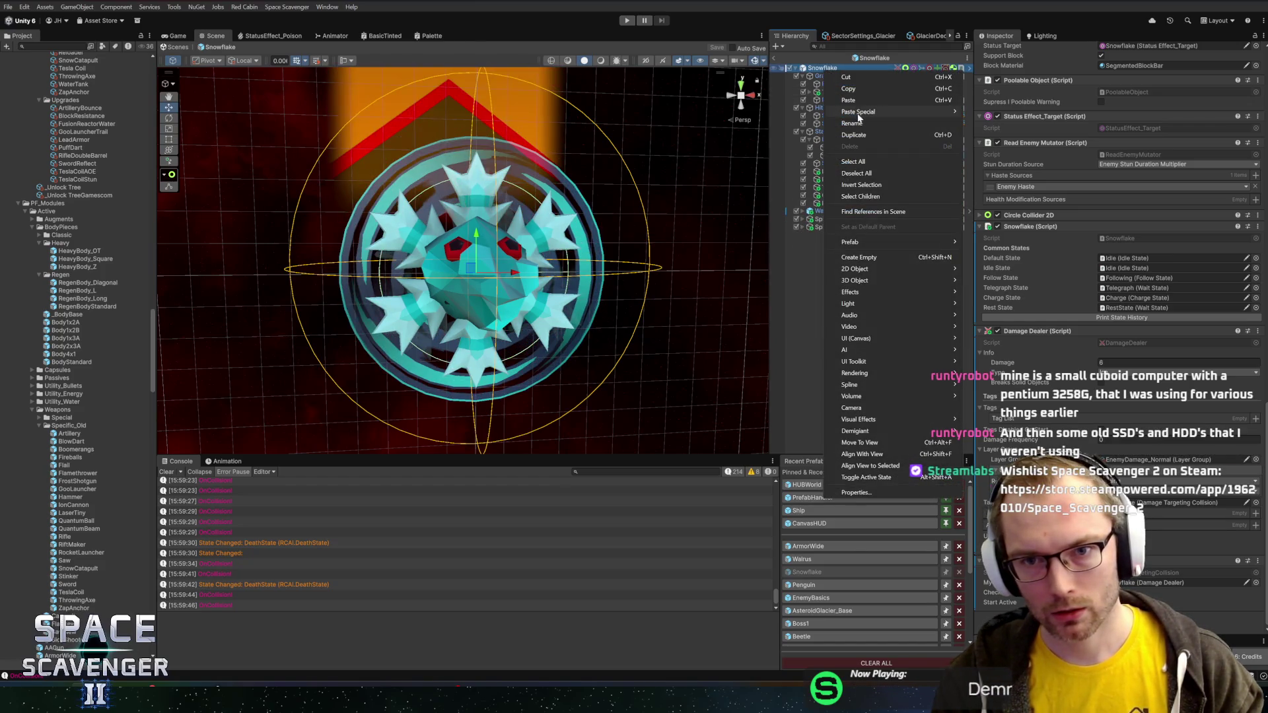
left_click(872, 257)
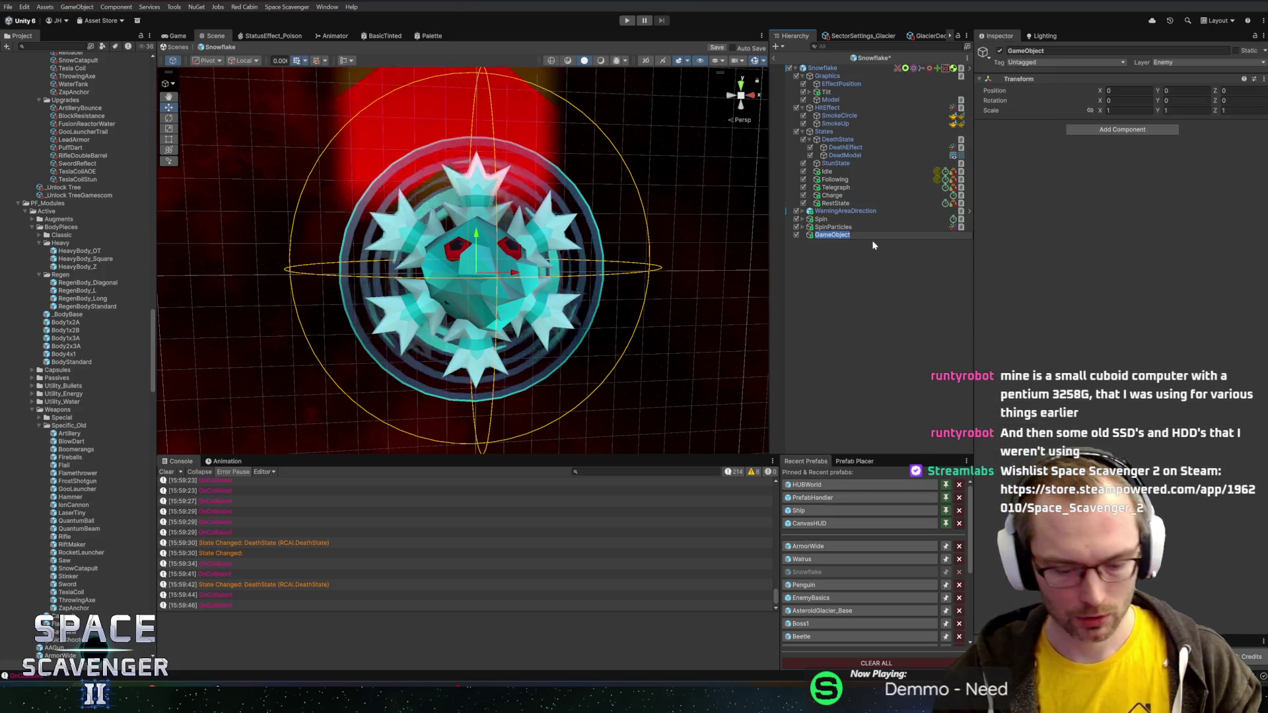
type("Spin")
key("BackSpace")
key("BackSpace")
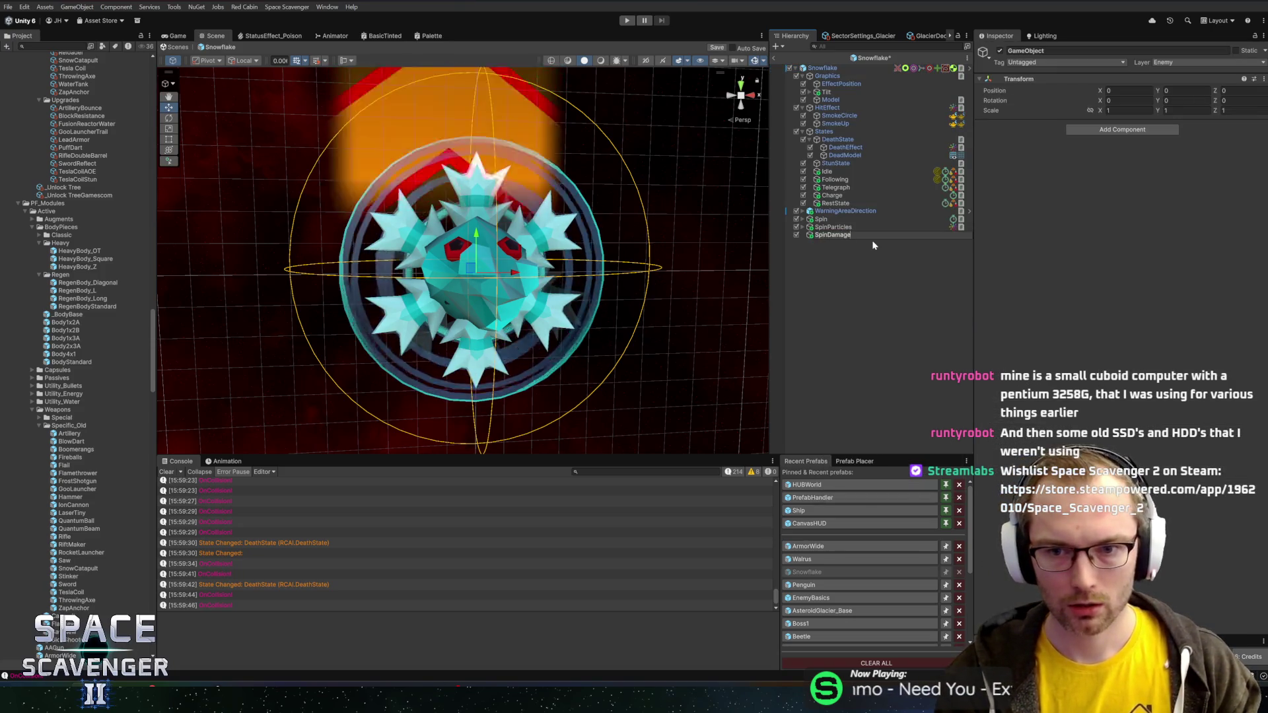
type("age")
key("Return")
- Review the components on the Snowflake root, the SpinDamage object and the Charge state
left_click(859, 68)
scroll(1040, 423, "down", 10)
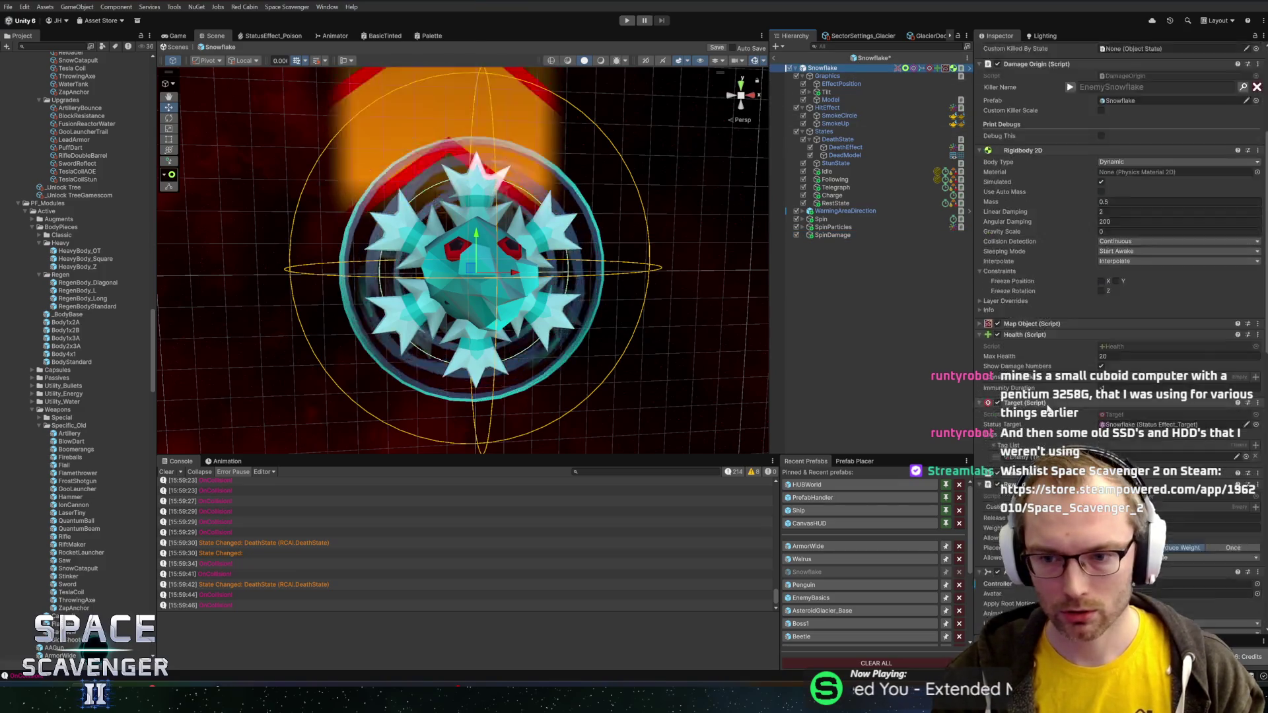
scroll(1023, 343, "down", 5)
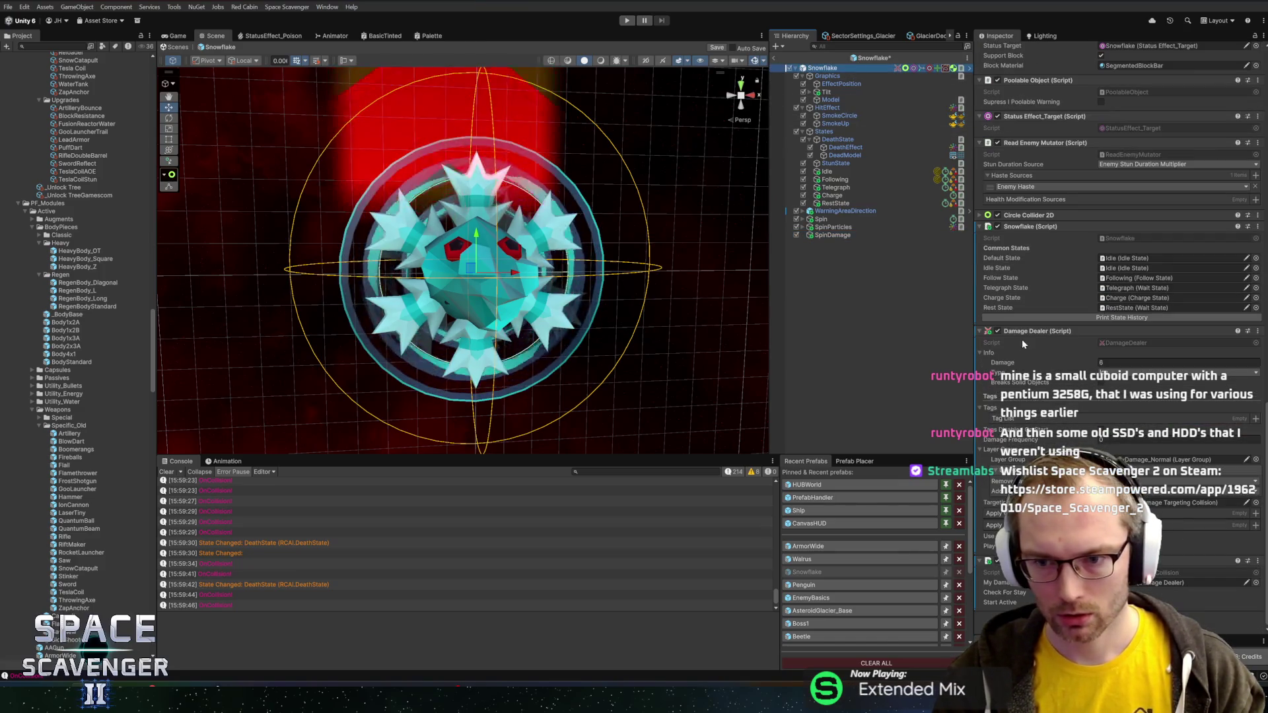
scroll(1116, 264, "up", 5)
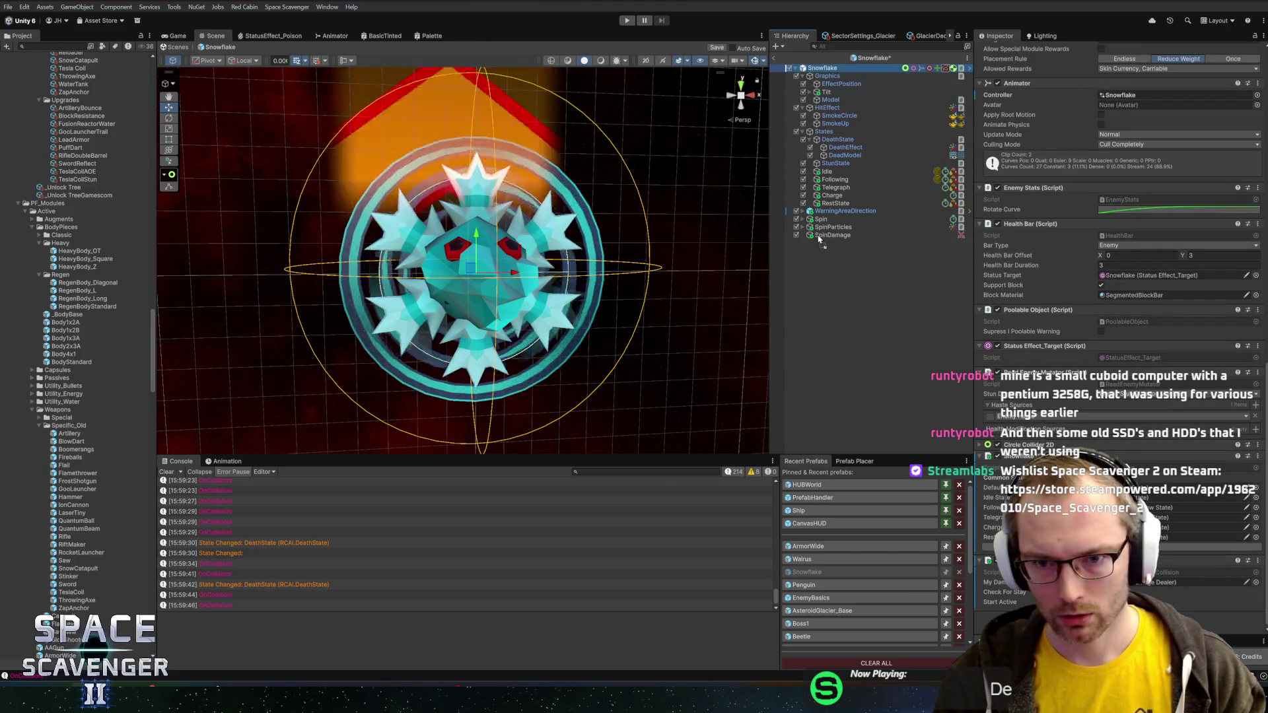
left_click(820, 236)
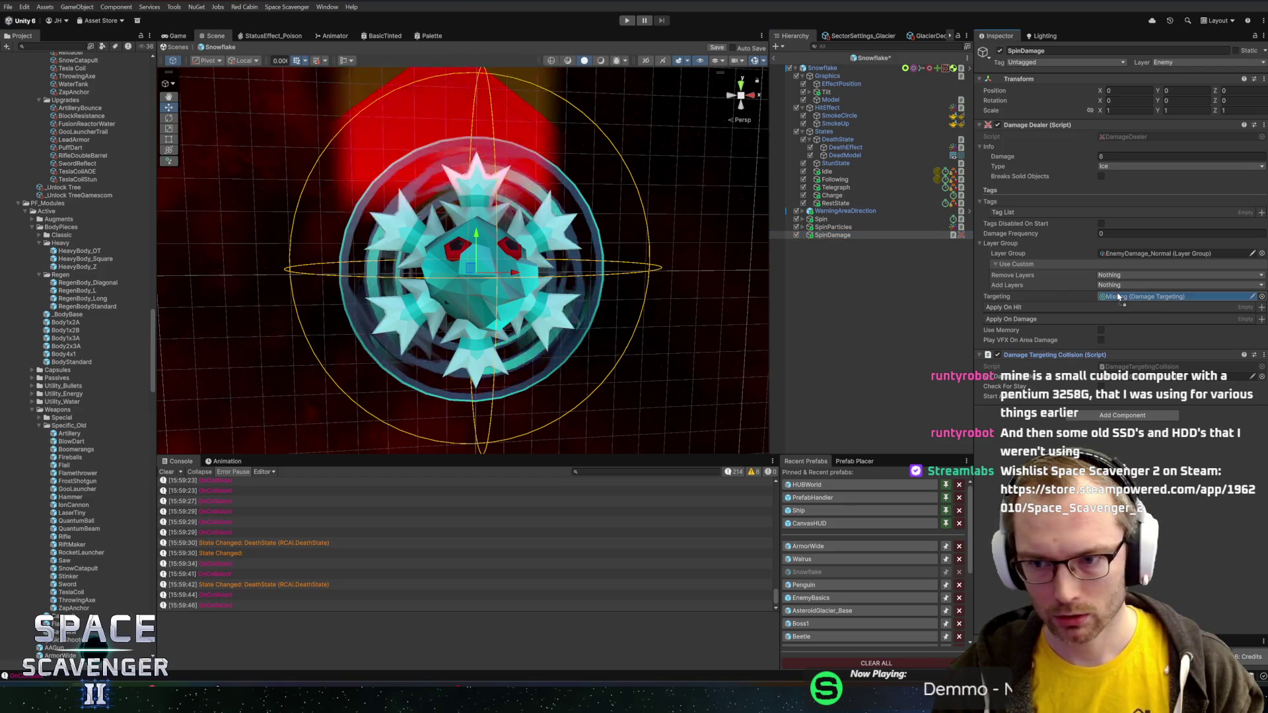
left_click(830, 197)
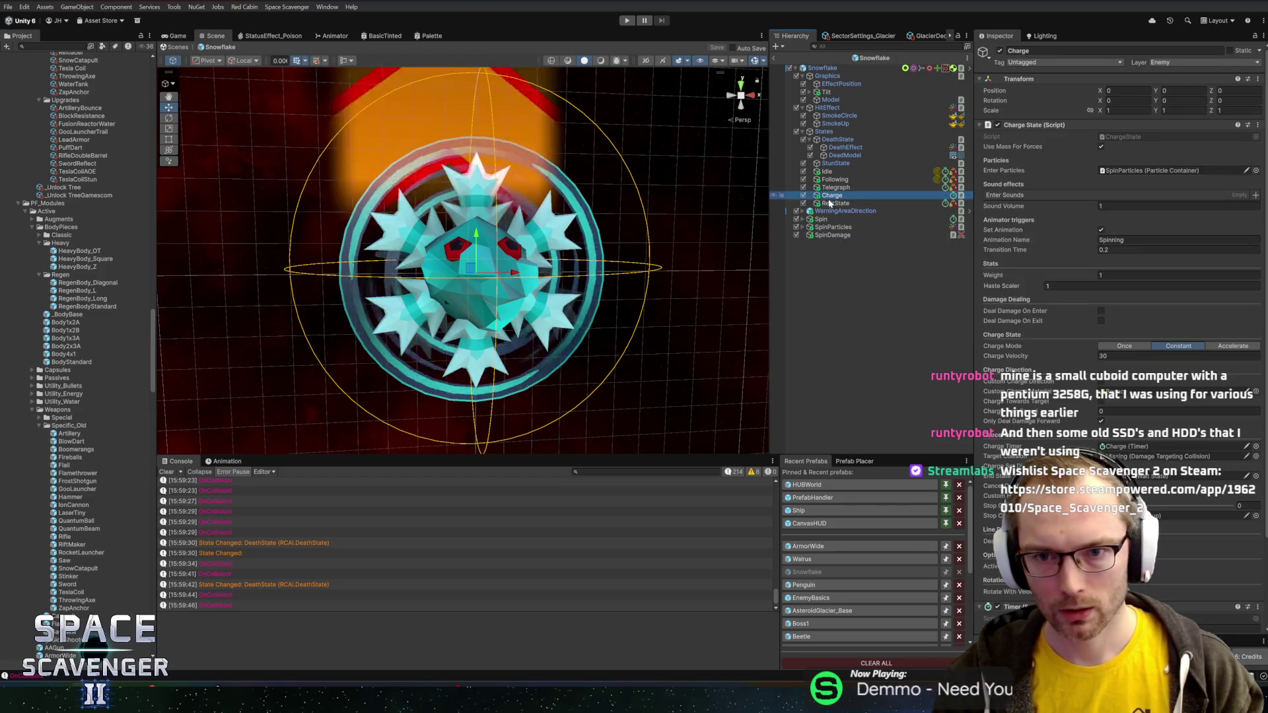
- Assign SpinDamage to the Charge State script's Target Collider field
scroll(1094, 382, "down", 3)
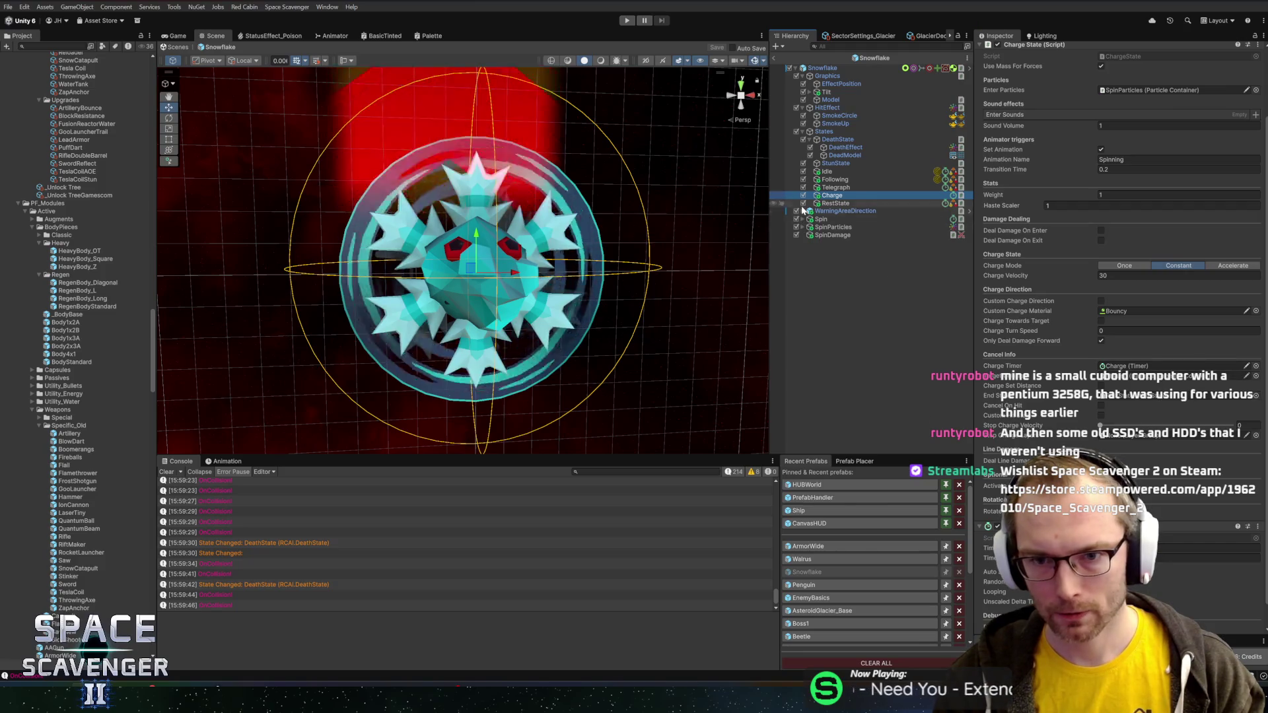
left_click_drag(841, 239, 1185, 384)
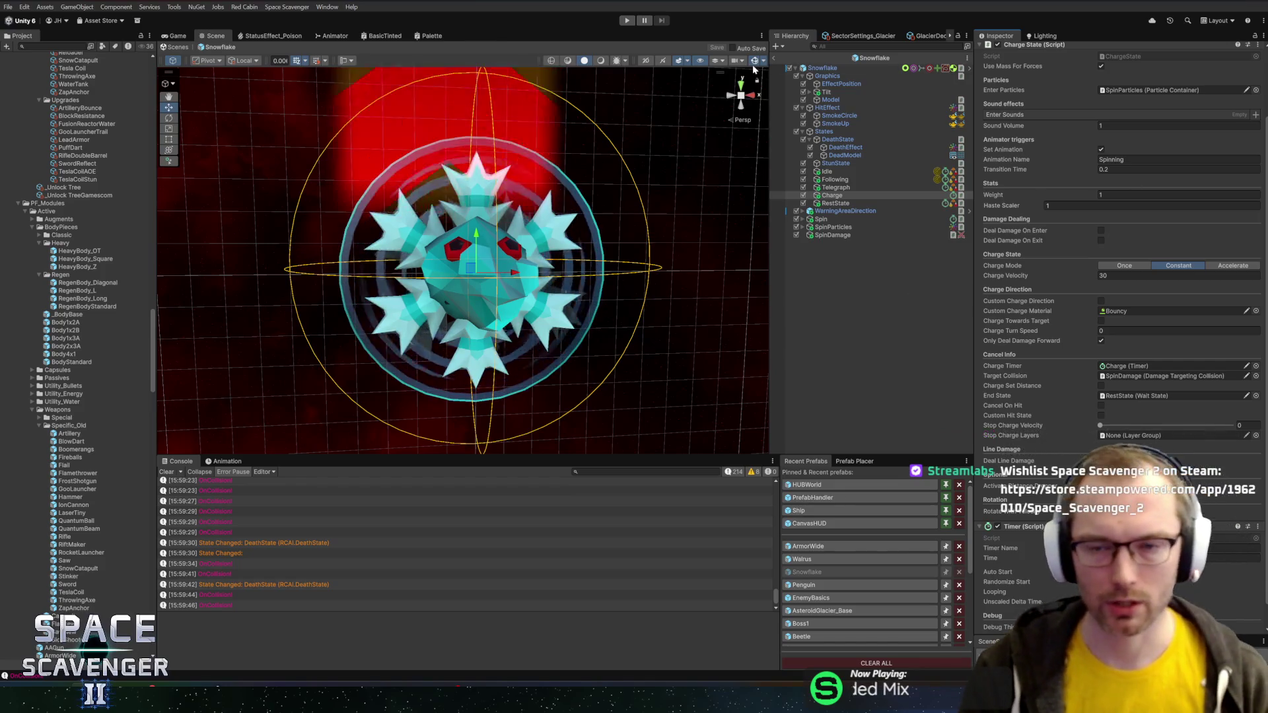
scroll(610, 216, "down", 5)
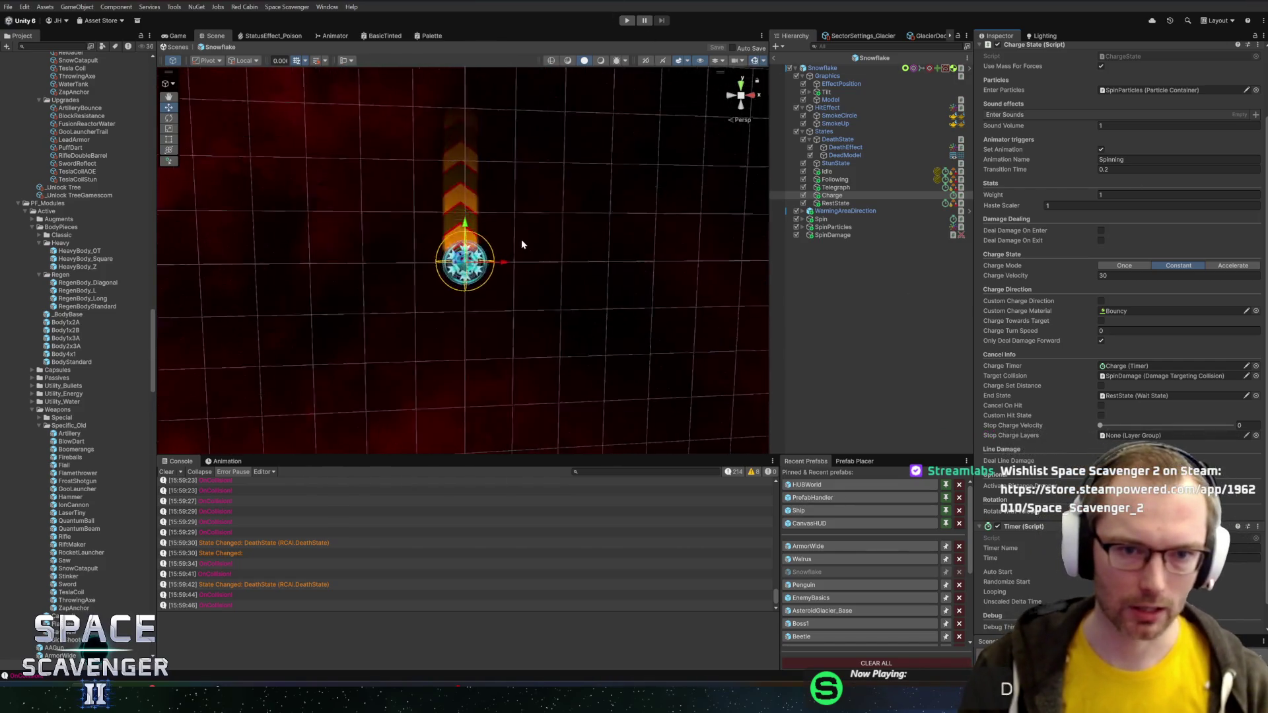
scroll(521, 243, "up", 4)
scroll(540, 241, "up", 2)
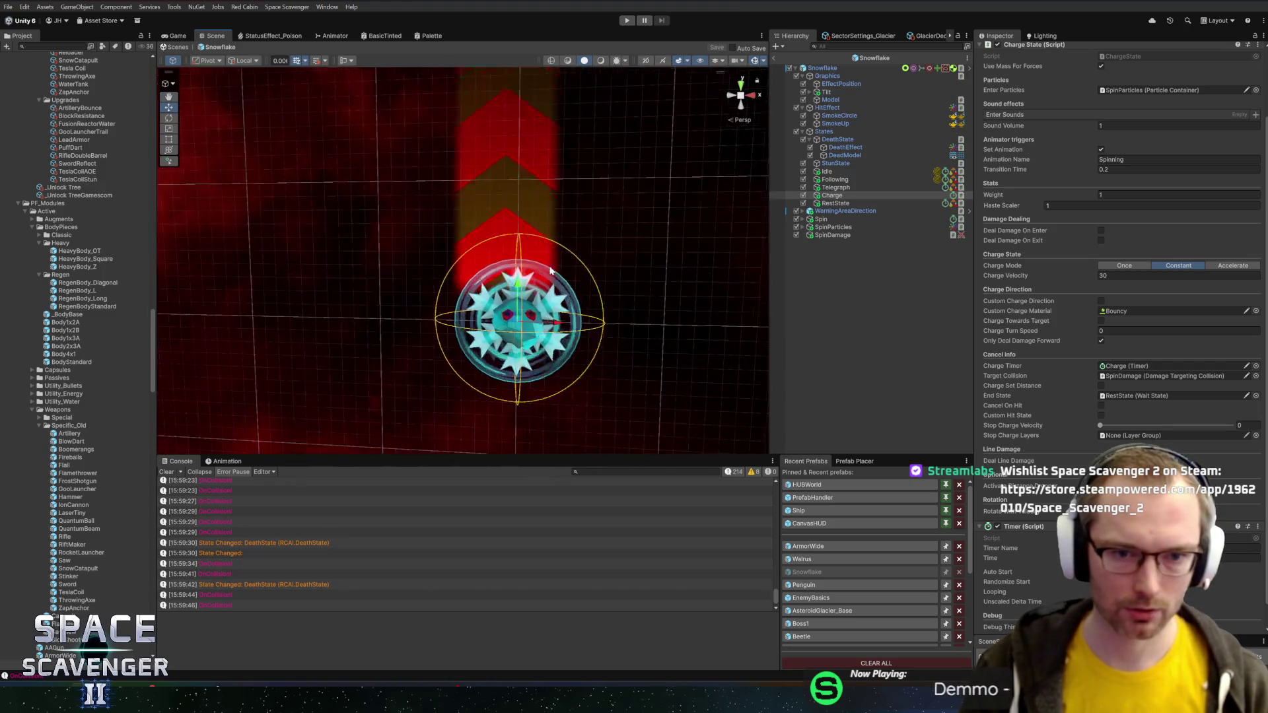
- Pan around the Snowflake in the scene view and locate its prefab in the project files
left_click_drag(552, 216, 553, 199)
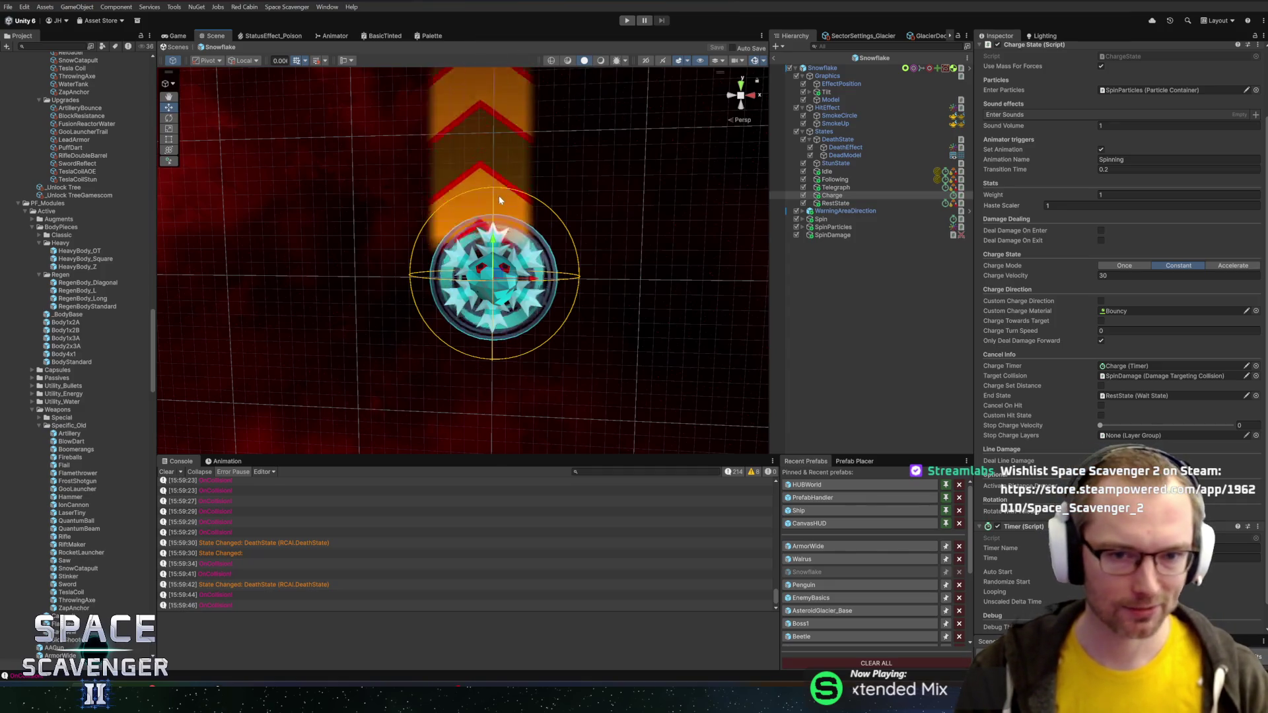
scroll(559, 216, "down", 2)
scroll(559, 216, "up", 3)
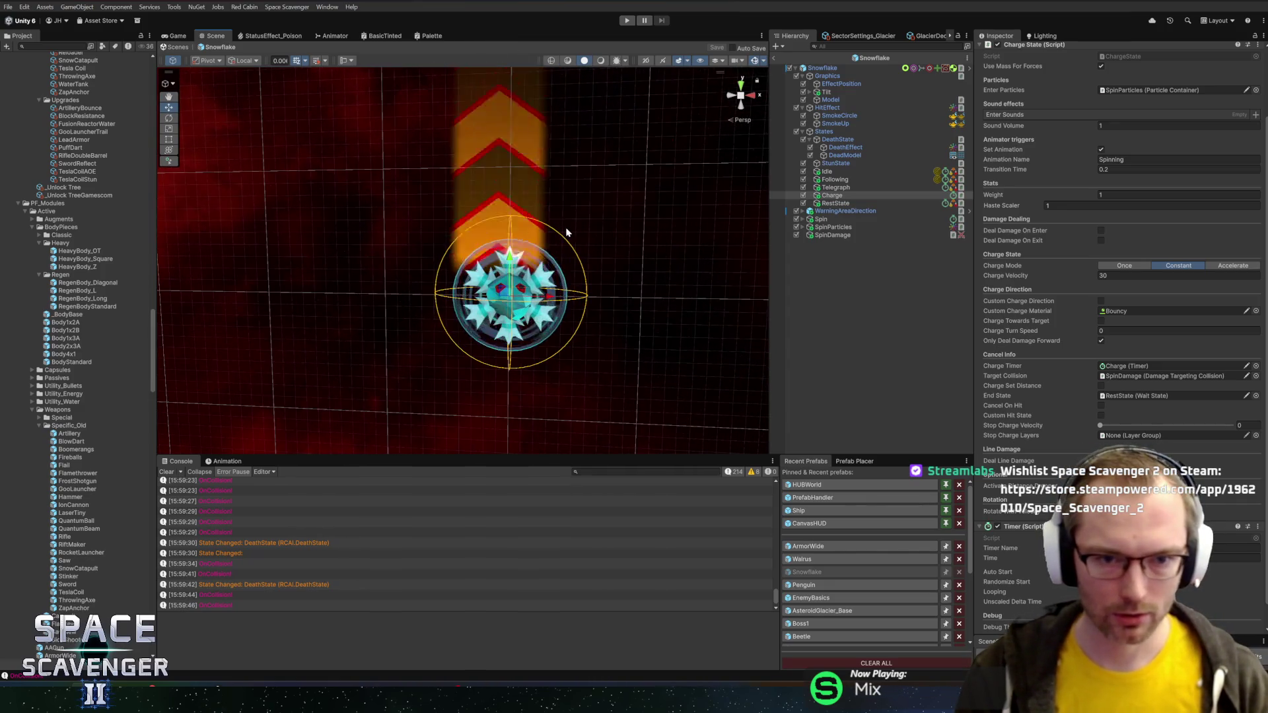
scroll(581, 184, "down", 1)
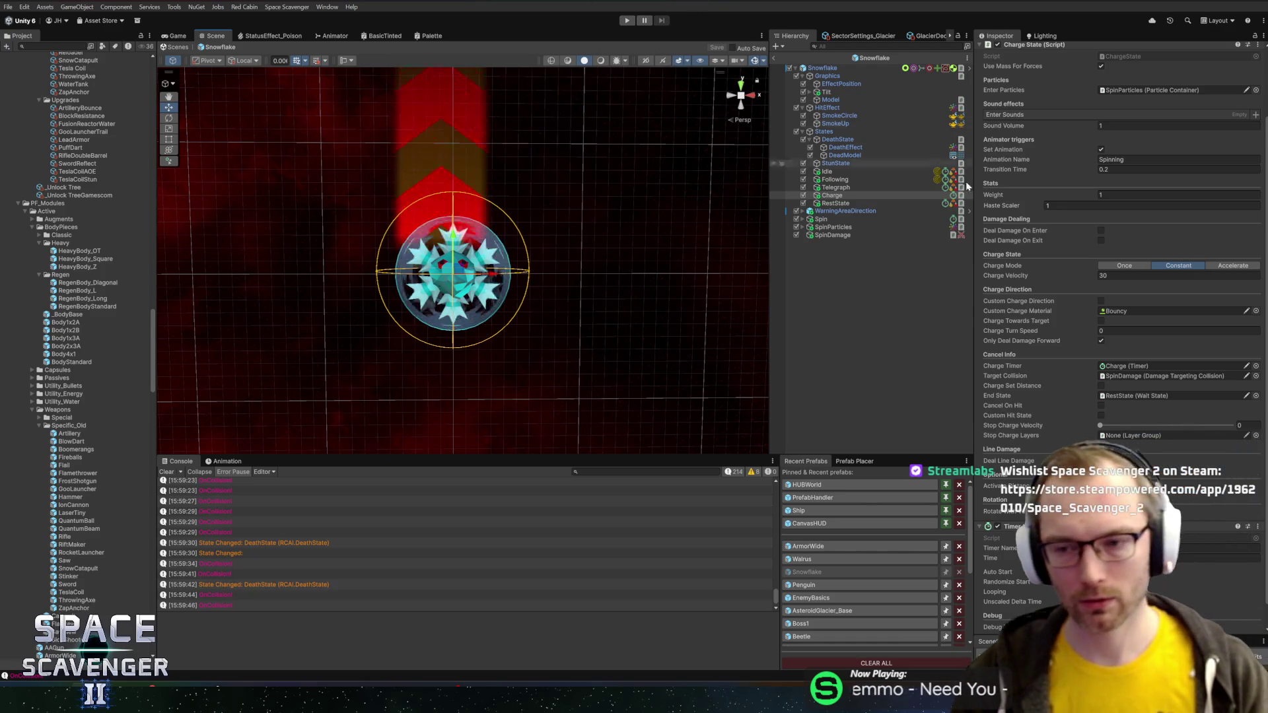
scroll(1033, 276, "down", 1)
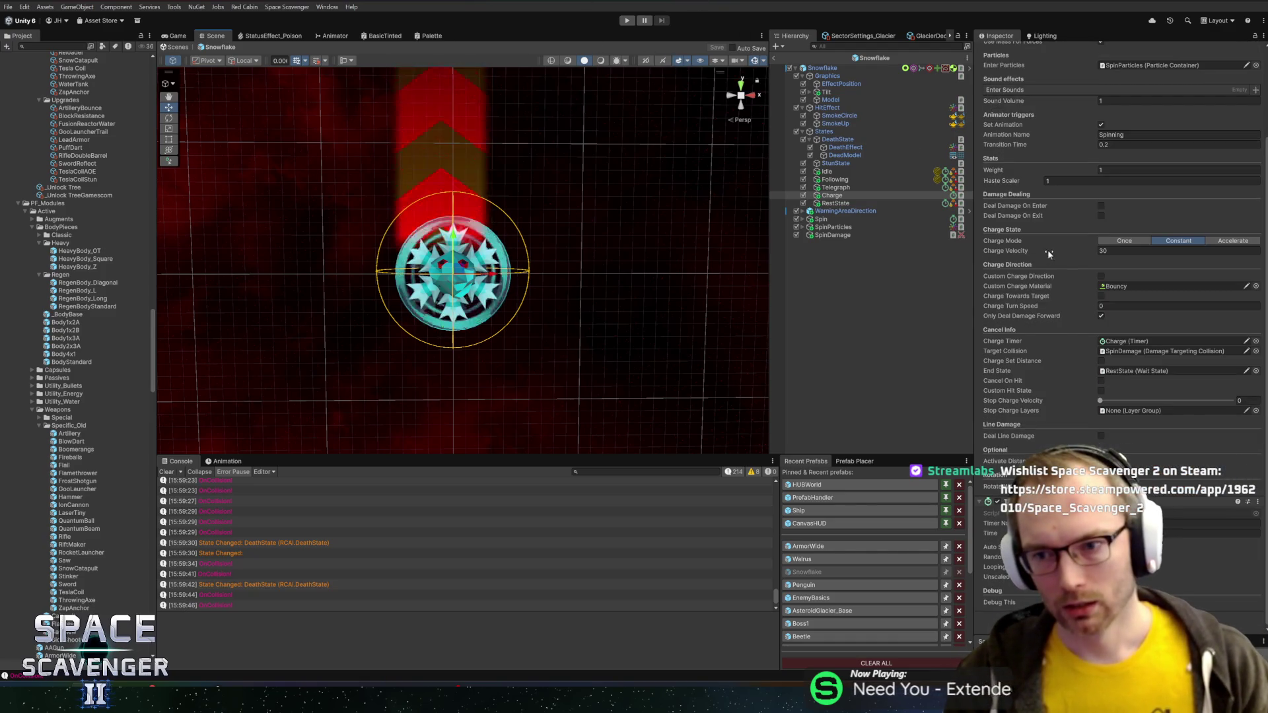
left_click(858, 61)
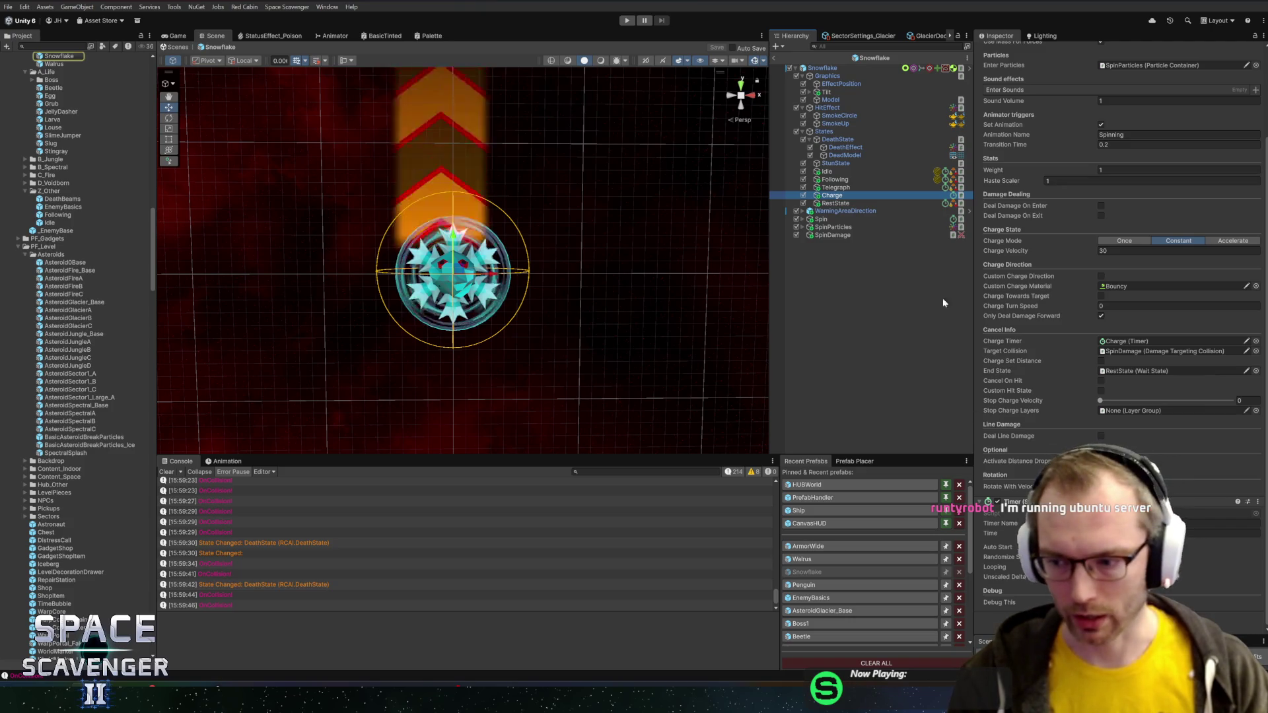
left_click(845, 68)
scroll(1100, 359, "down", 10)
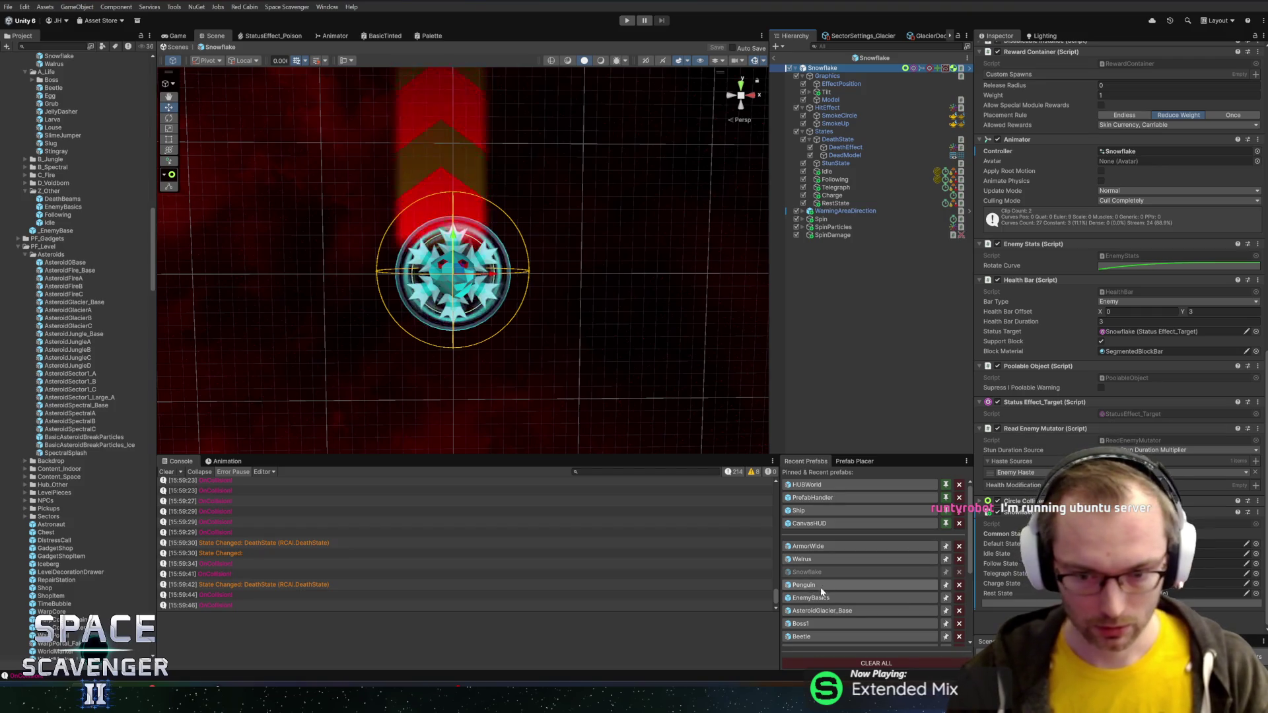
scroll(810, 590, "down", 2)
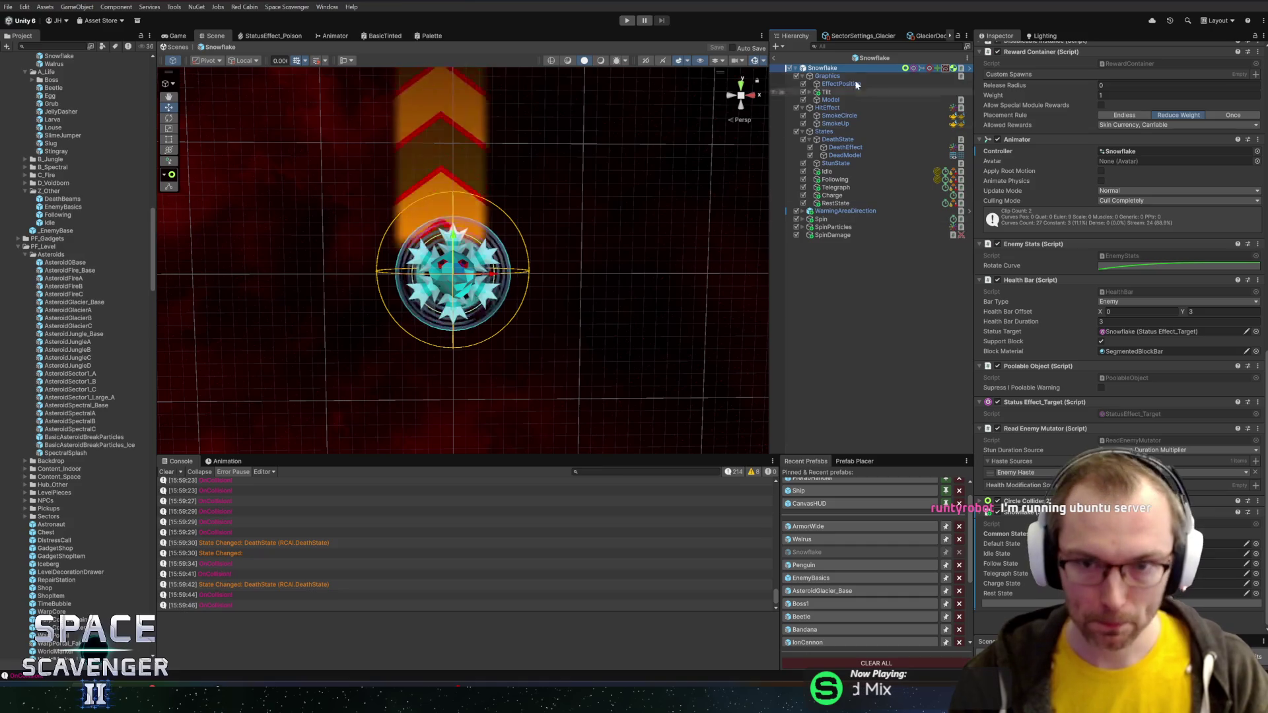
scroll(88, 199, "up", 8)
scroll(88, 198, "up", 3)
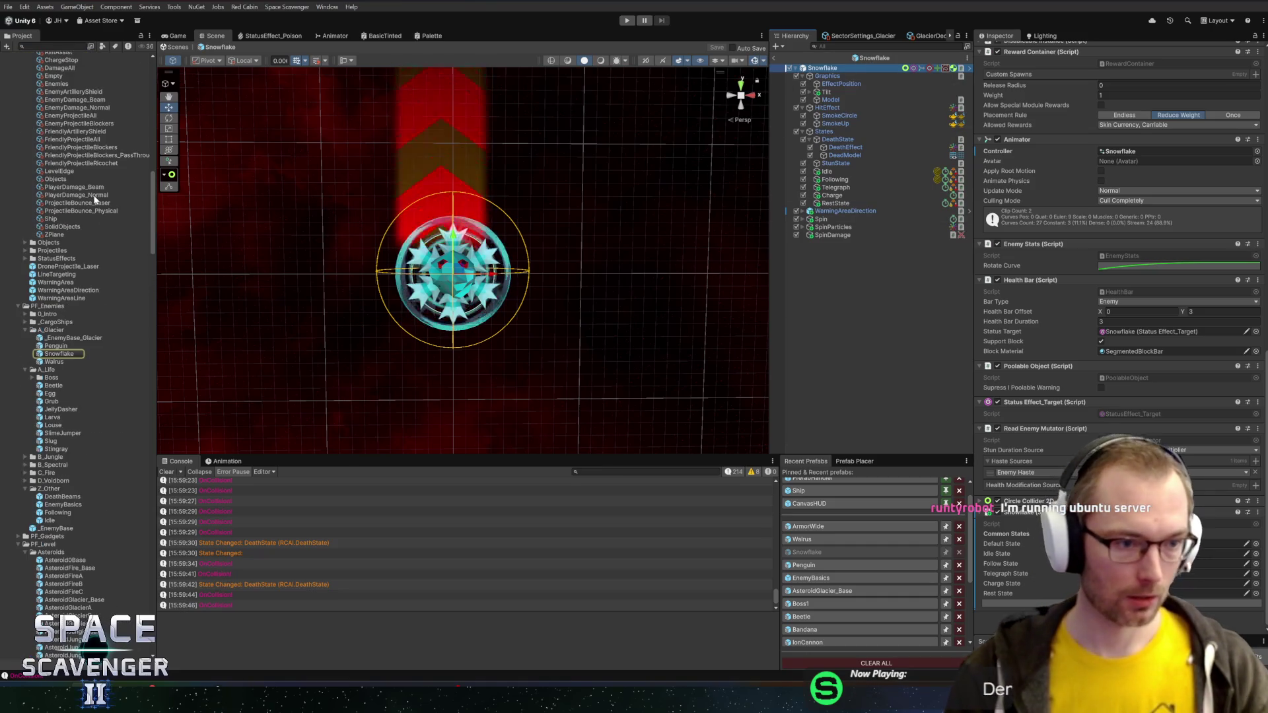
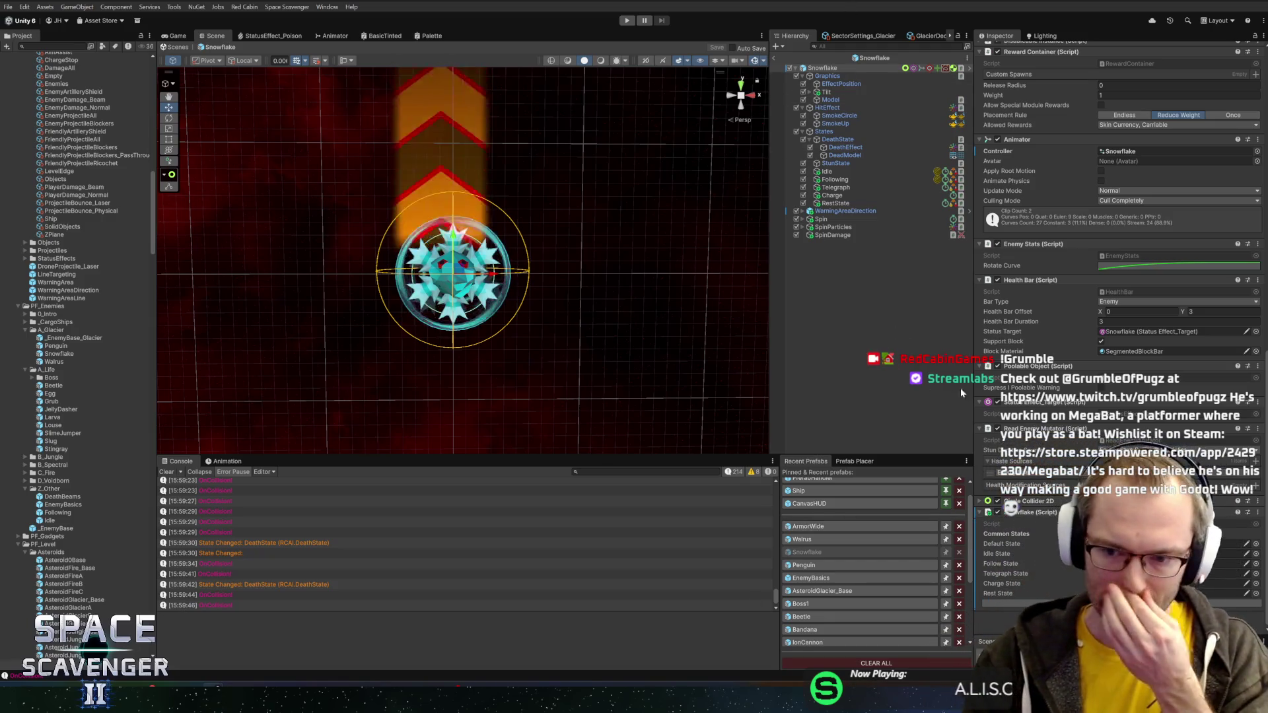
- Expand the Boss folder under PF_Enemies > A_Life and open the Boss1 prefab
scroll(1159, 352, "up", 15)
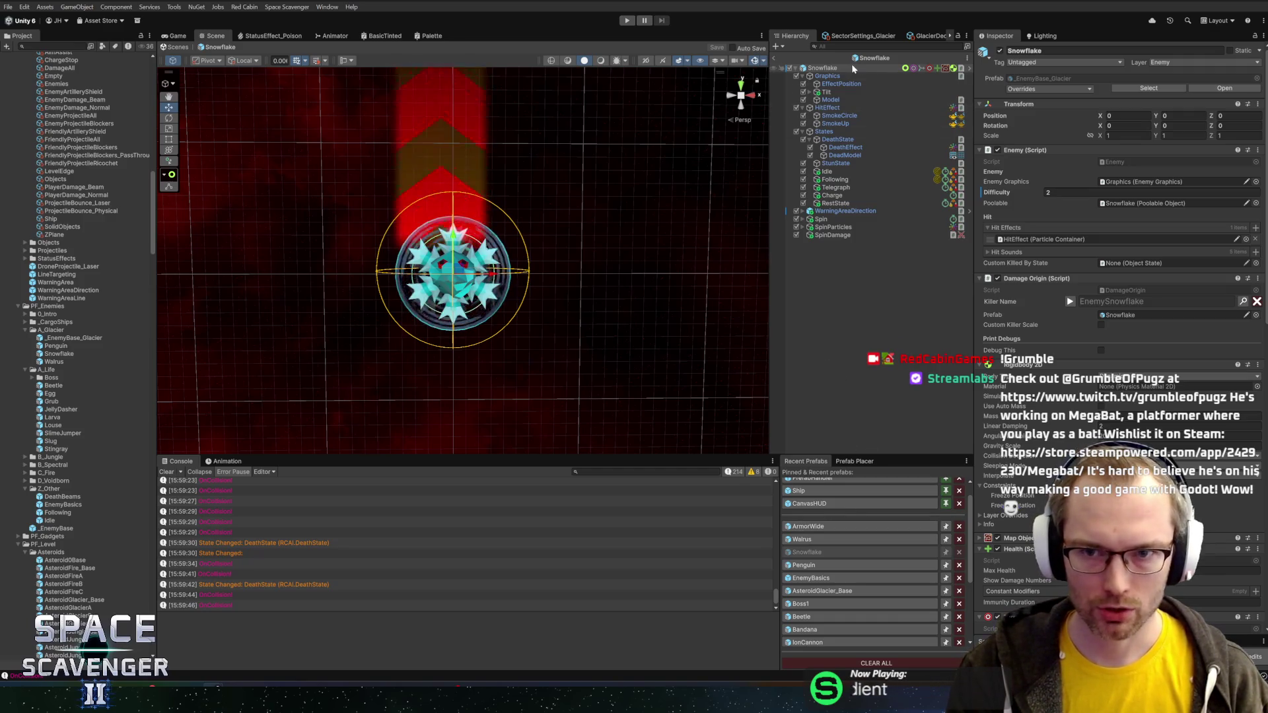
left_click(874, 58)
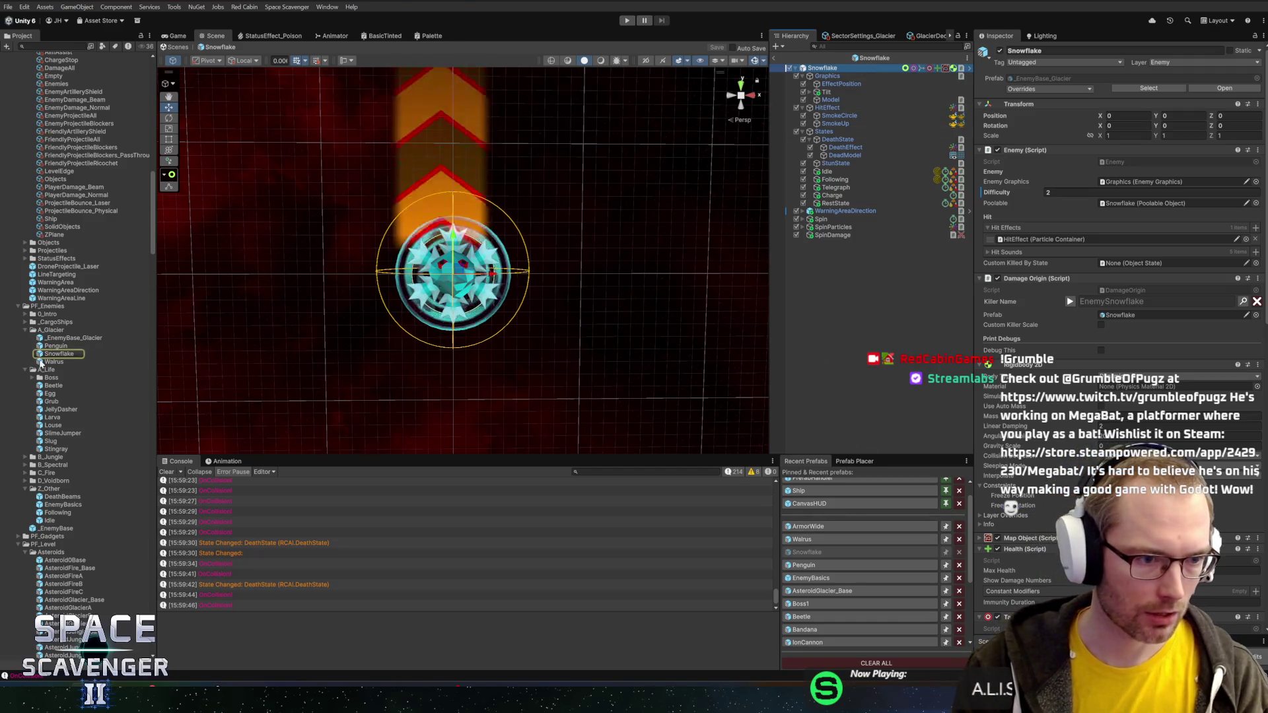
left_click(43, 379)
double_click(43, 381)
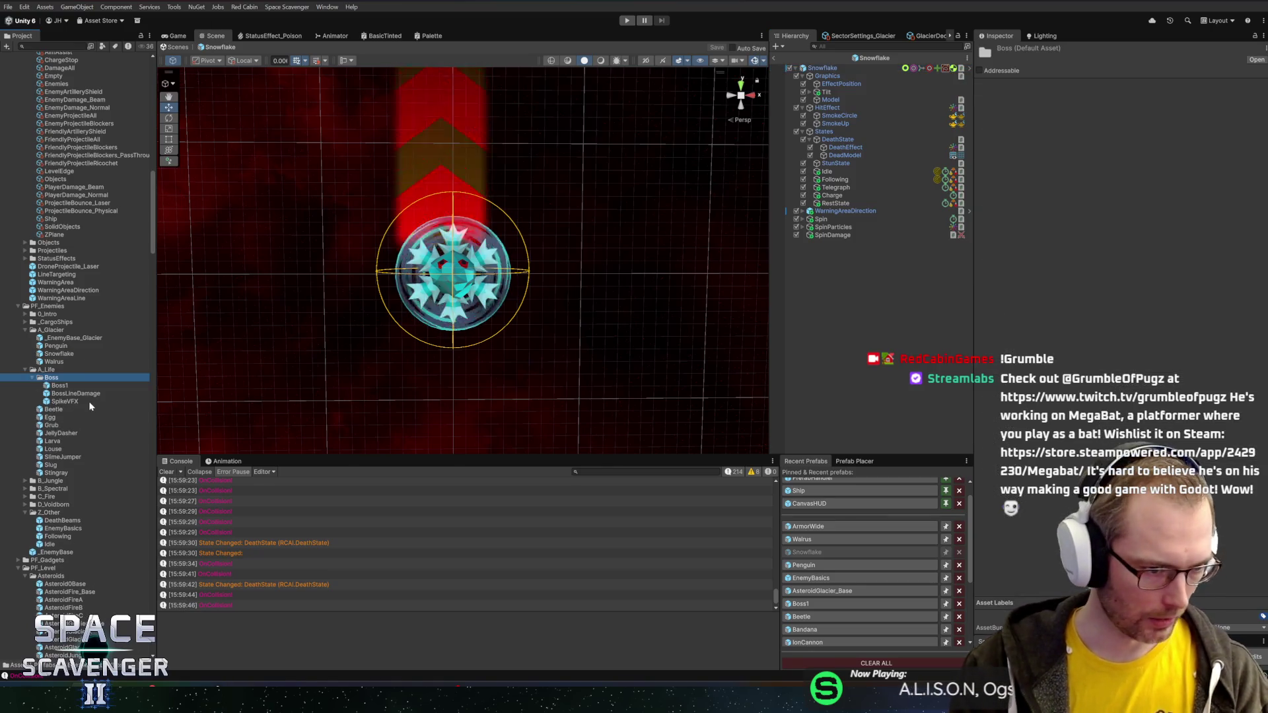
left_click(60, 387)
double_click(60, 386)
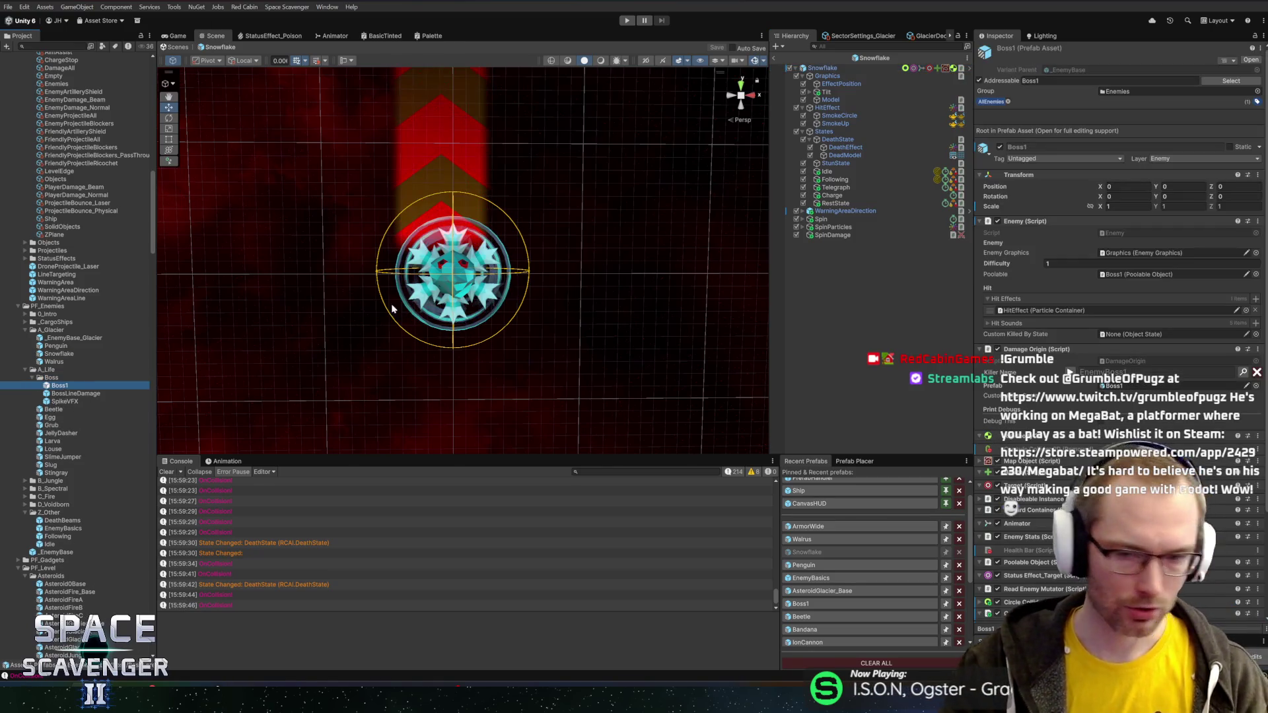
- Collapse Boss1's States, ReflectEffect, LandParticles and Pools branches in the Hierarchy
scroll(1147, 264, "down", 15)
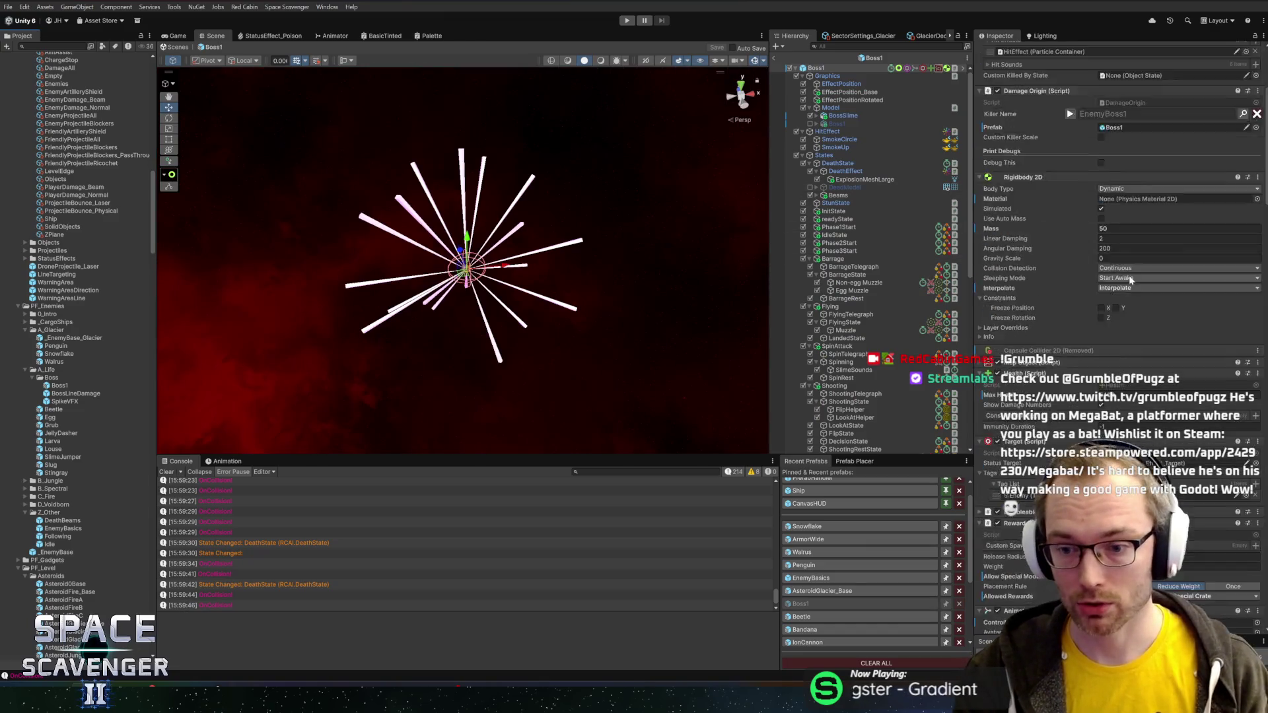
scroll(1120, 317, "down", 15)
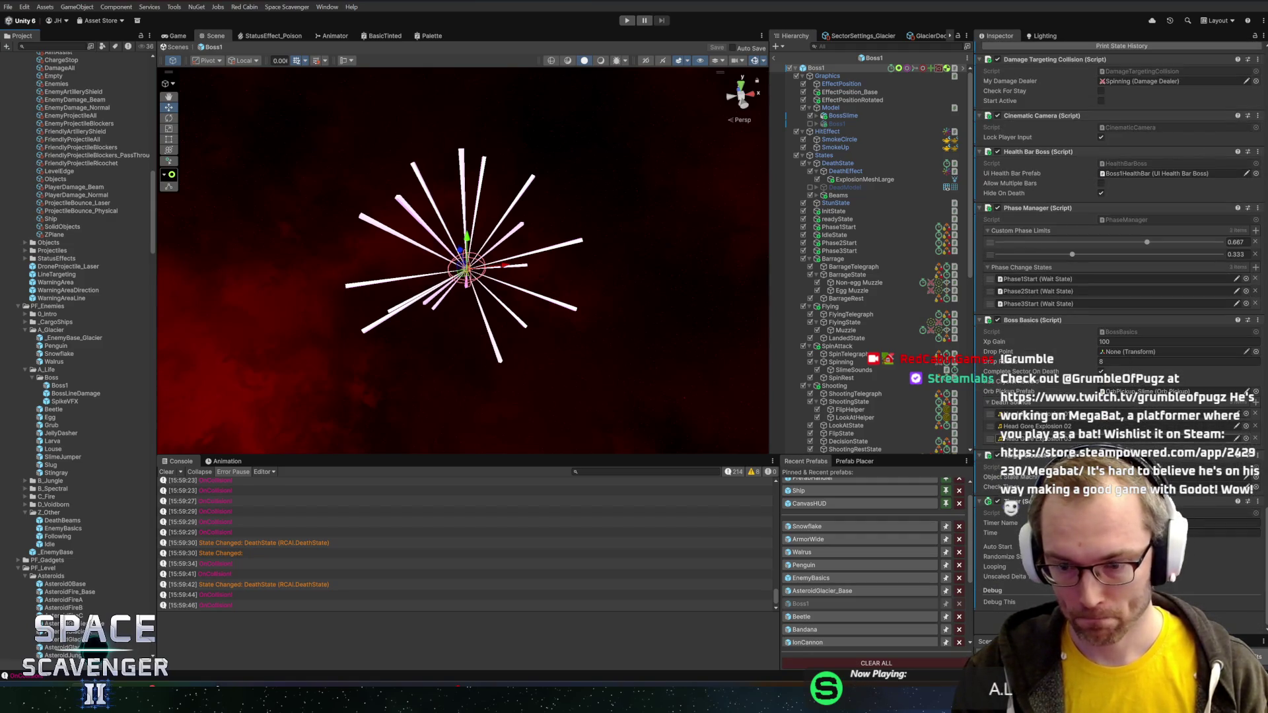
scroll(1037, 334, "up", 10)
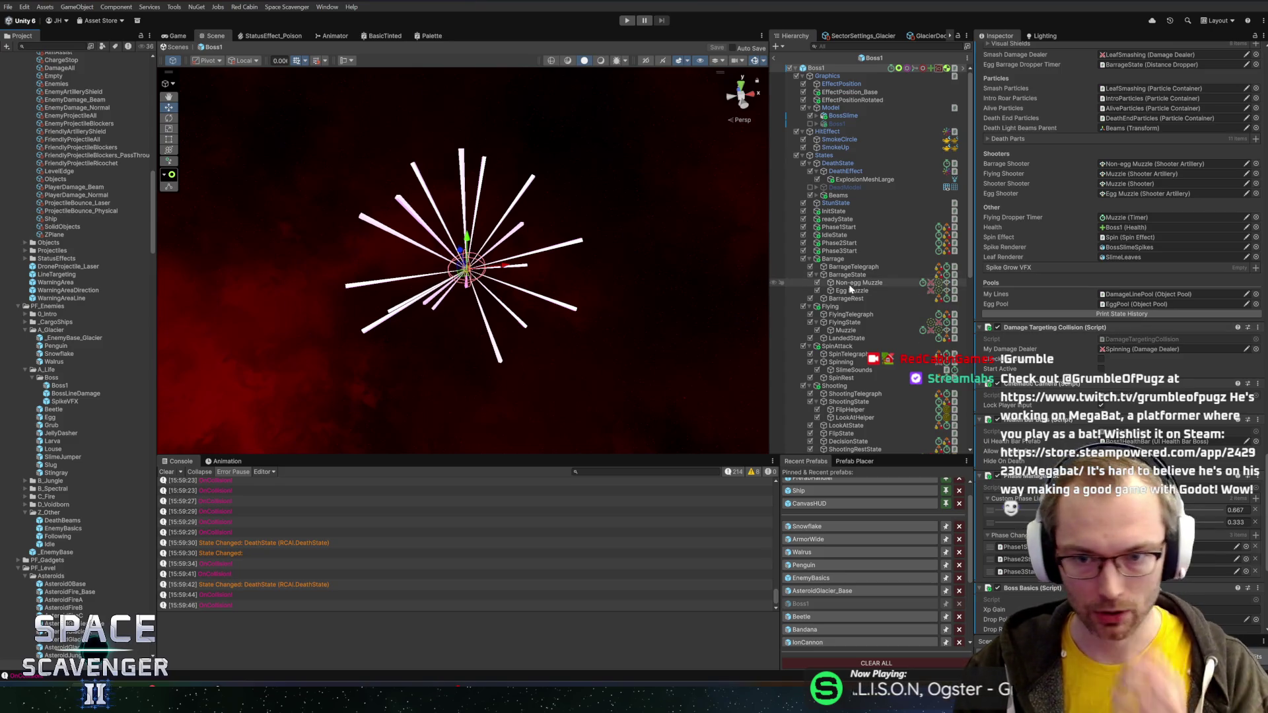
left_click(803, 156)
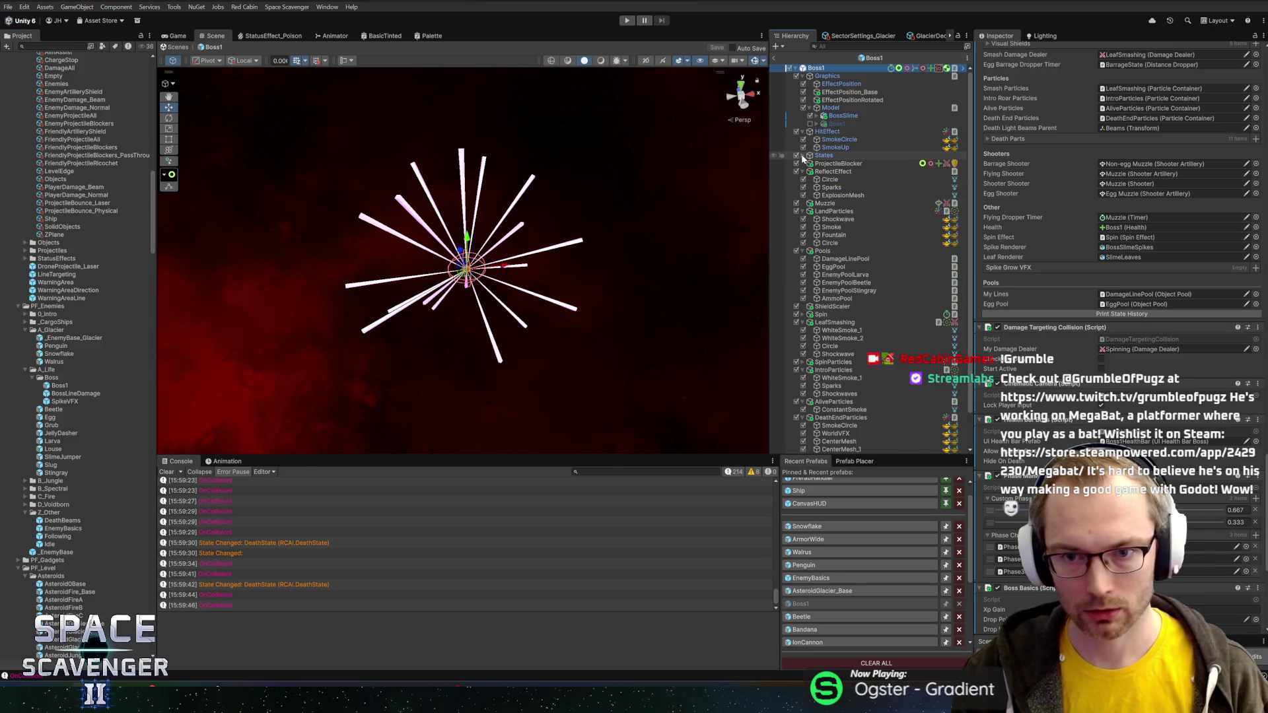
left_click(803, 172)
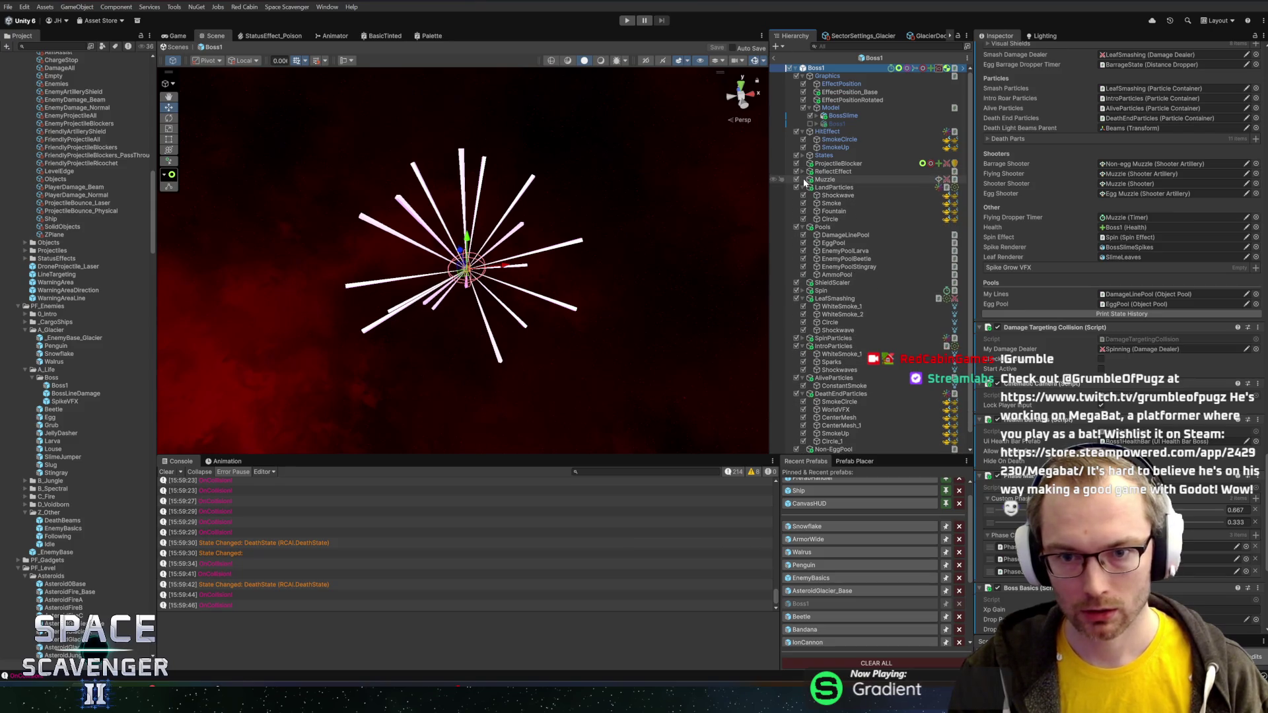
left_click(802, 187)
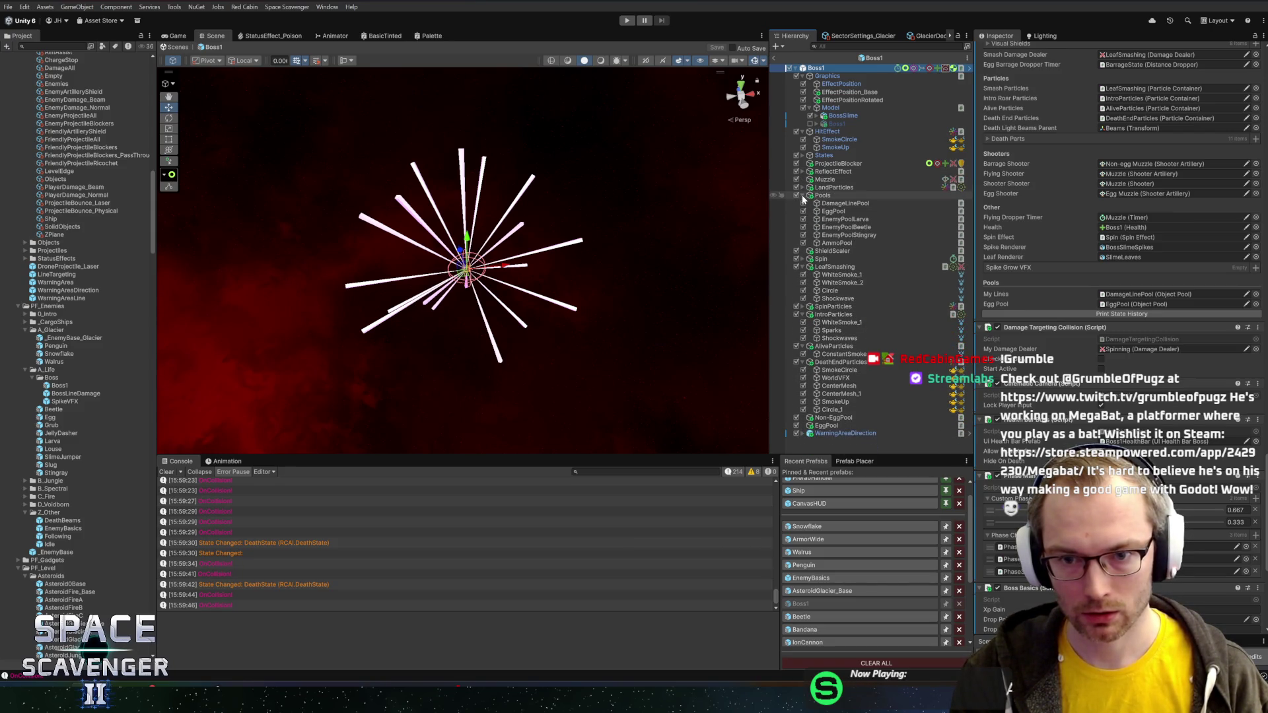
left_click(803, 195)
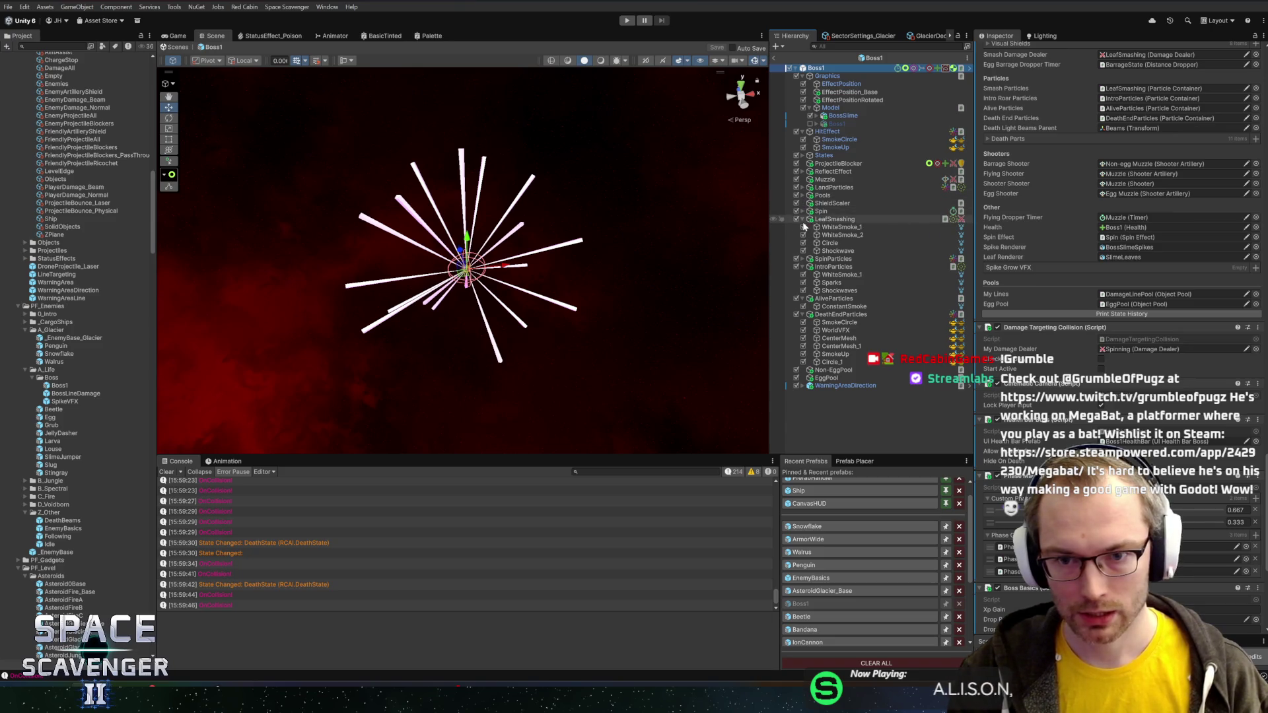
- Check Spin and LeafSmashing, then collapse Spin, LeafSmashing, IntroParticles, AliveParticles and DeathEndParticles
left_click(819, 211)
left_click(826, 219)
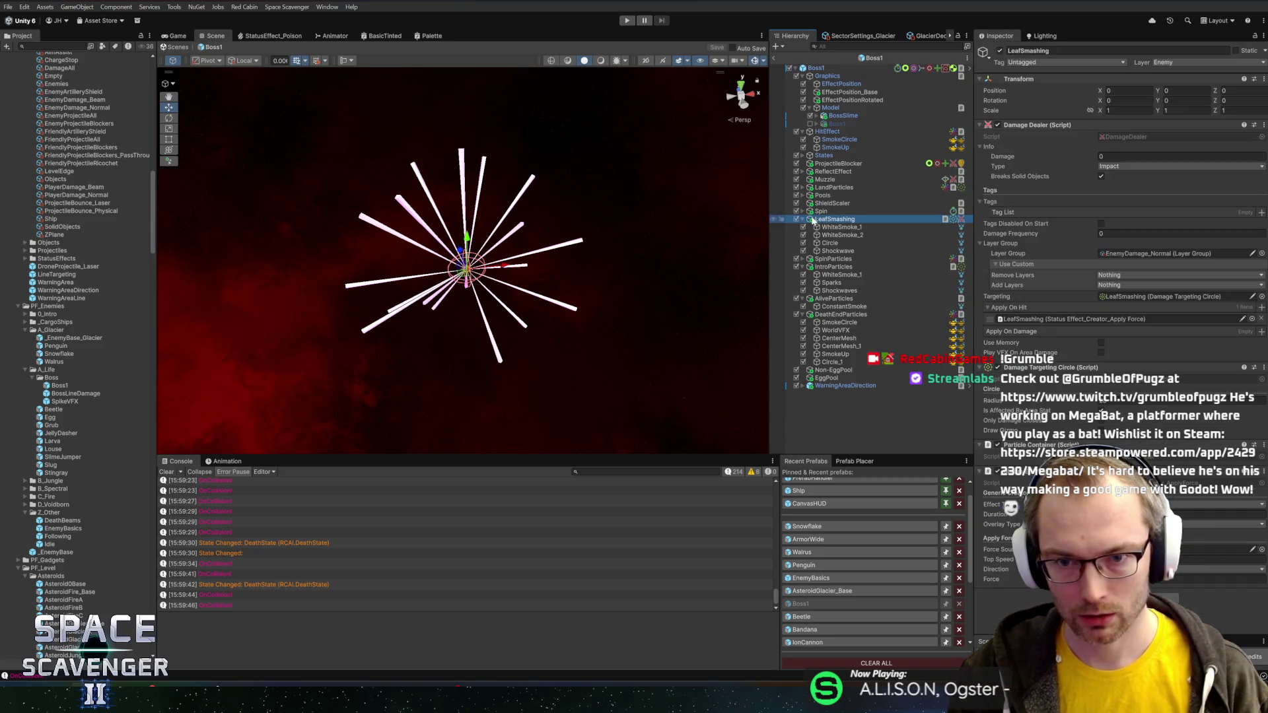
left_click(803, 211)
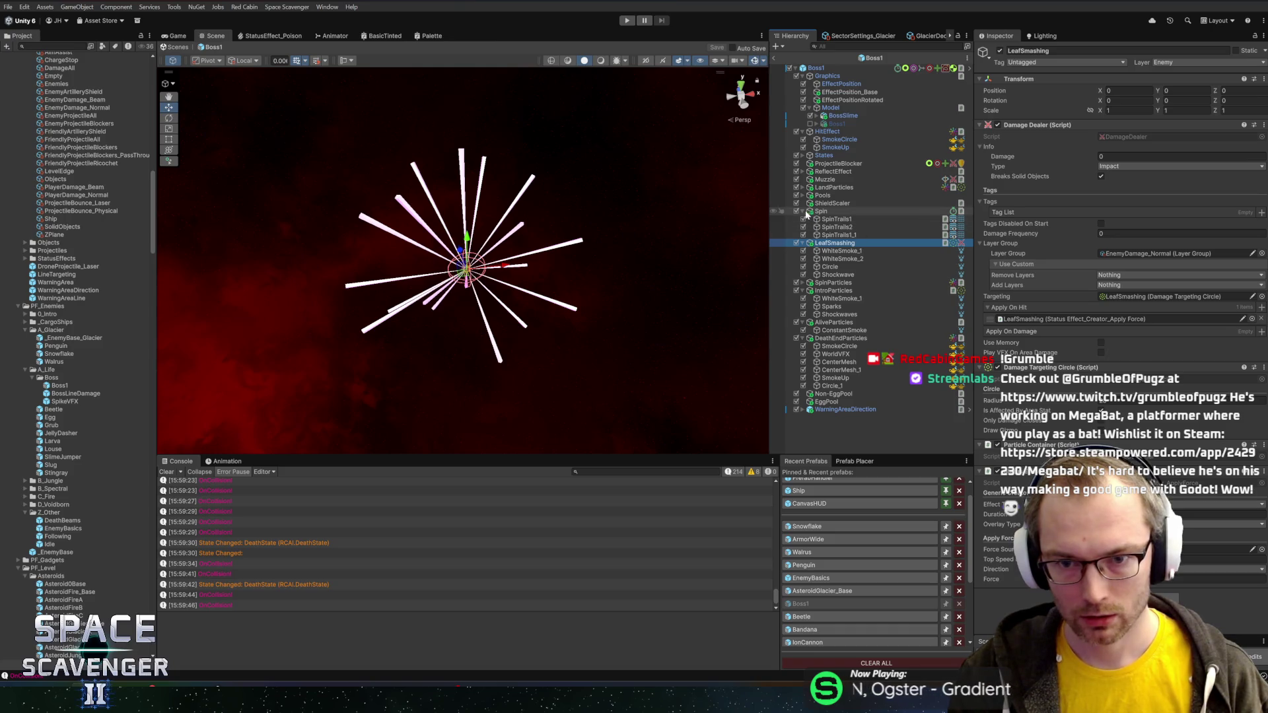
left_click(803, 212)
left_click(803, 219)
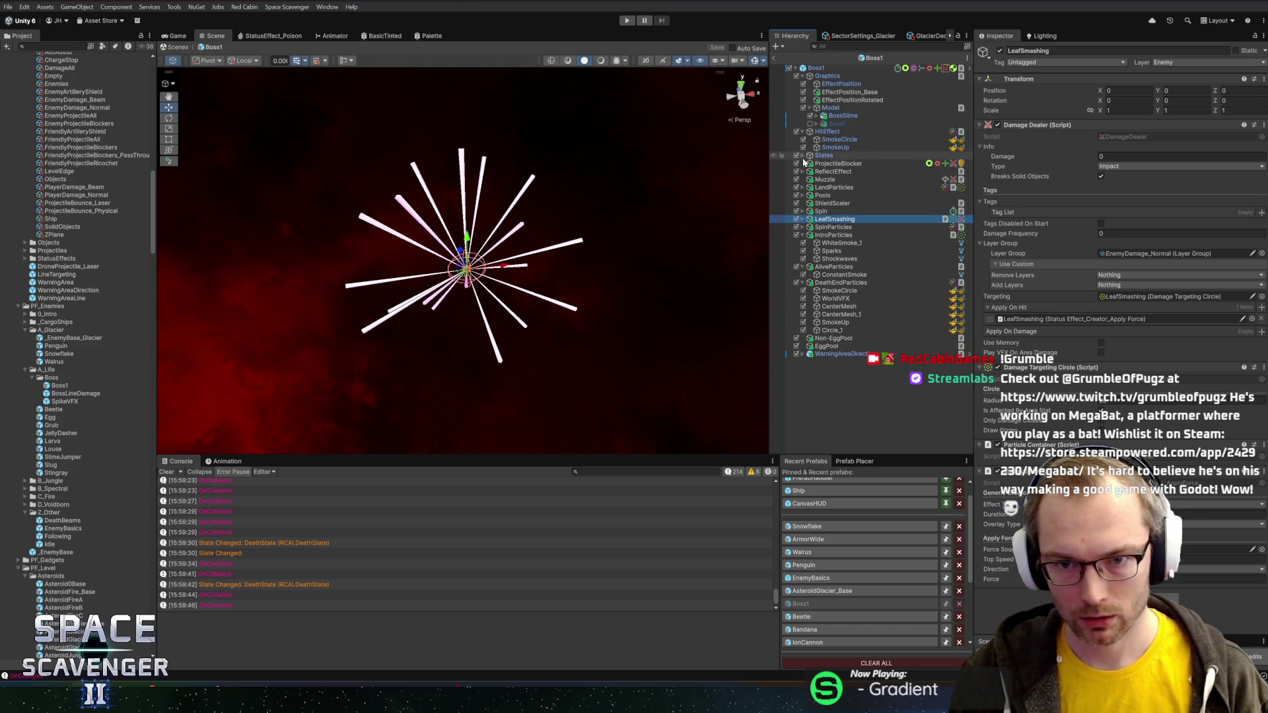
left_click(803, 235)
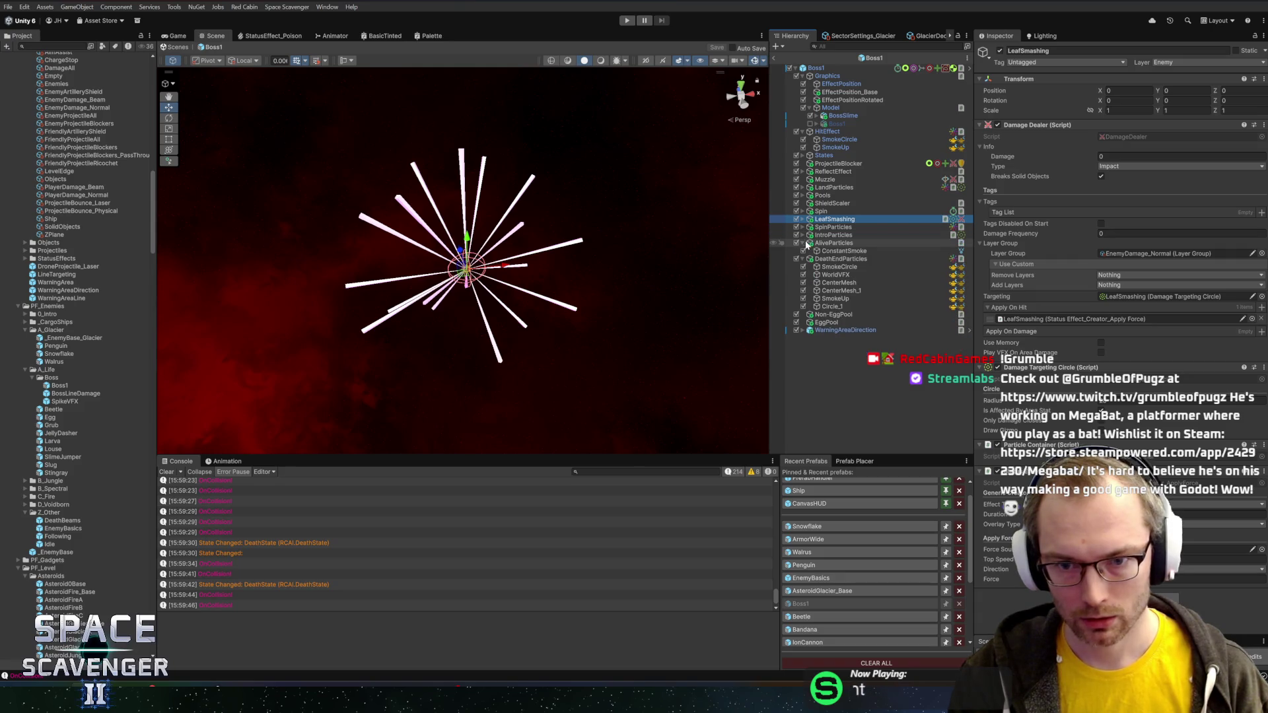
left_click(804, 243)
left_click(803, 252)
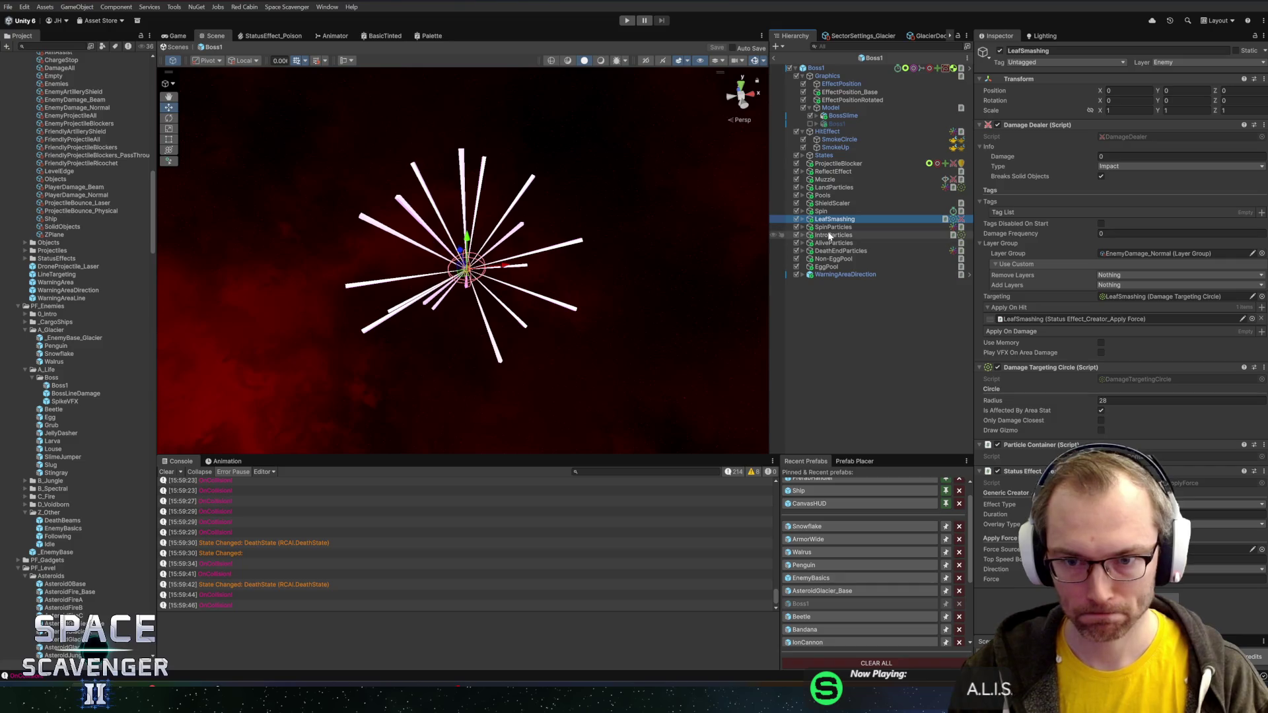
- Expand States > SpinAttack and select Spinning to view its Timer and 25-damage Damage Dealer
left_click(837, 156)
key("Right")
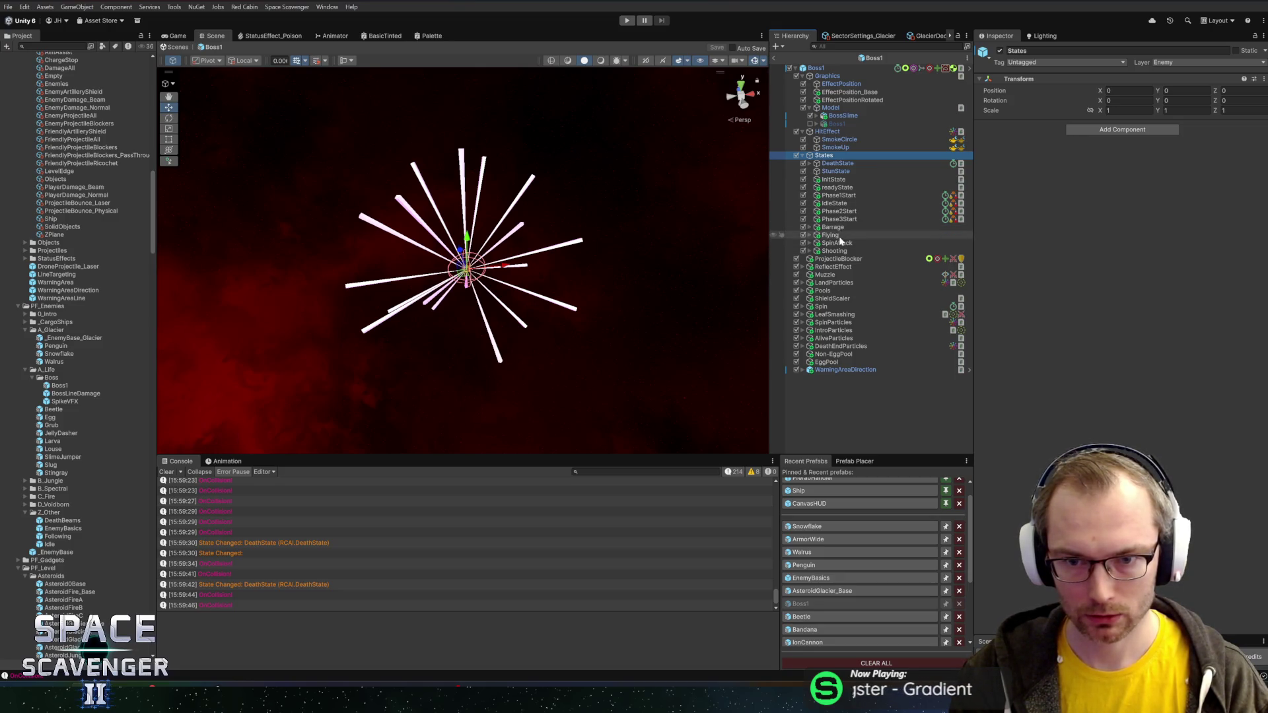
left_click(840, 244)
key("Right")
key("Down")
key("Down")
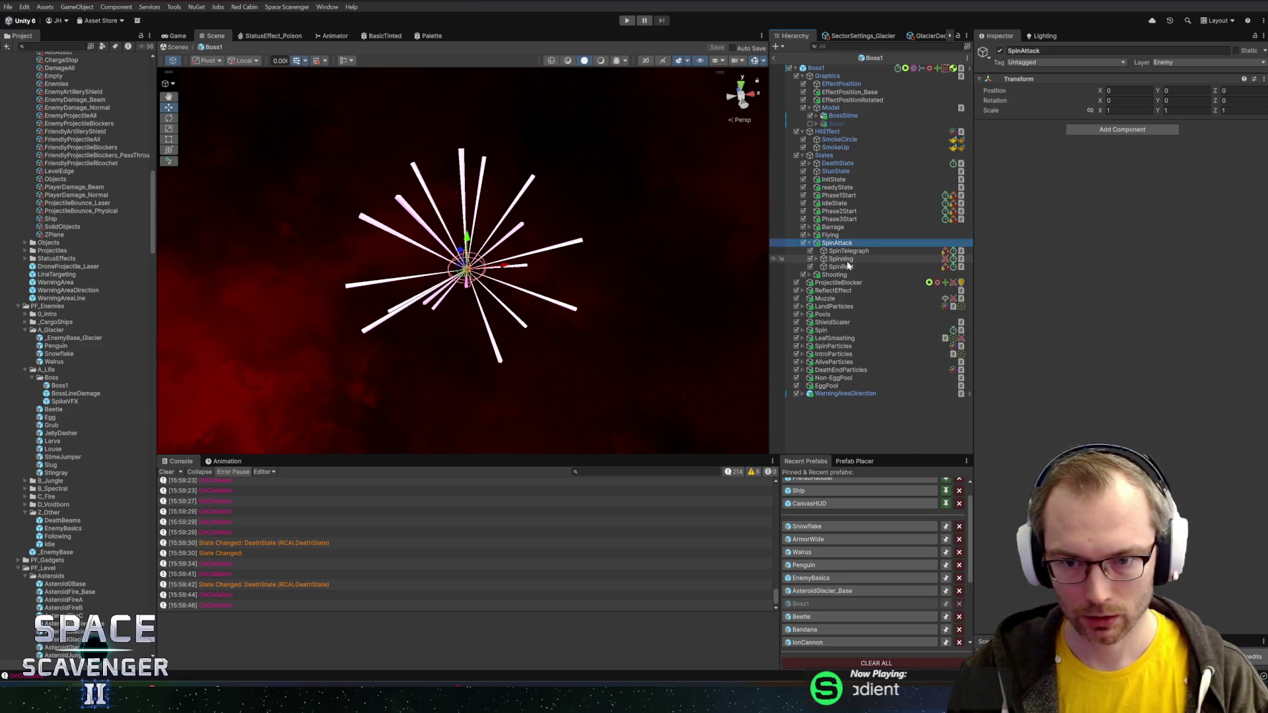
scroll(1093, 330, "down", 8)
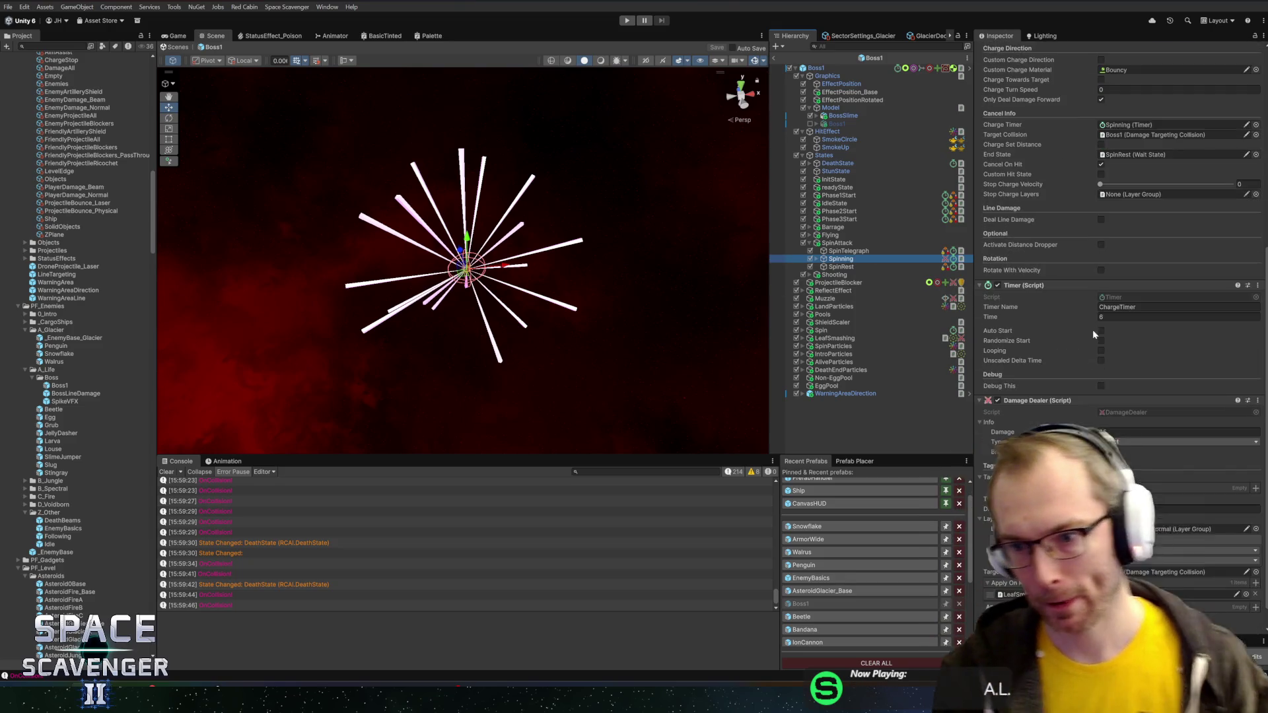
scroll(1072, 325, "down", 1)
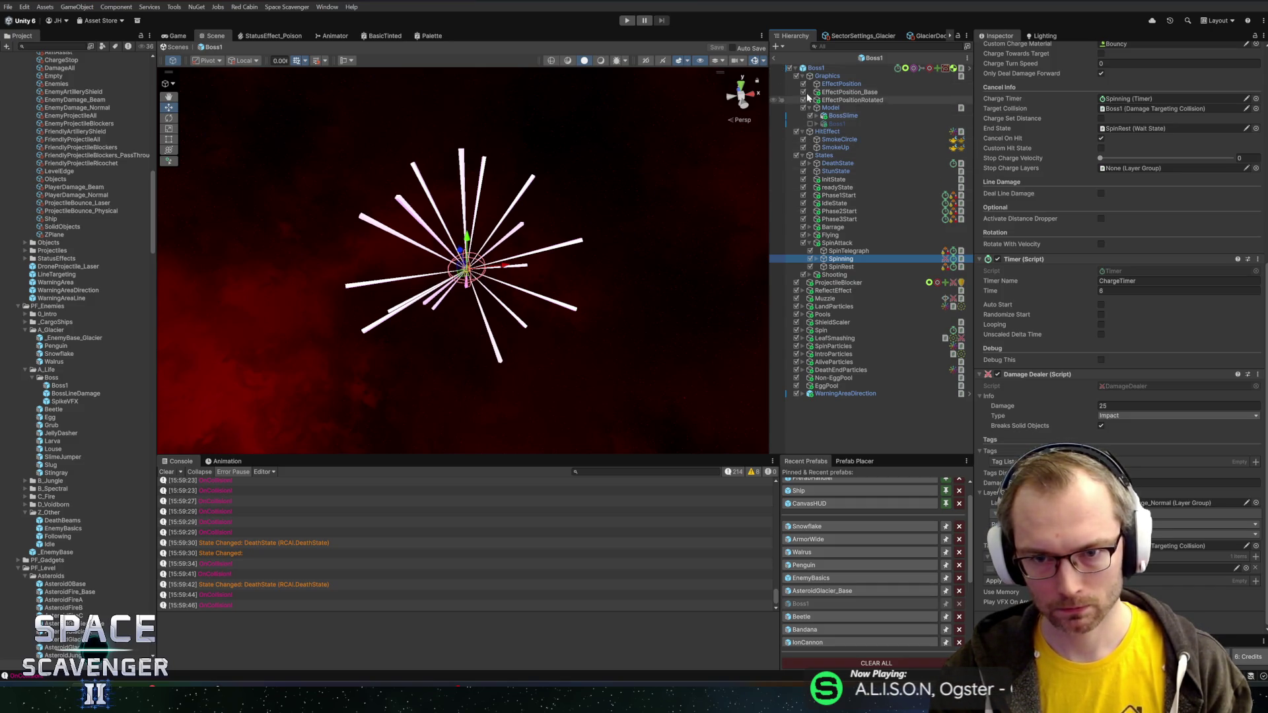
right_click(816, 68)
- Create an empty Boss1 child named SpinDamage and move Spinning's Damage Dealer onto it
left_click(859, 256)
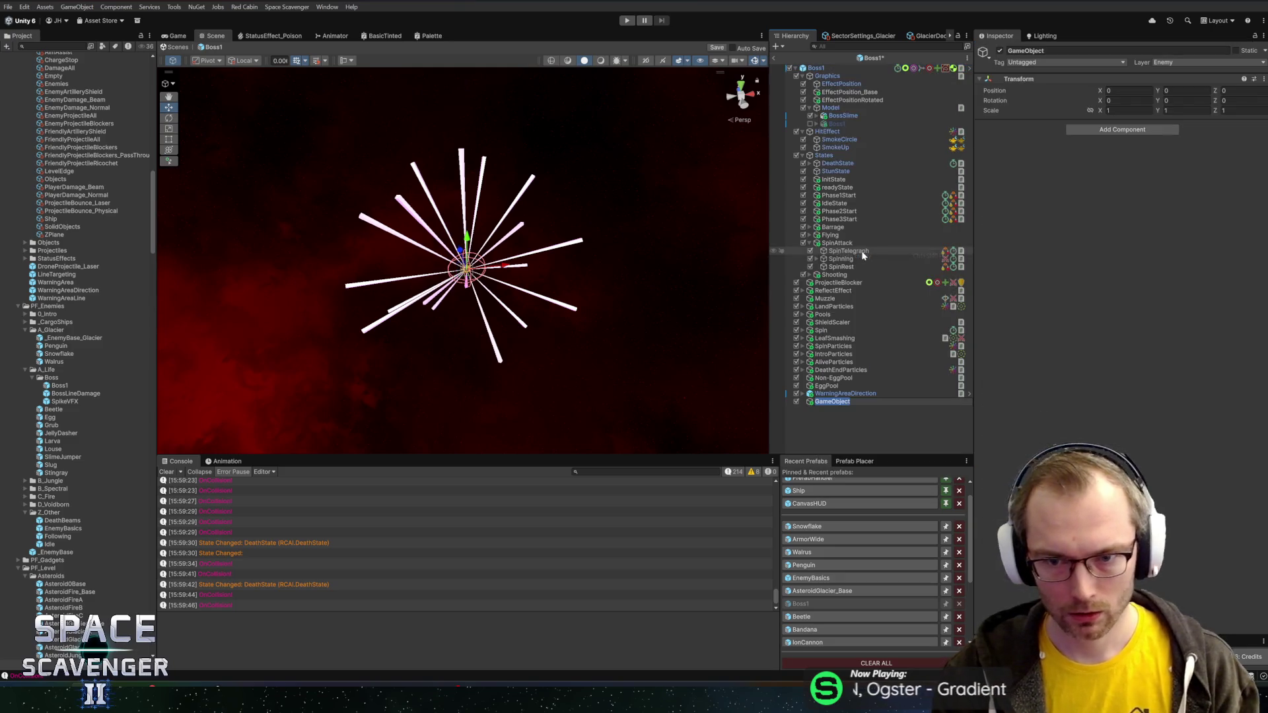
type("SpinDamage")
key("Return")
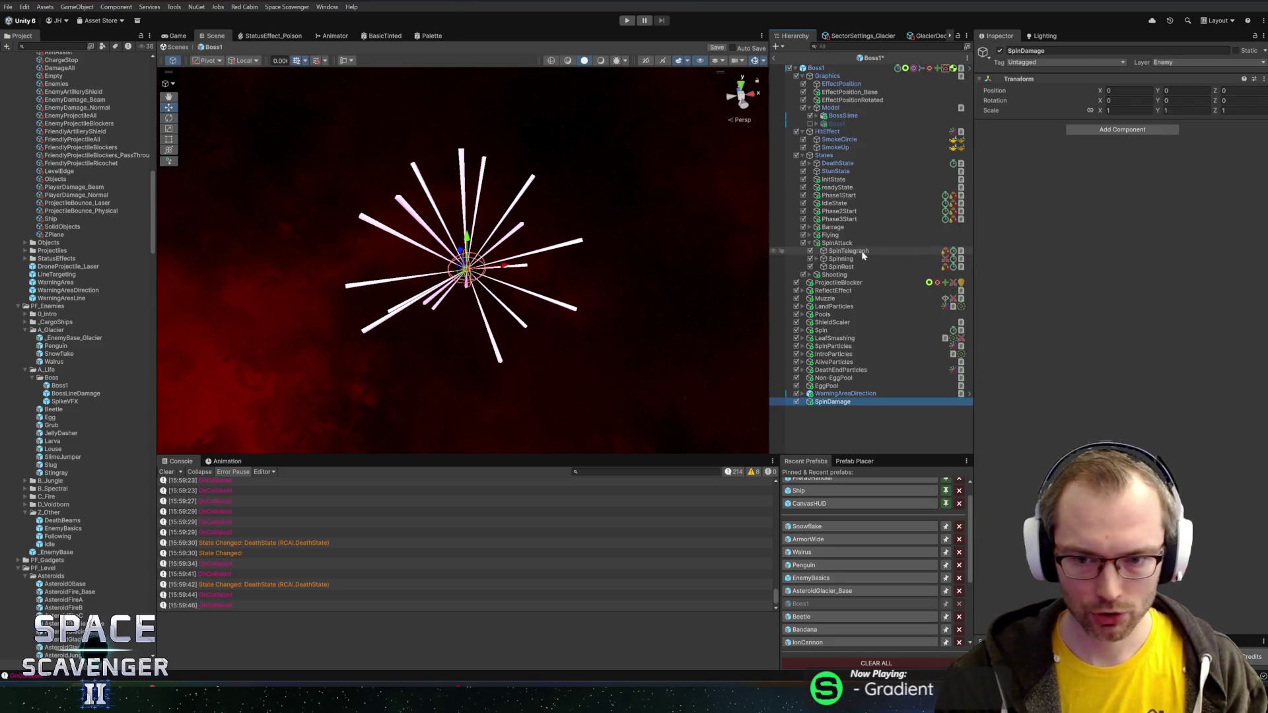
left_click(852, 259)
scroll(1030, 370, "down", 10)
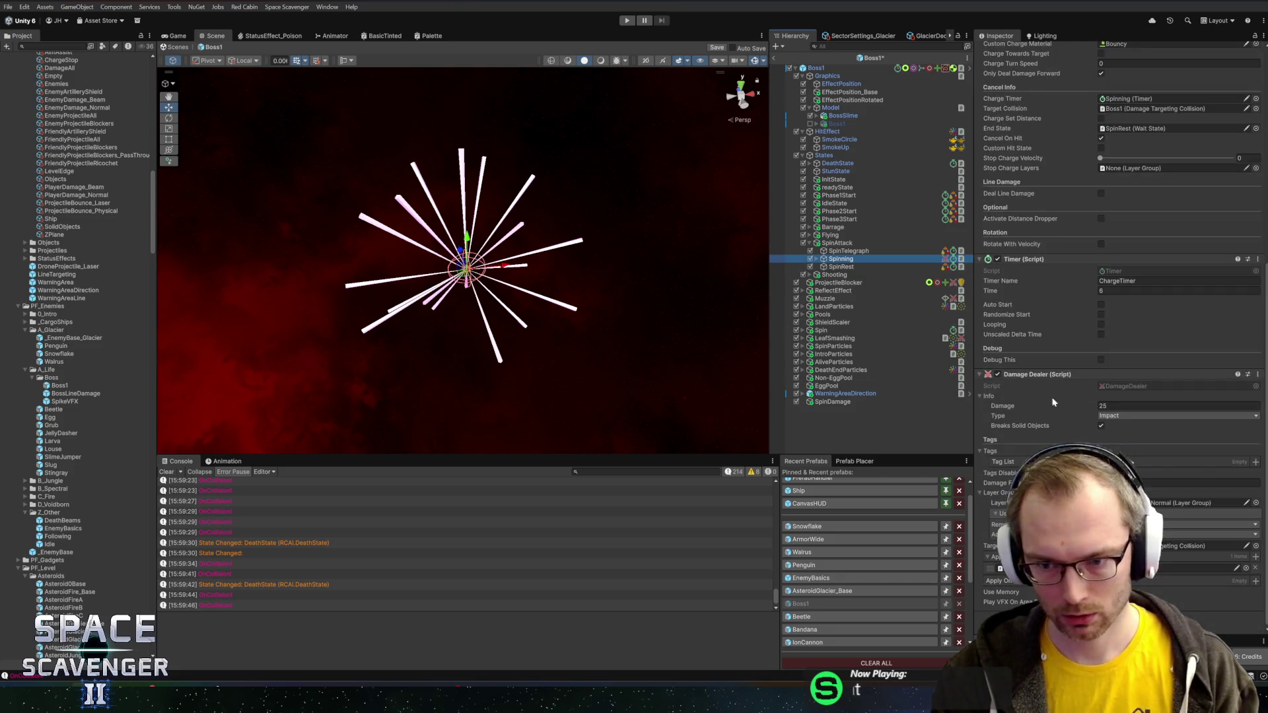
left_click_drag(1009, 384, 835, 402)
- From Boss1's components, give SpinDamage a Damage Targeting Collision
left_click(816, 68)
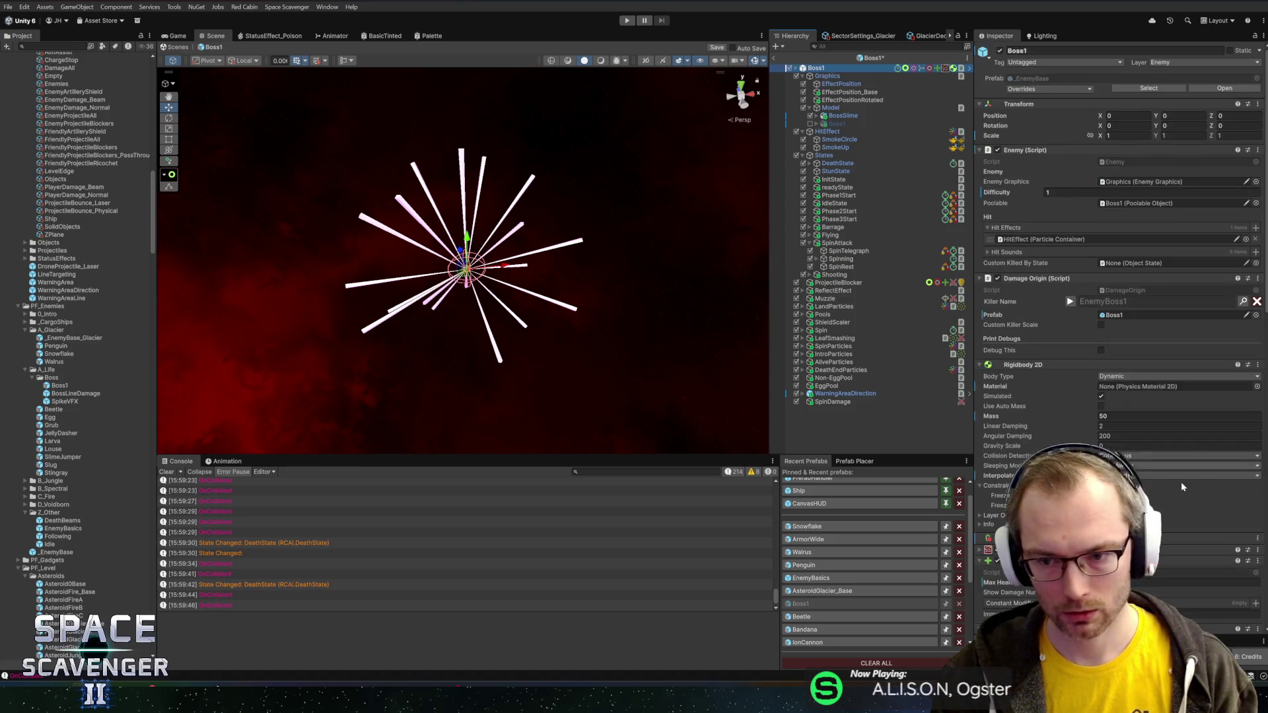
scroll(1193, 490, "down", 15)
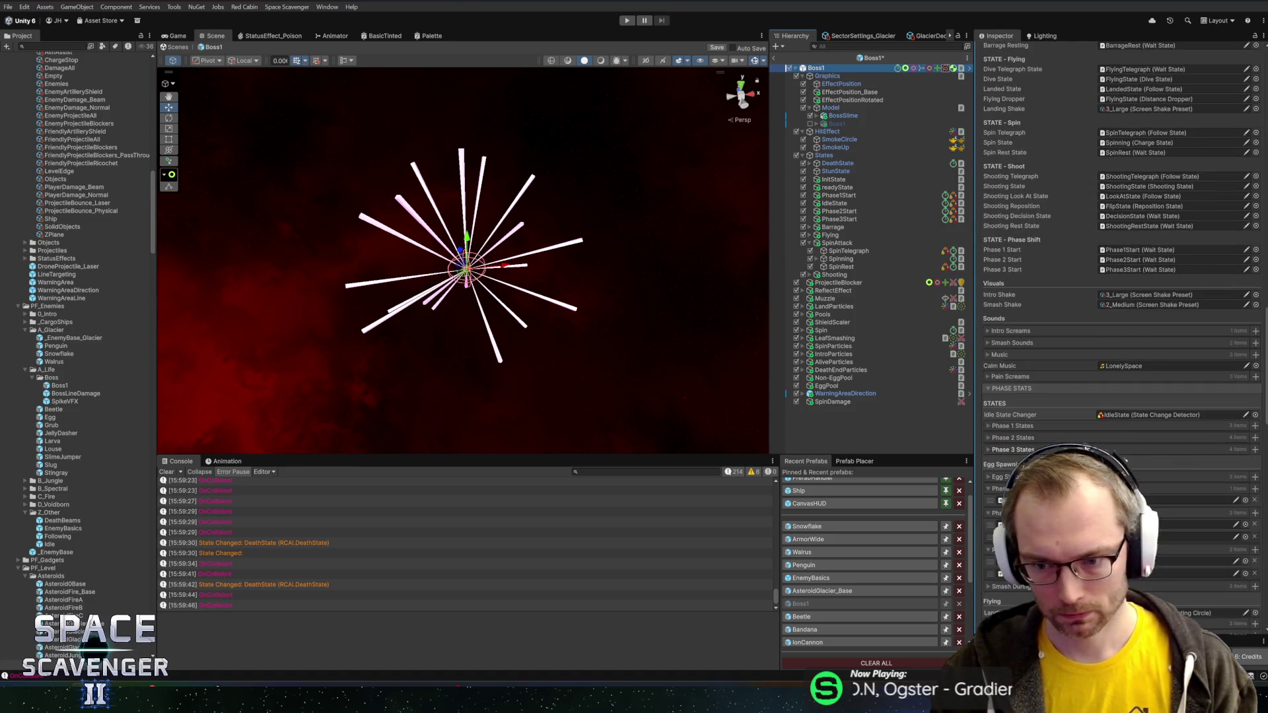
scroll(1053, 437, "down", 10)
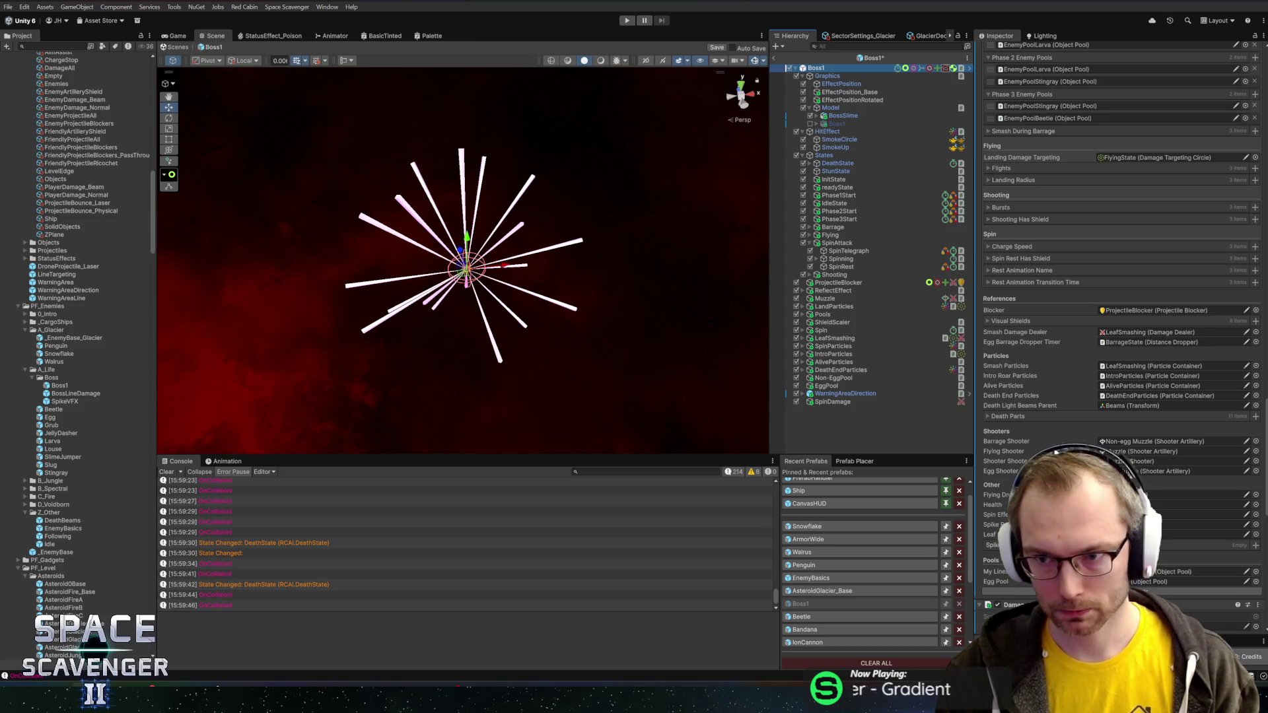
scroll(1060, 434, "down", 5)
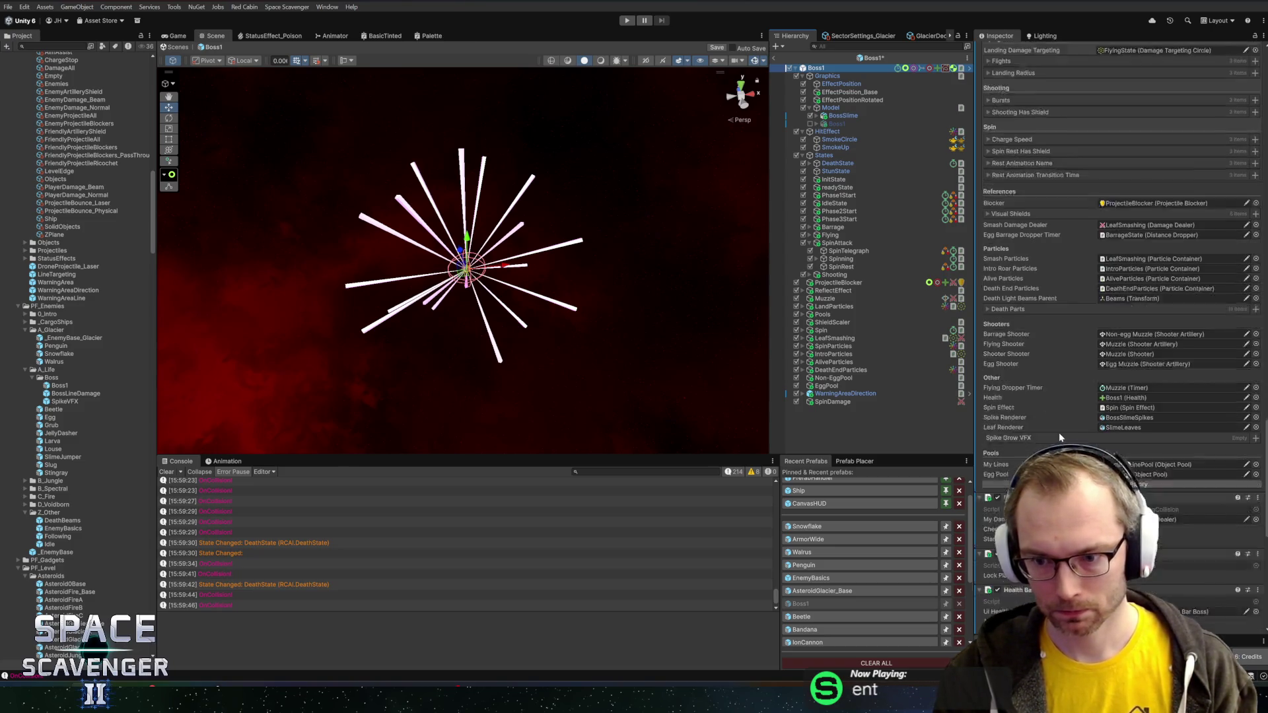
scroll(1061, 433, "down", 3)
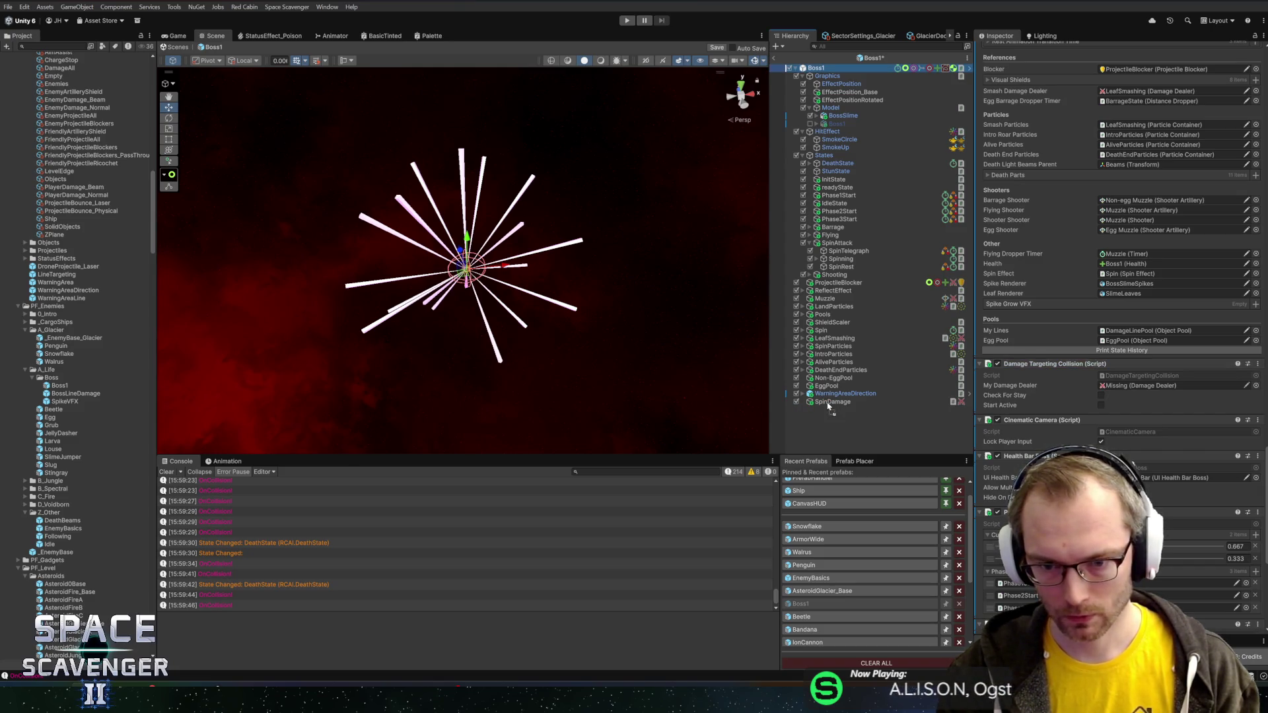
mouse_move(828, 406)
left_mouse_down()
mouse_move(957, 351)
mouse_move(1133, 303)
left_mouse_up()
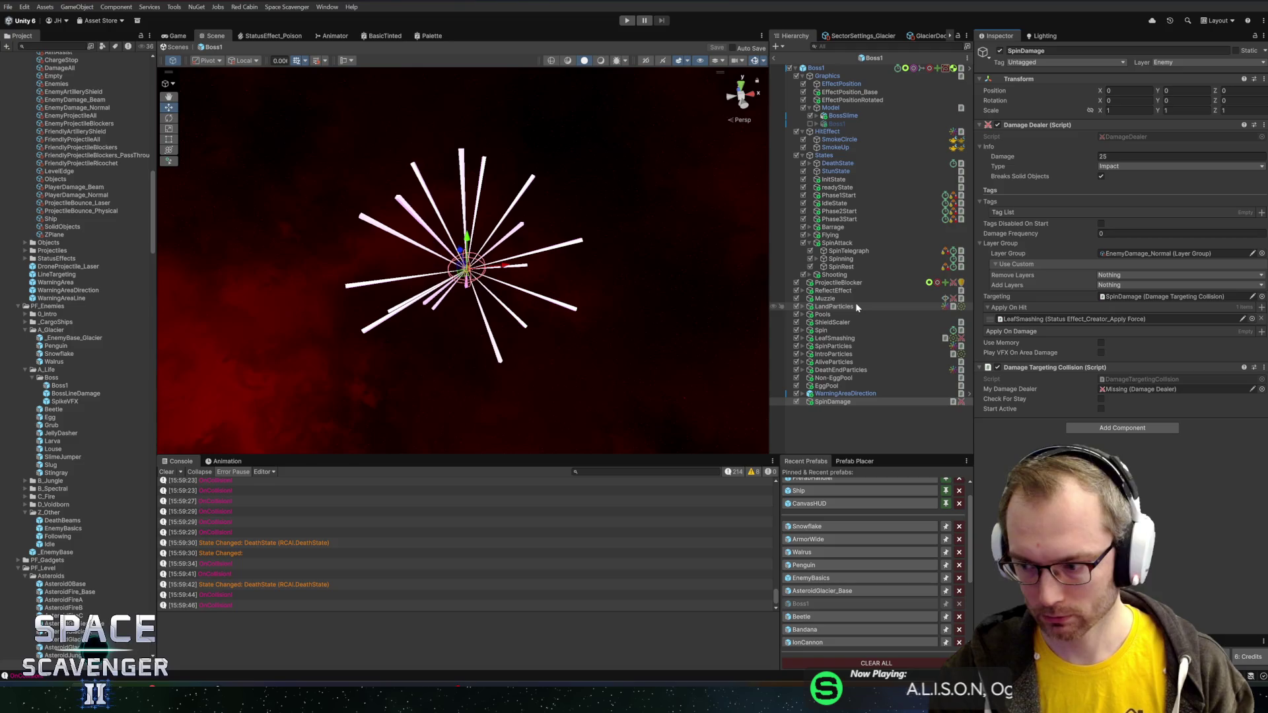
- Set SpinDamage as the Spinning charge state's Target Collision
left_click(846, 266)
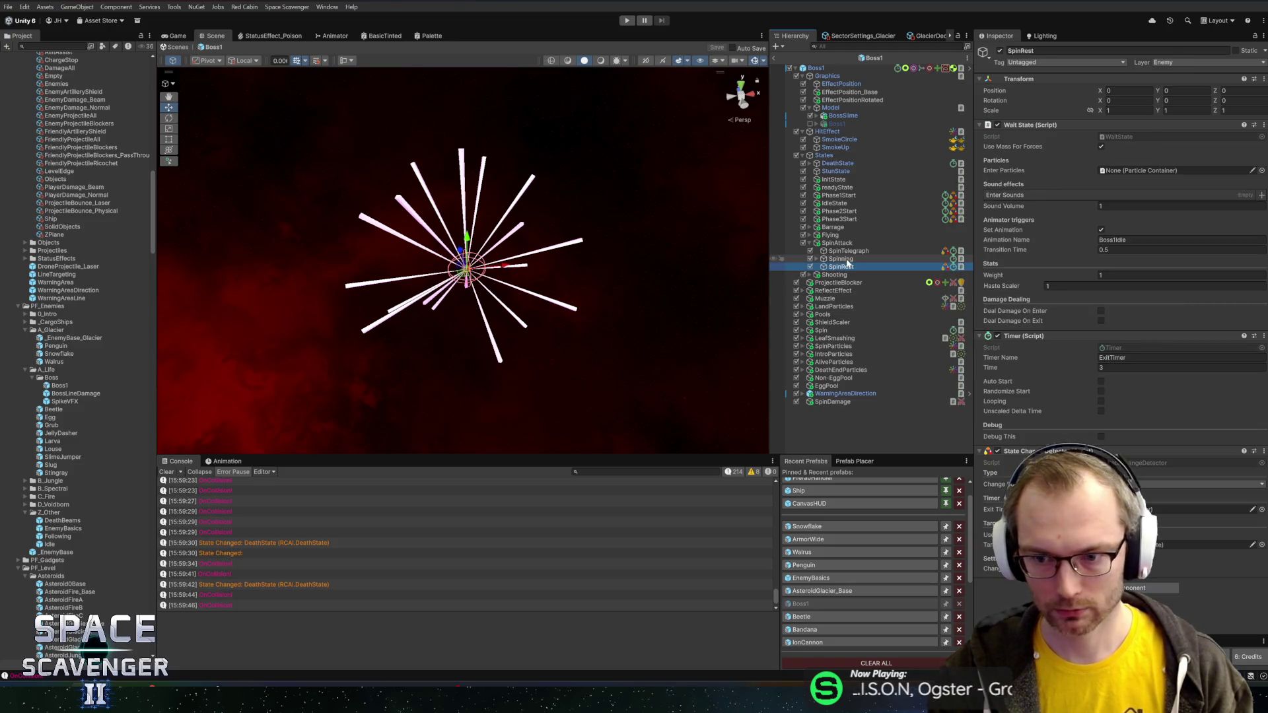
left_click(848, 260)
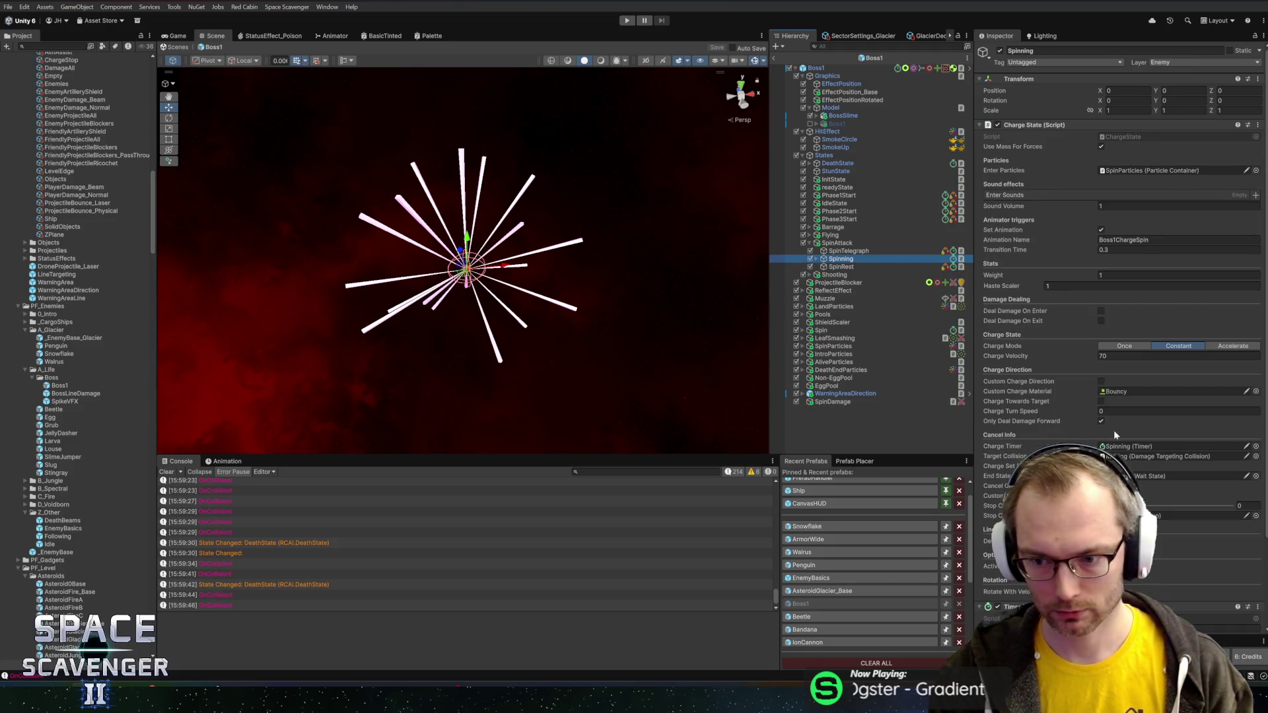
left_click_drag(815, 405, 1150, 454)
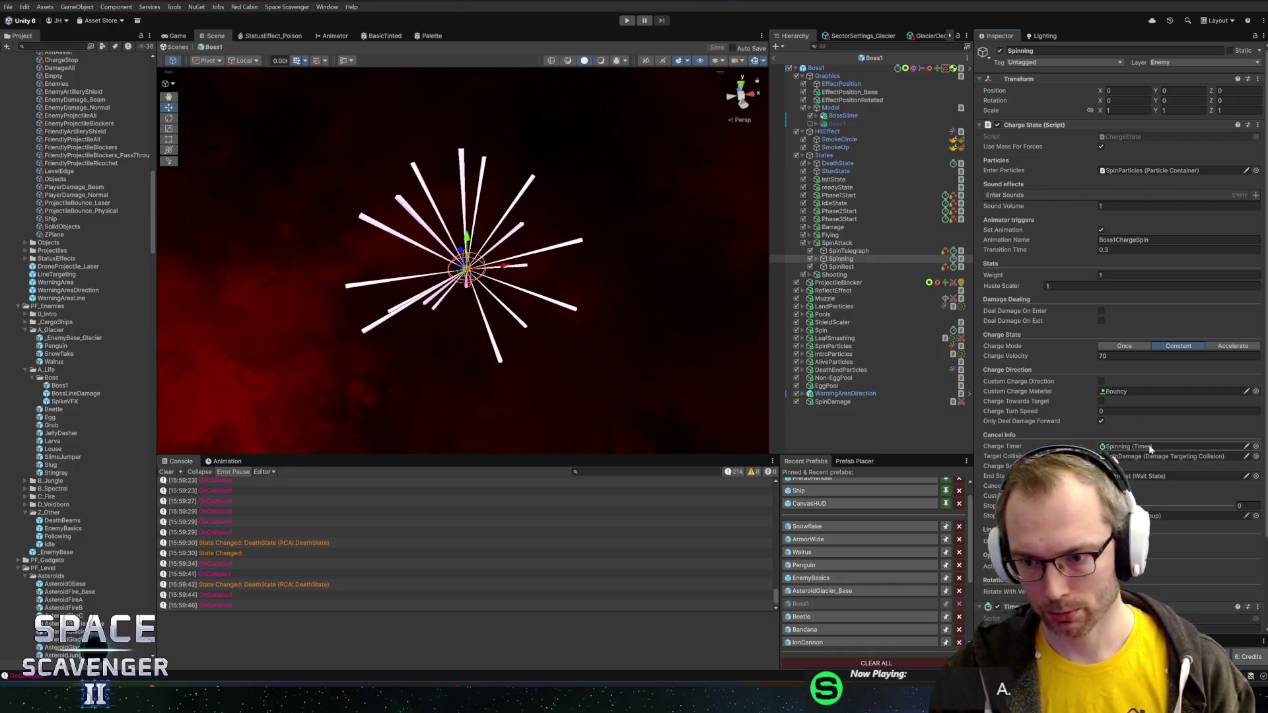
scroll(1107, 394, "down", 3)
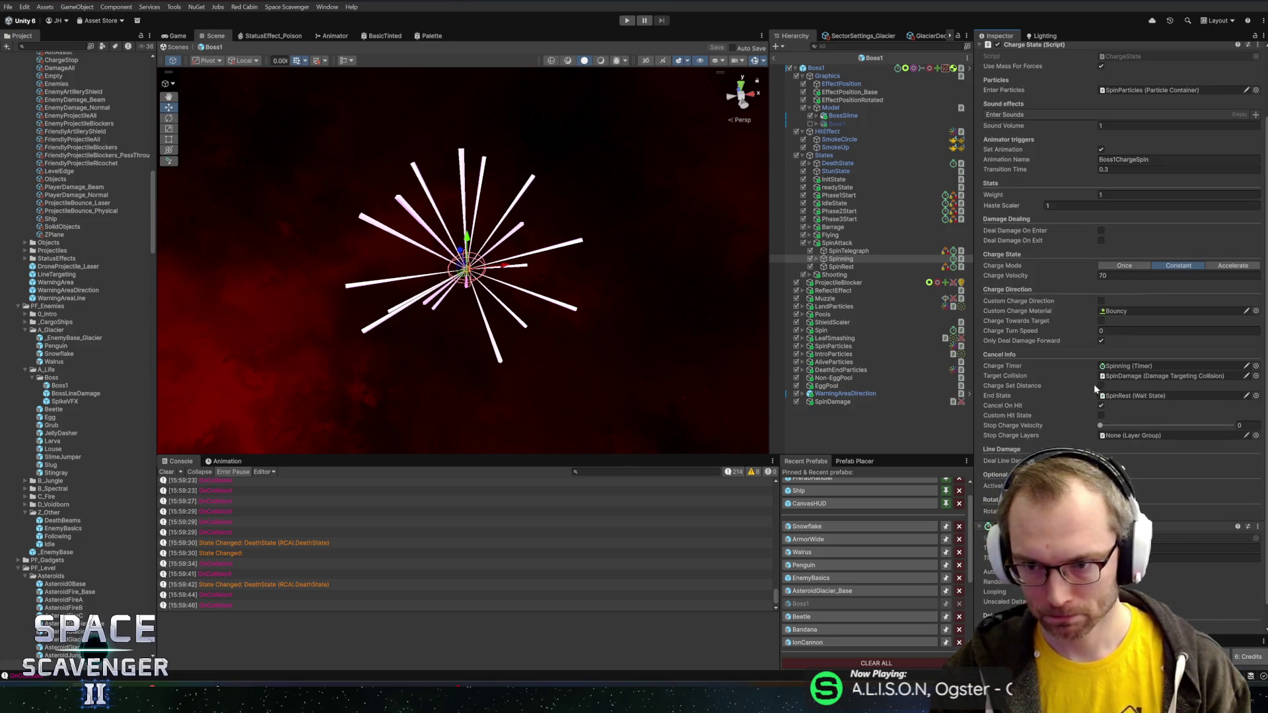
scroll(1089, 383, "up", 3)
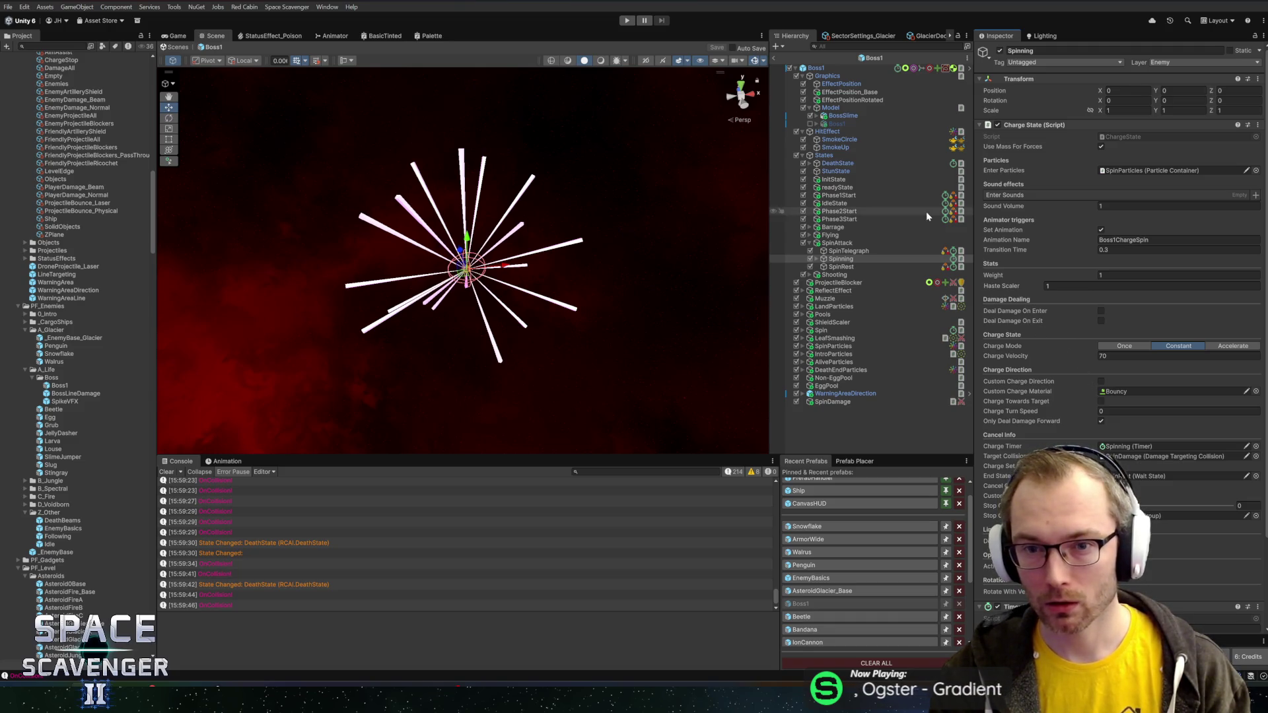
- Review Boss1's root components, then search Boss1.cs for 'spin'
left_click(816, 67)
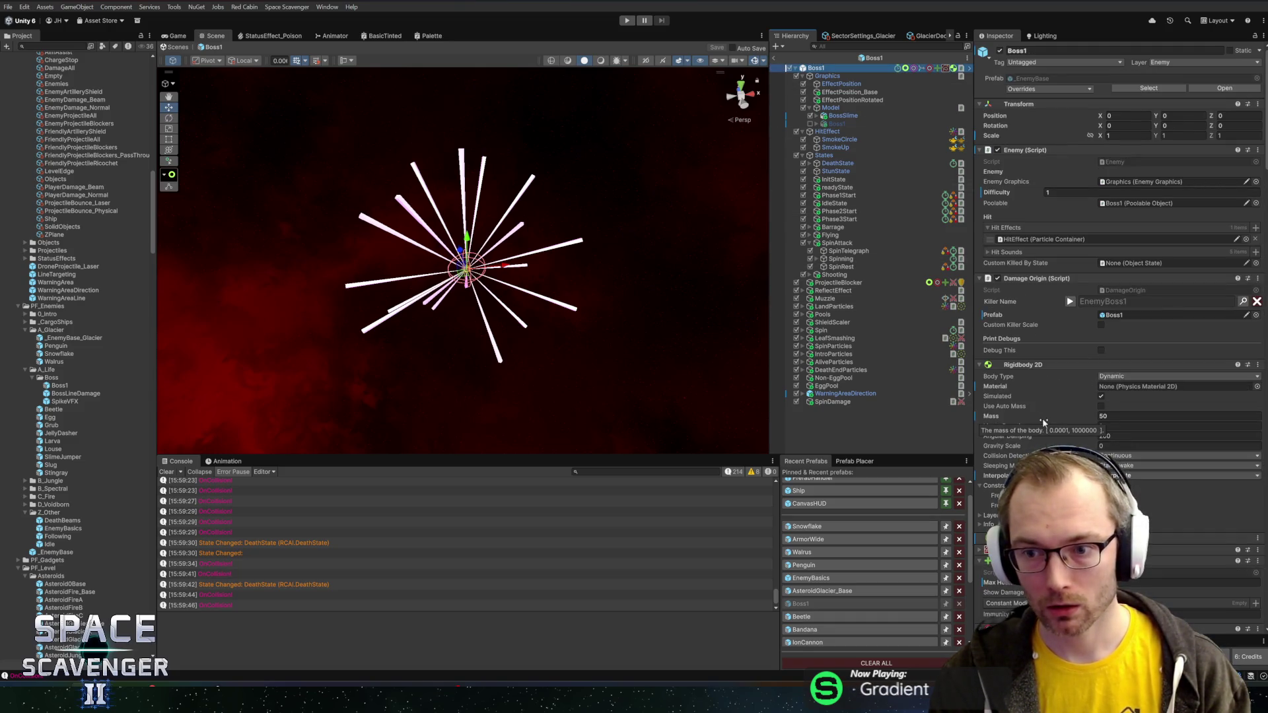
scroll(1045, 417, "down", 5)
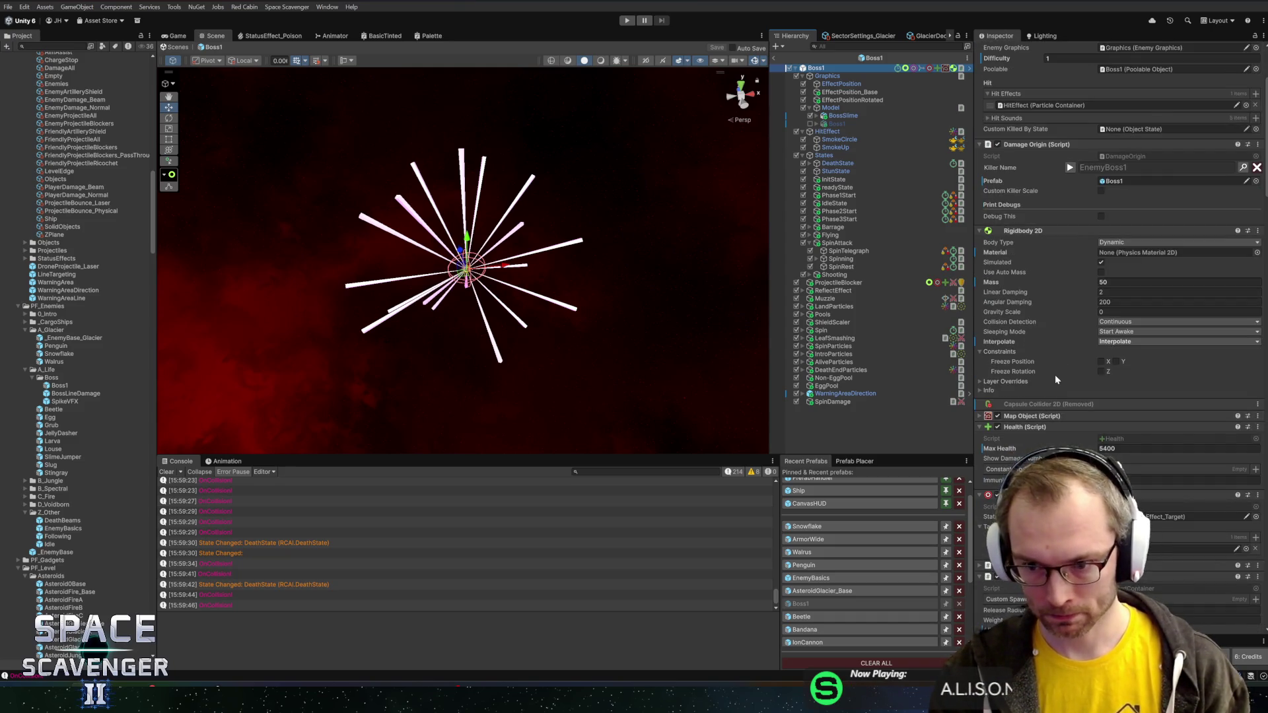
scroll(1056, 379, "down", 15)
scroll(1044, 410, "down", 6)
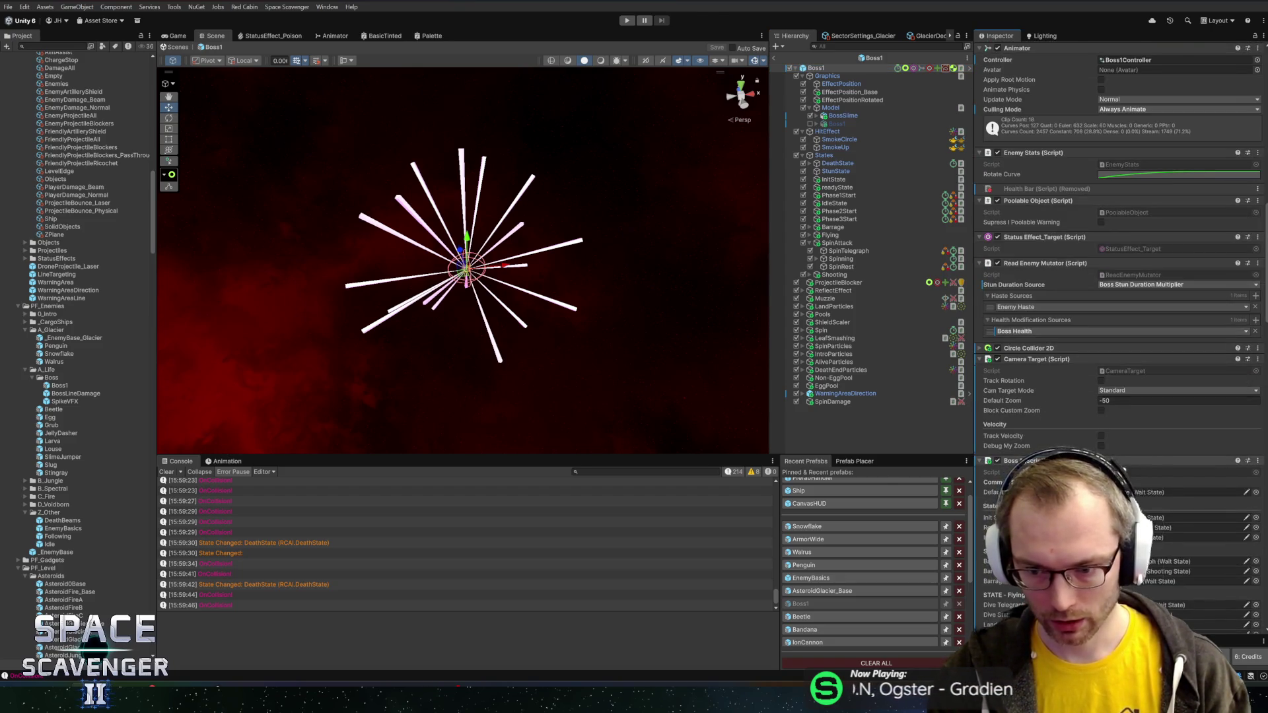
key("alt+Tab")
key("ctrl+f")
type("spin")
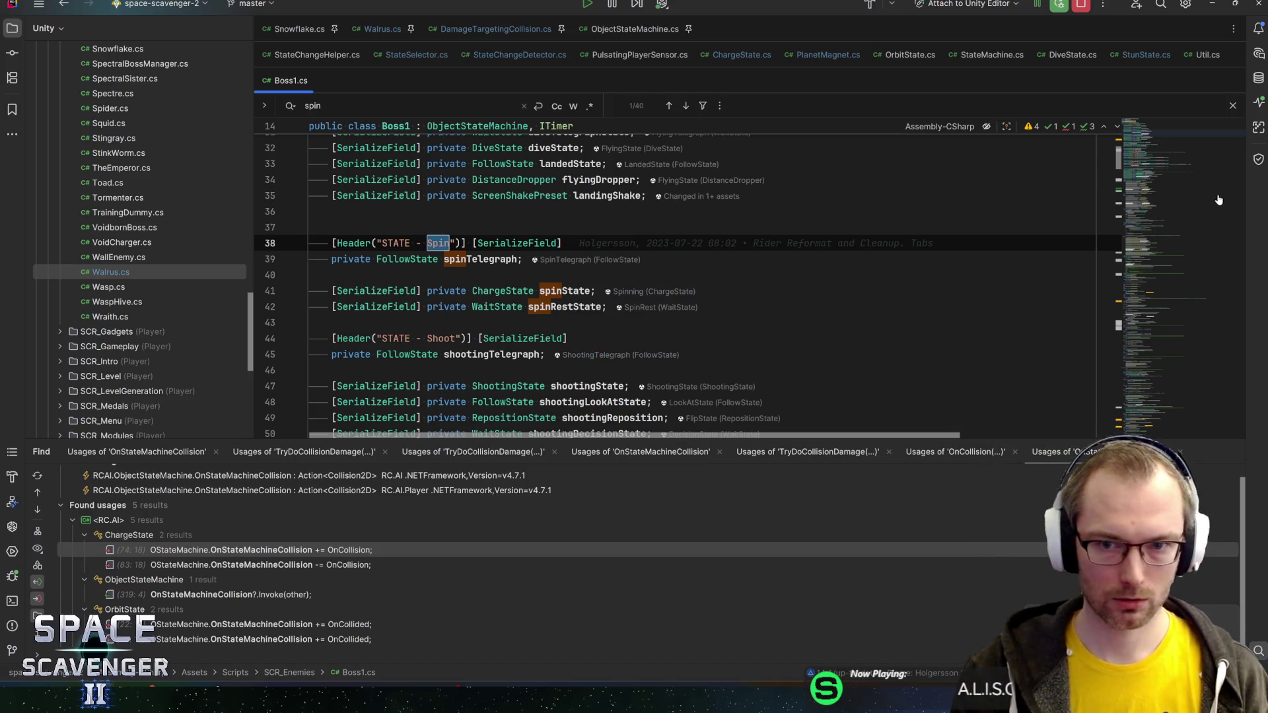
- Read through Boss1.cs's spin matches and the phase transitions setup code
scroll(1162, 169, "down", 20)
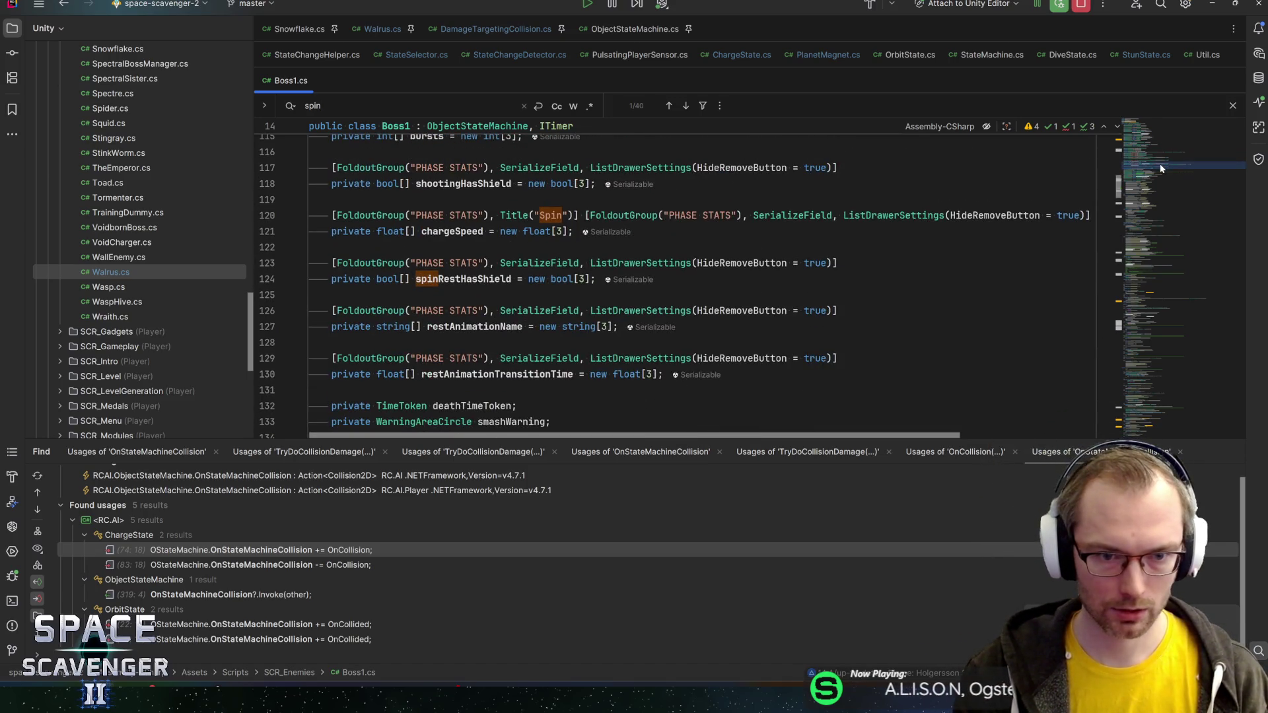
left_click_drag(1161, 168, 1162, 190)
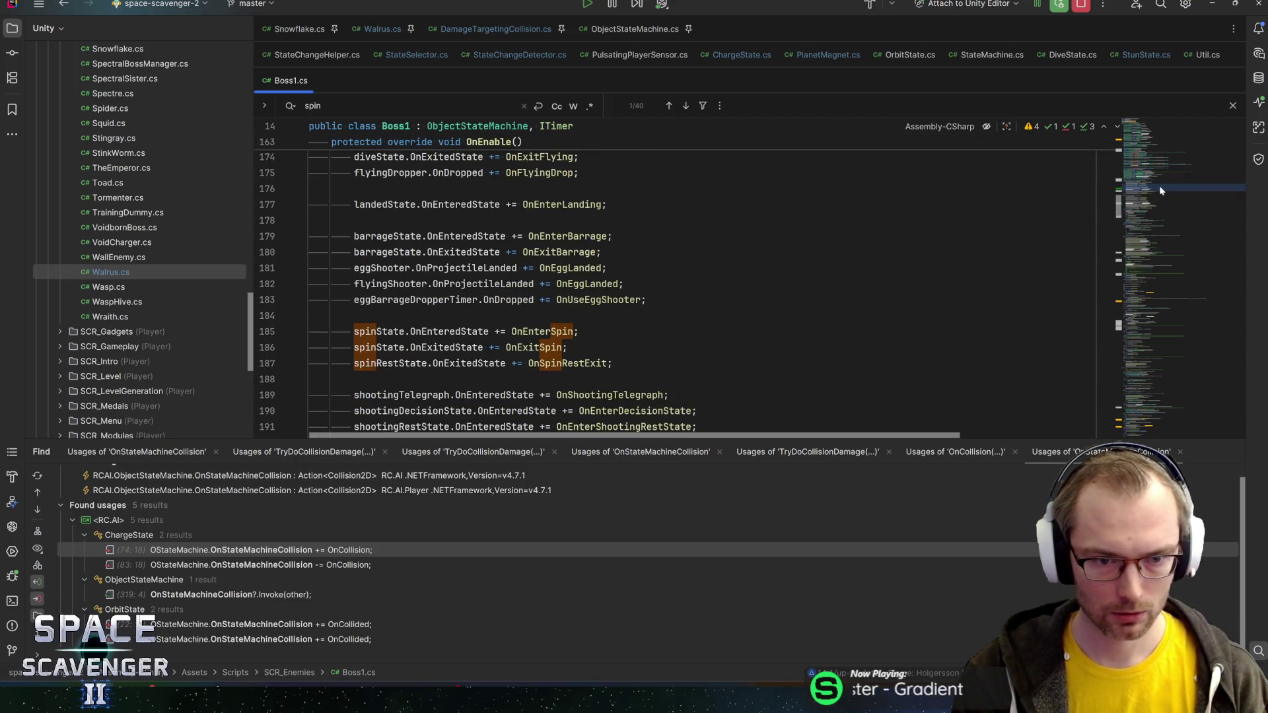
left_click_drag(1161, 190, 1151, 242)
left_click(590, 283)
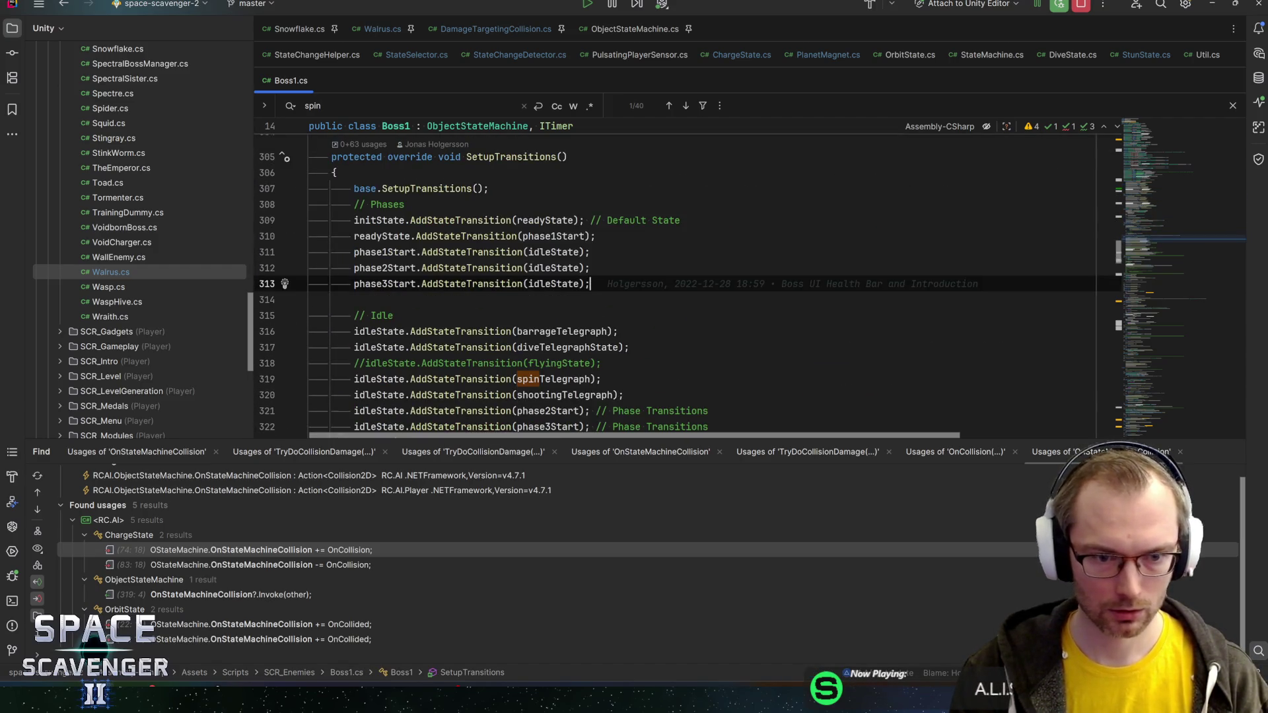
scroll(1160, 243, "down", 10)
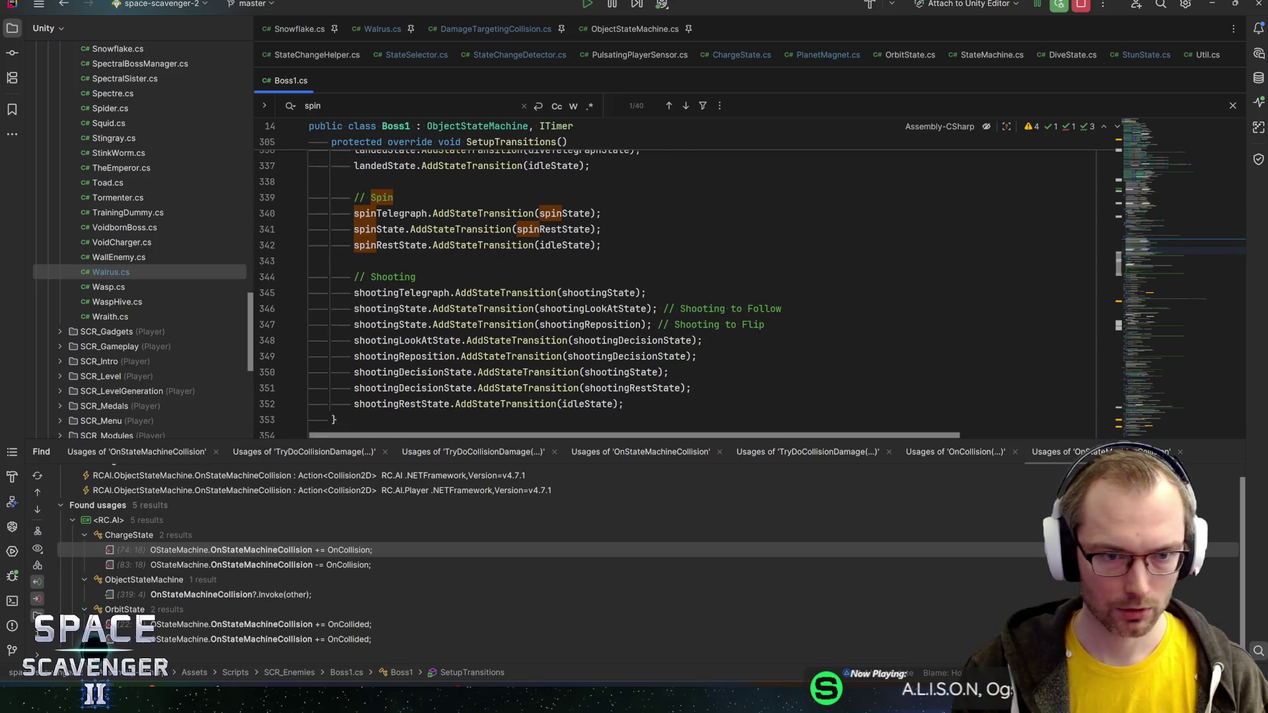
scroll(1160, 243, "down", 15)
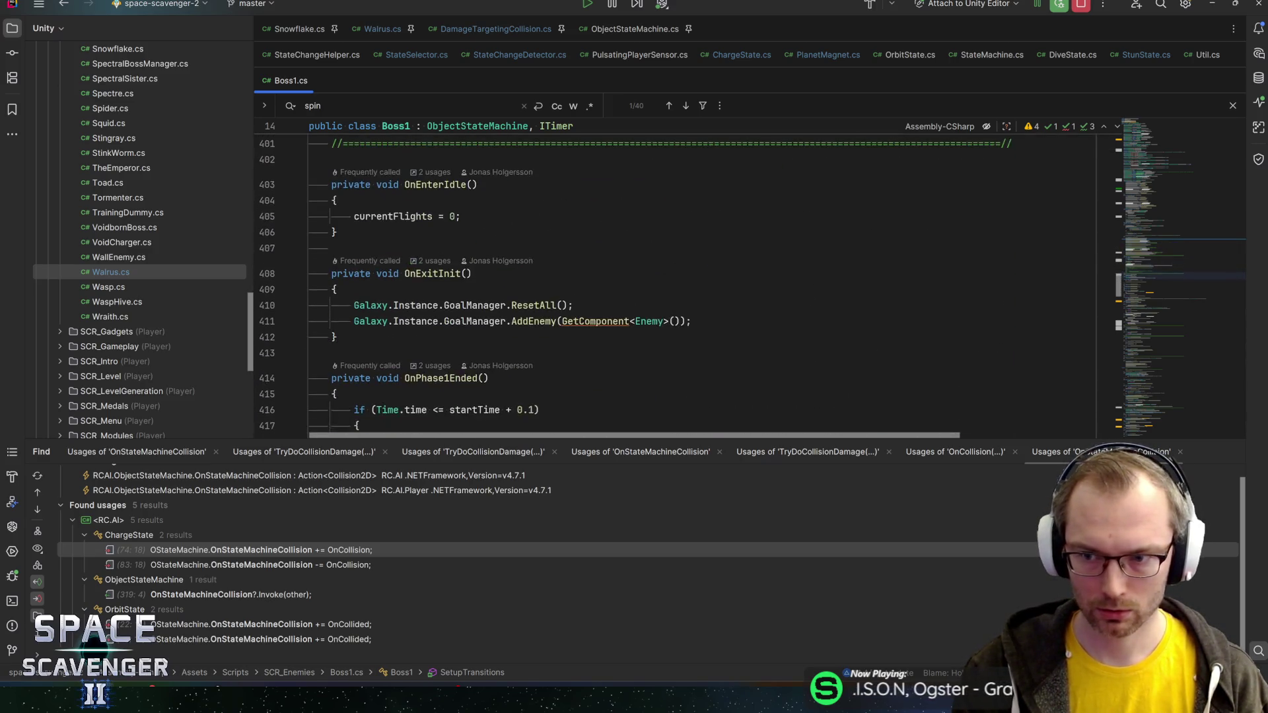
- Search 'collision', inspect OnCollisionEnter2D's rotation line, and go to ChargeState's declaration
type("collision")
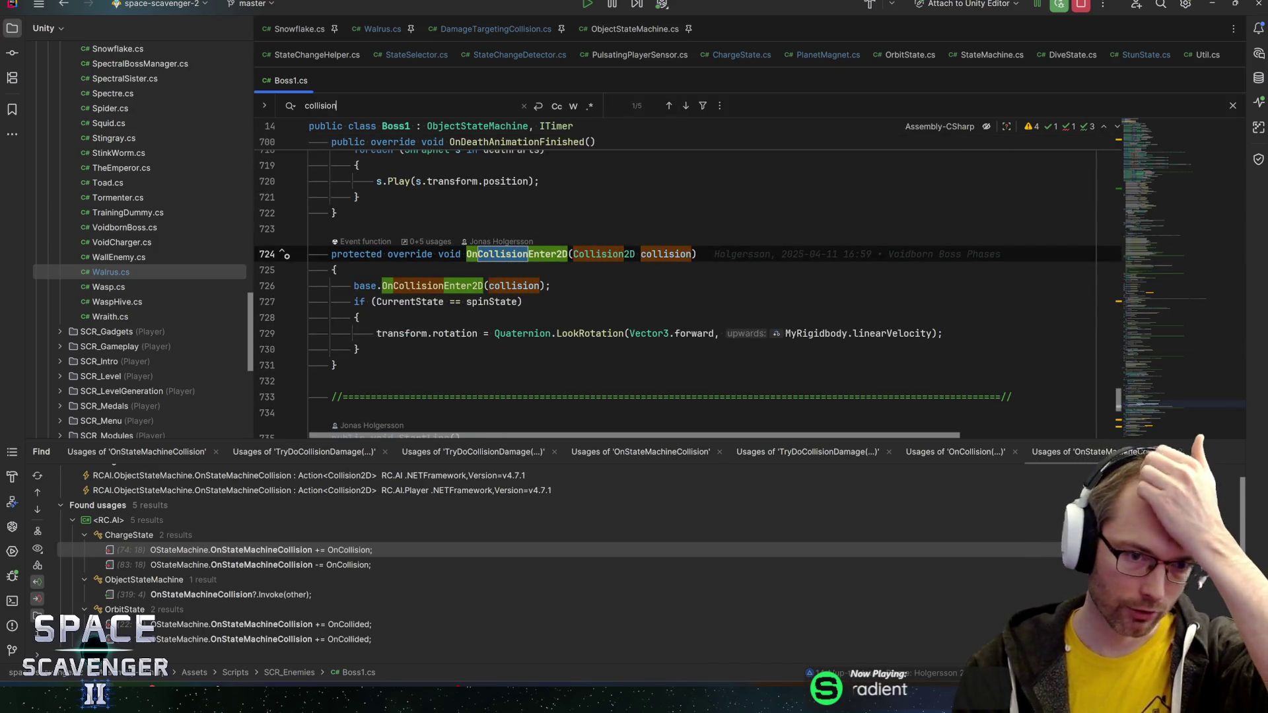
left_click(455, 333)
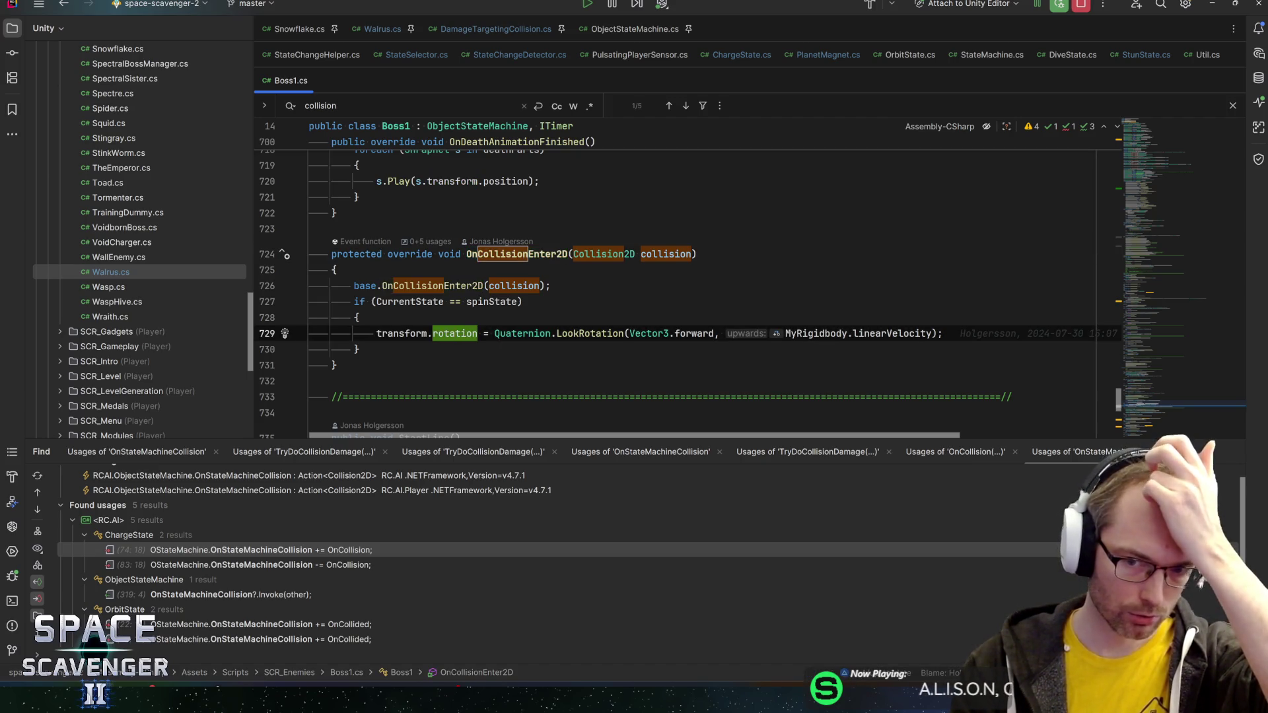
key("End")
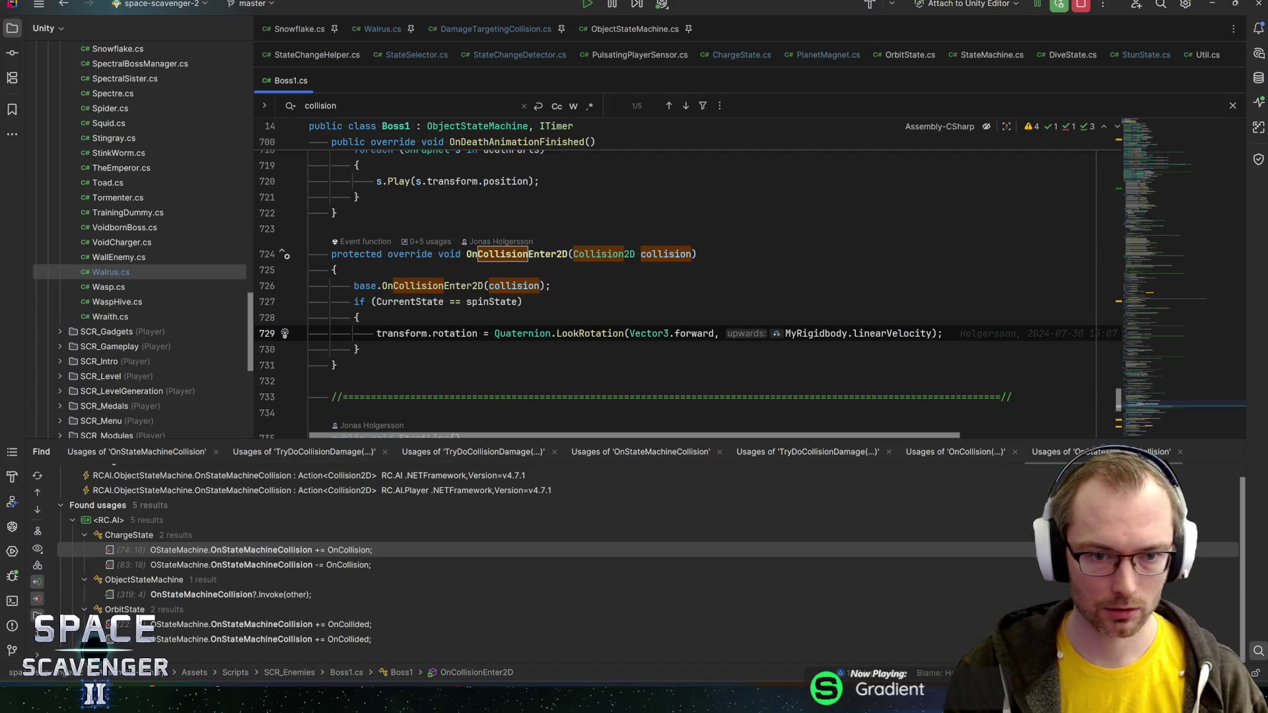
key("ctrl+b")
key("ctrl+b")
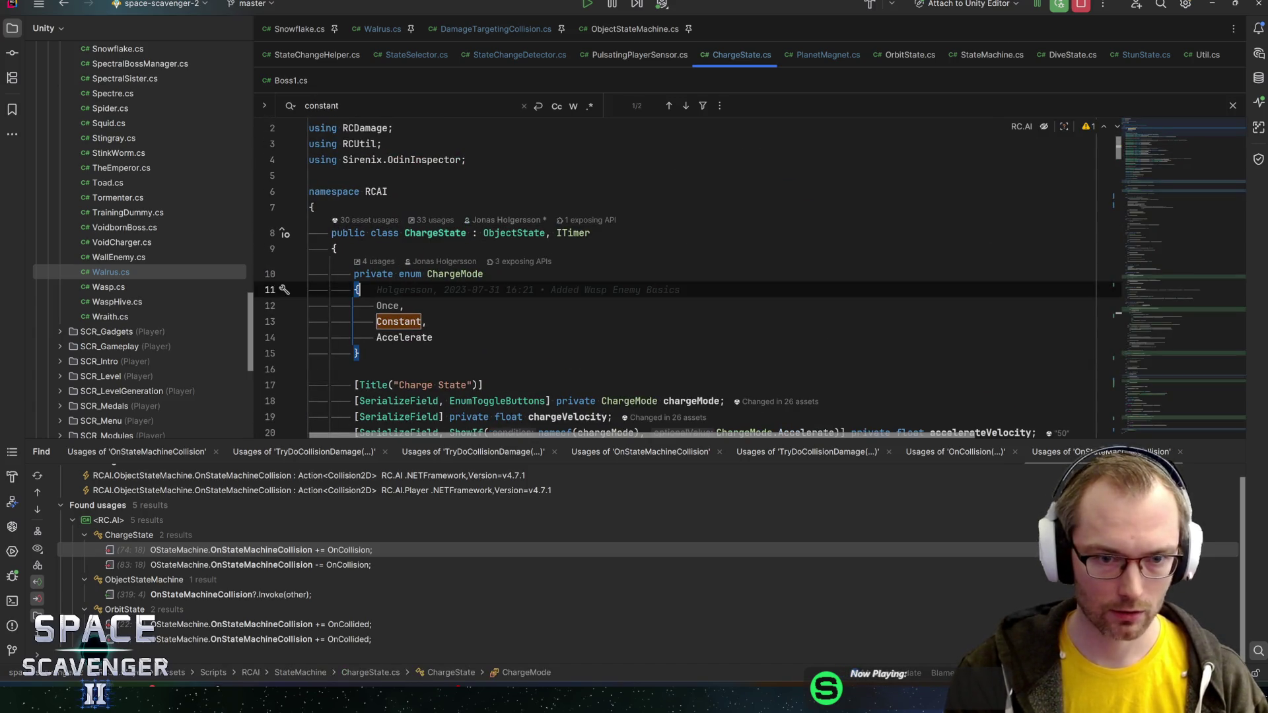
- Search ChargeState.cs for 'oncollisionenter', then for 'rotation ='
key("ctrl+f")
type("oncollisionenter")
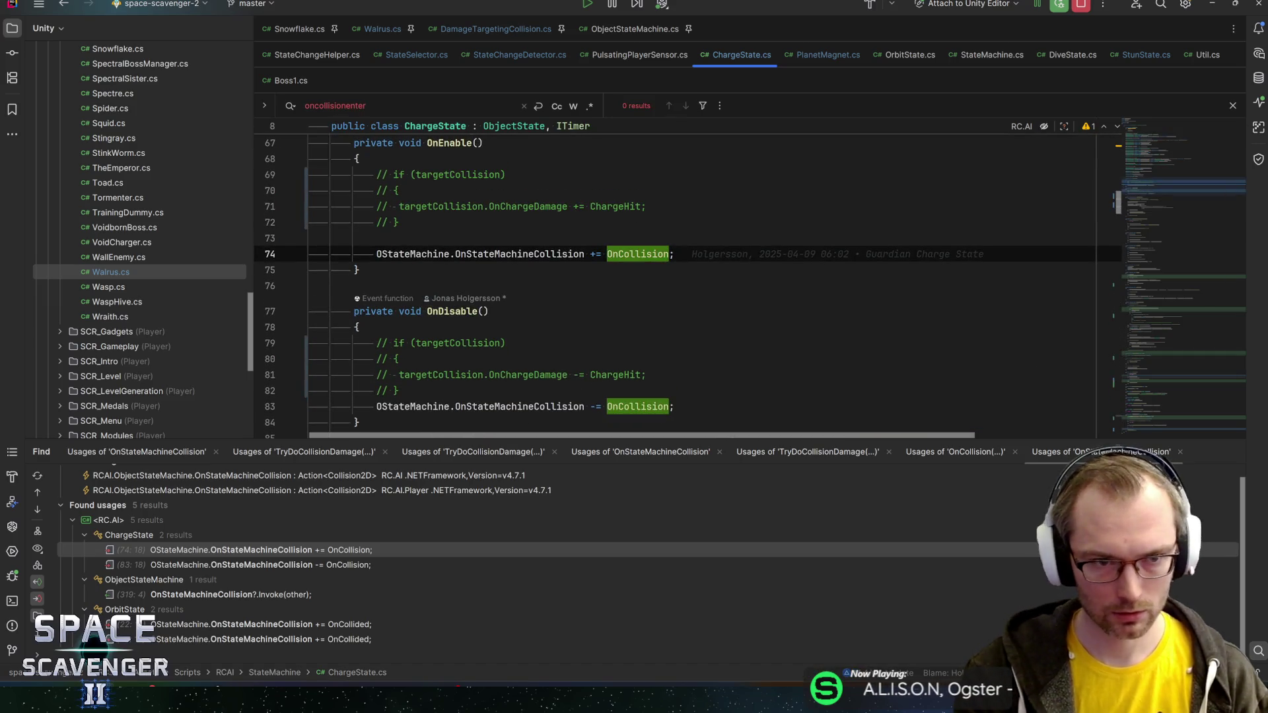
key("ctrl+a")
key("BackSpace")
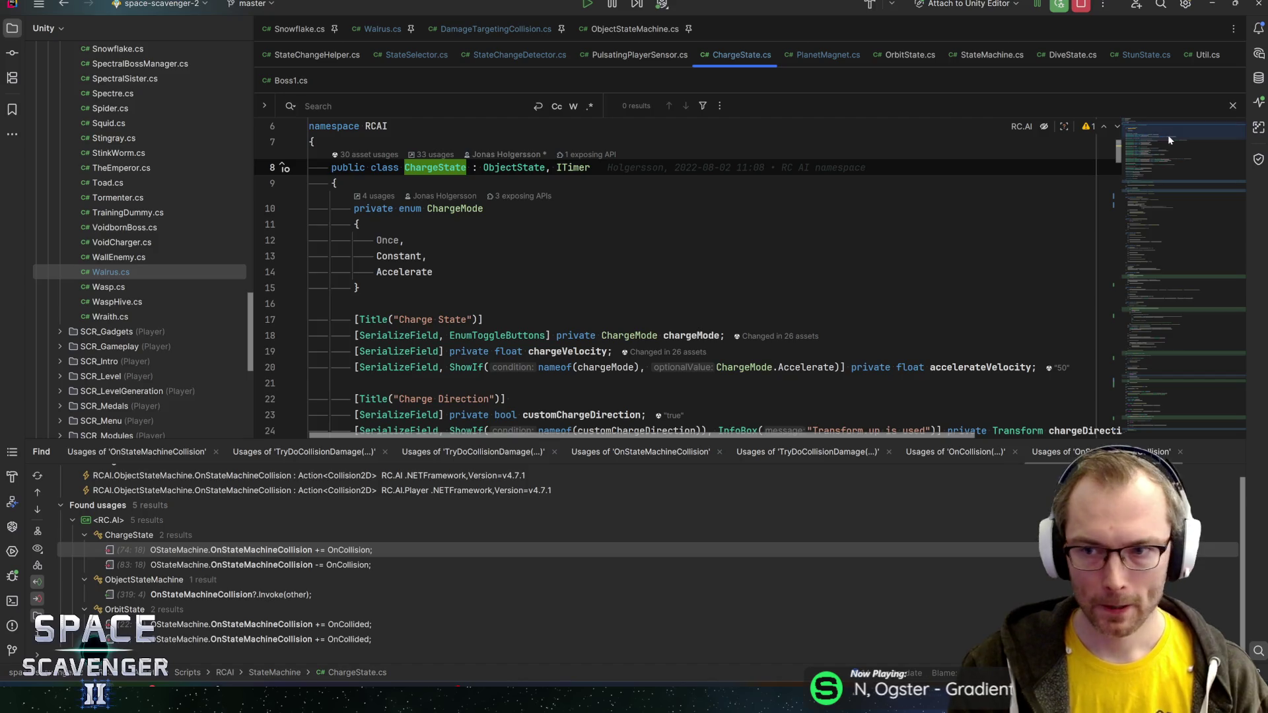
scroll(1169, 139, "down", 3)
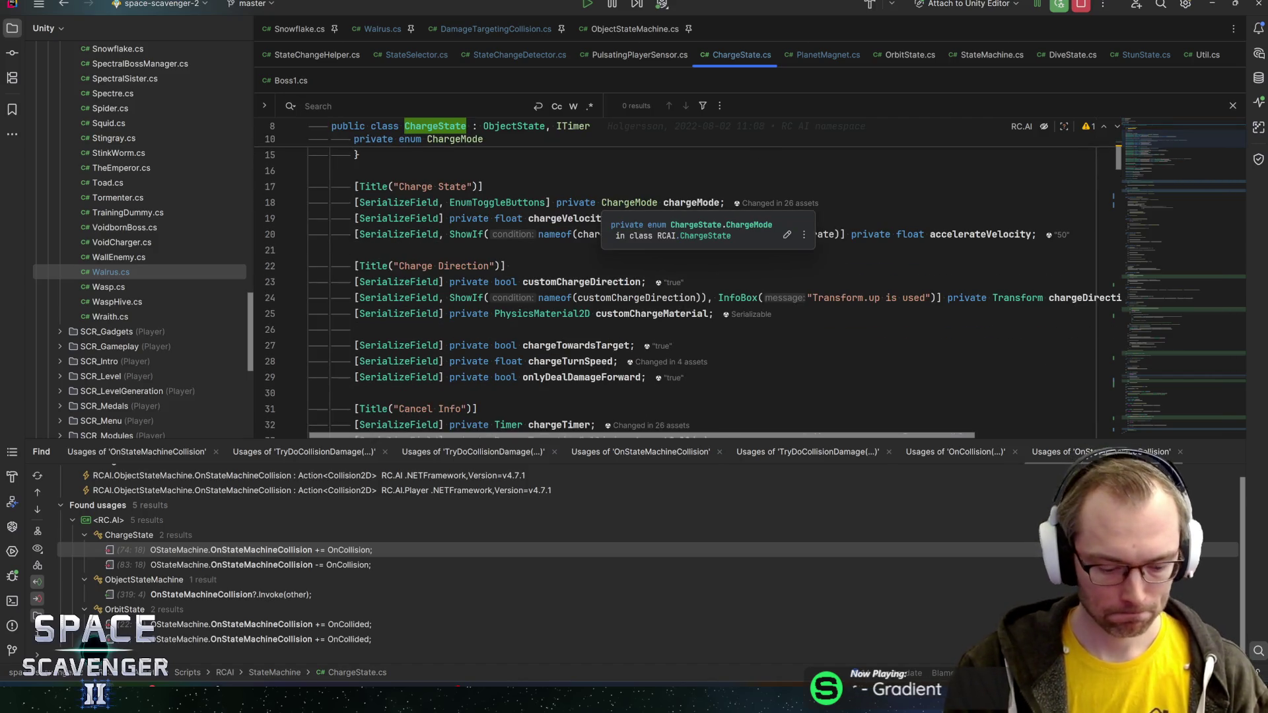
type("rotation =")
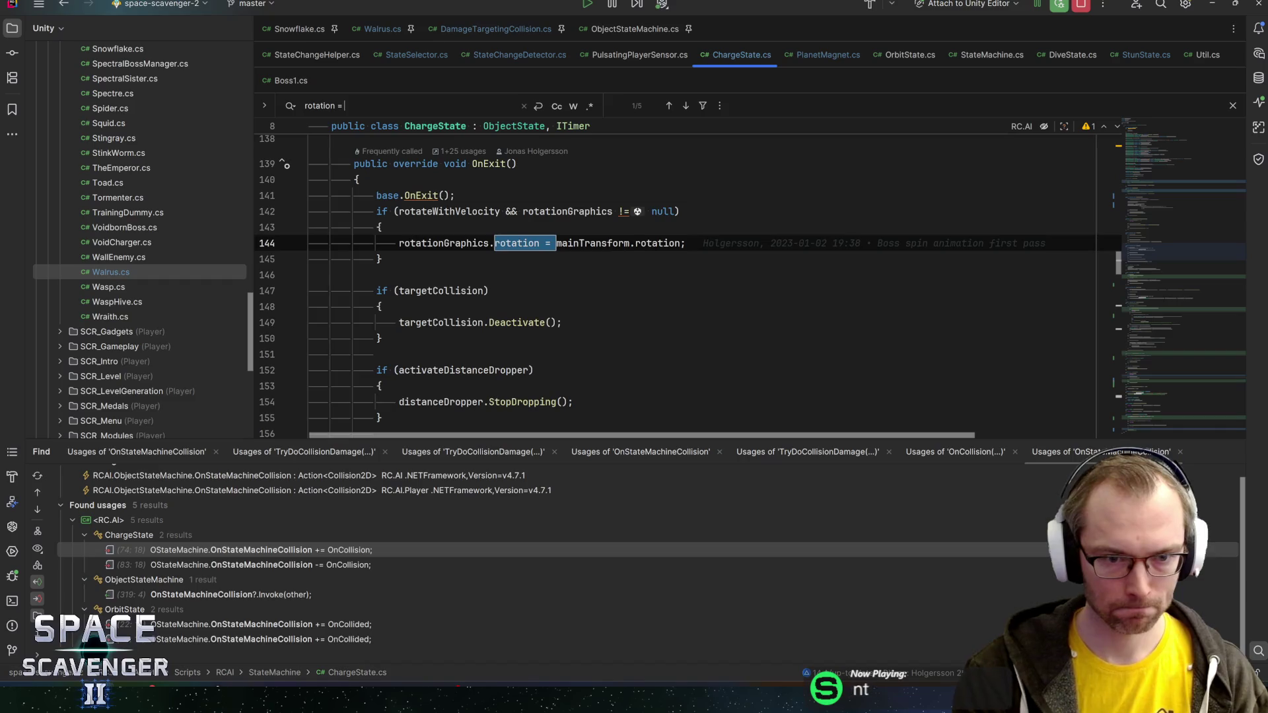
- Step through the rotation assignments and follow SetChargeDirection to its FollowState_Dashing.cs caller
left_click(468, 211)
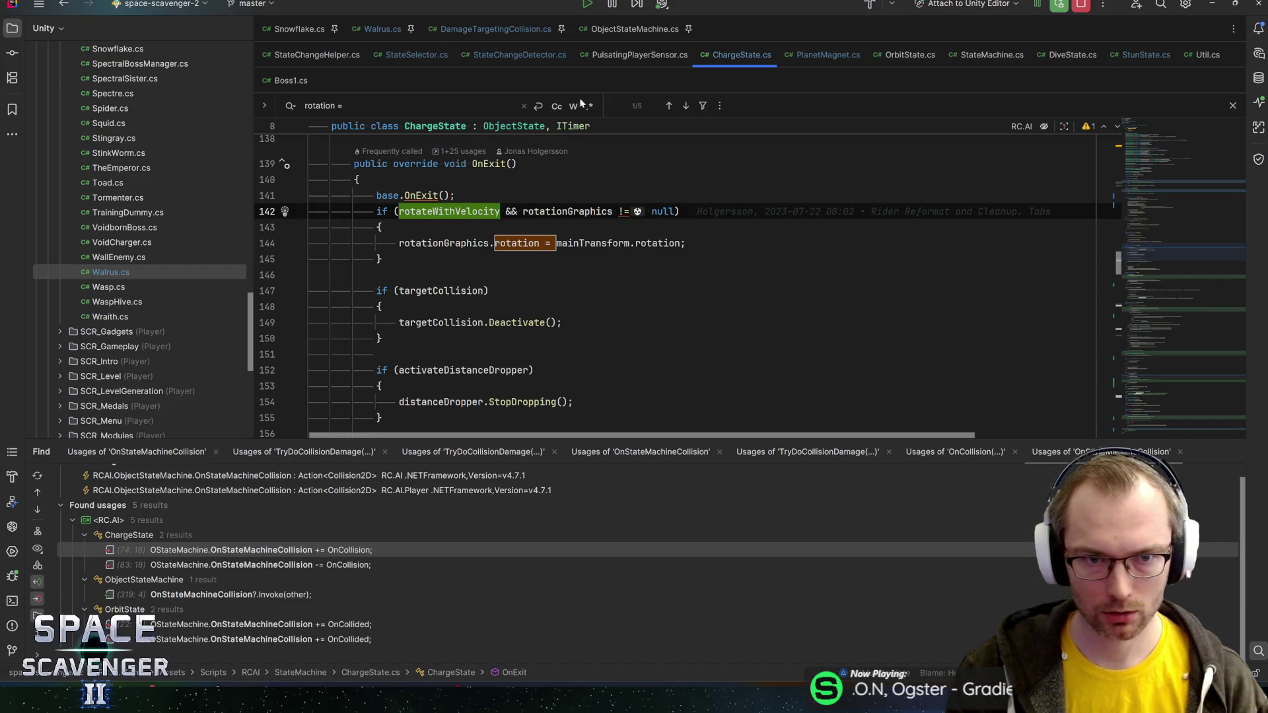
left_click(692, 105)
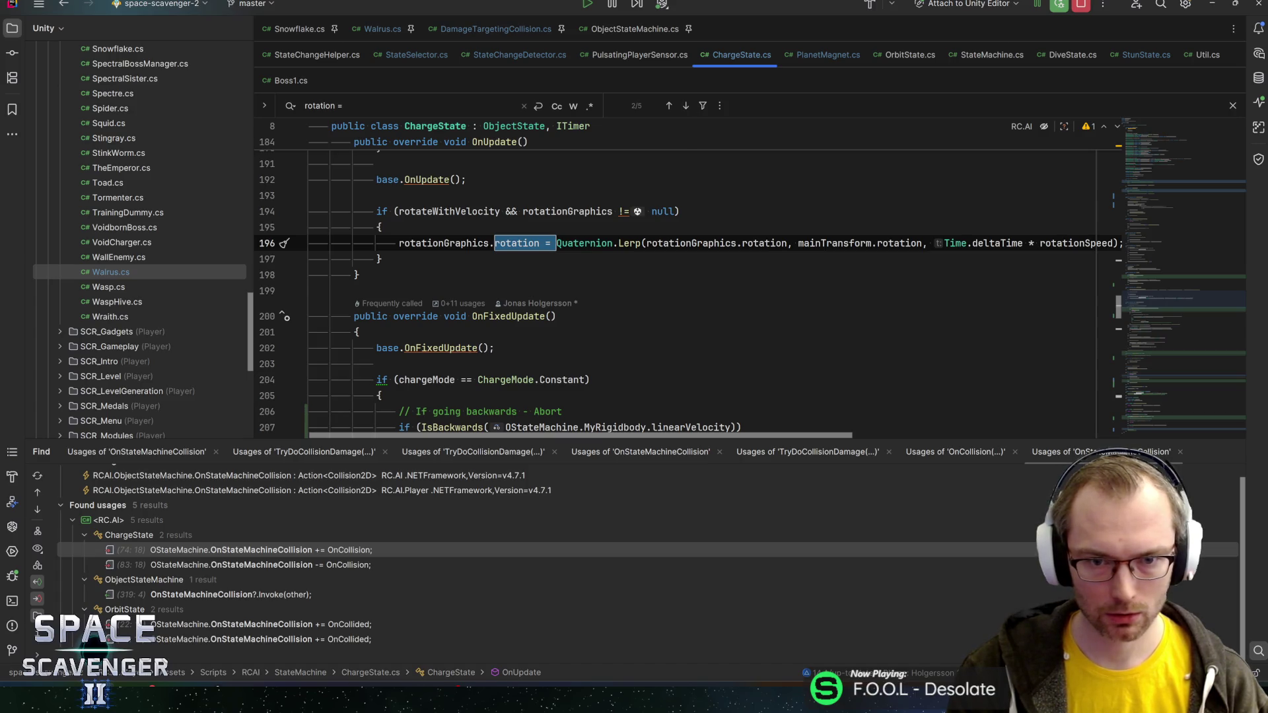
scroll(727, 370, "up", 3)
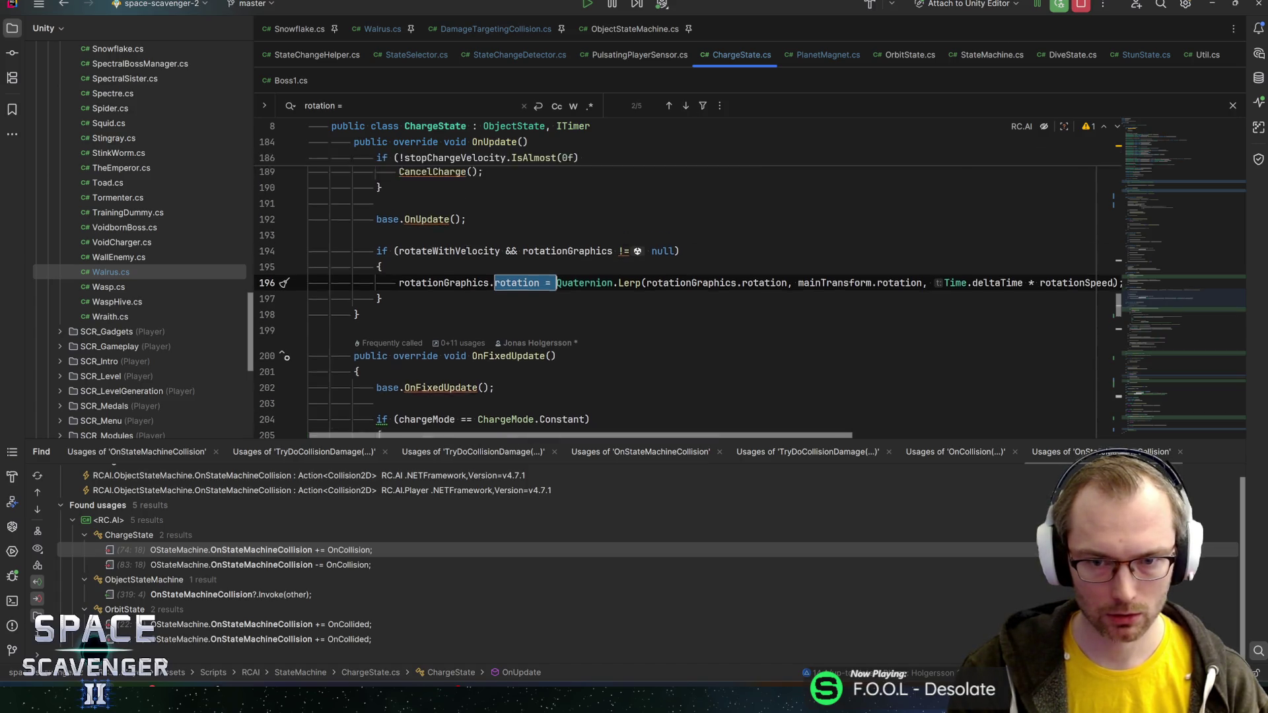
left_click(686, 106)
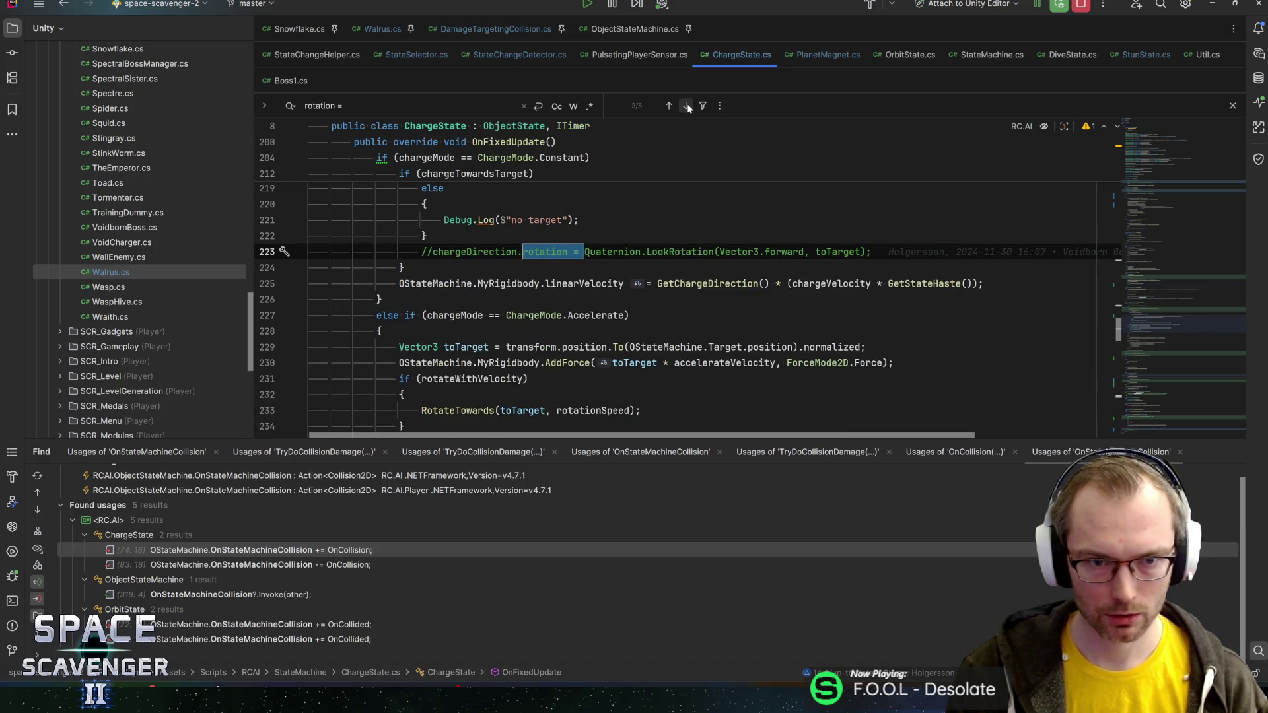
scroll(692, 135, "up", 2)
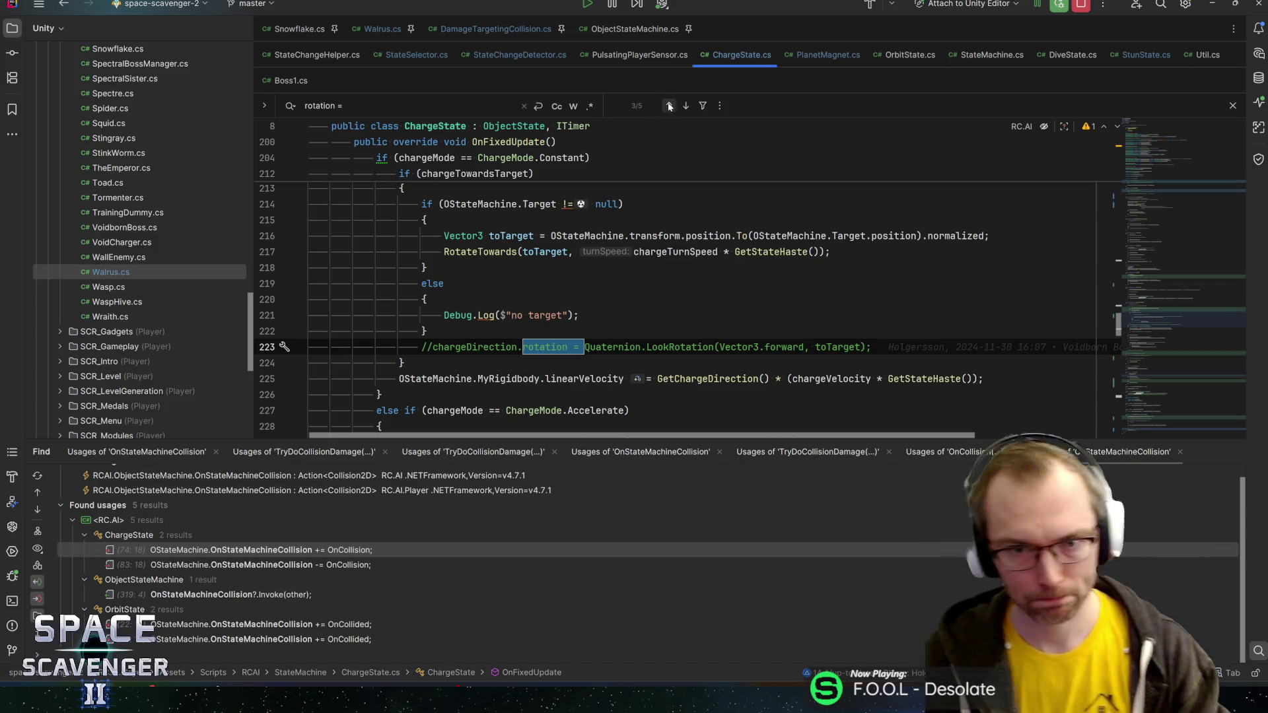
left_click(686, 106)
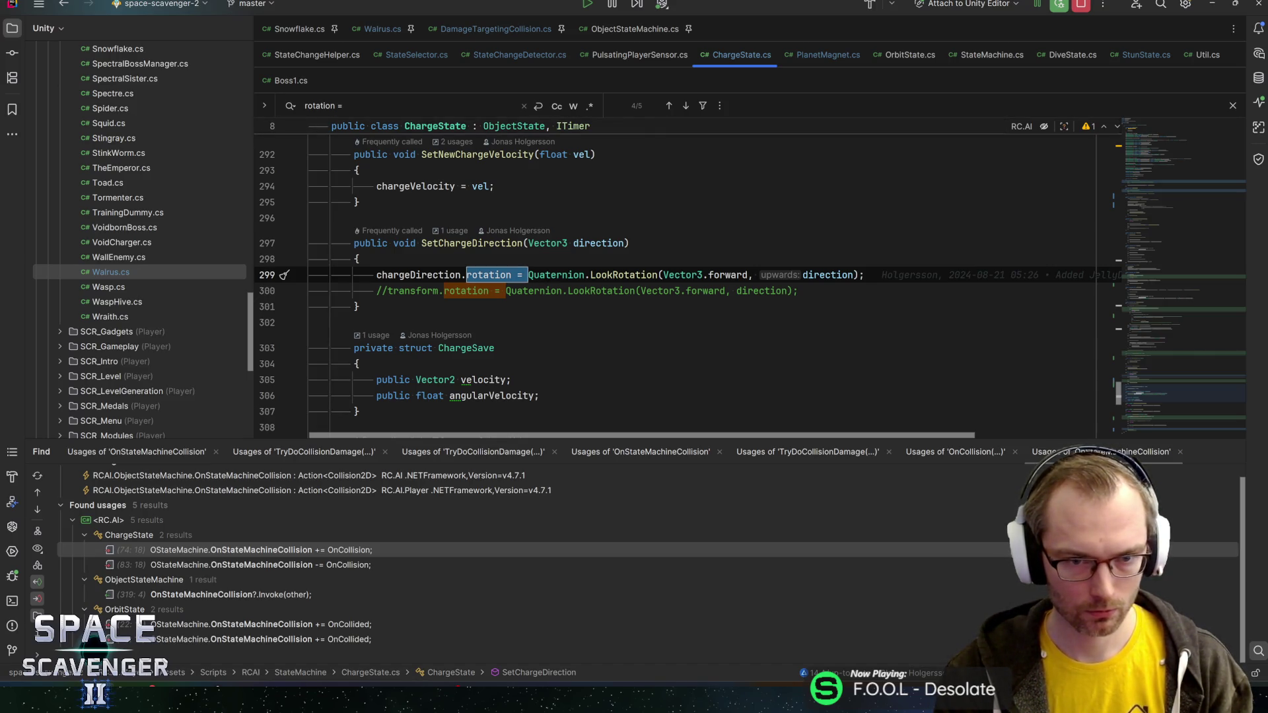
left_click(685, 106)
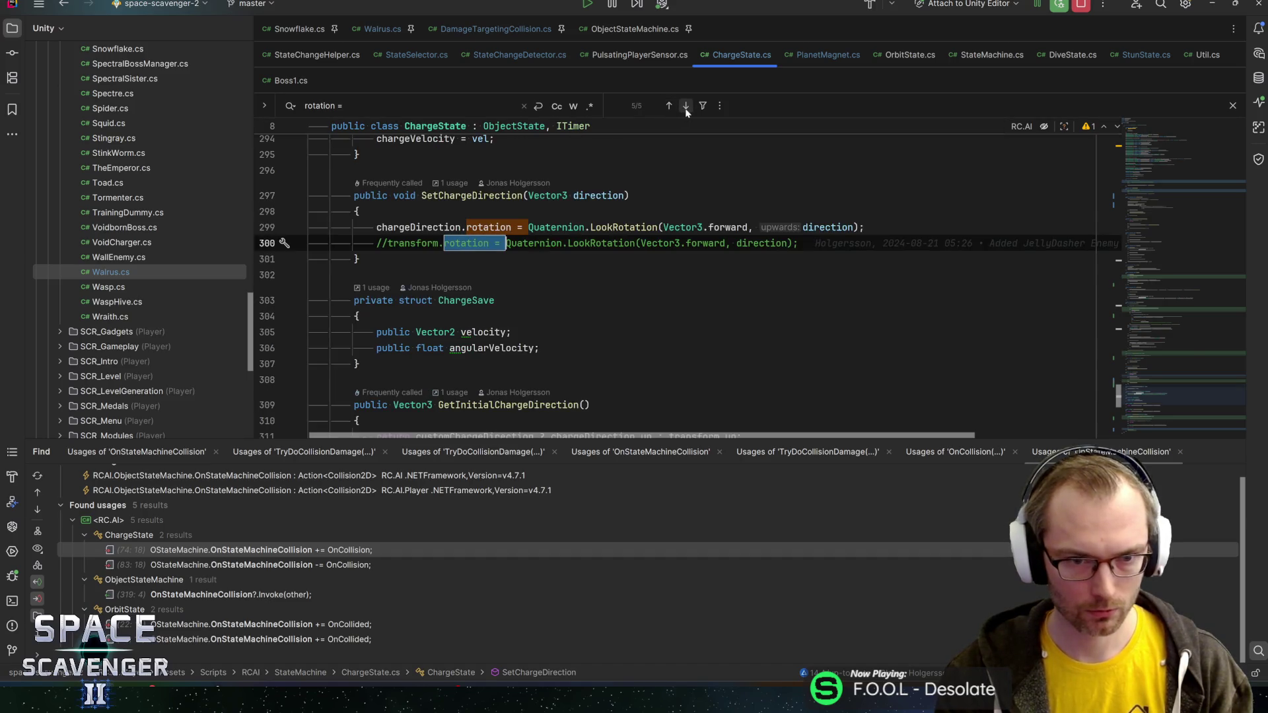
left_click(472, 195, "ctrl")
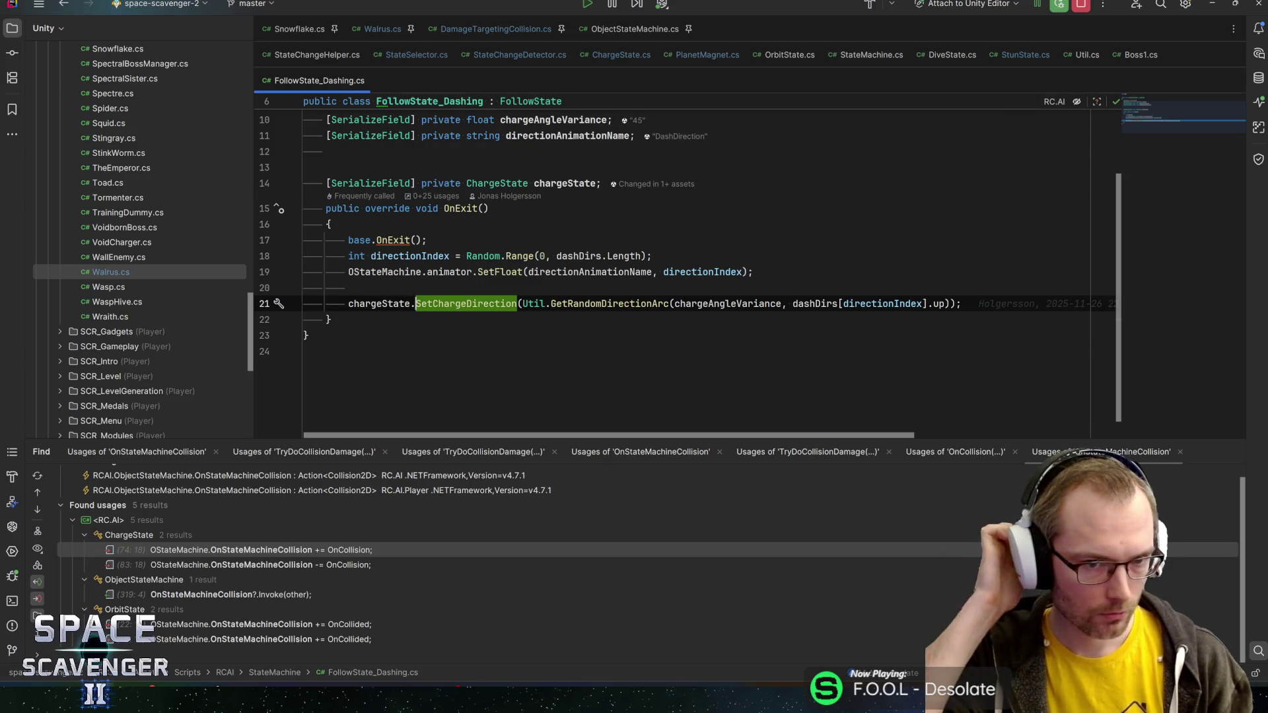
key("alt+Tab")
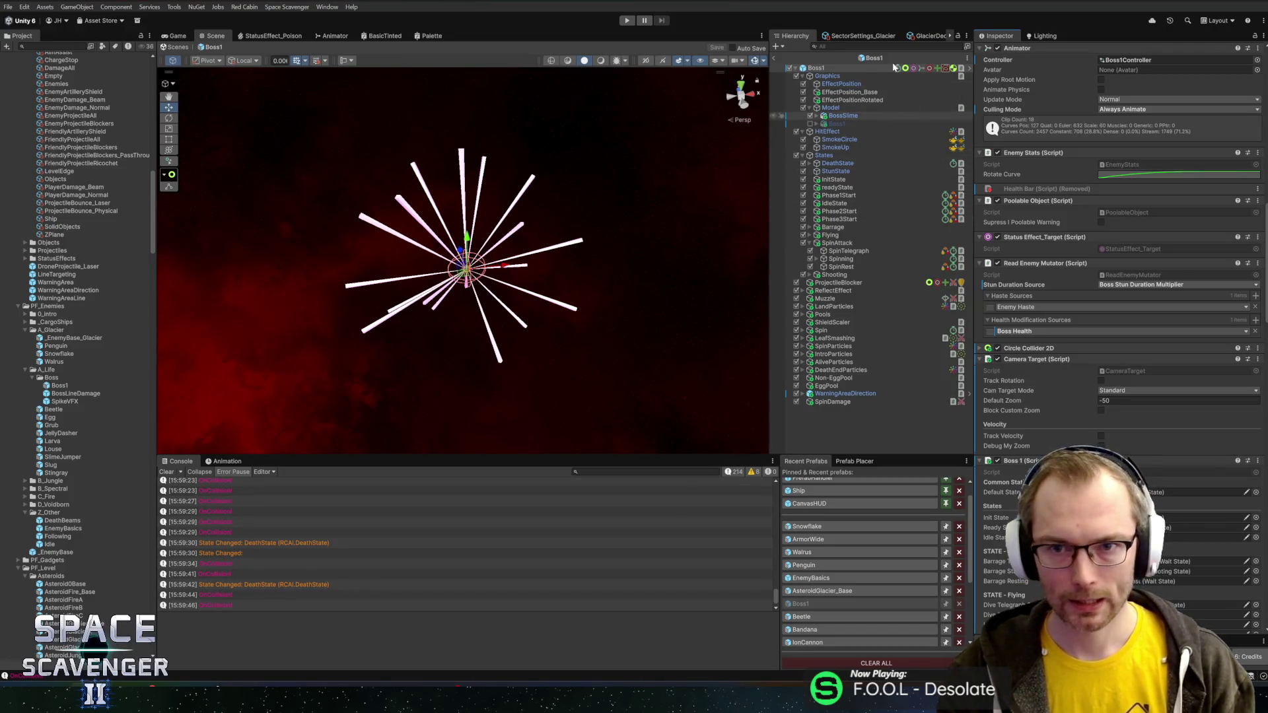
- Open the Beetle prefab and add an empty child named ChargeDamage
left_click(873, 58)
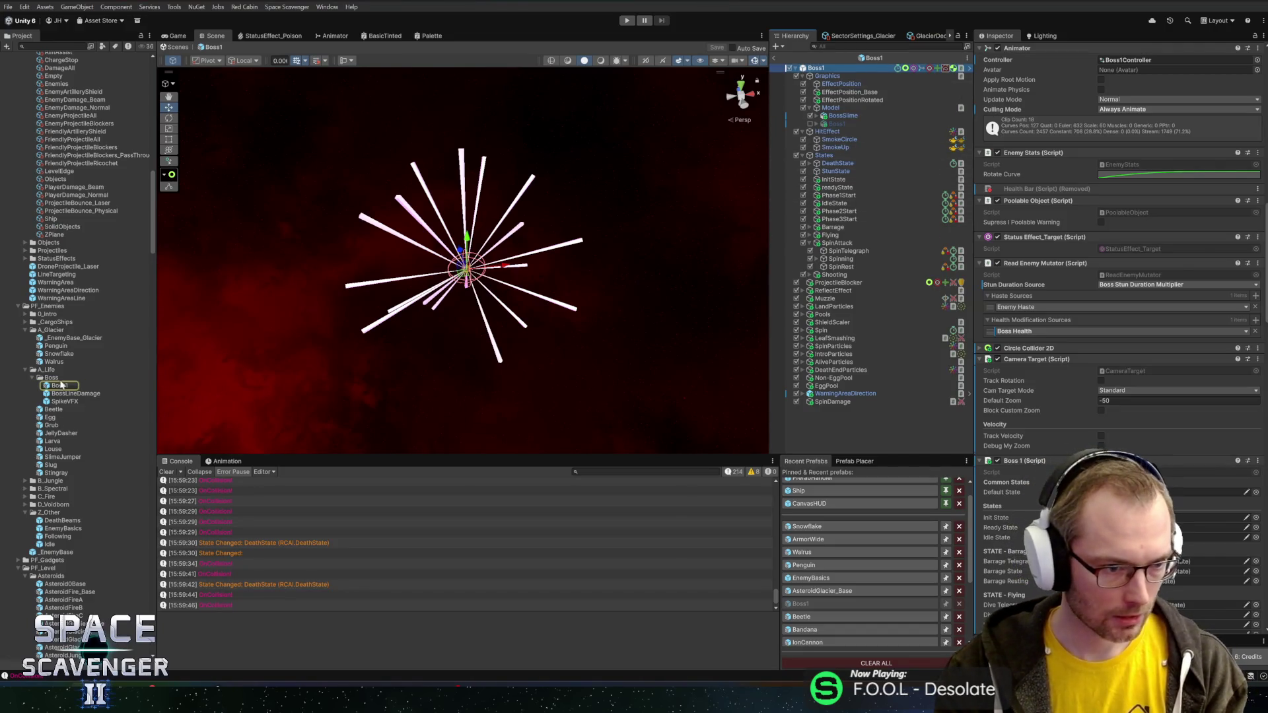
double_click(60, 380)
left_click(63, 385)
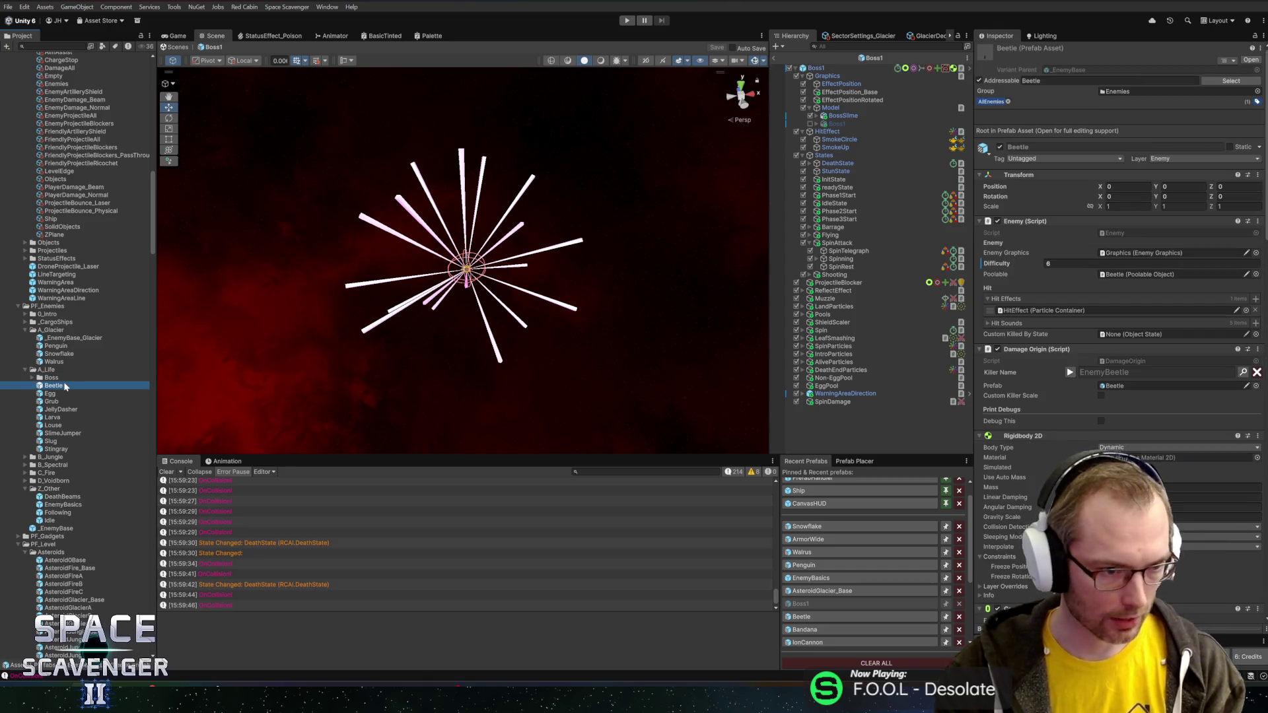
double_click(64, 388)
scroll(1026, 455, "down", 10)
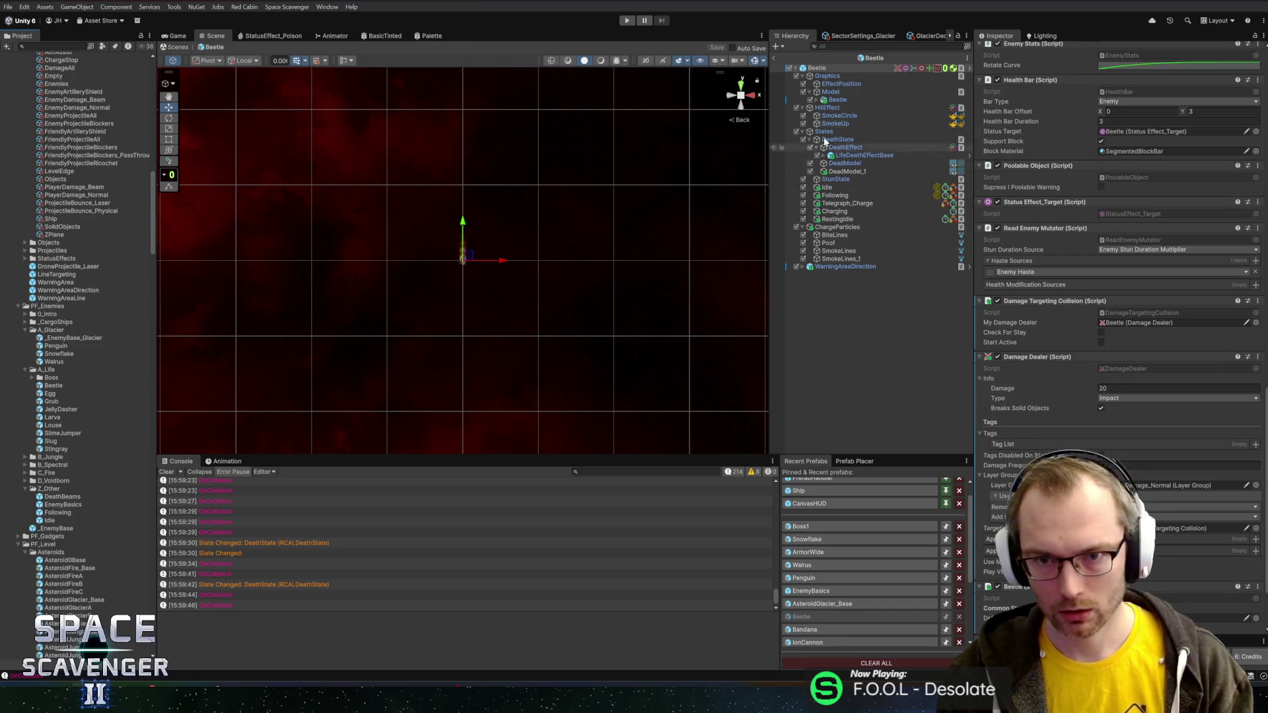
right_click(815, 69)
left_click(856, 254)
type("ChargeDamage")
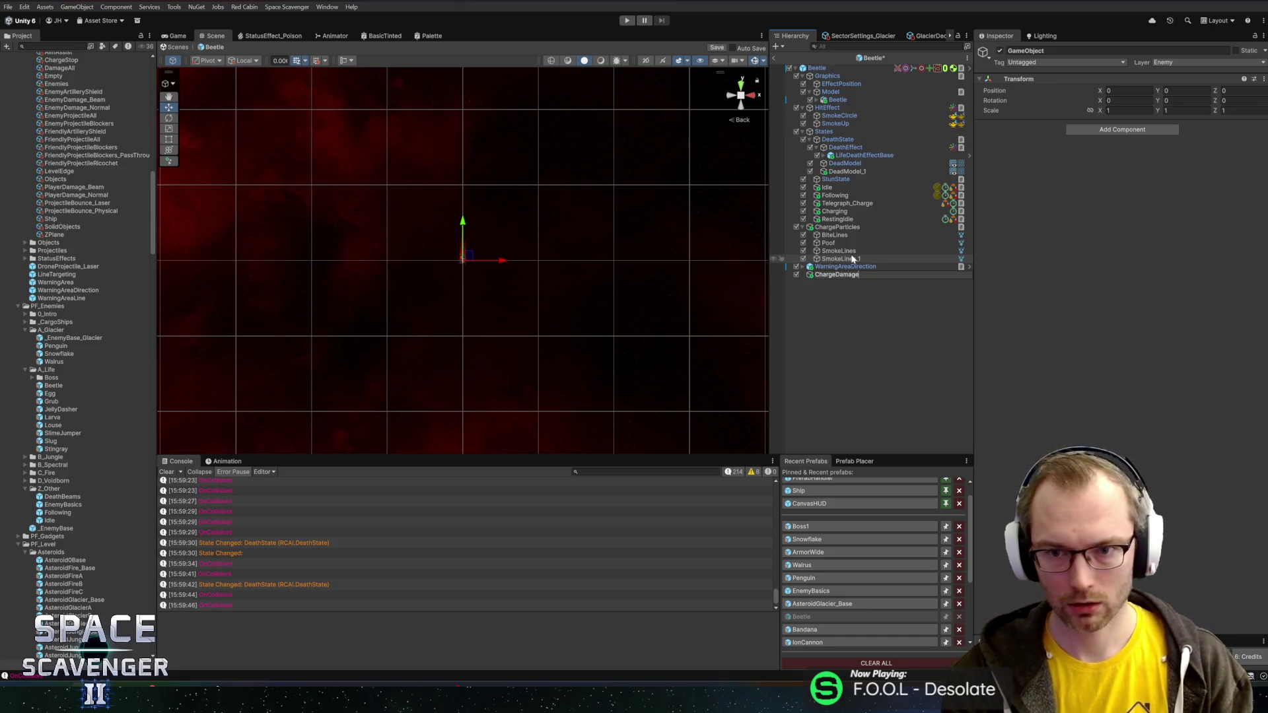
key("Return")
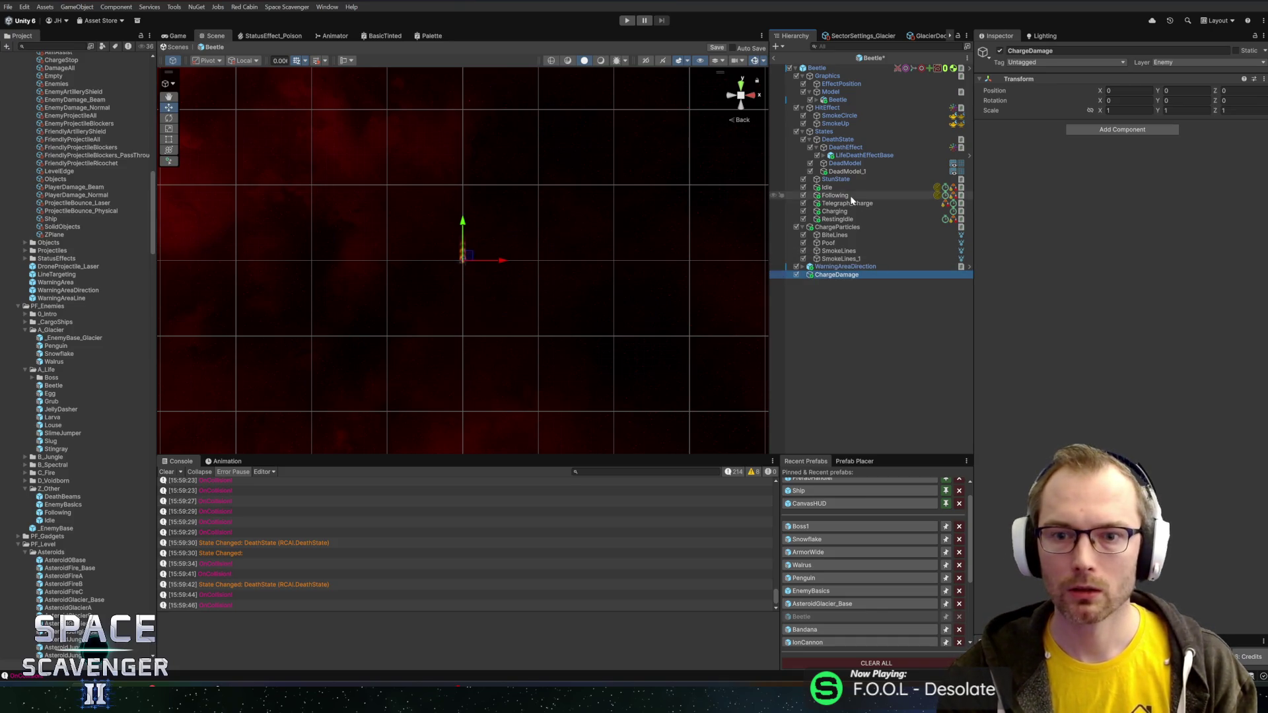
- Move Beetle's Damage Targeting Collision onto ChargeDamage, check Charging's velocity 70, and open Grub
left_click(841, 68)
scroll(1096, 363, "down", 5)
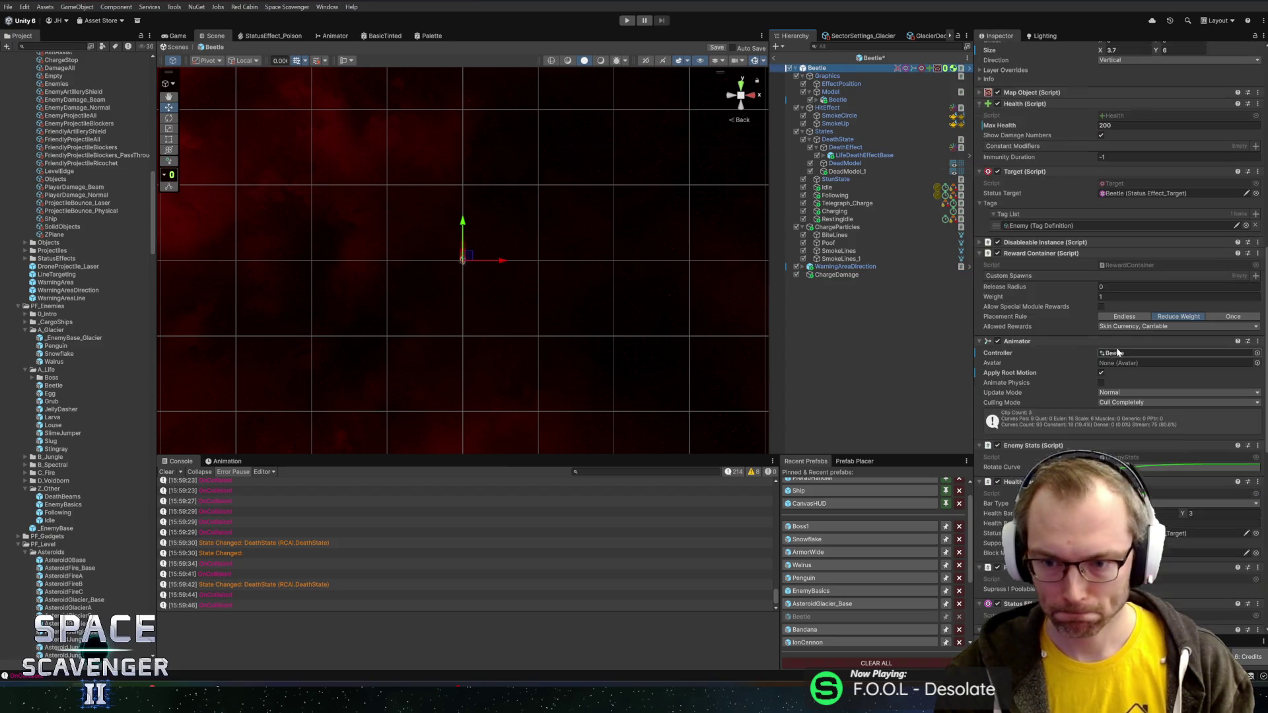
scroll(1119, 353, "down", 10)
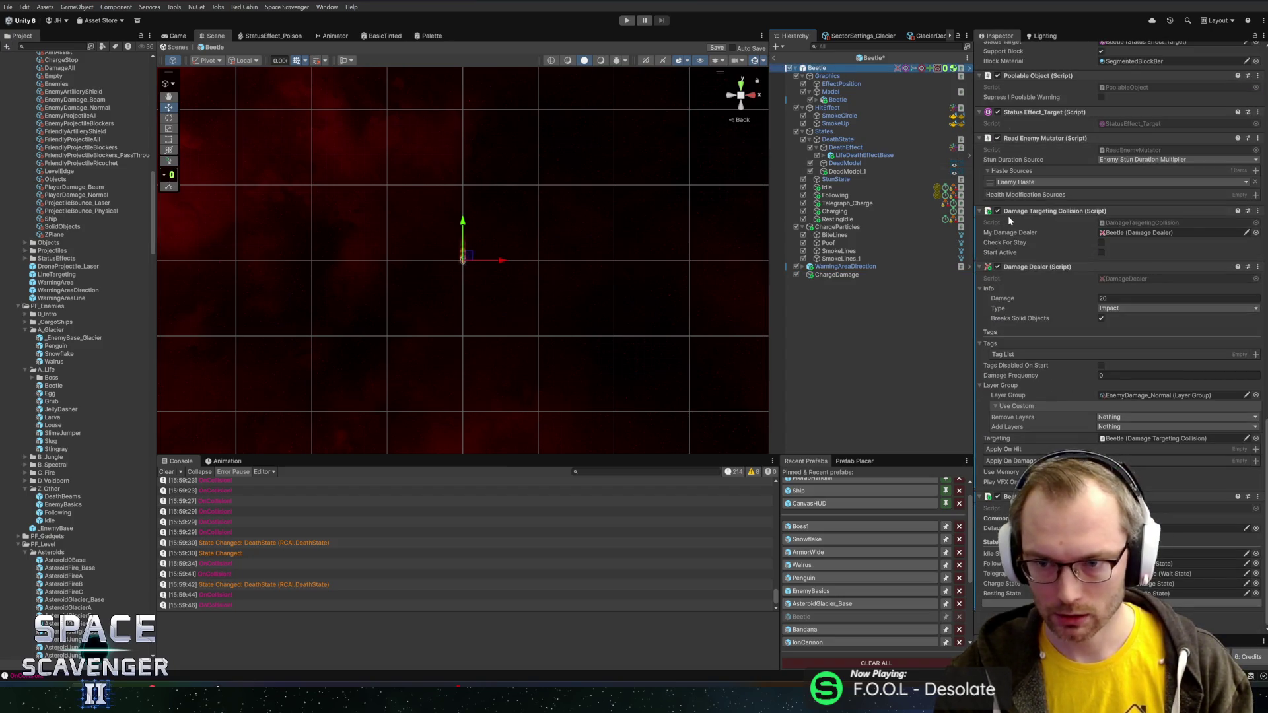
left_click_drag(1009, 216, 841, 279)
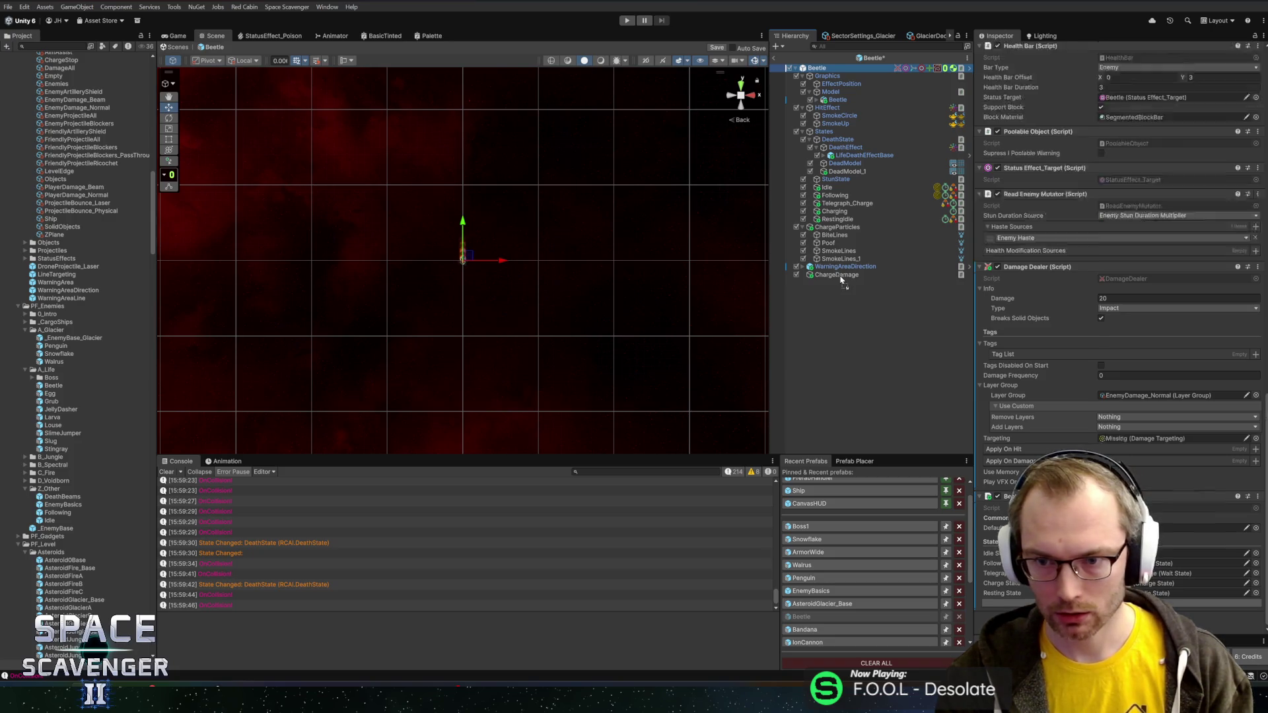
left_click(834, 211)
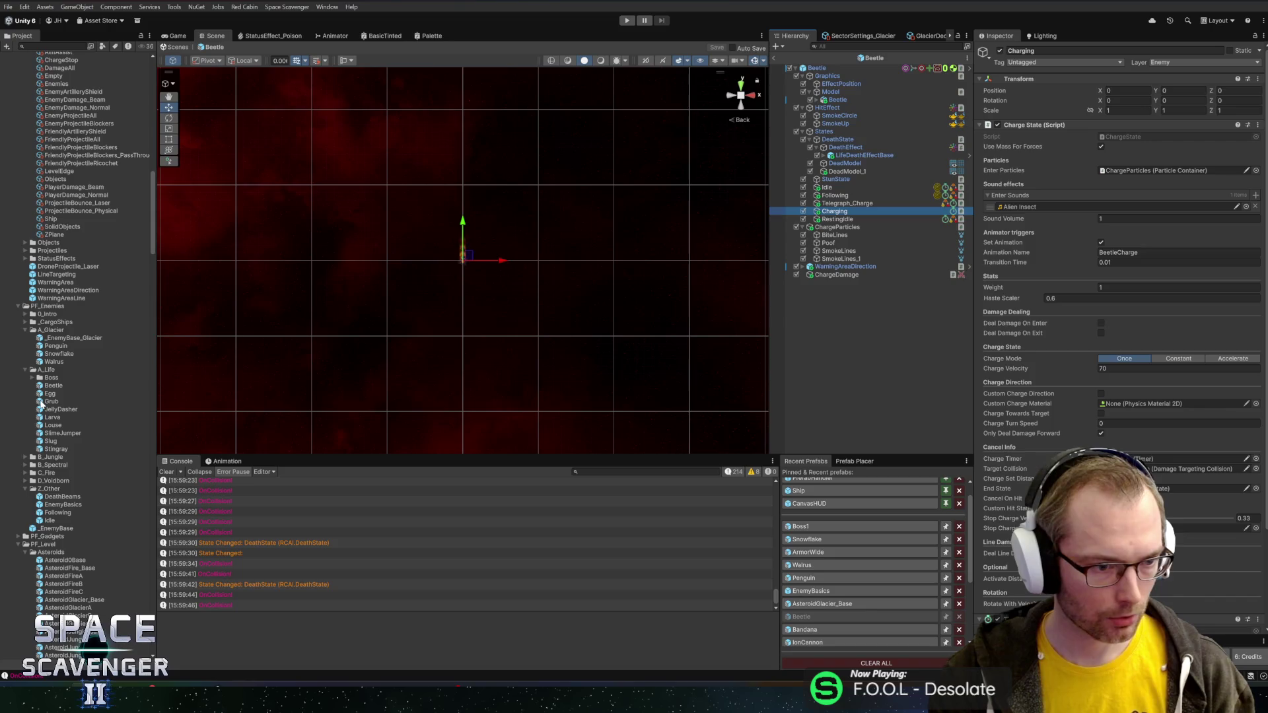
double_click(44, 401)
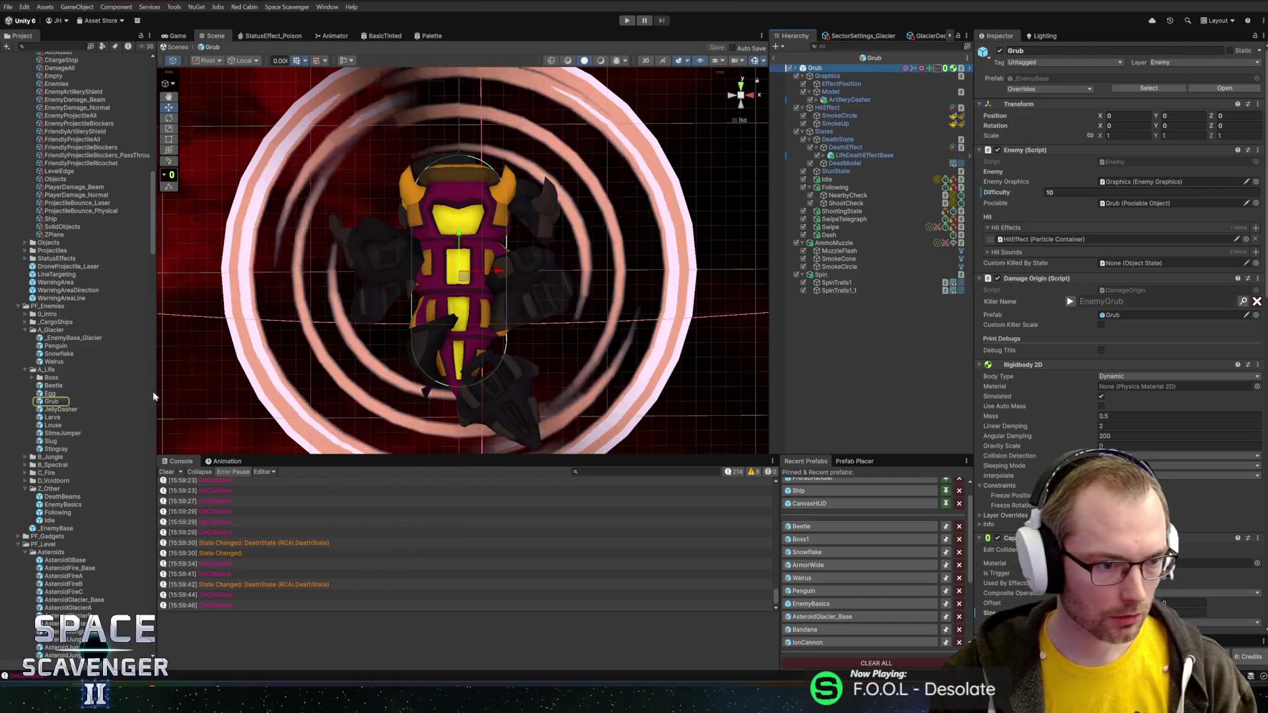
- Open the JellyDasher prefab and add an empty child named ChargeDamage
double_click(49, 410)
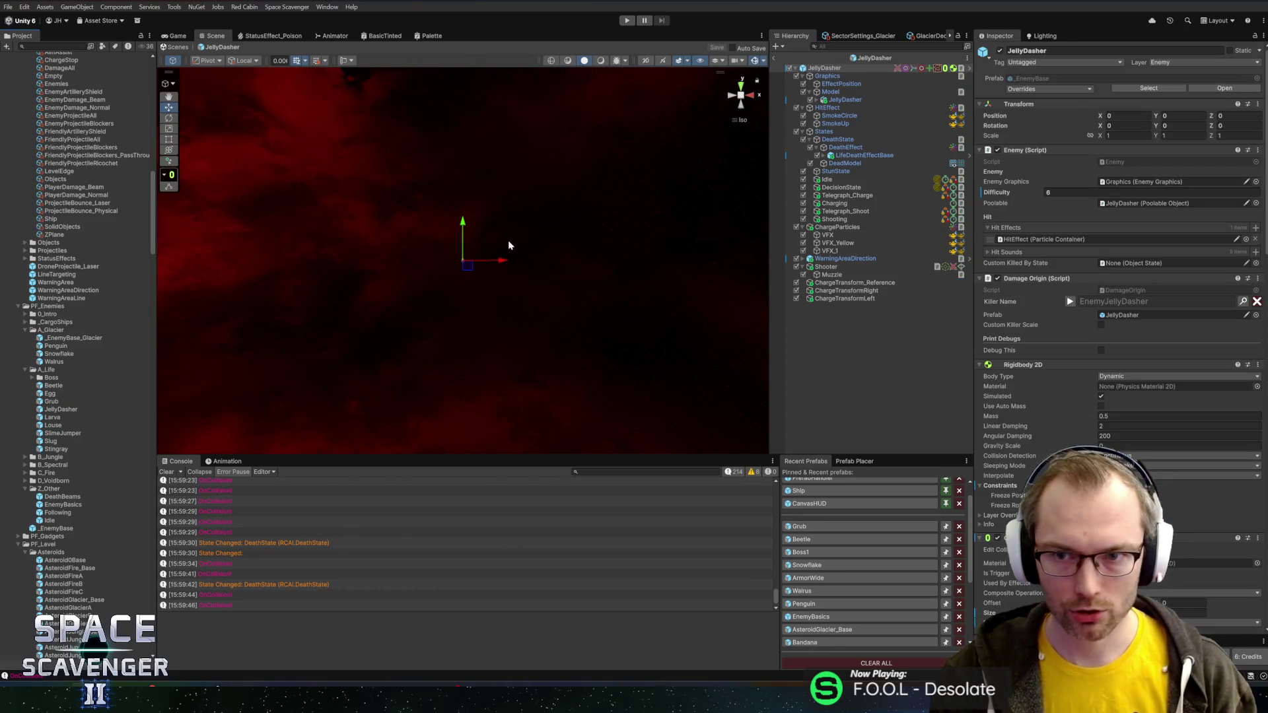
scroll(528, 231, "down", 5)
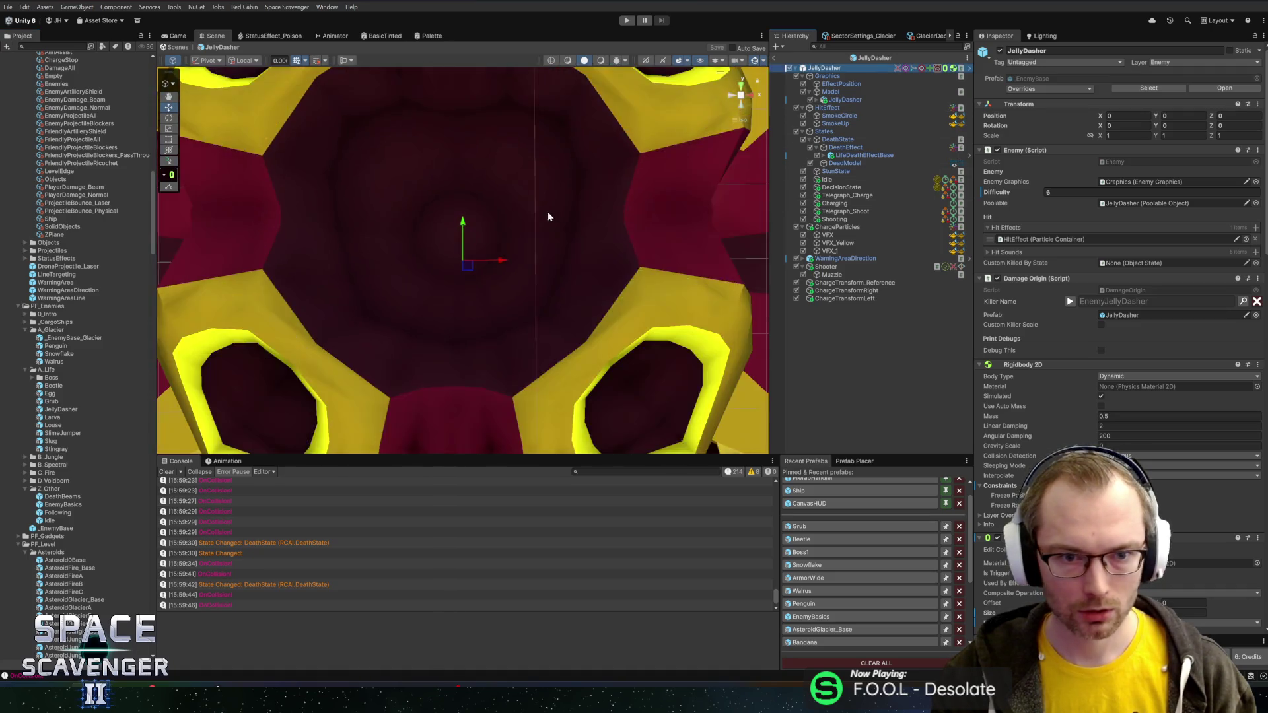
scroll(548, 217, "down", 5)
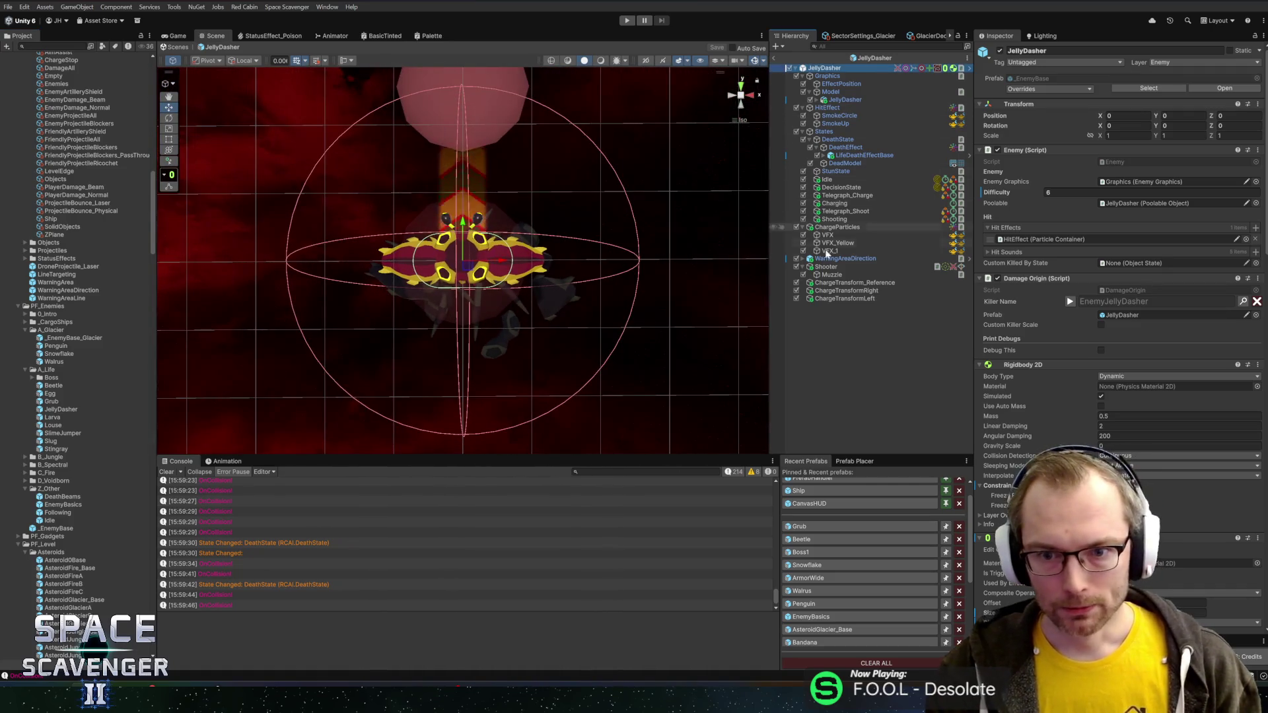
right_click(821, 72)
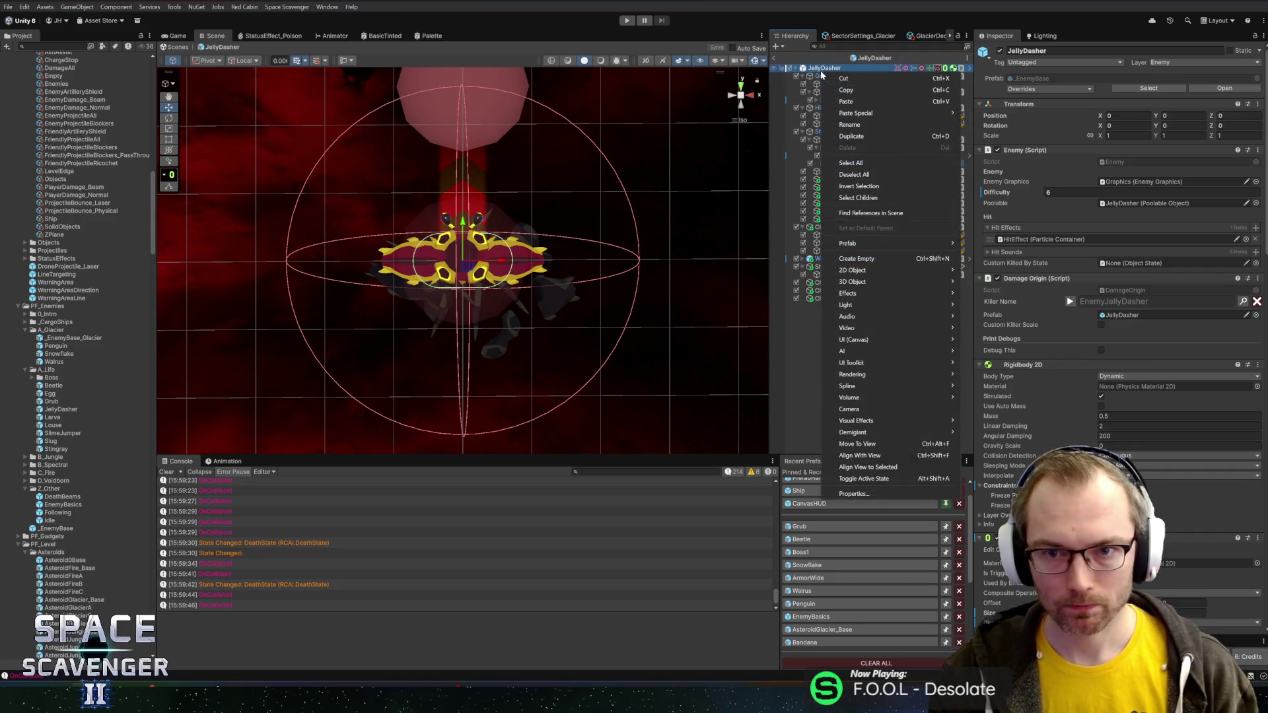
left_click(865, 258)
type("ChargeDamage")
key("Return")
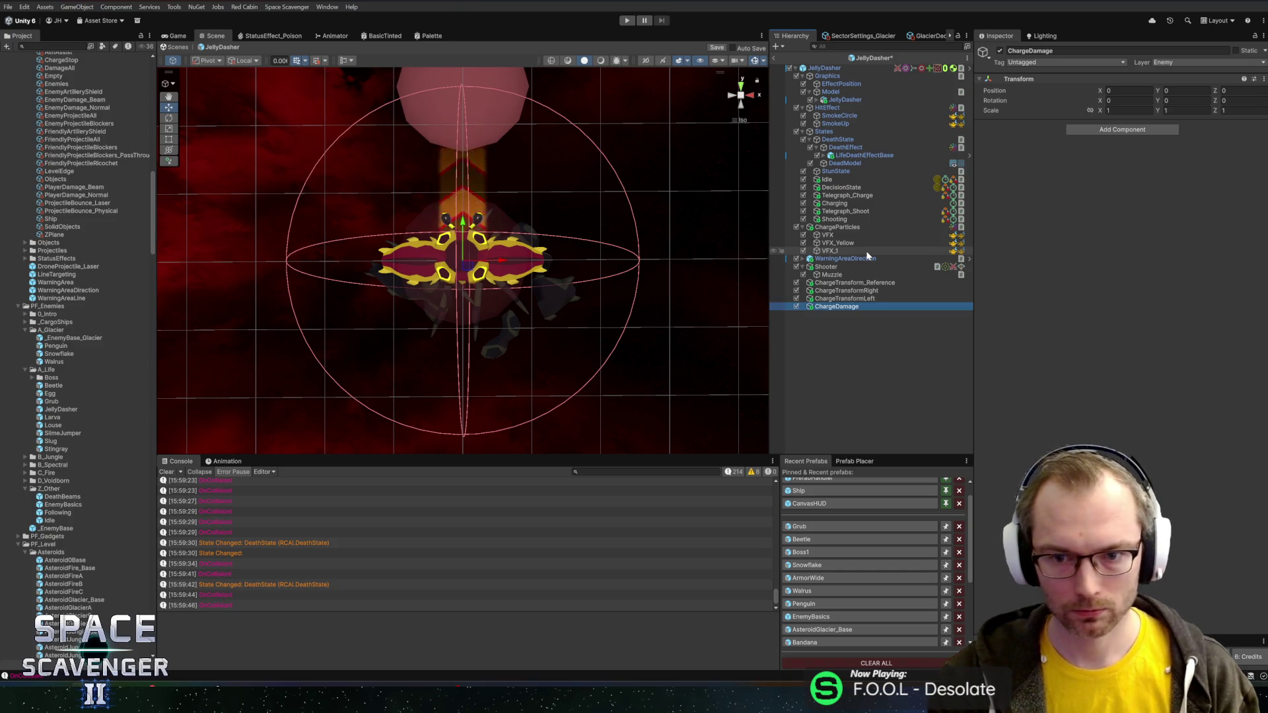
- Move Damage Dealer and Damage Targeting Collision onto ChargeDamage and link them to each other
left_click(853, 69)
scroll(1162, 386, "down", 15)
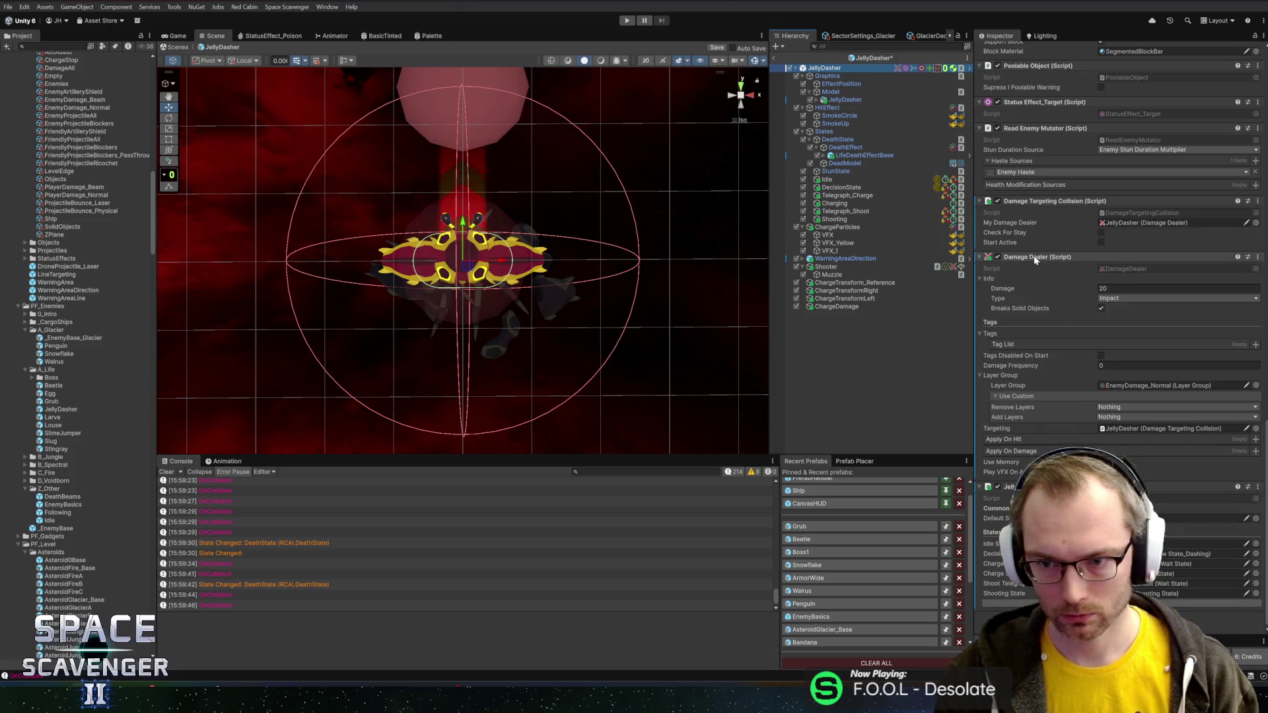
left_click_drag(830, 311, 835, 309)
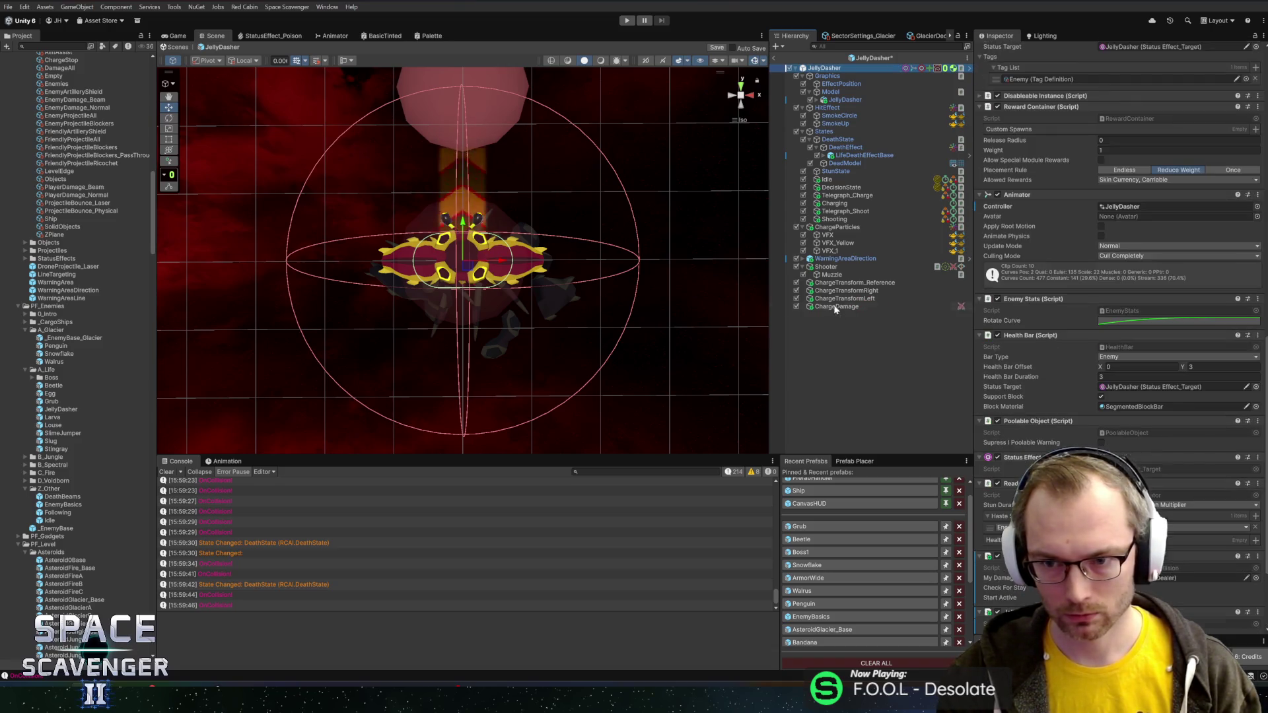
scroll(1068, 369, "down", 4)
mouse_move(1009, 433)
left_mouse_down()
mouse_move(839, 328)
mouse_move(836, 308)
left_mouse_up()
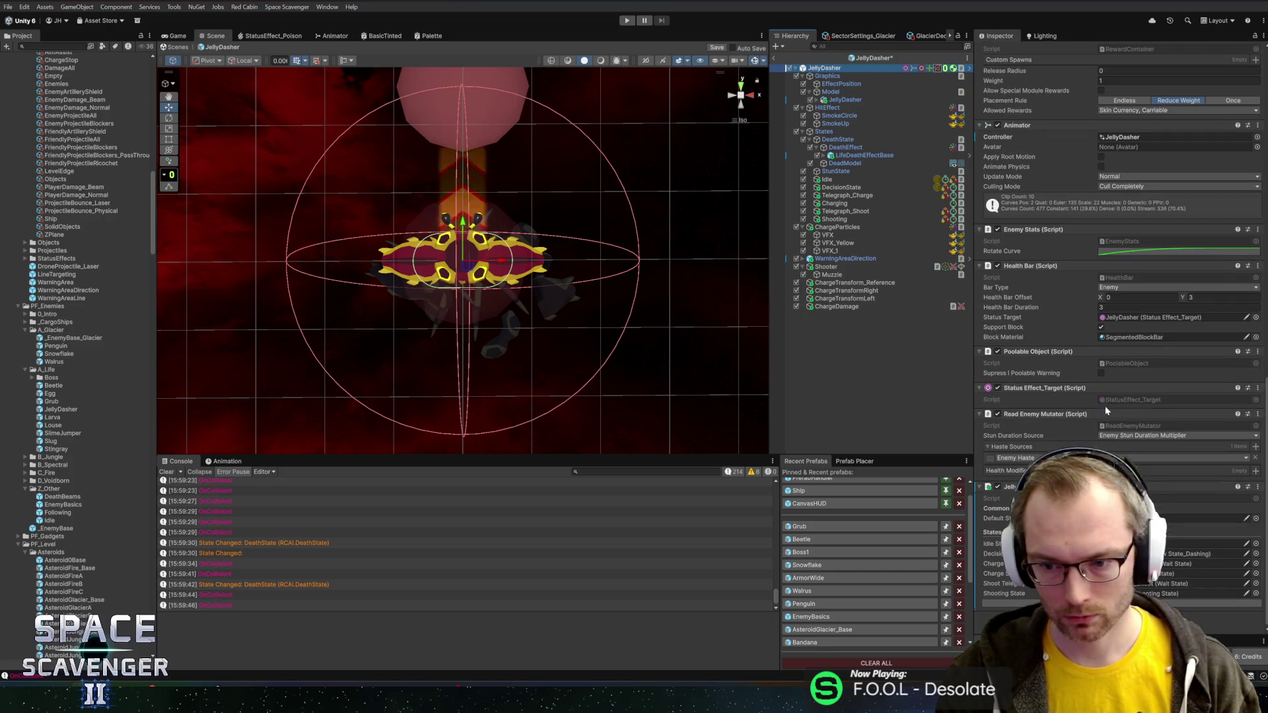
left_click(885, 307)
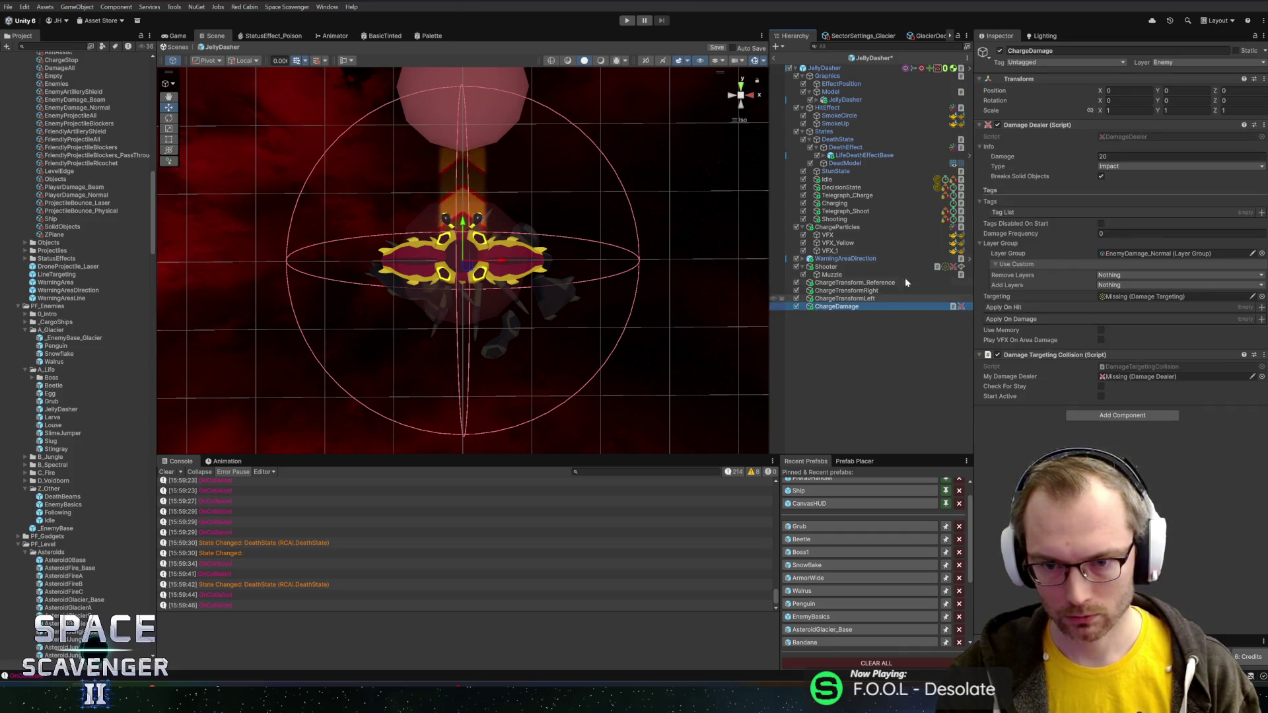
left_click_drag(1022, 353, 1134, 299)
left_click_drag(1047, 128, 1128, 378)
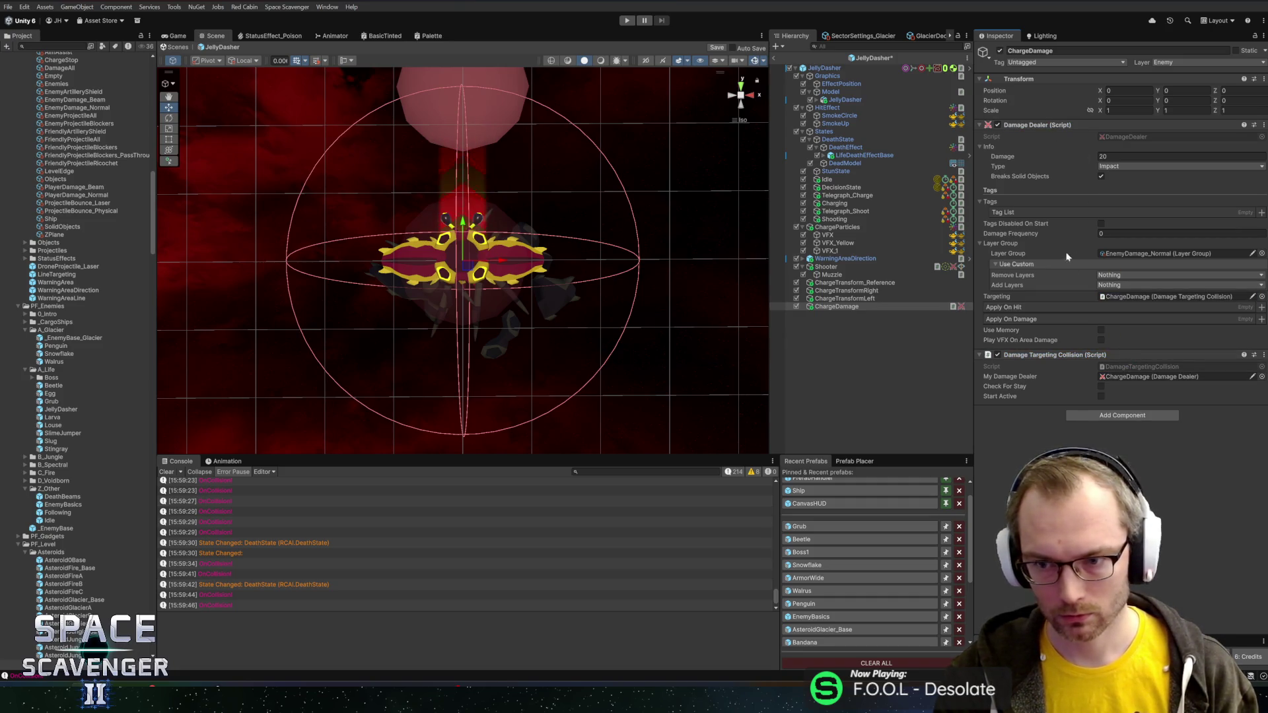
- Set ChargeDamage as the Charging state's Target Collision and return to the main scene
left_click(854, 203)
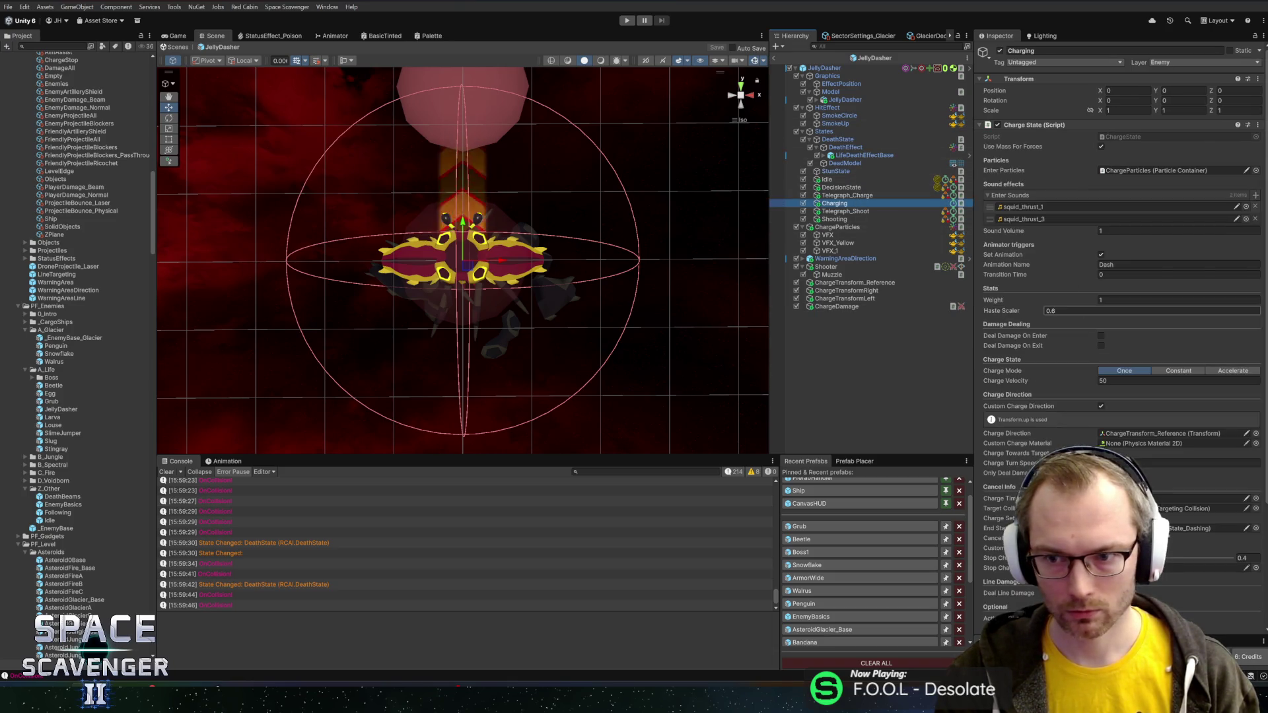
scroll(1050, 283, "down", 5)
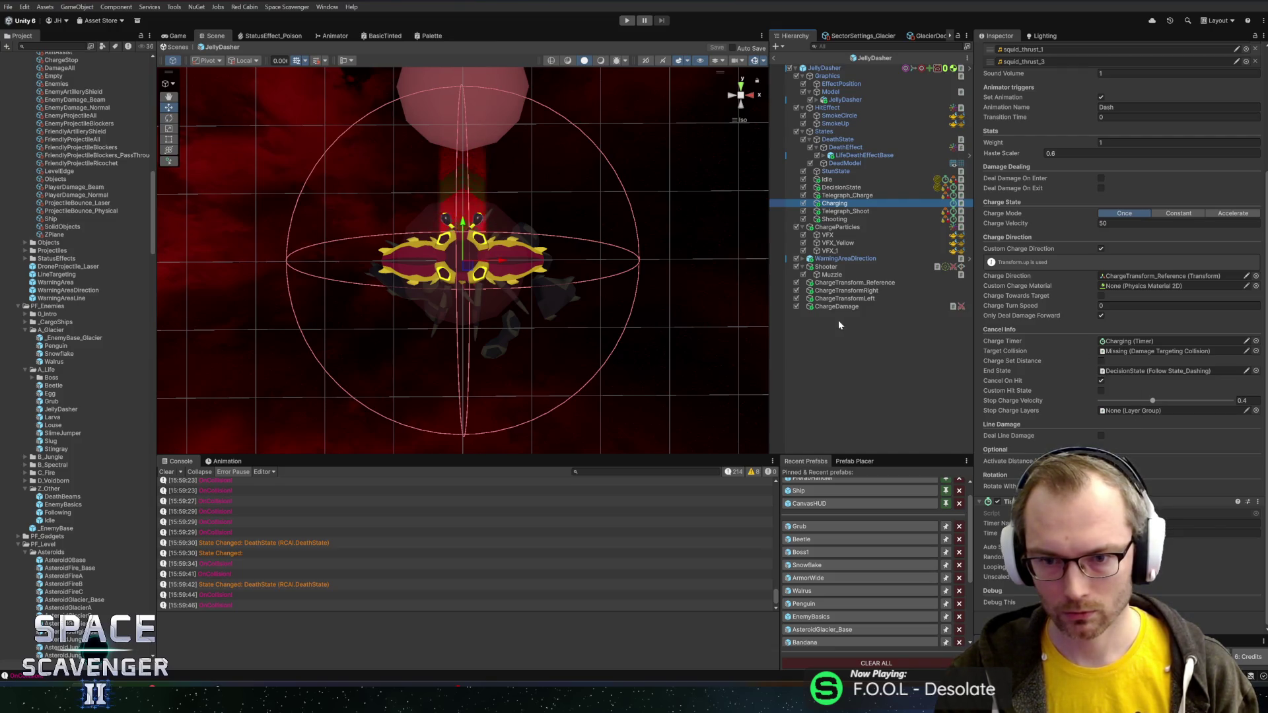
left_click_drag(829, 310, 1163, 351)
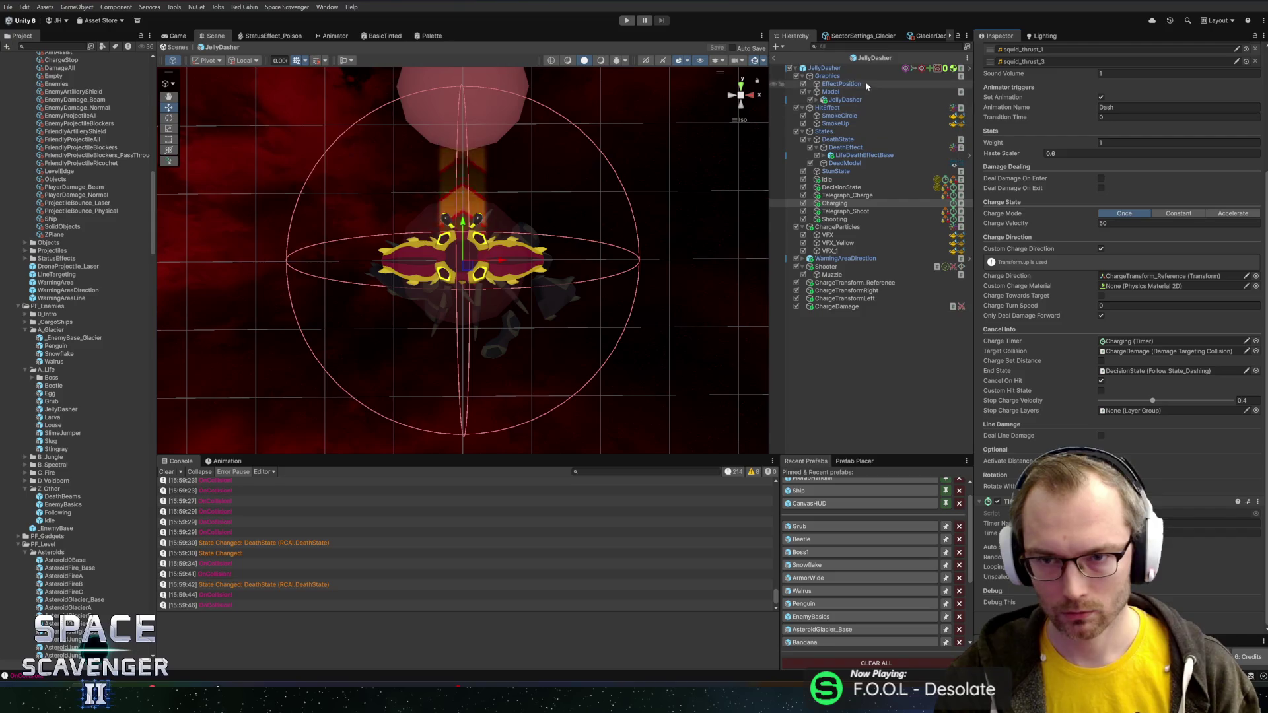
left_click(775, 59)
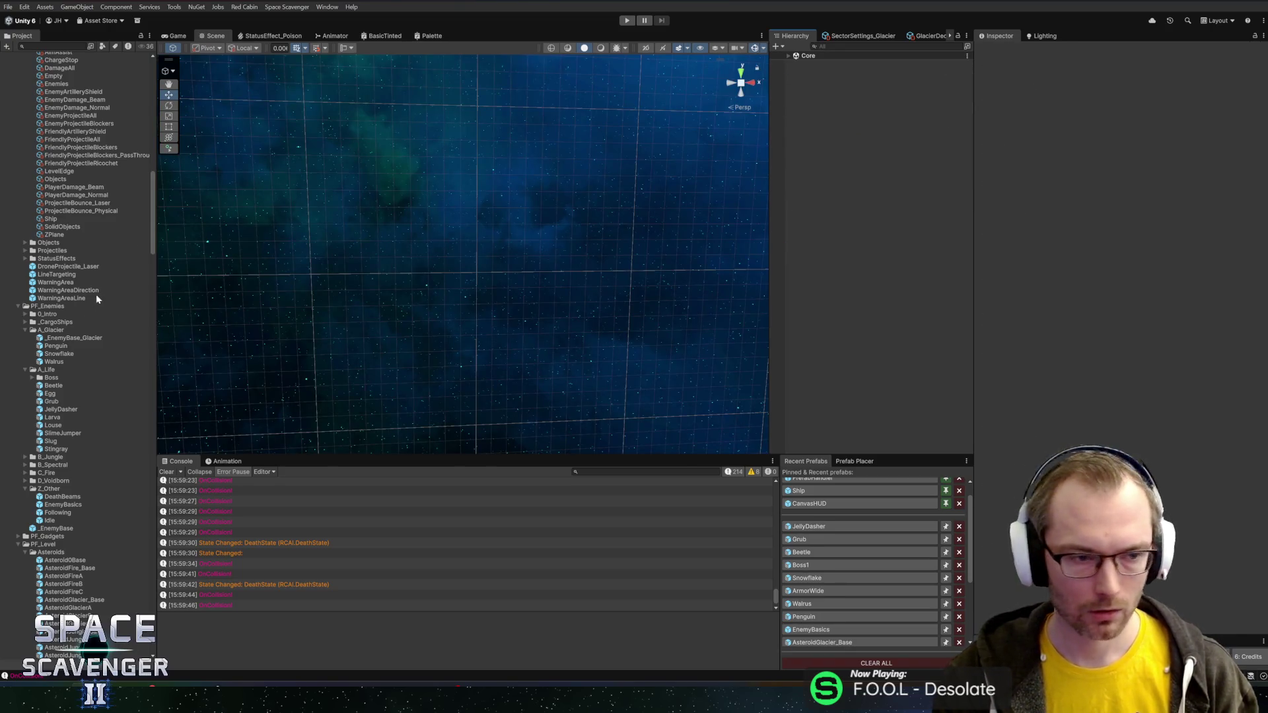
- Open the Louse prefab and add an empty child named RollDamage
double_click(53, 426)
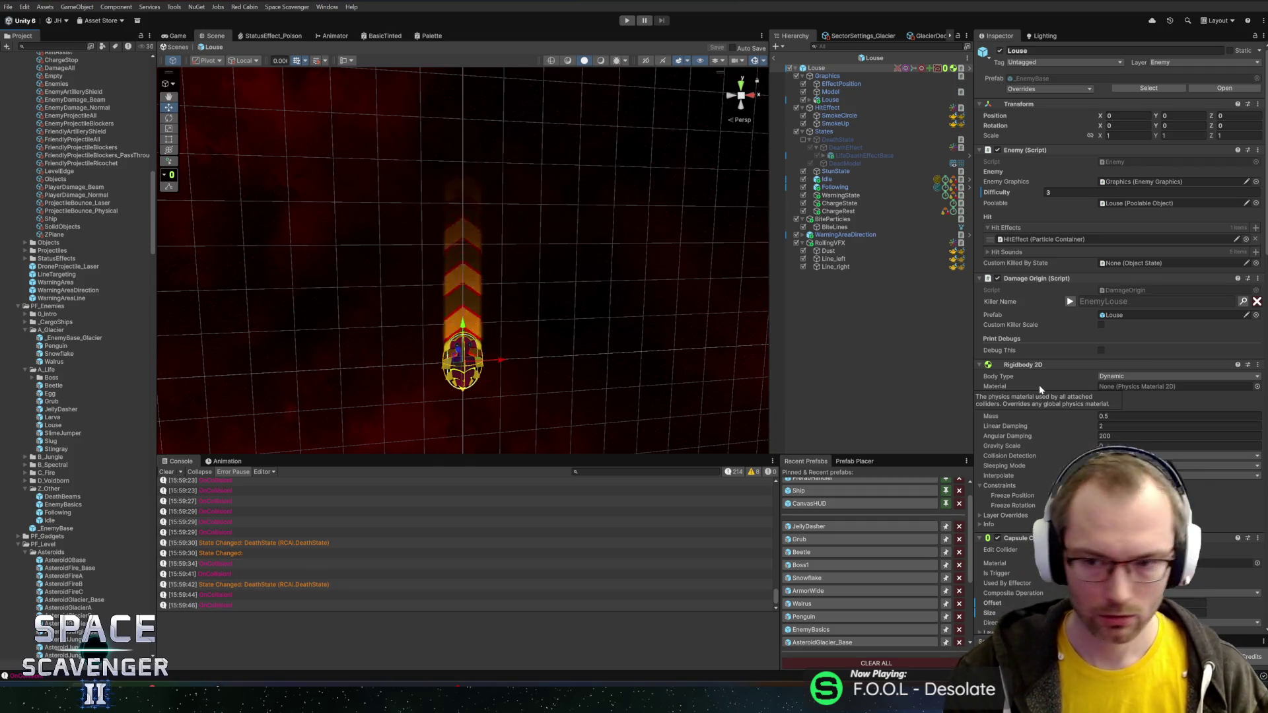
scroll(1009, 387, "down", 5)
scroll(1050, 409, "down", 3)
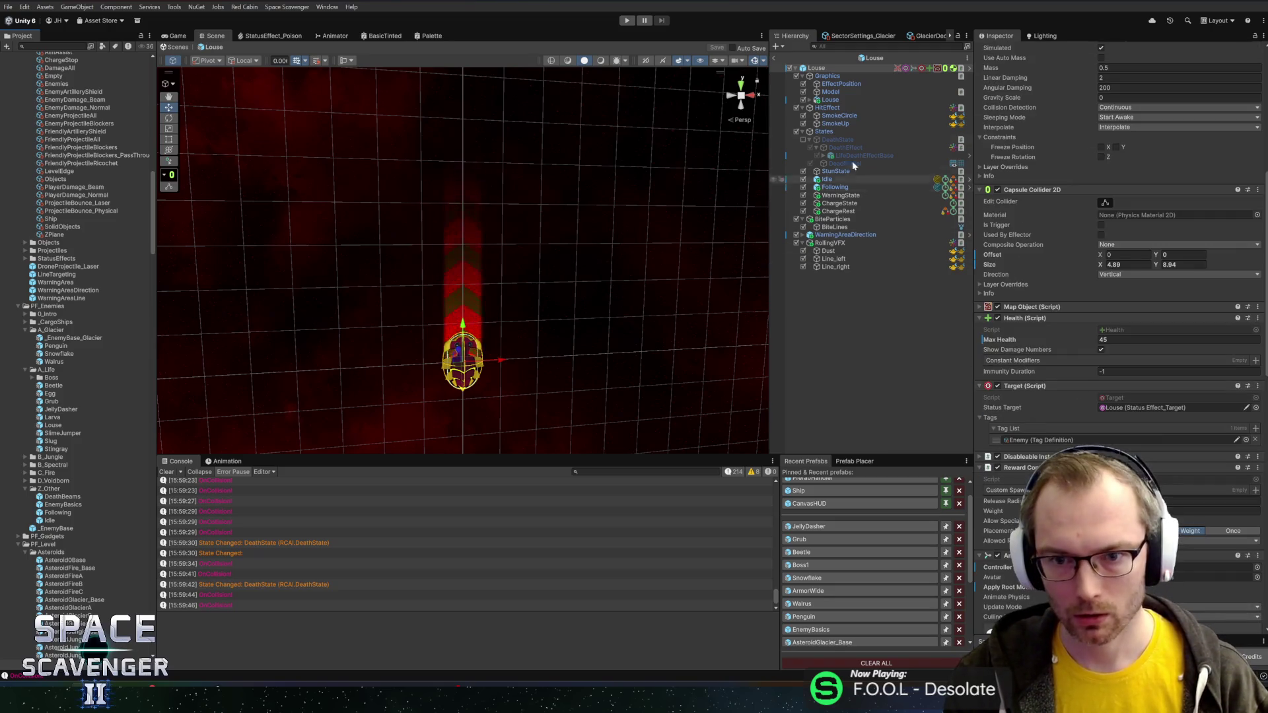
right_click(832, 67)
left_click(872, 236)
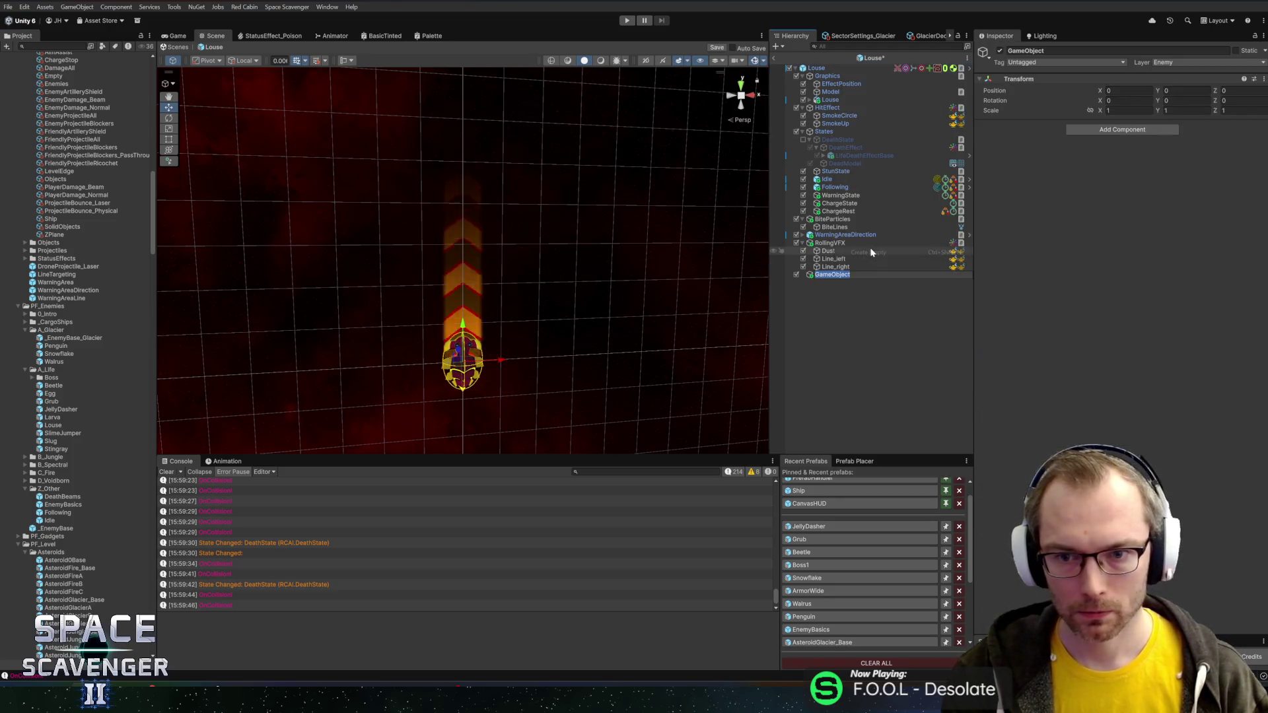
type("D")
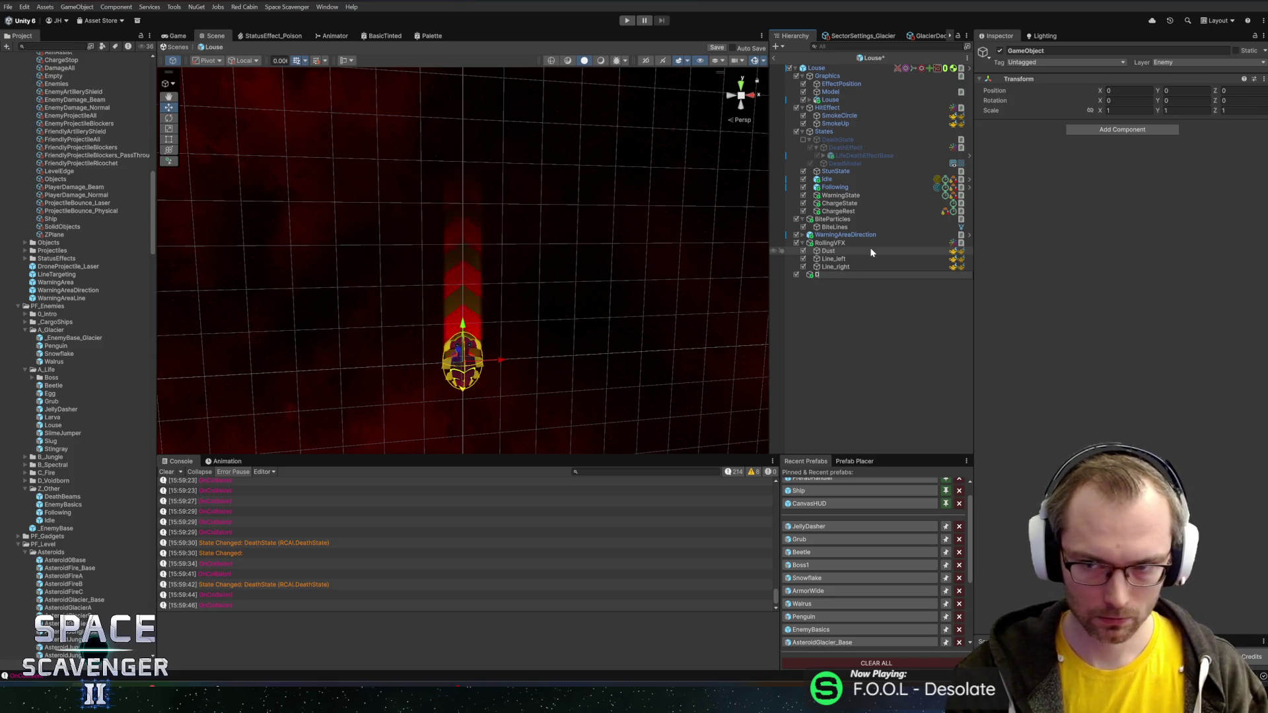
key("BackSpace")
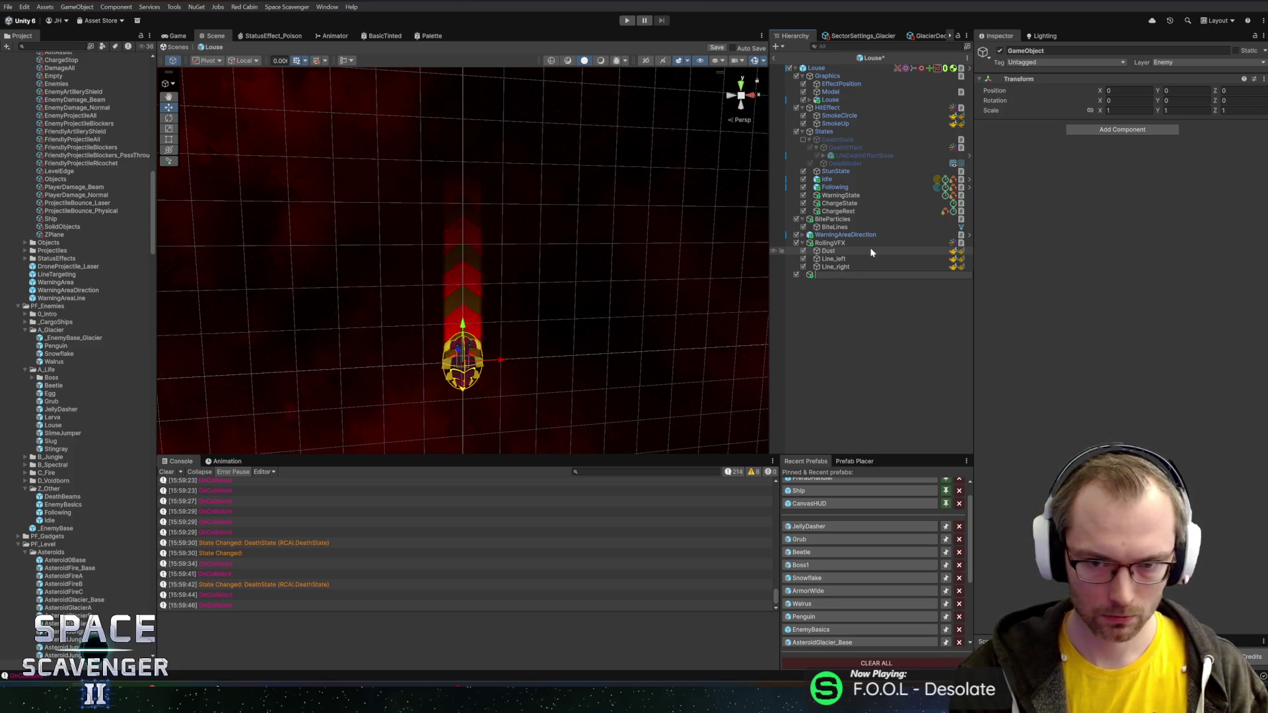
type("RollDamage")
key("Return")
left_click(816, 67)
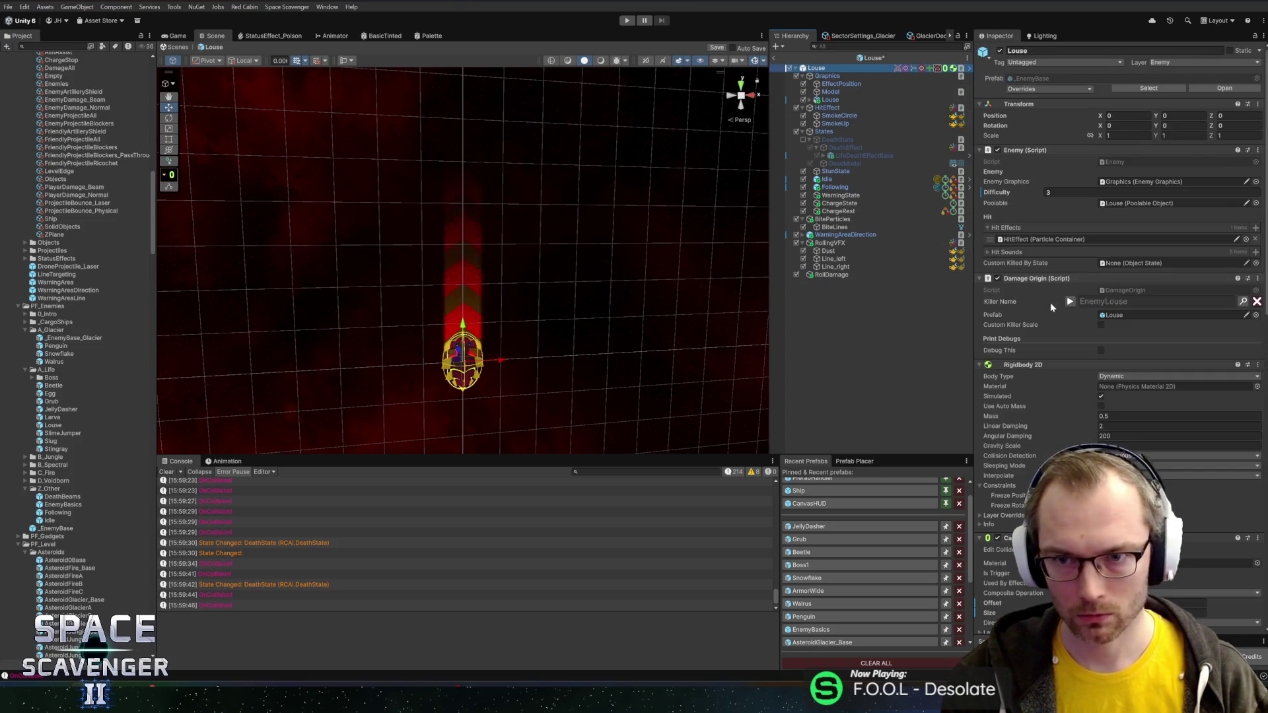
- Move the damage components onto RollDamage, link it as its own dealer and target, and save
scroll(1052, 307, "down", 15)
left_click_drag(1037, 375, 833, 277)
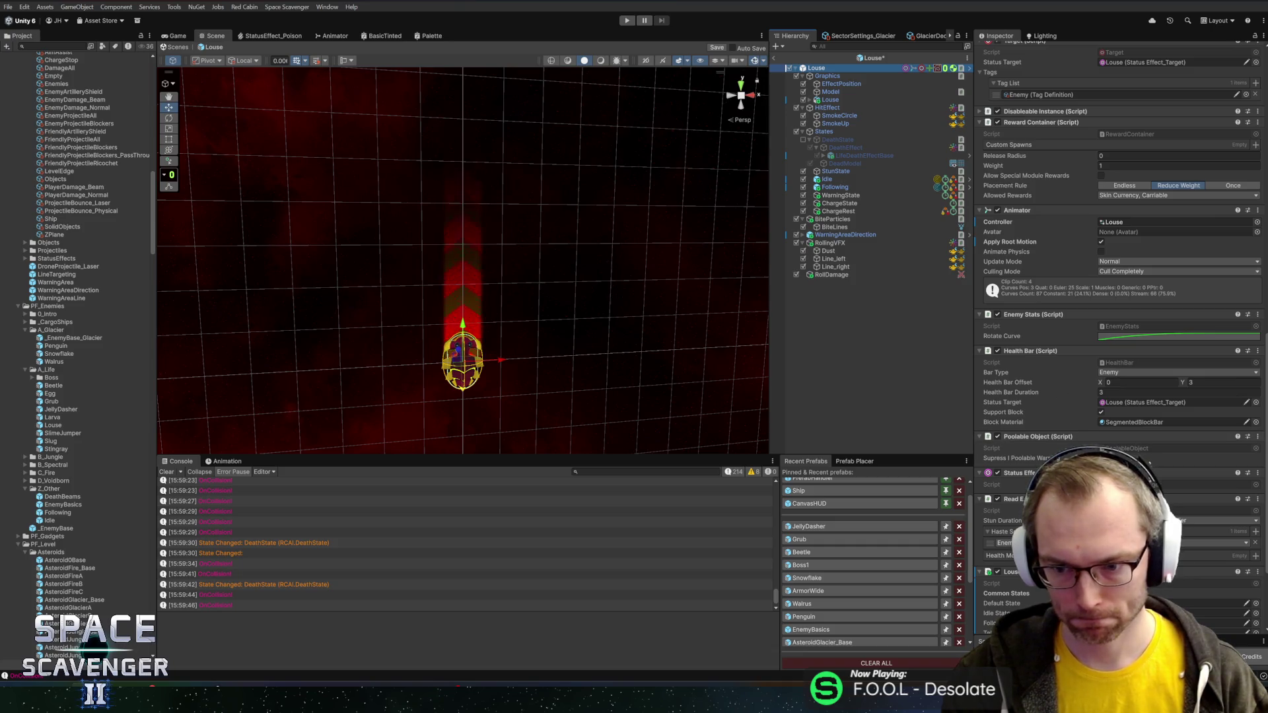
scroll(1116, 330, "down", 4)
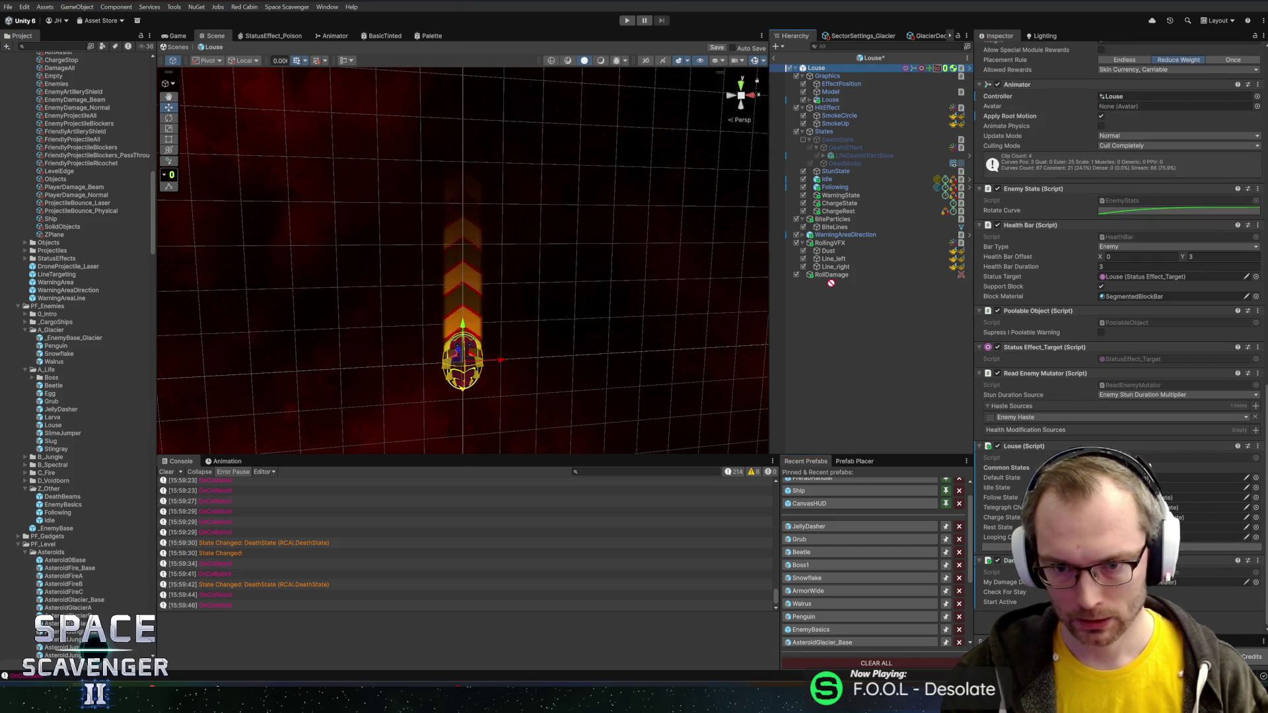
scroll(1050, 403, "up", 2)
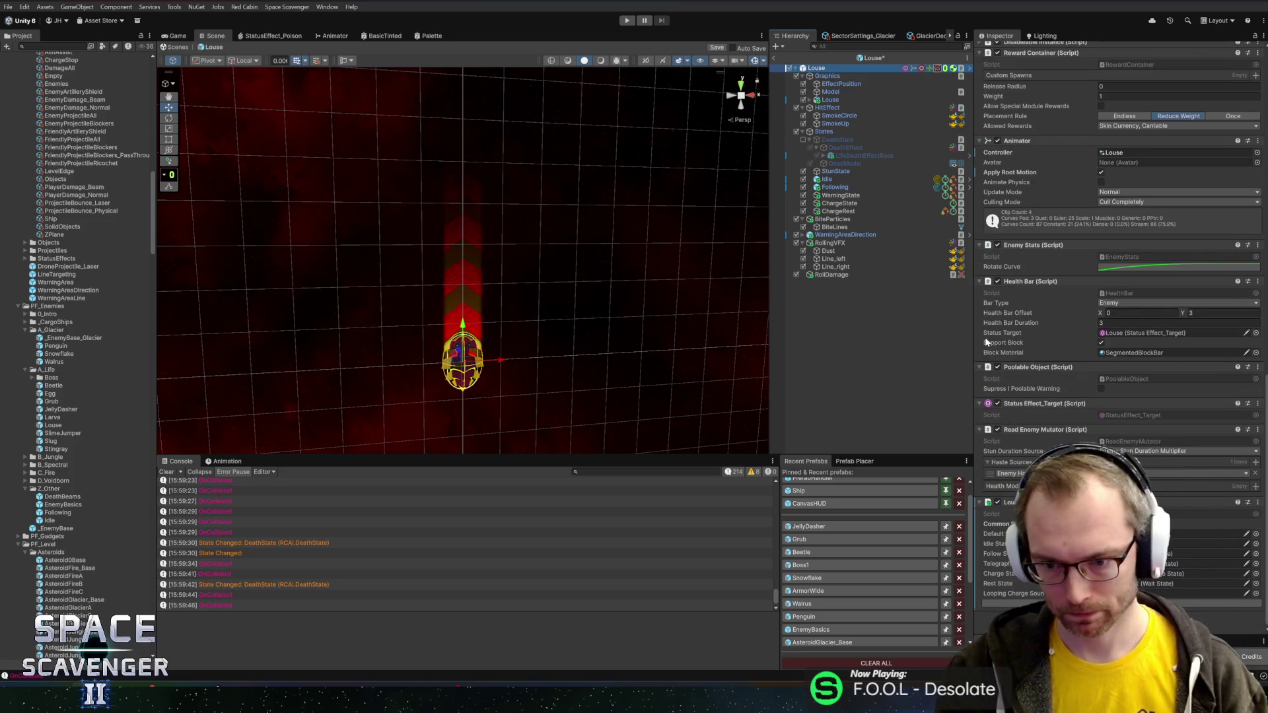
left_click(829, 276)
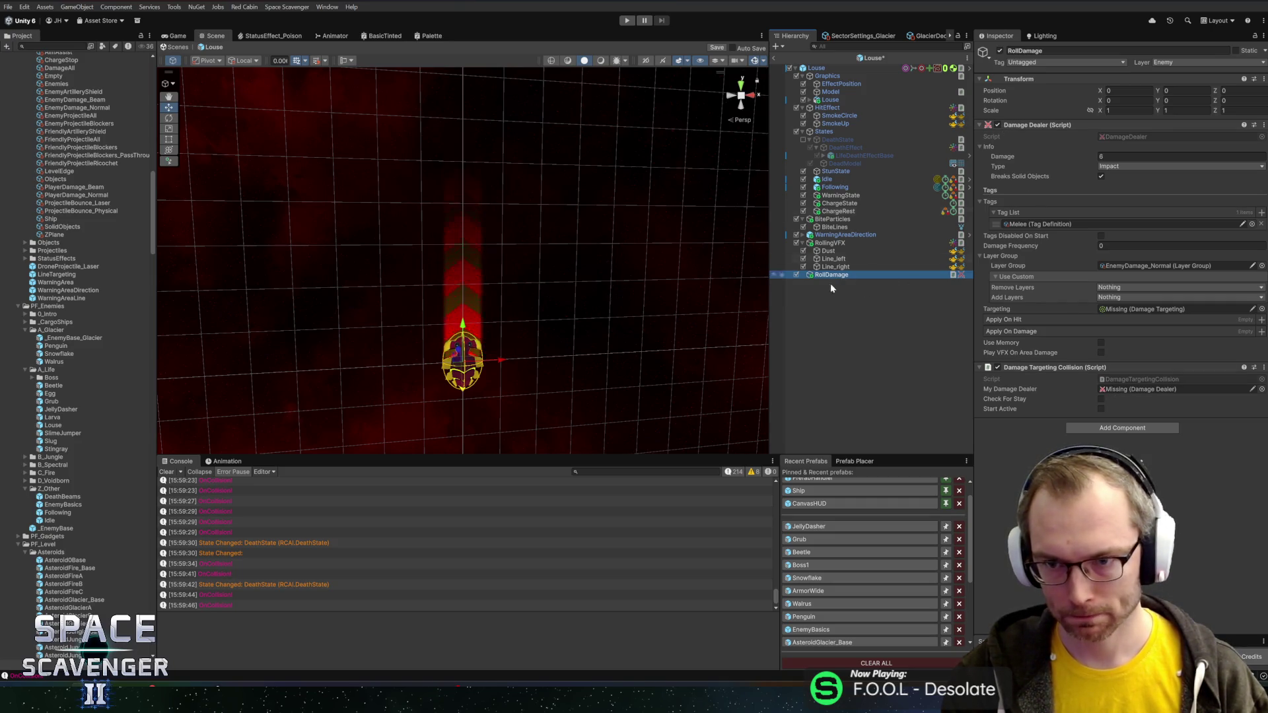
left_click_drag(827, 276, 1176, 389)
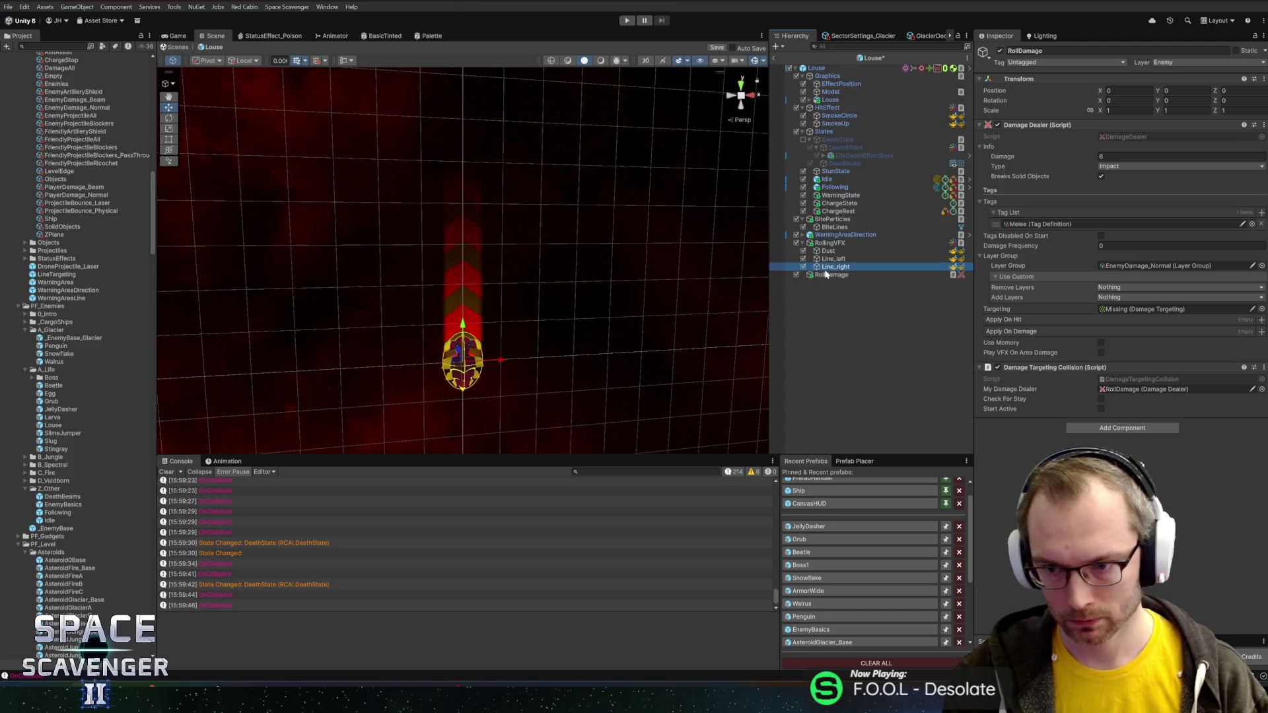
left_click_drag(826, 275, 1176, 309)
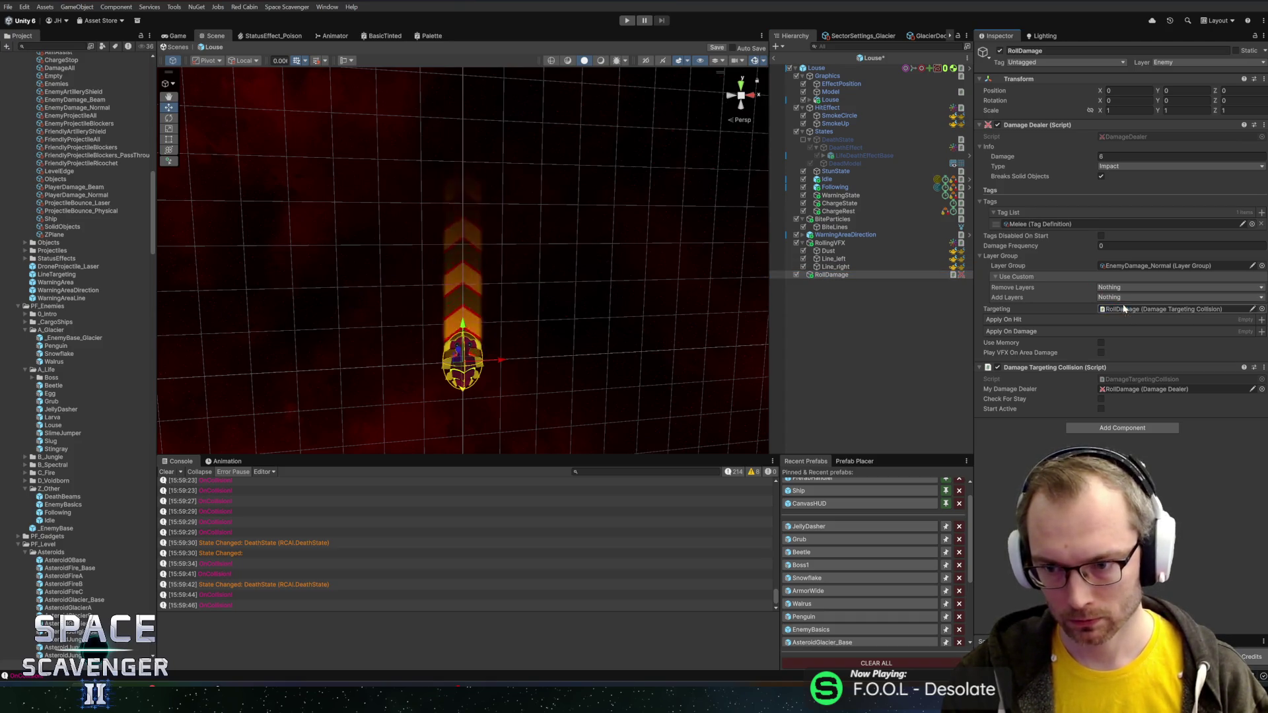
key("ctrl+s")
- Expand B_Jungle > Boss in the Project window and open the BossJungle prefab
left_click(42, 370)
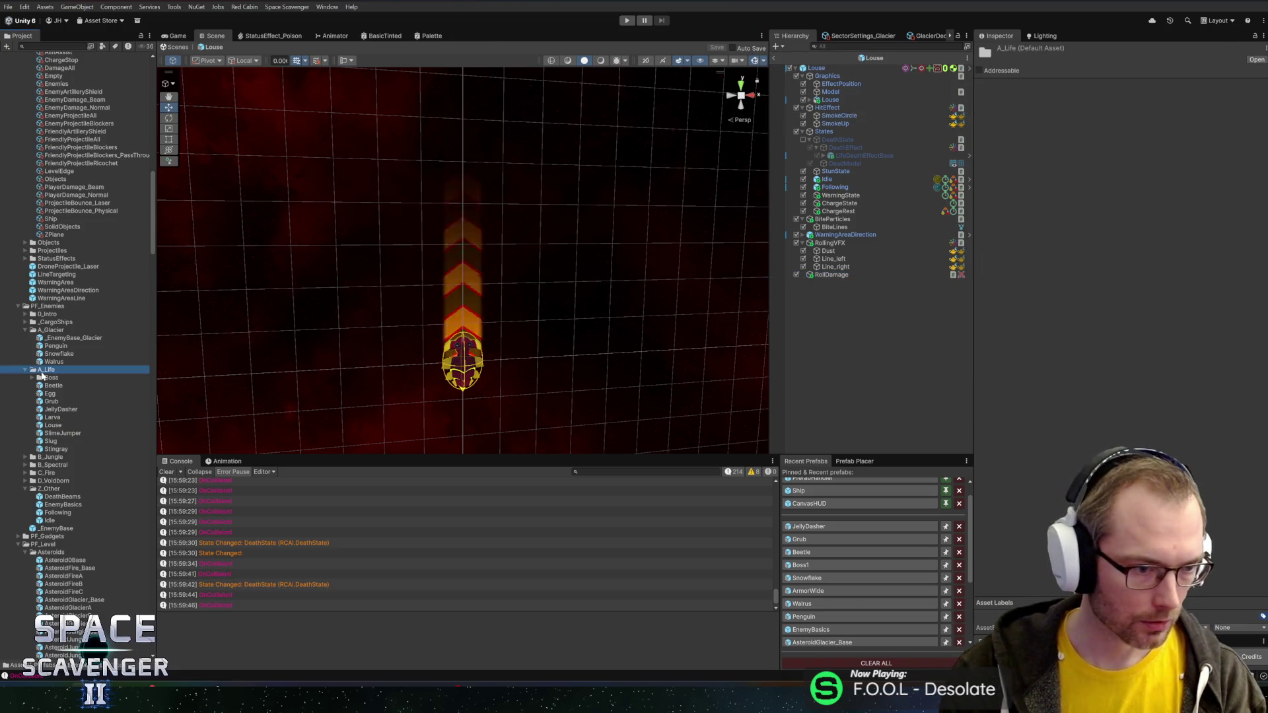
key("Left")
key("Down")
key("Right")
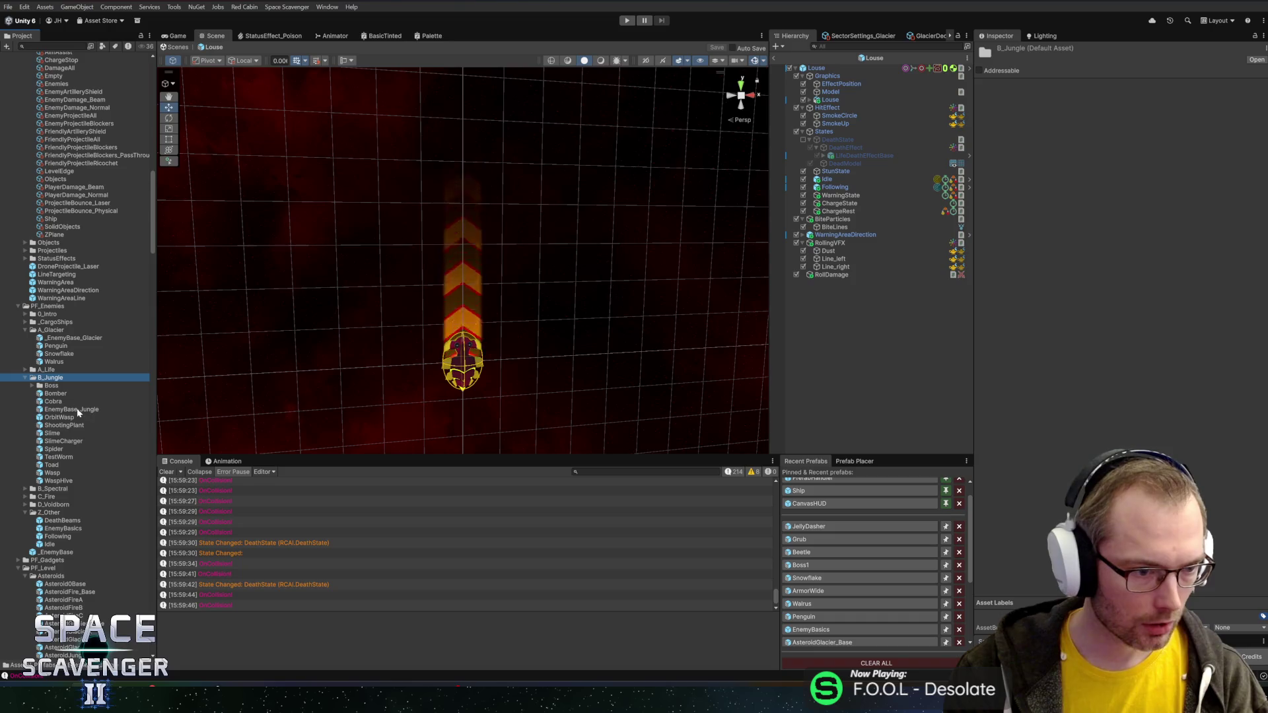
left_click(49, 386)
key("Right")
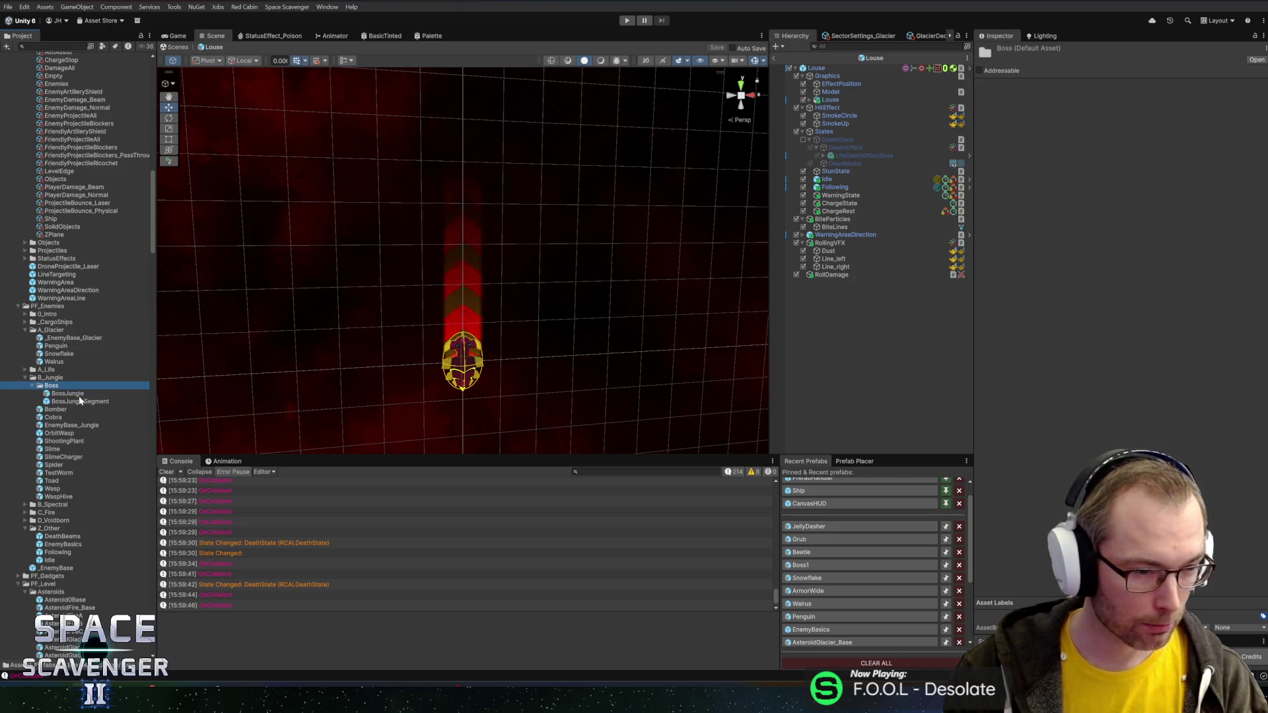
double_click(68, 394)
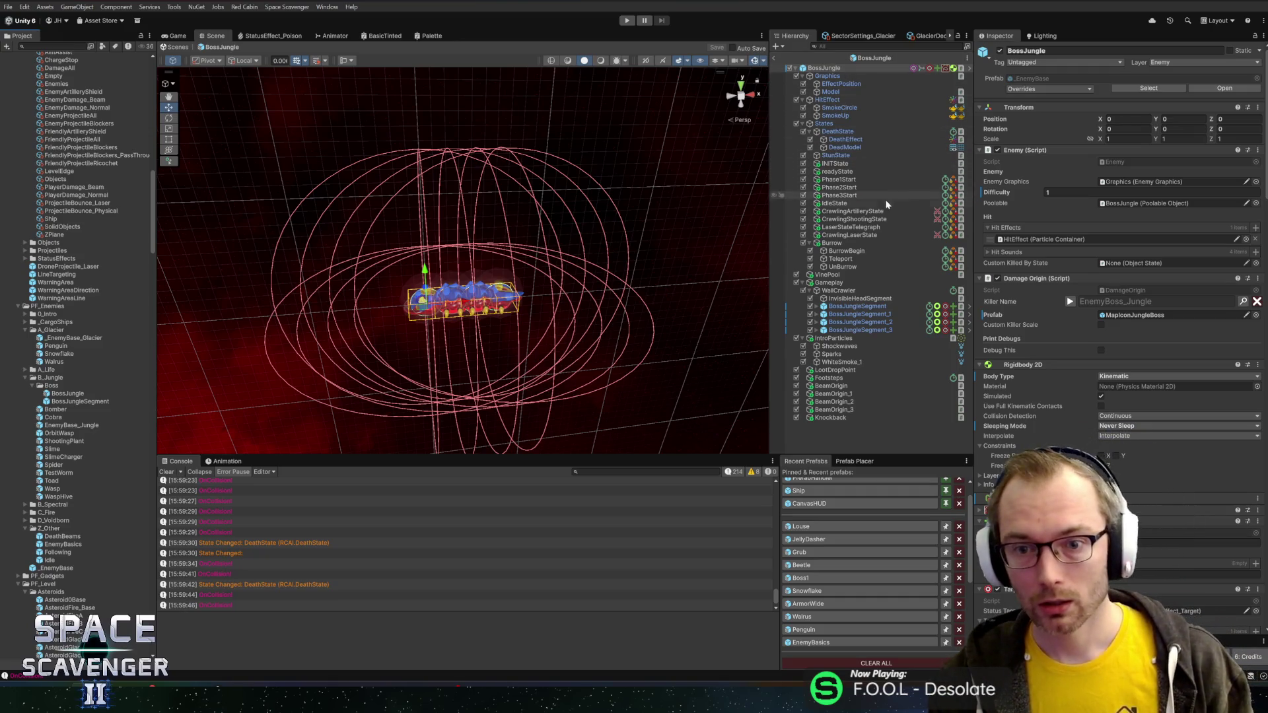
- Inspect the crawling states and find the object CrawlingArtilleryState's Damage Dealer Targeting points to
left_click(871, 219)
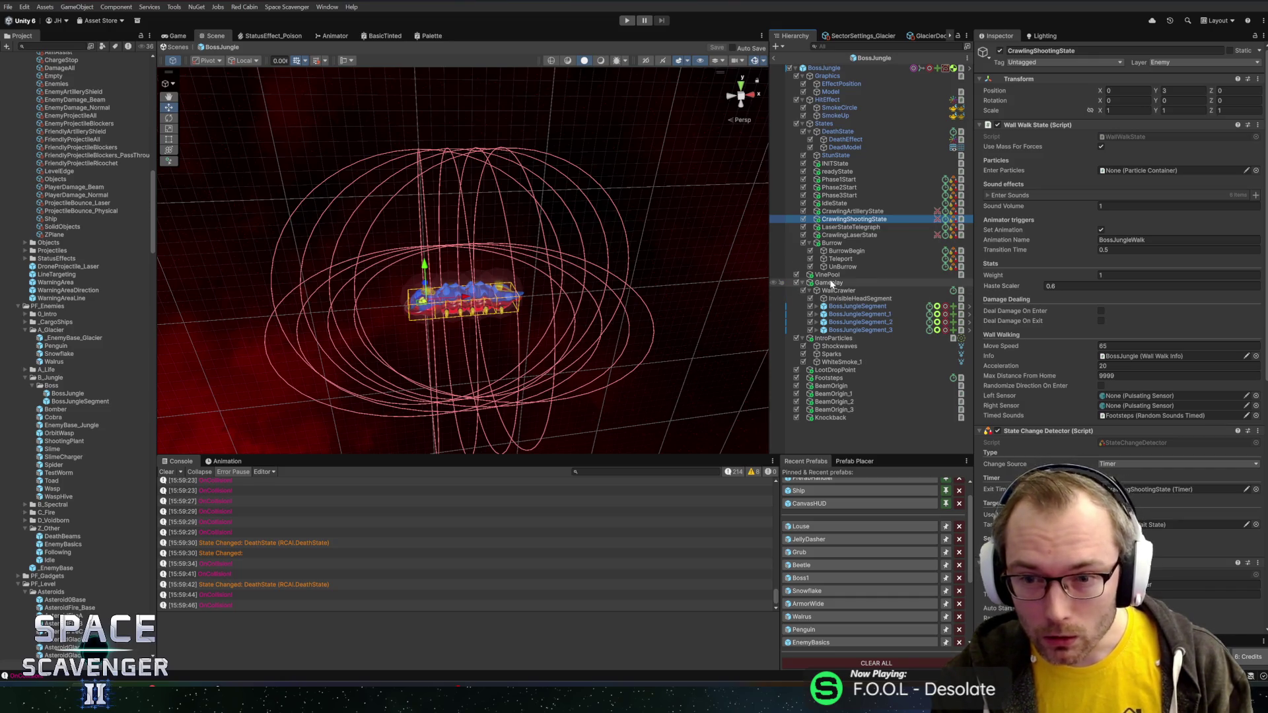
left_click(899, 306)
left_click(817, 306)
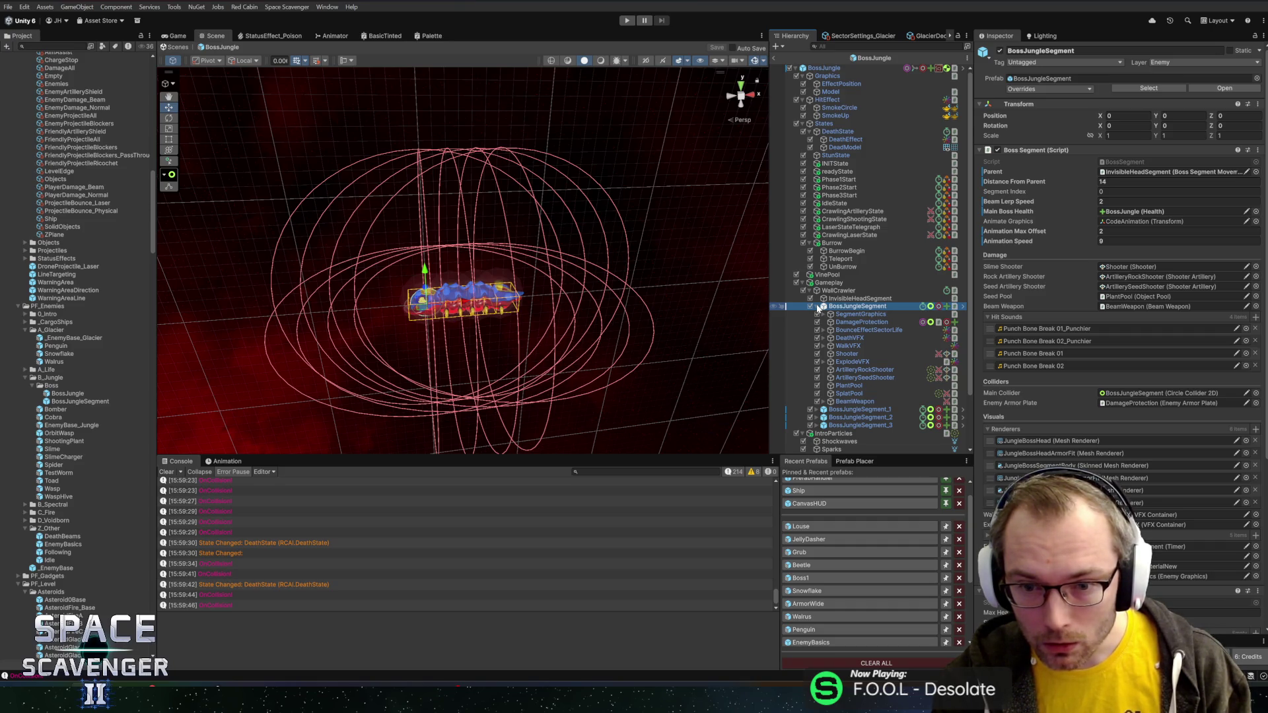
left_click(818, 307)
left_click(859, 210)
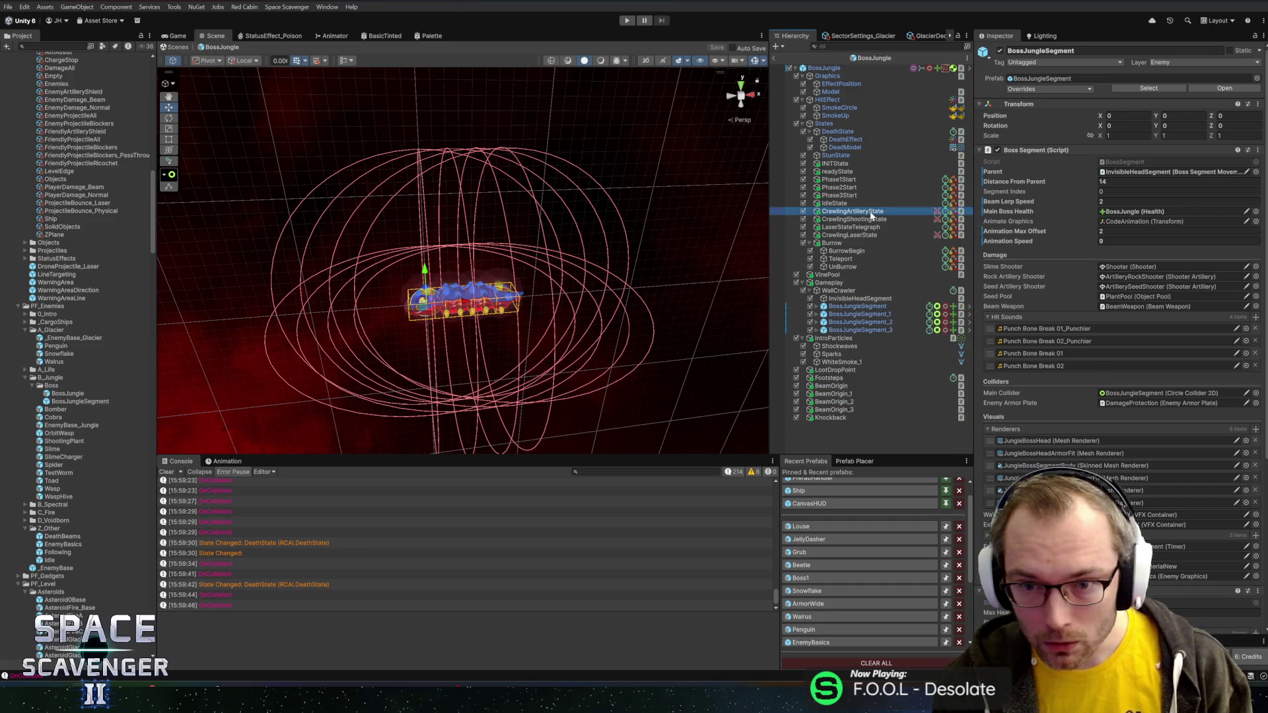
scroll(1050, 437, "down", 3)
scroll(1049, 434, "down", 6)
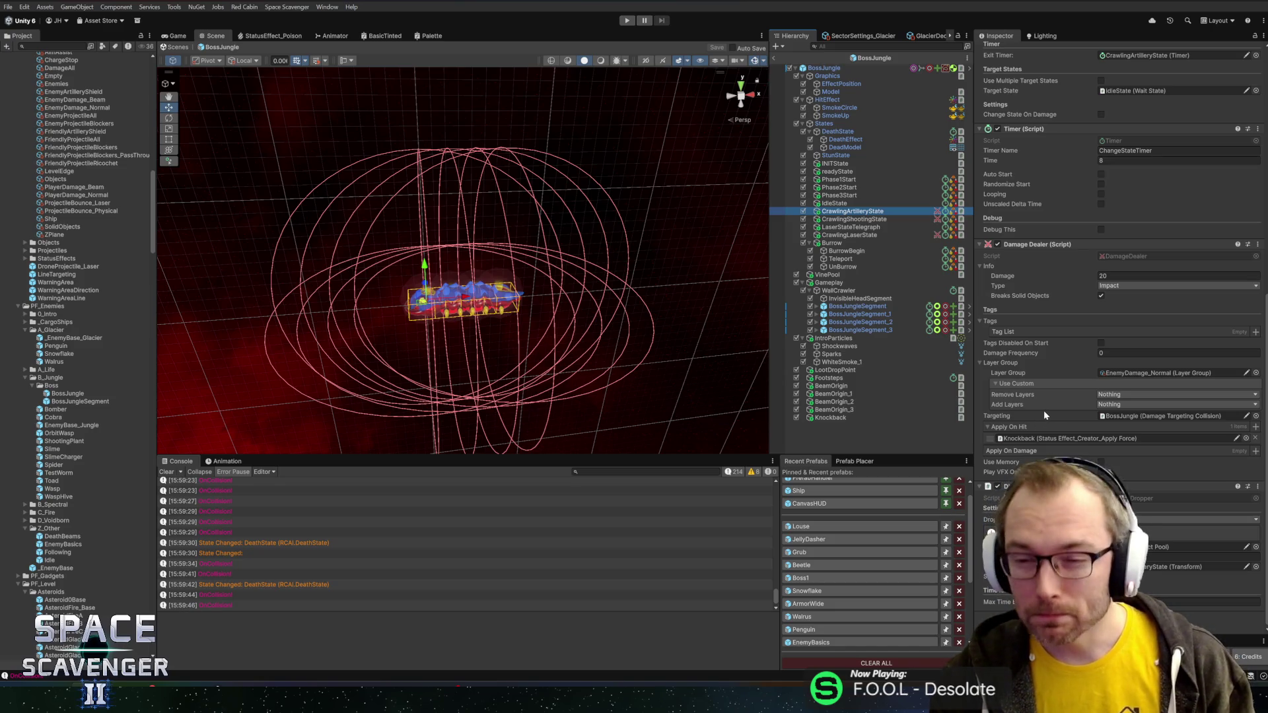
left_click(1142, 415)
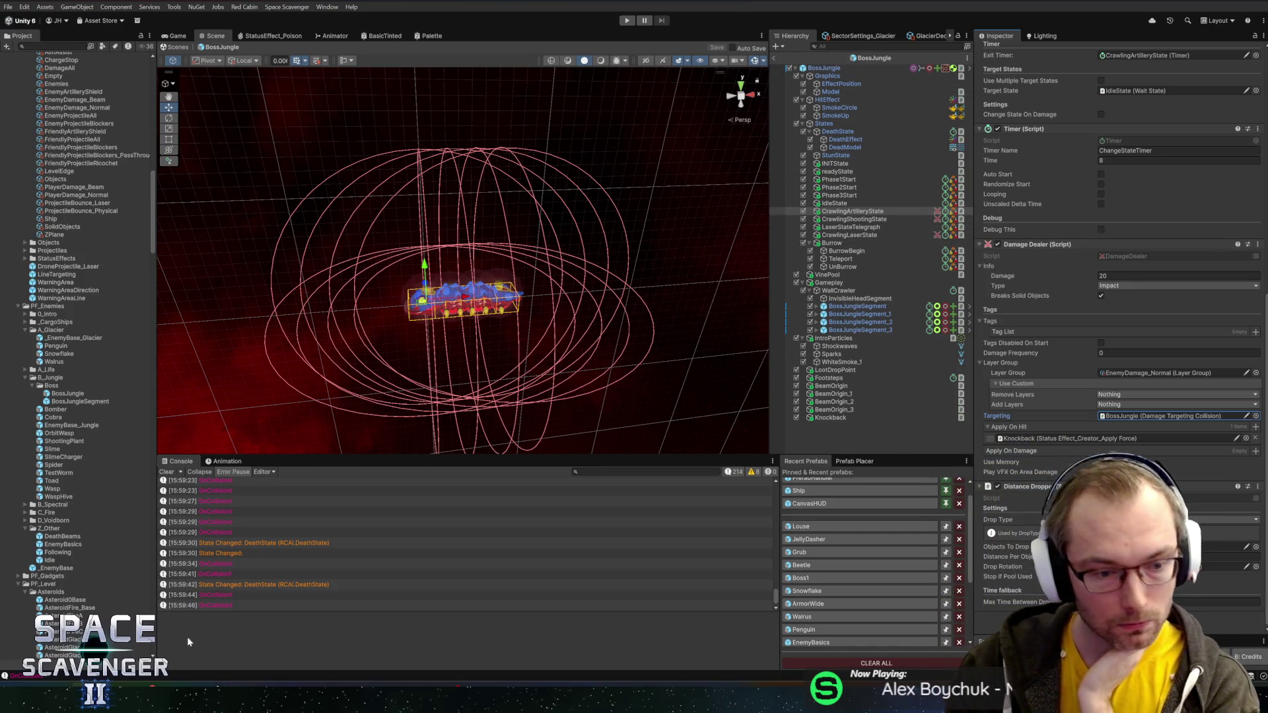
key("alt+Tab")
- Open BossJungle.cs and step through where colliderTargeting is assigned and activated
key("ctrl+n")
type("jungle")
key("Down")
key("Down")
key("Down")
key("Return")
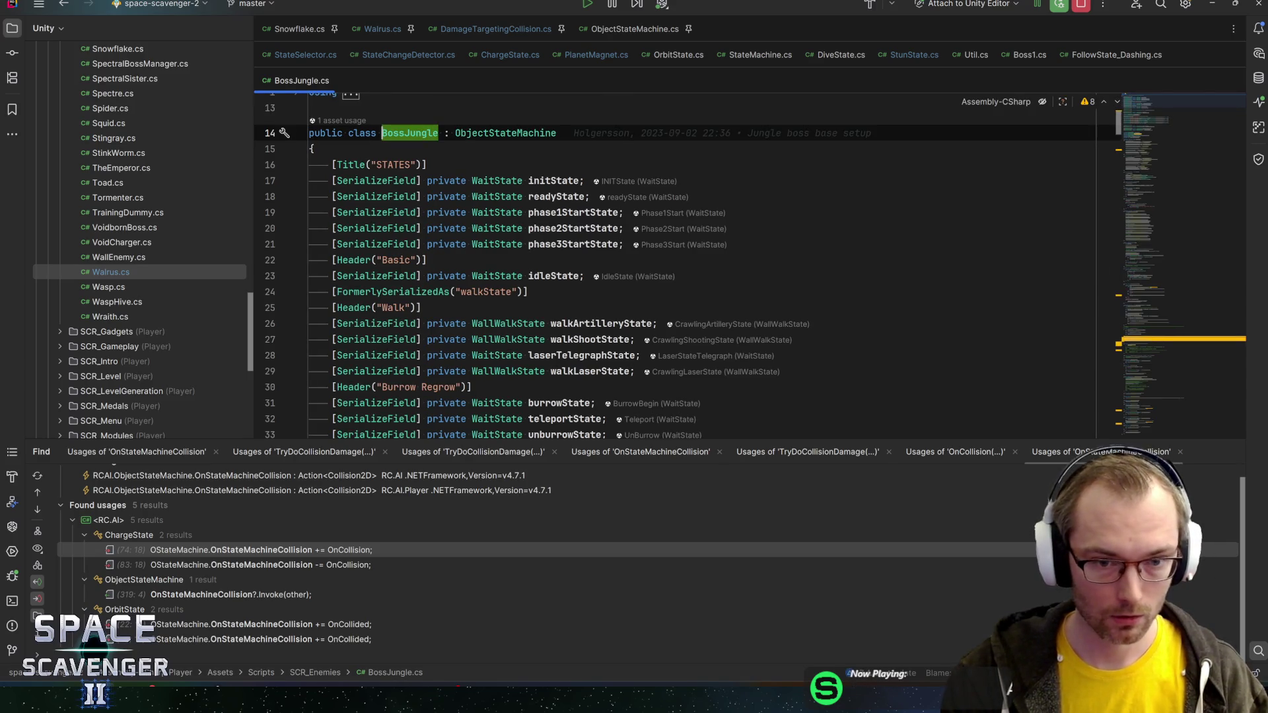
key("ctrl+f")
type("damage")
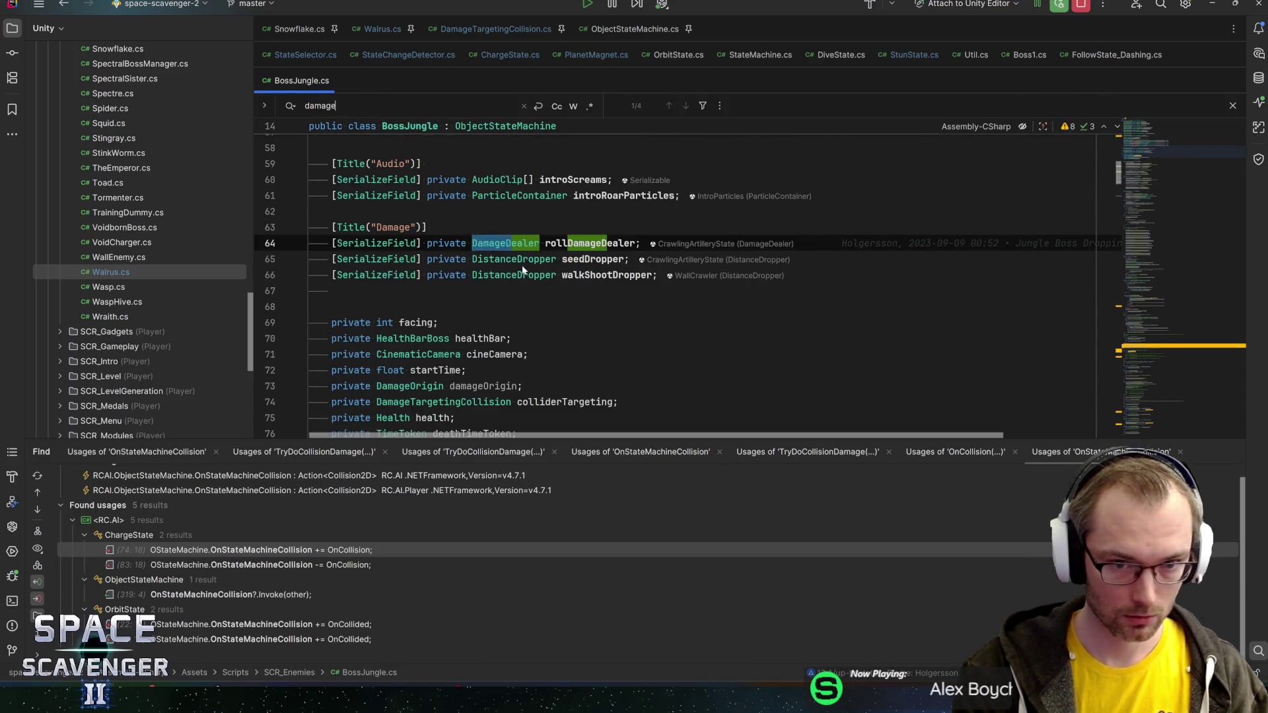
type("dattargetingcol")
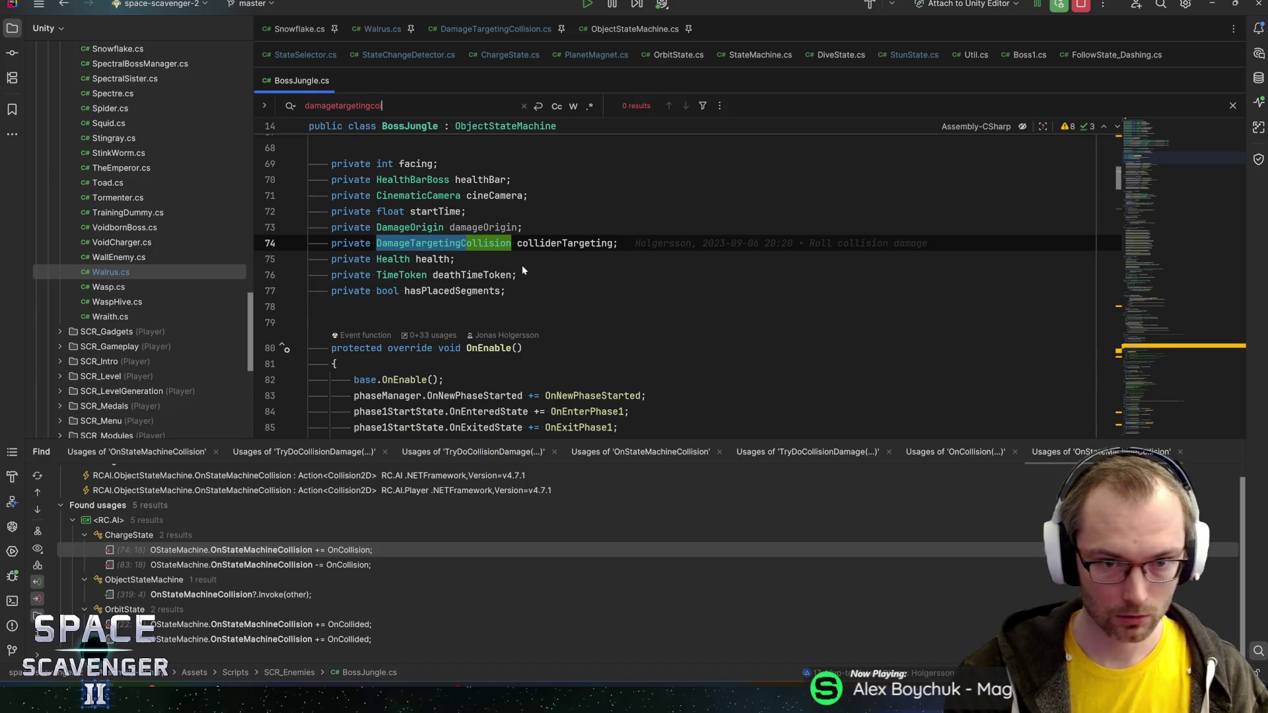
double_click(540, 243)
key("ctrl+f")
key("Return")
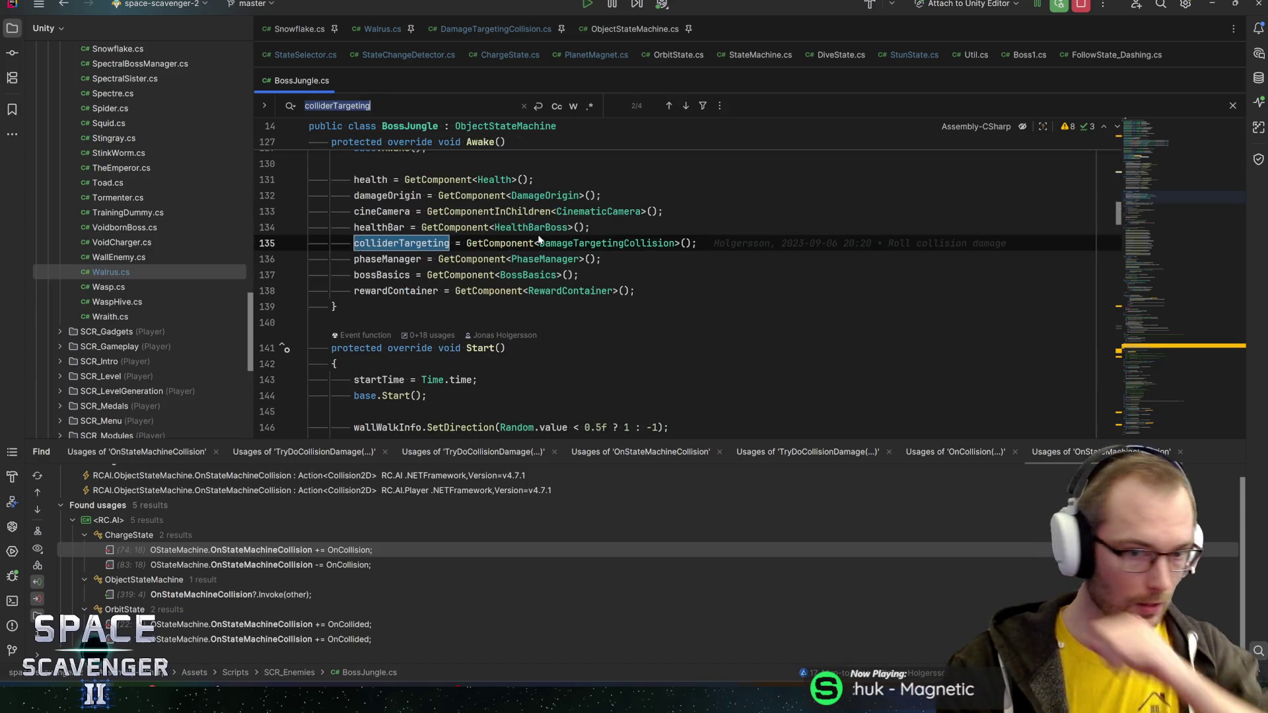
key("Return")
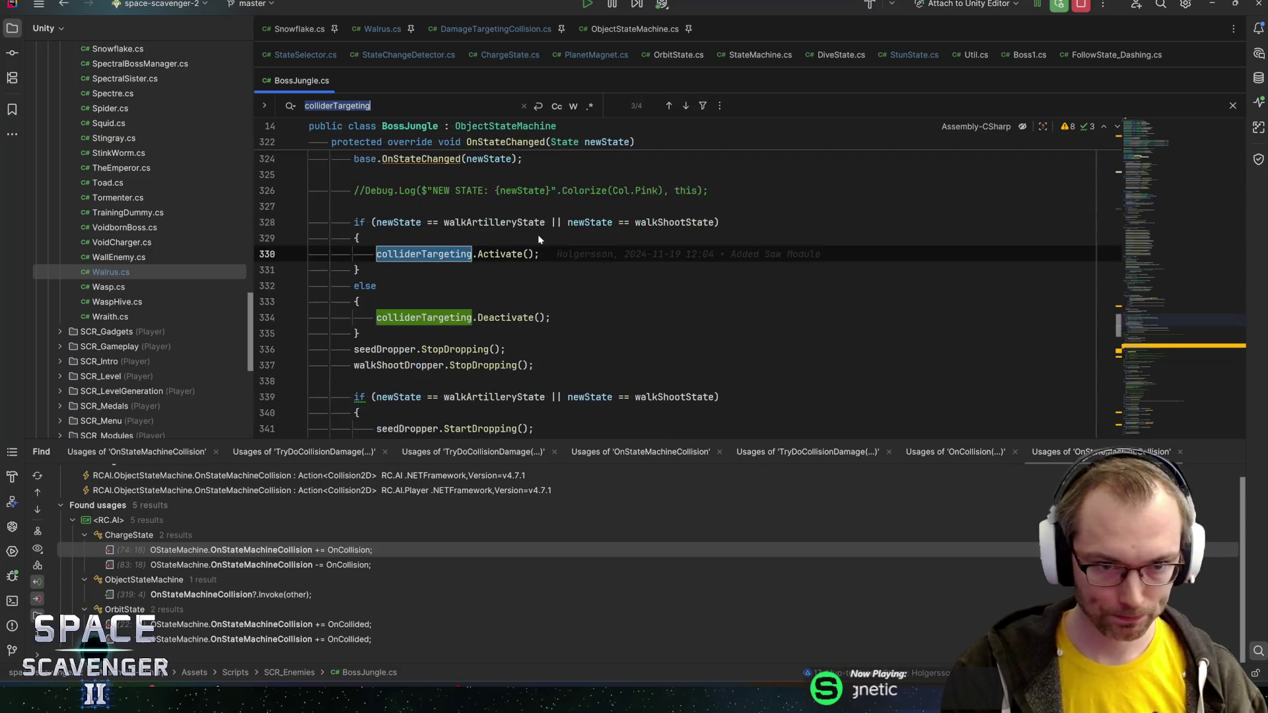
key("Return")
key("Return")
key("Return")
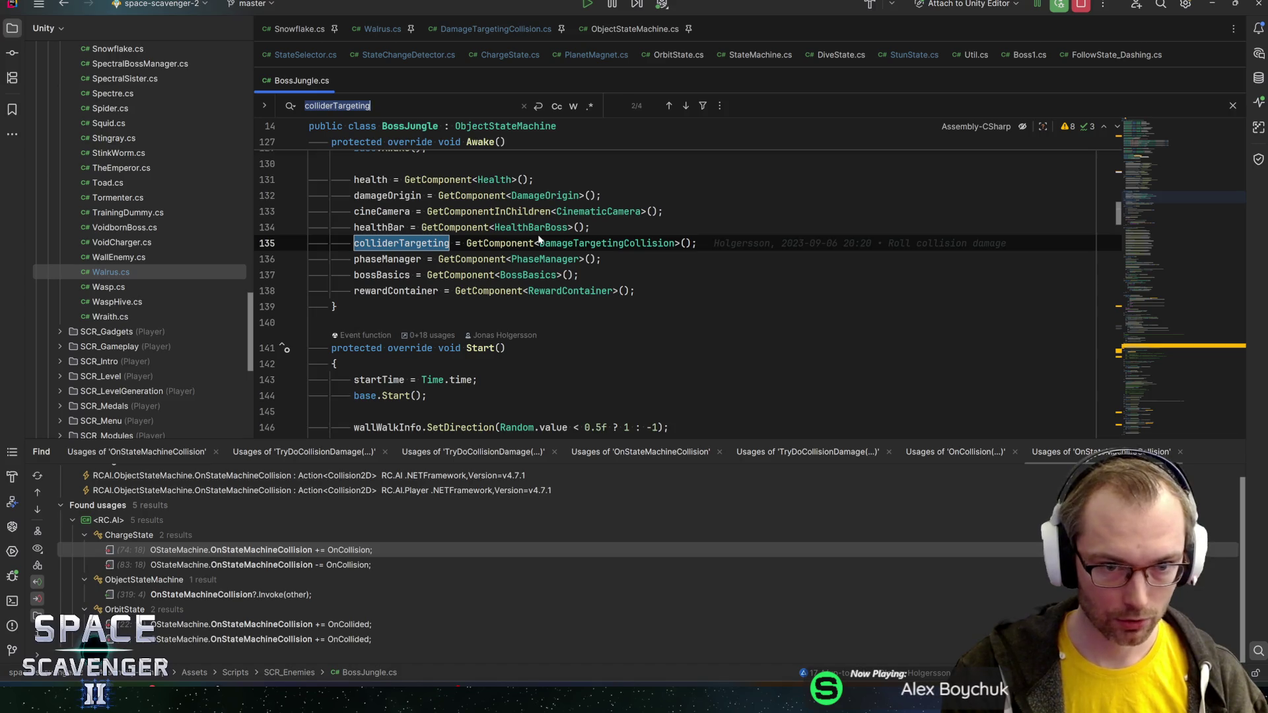
key("Return")
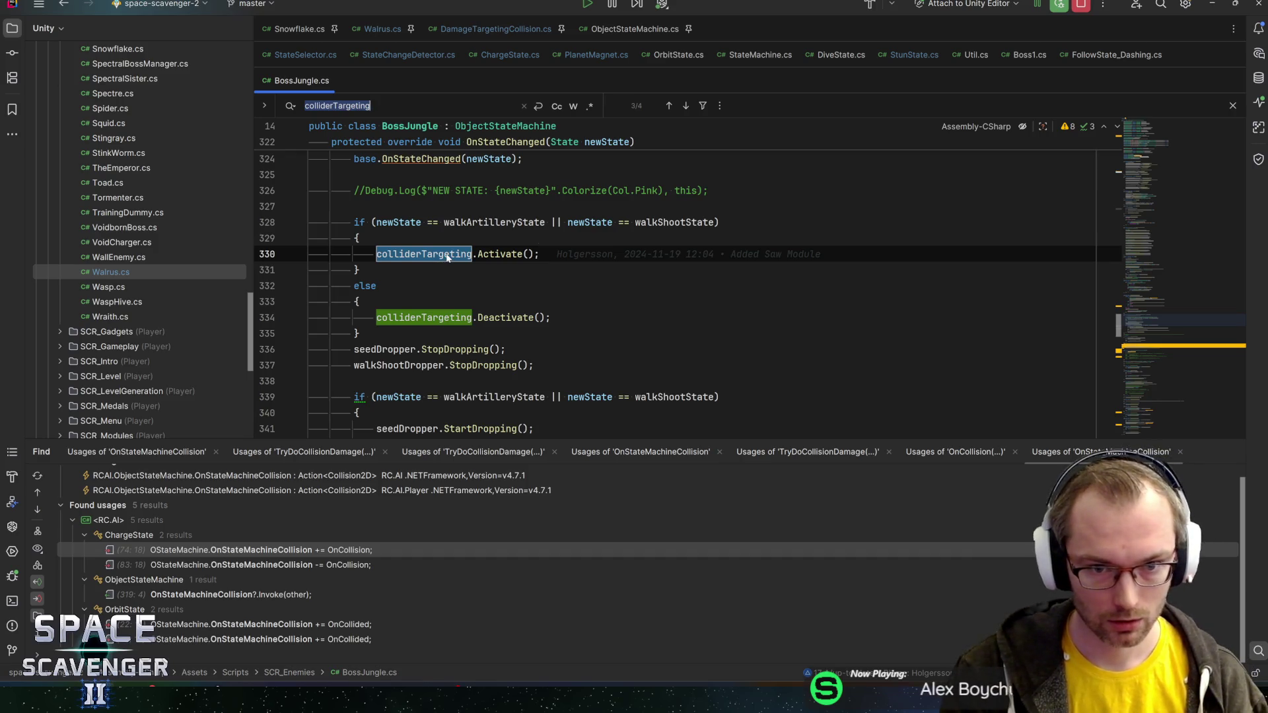
- Review the rotation code in ChargeState.cs, then return to Unity
mouse_move(447, 257)
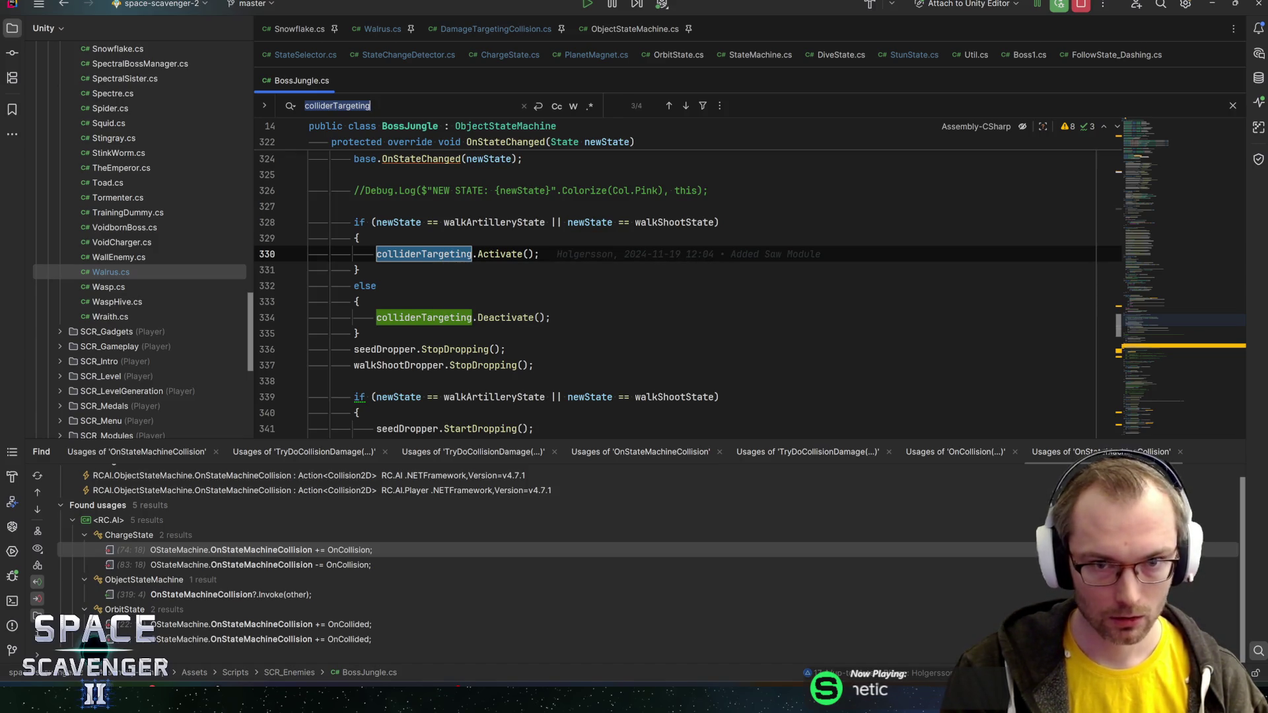
left_click(510, 55)
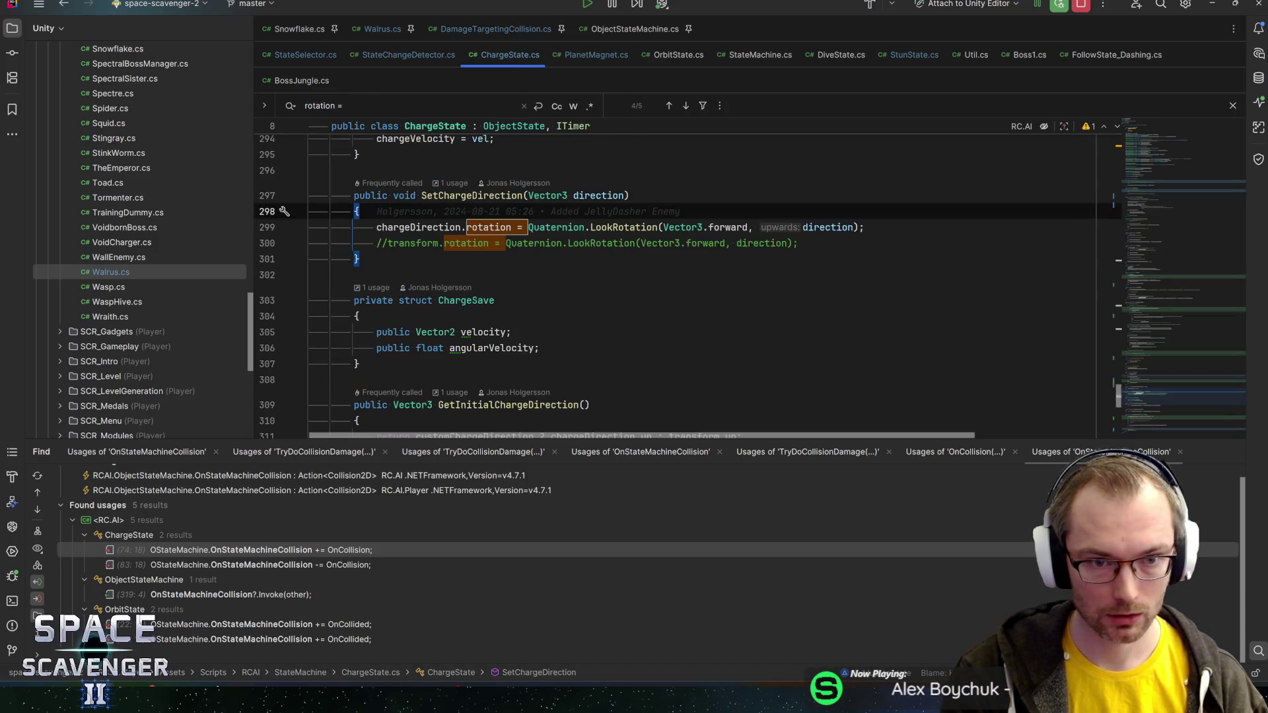
key("Return")
key("Escape")
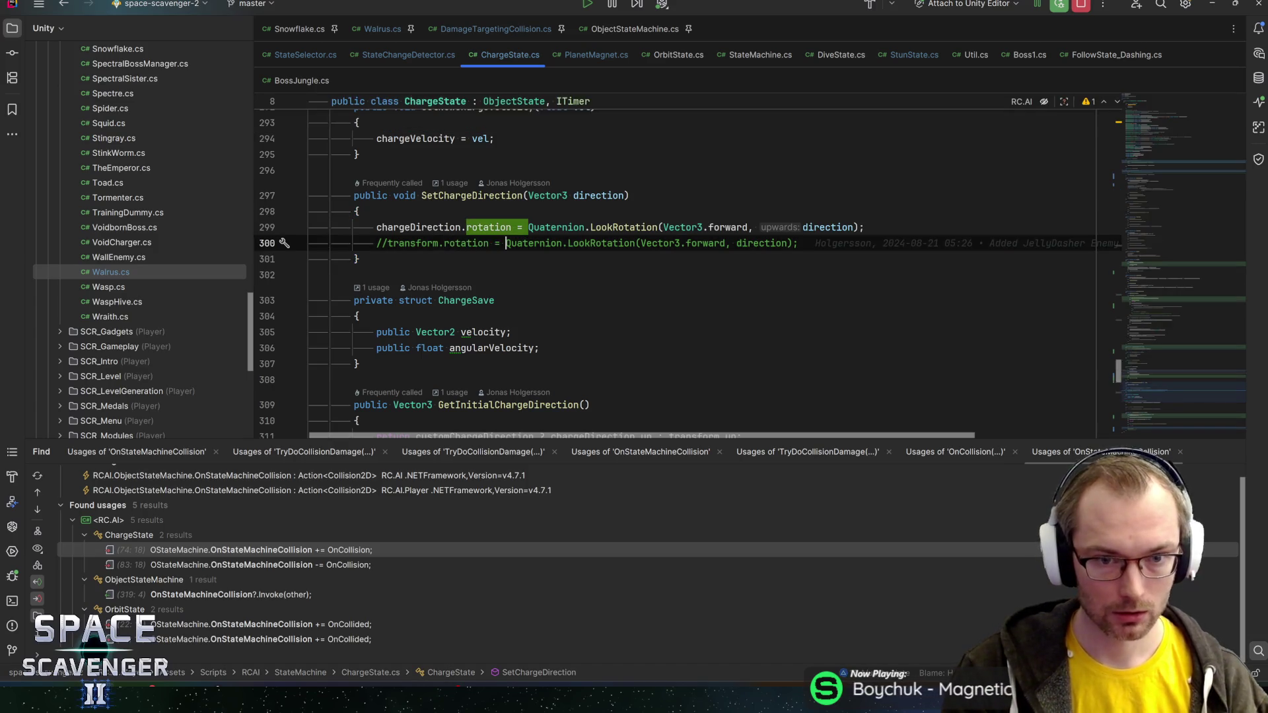
key("End")
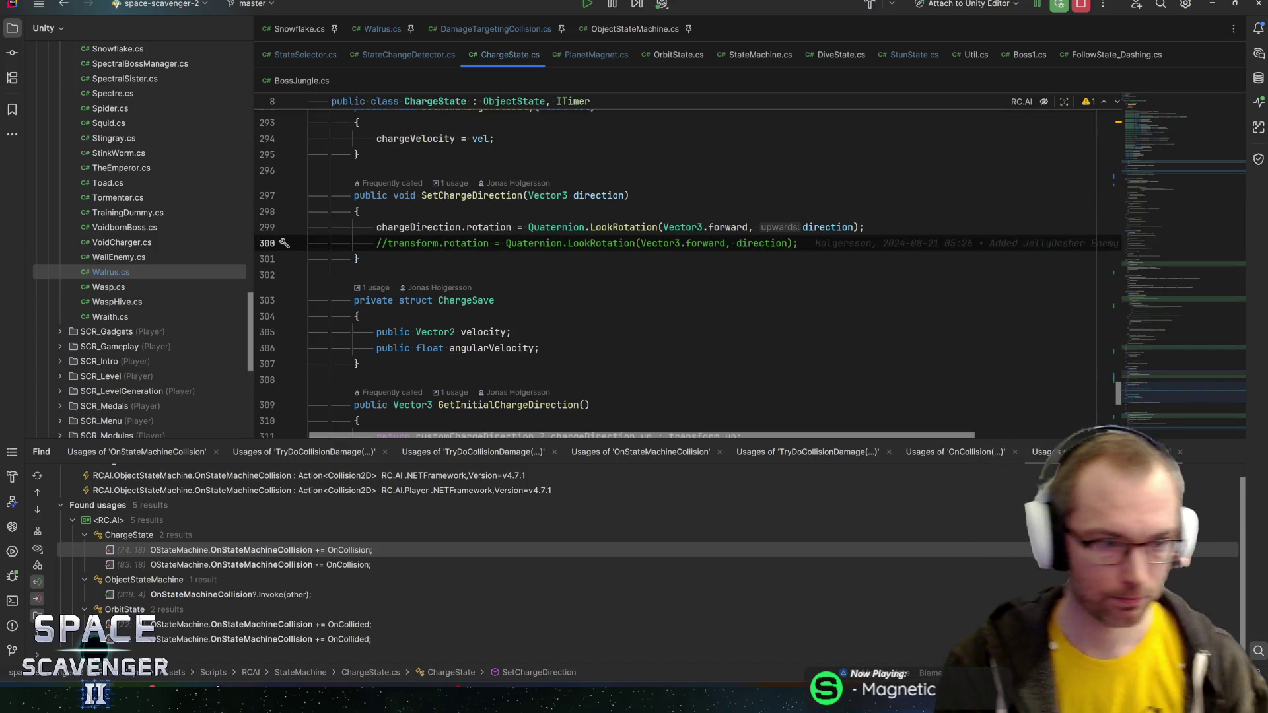
key("alt+Tab")
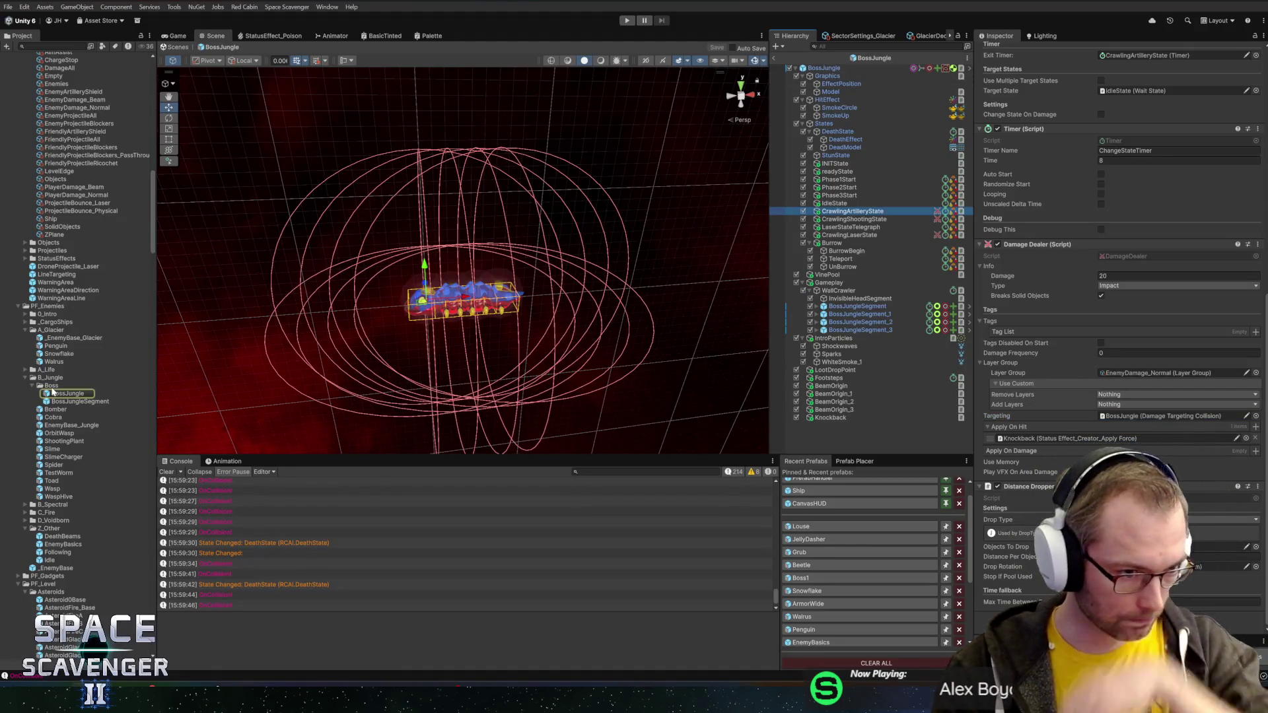
- Browse Bomber, OrbitWasp, ShootingPlant and Slime, then open SlimeCharger and right-click its root
left_click(52, 388)
key("Left")
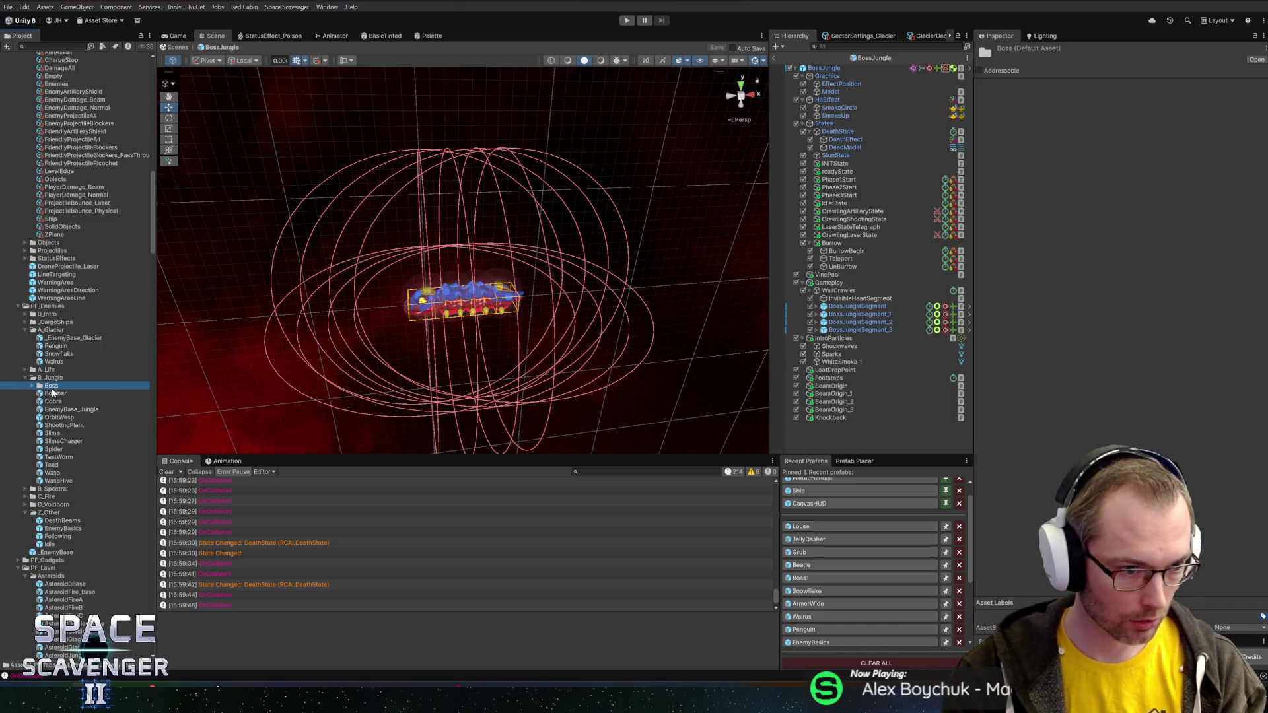
left_click(55, 395)
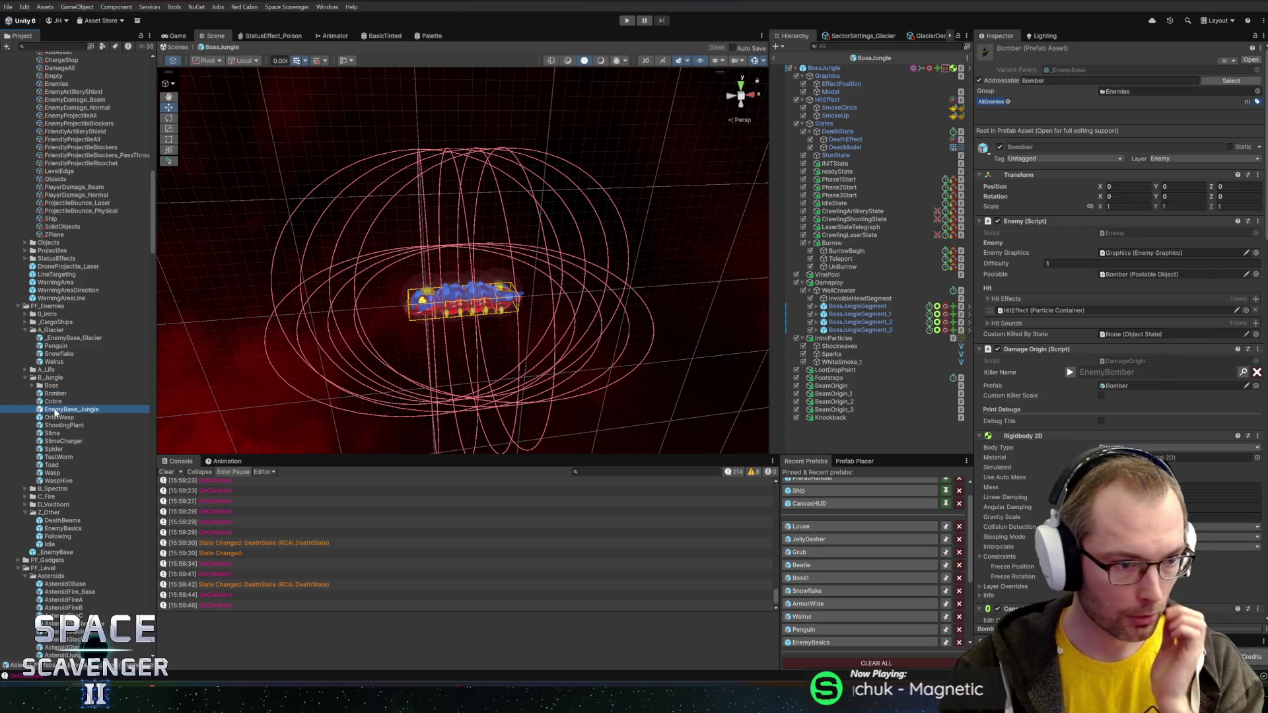
key("Down")
key("Down")
key("Down")
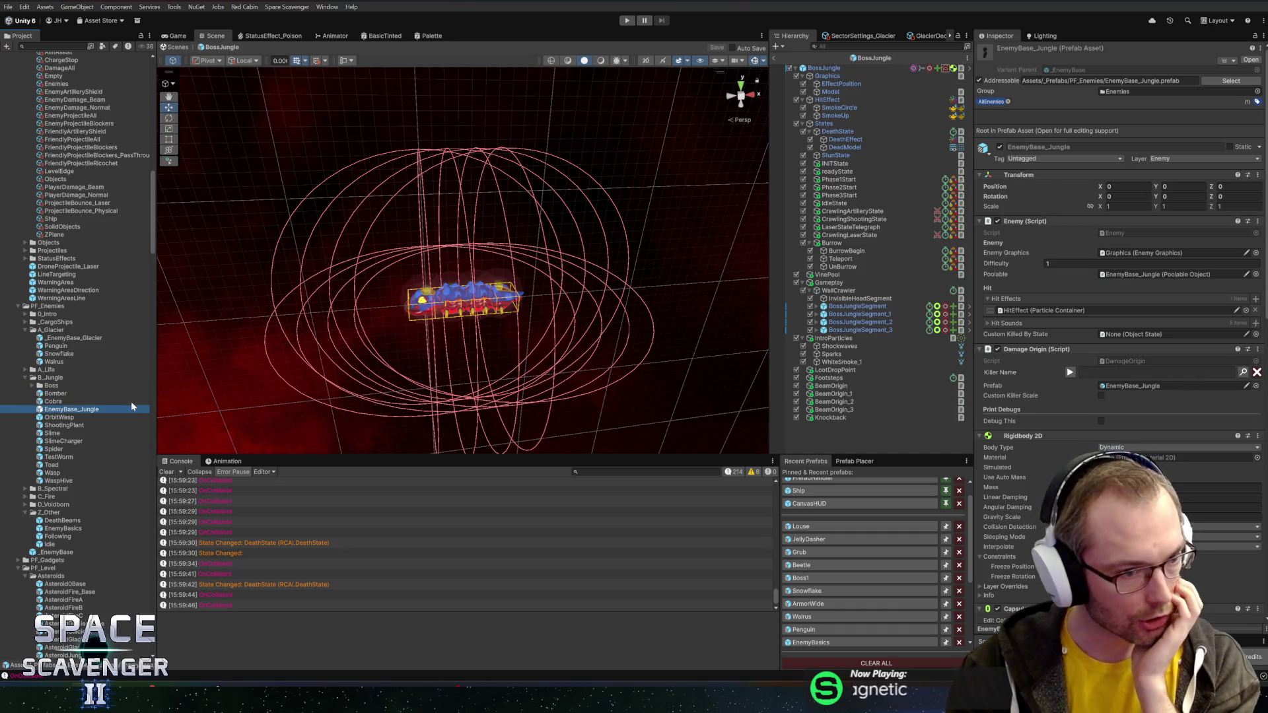
key("Down")
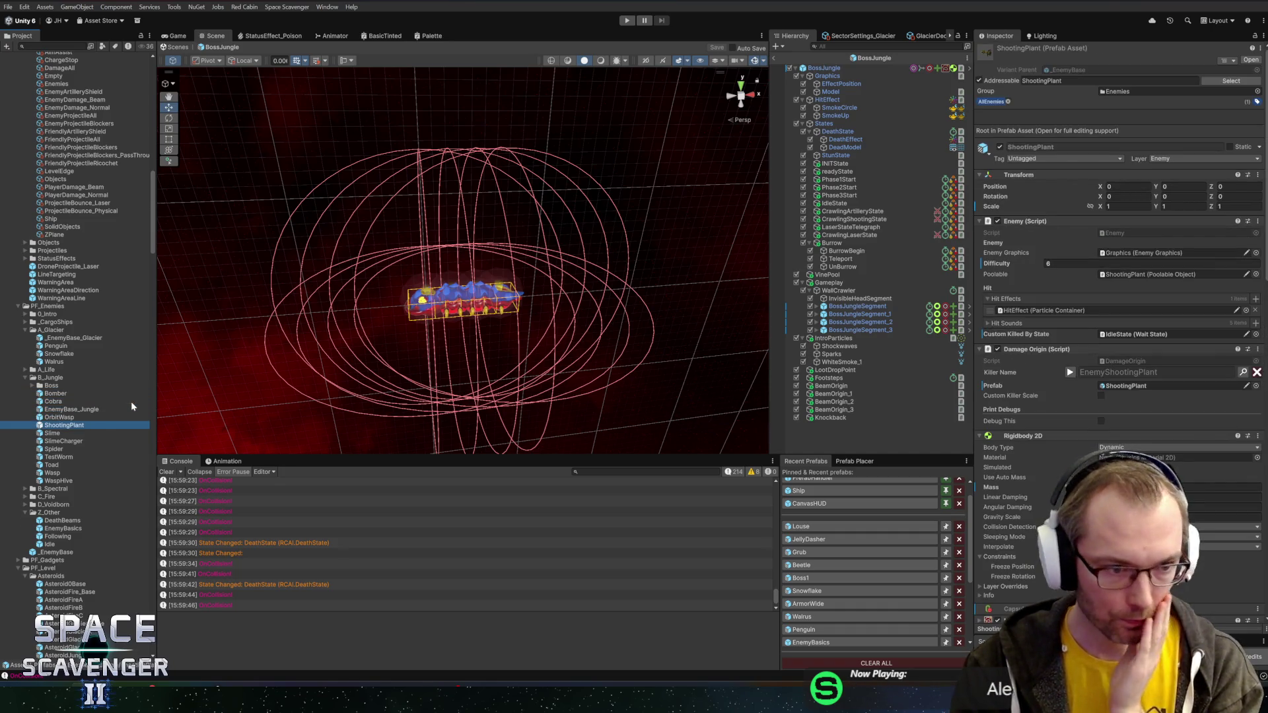
key("Down")
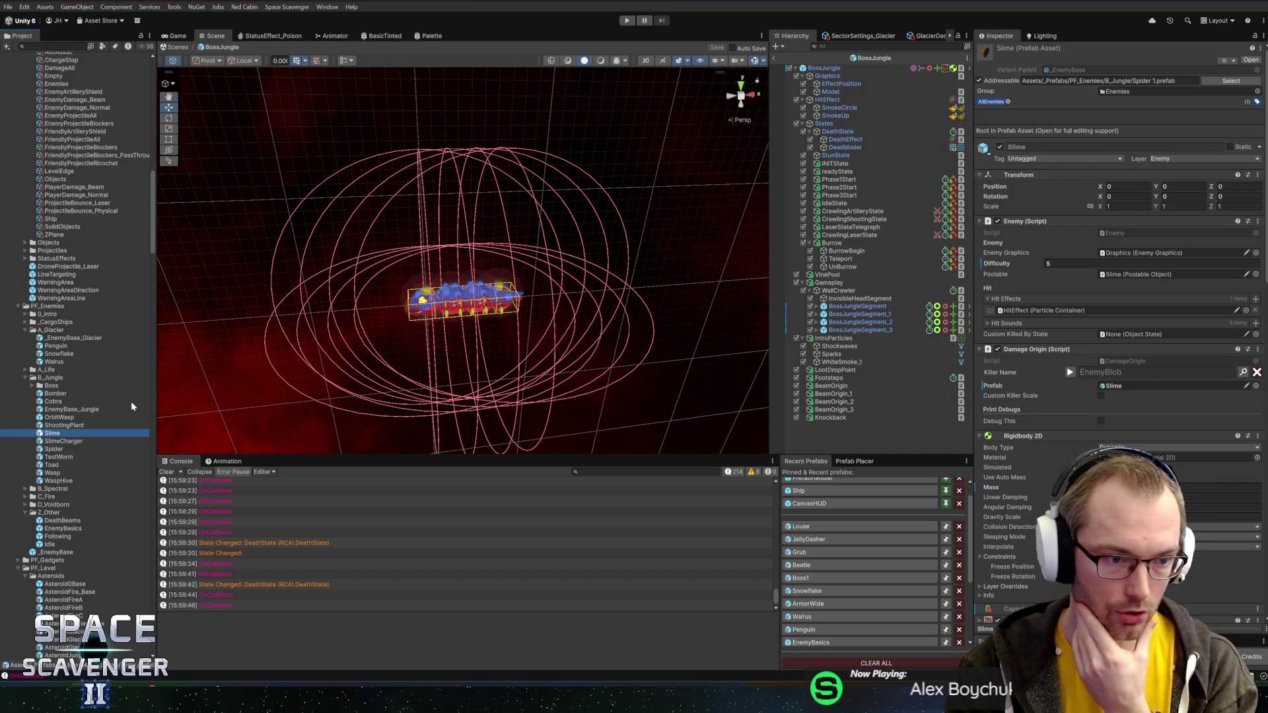
key("Down")
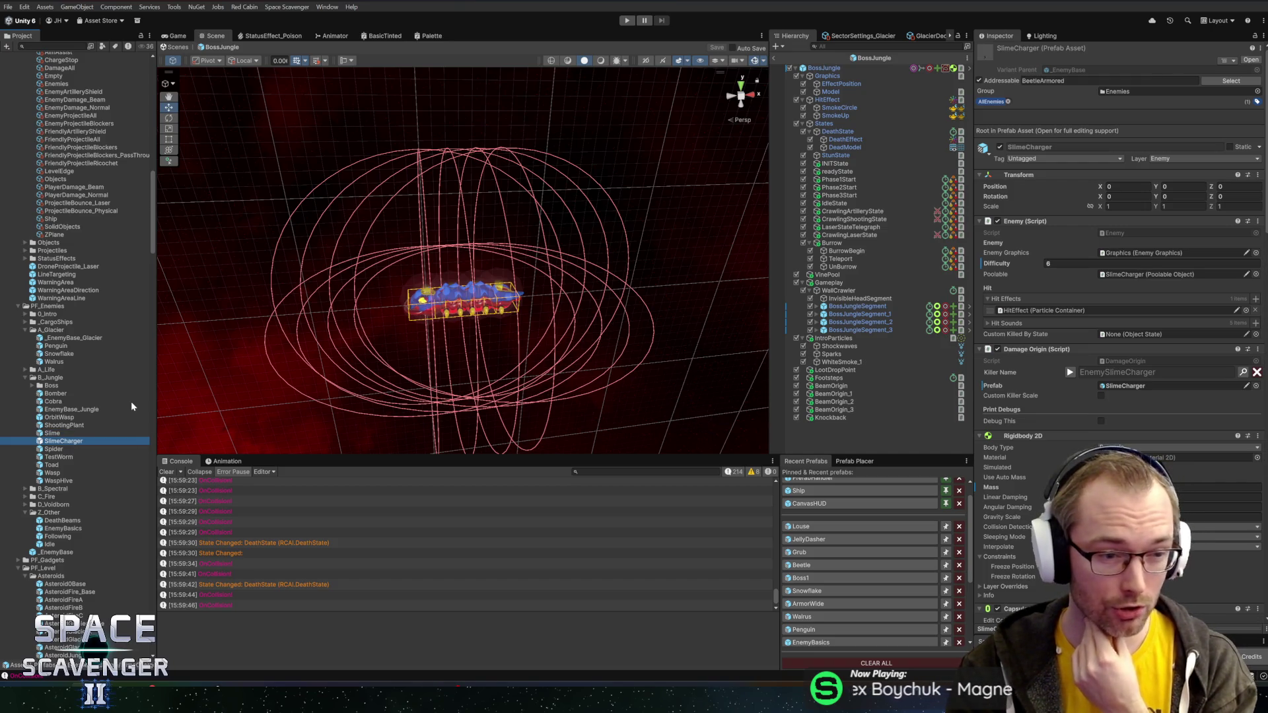
double_click(67, 443)
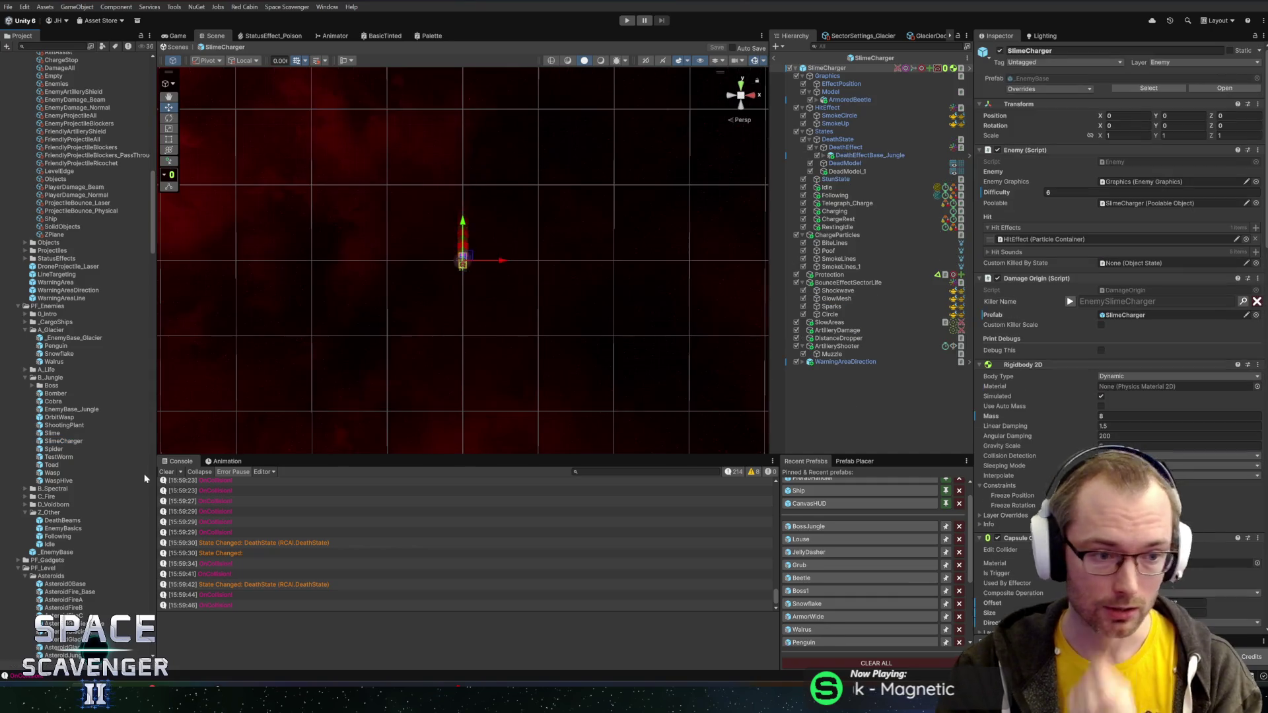
scroll(492, 261, "up", 8)
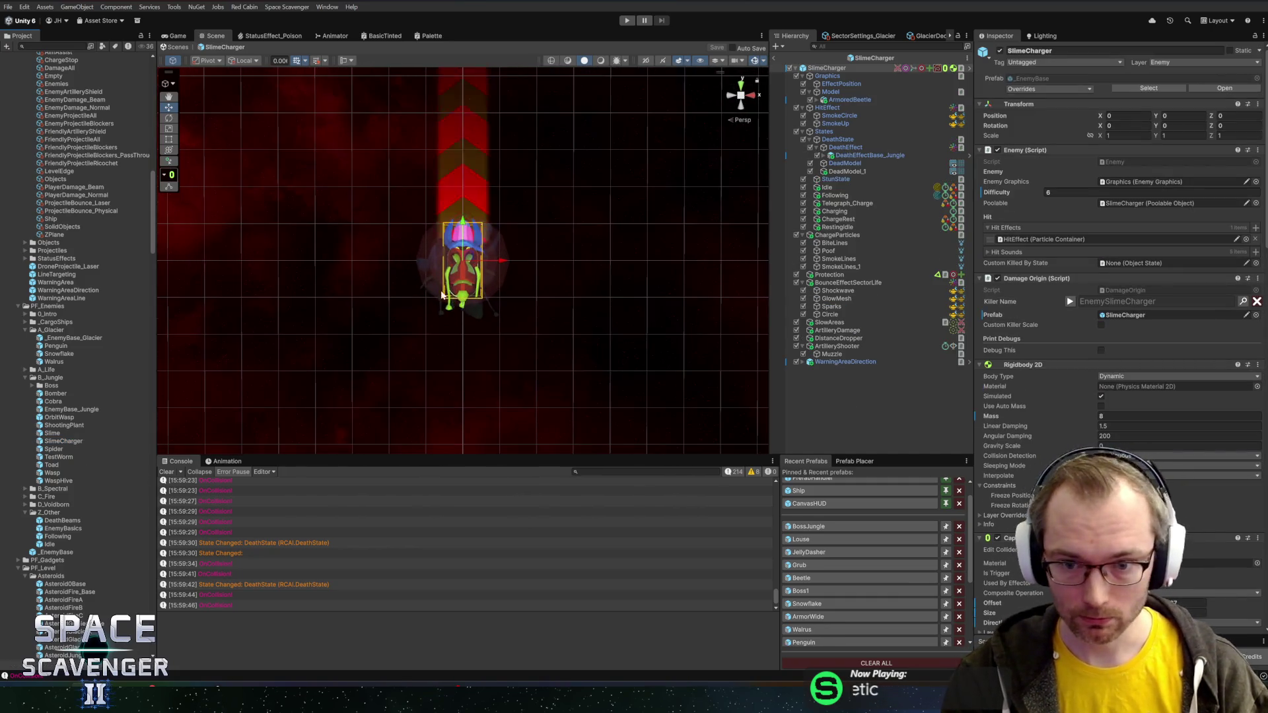
right_click(845, 67)
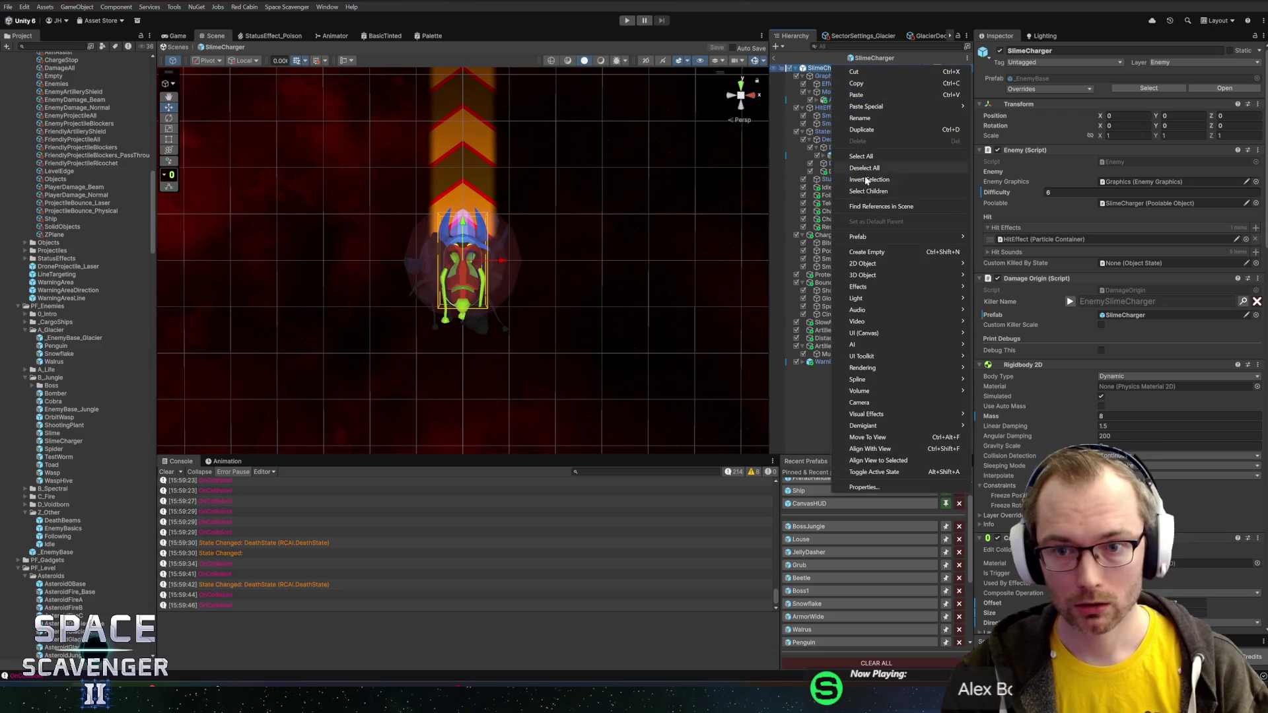
- Create an empty child named 'ChargeDamage' under SlimeCharger and review the root's components
left_click(867, 252)
type("Cha")
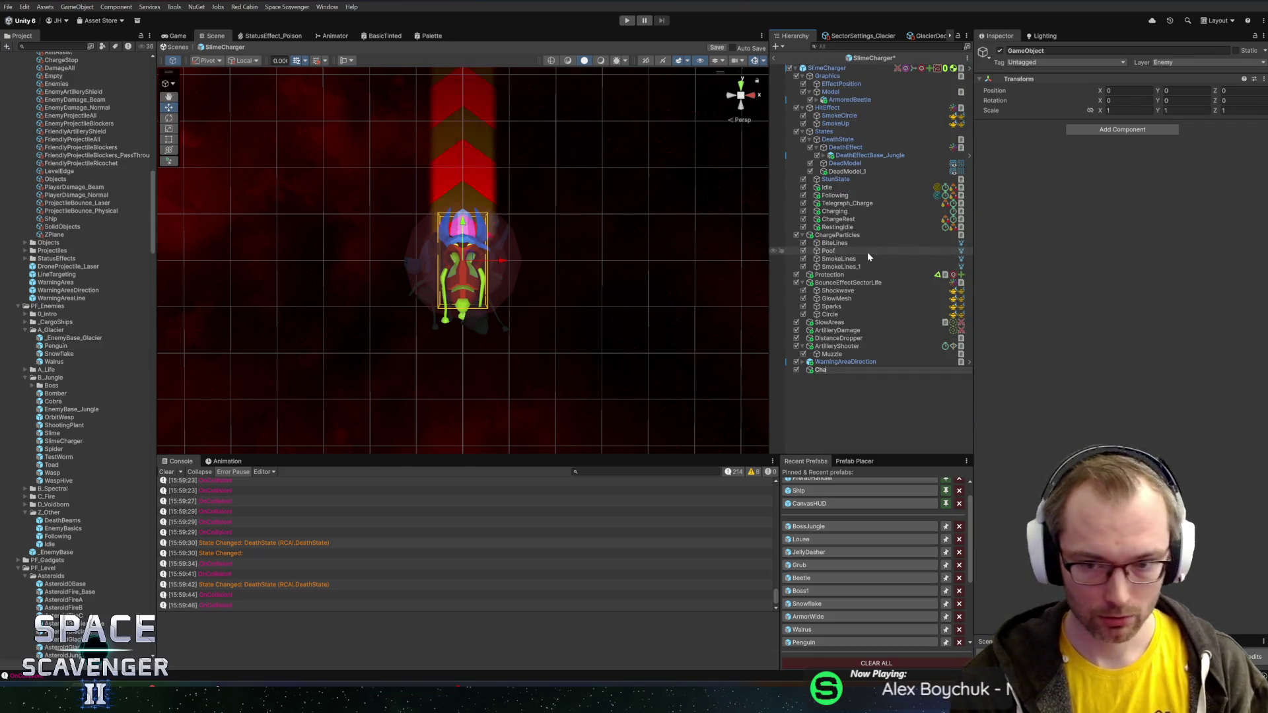
type("rge")
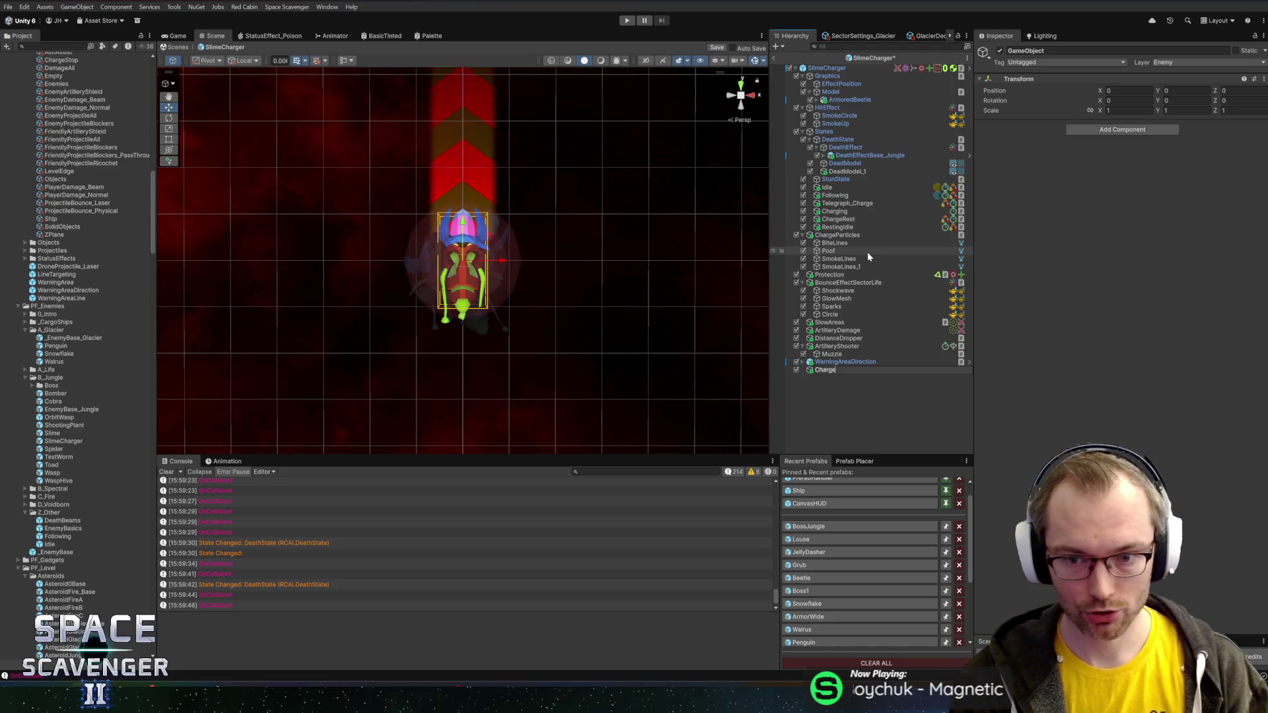
type("Damage")
key("Return")
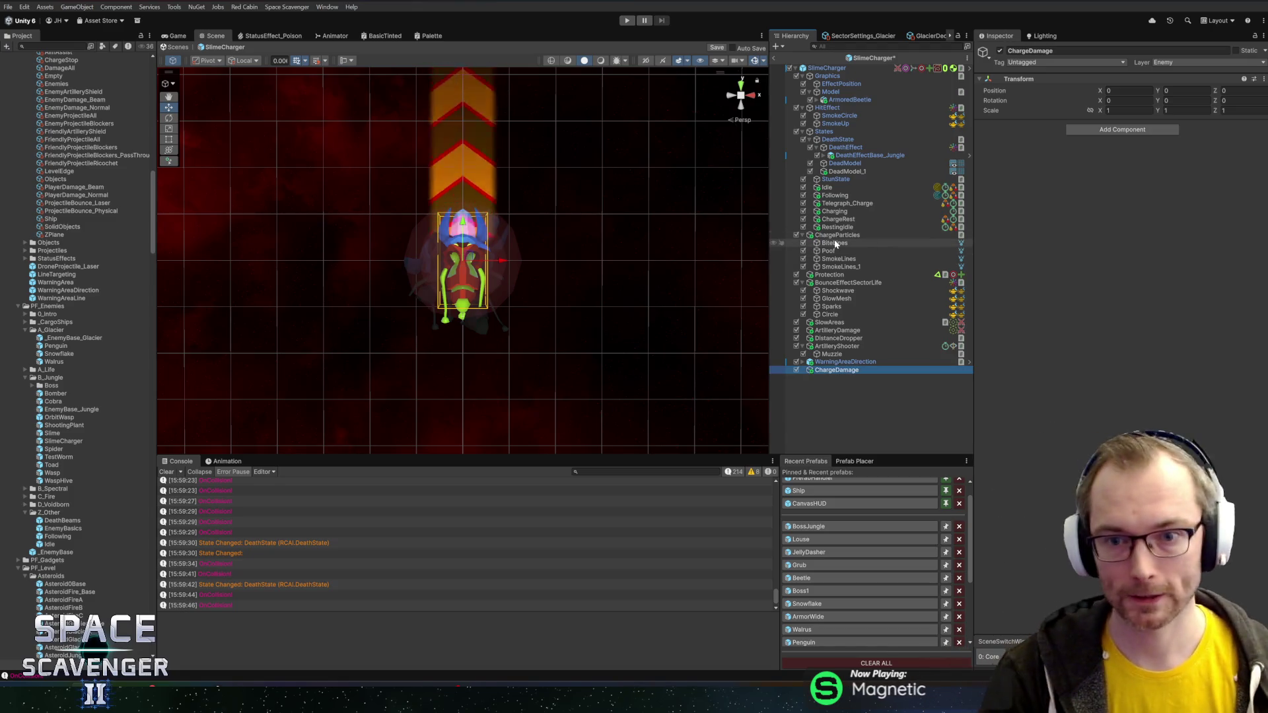
left_click(852, 68)
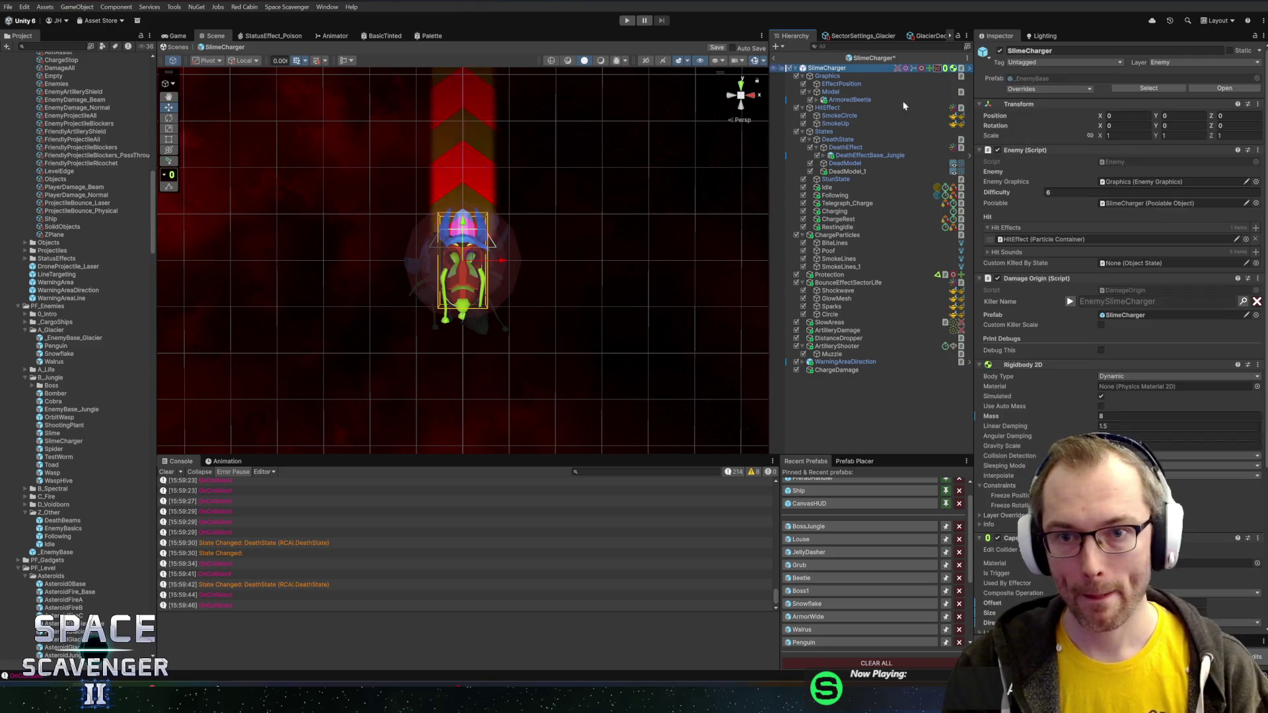
scroll(1117, 376, "down", 10)
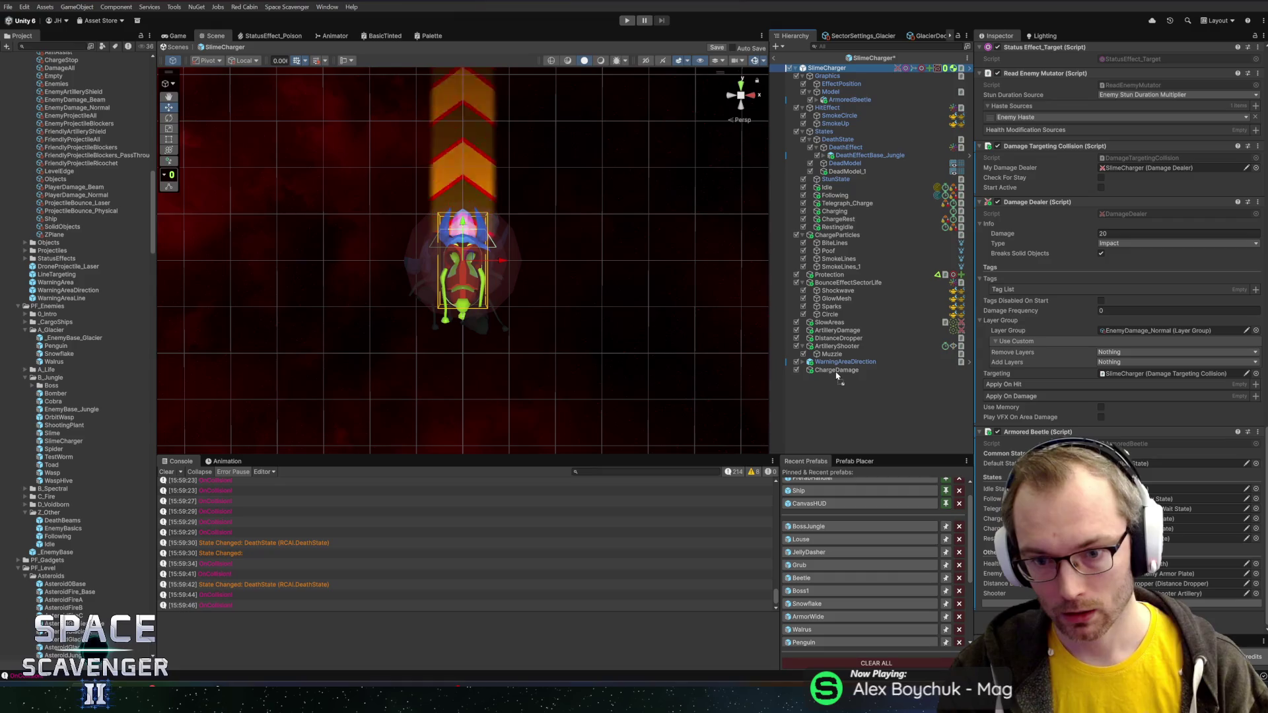
scroll(1093, 278, "up", 5)
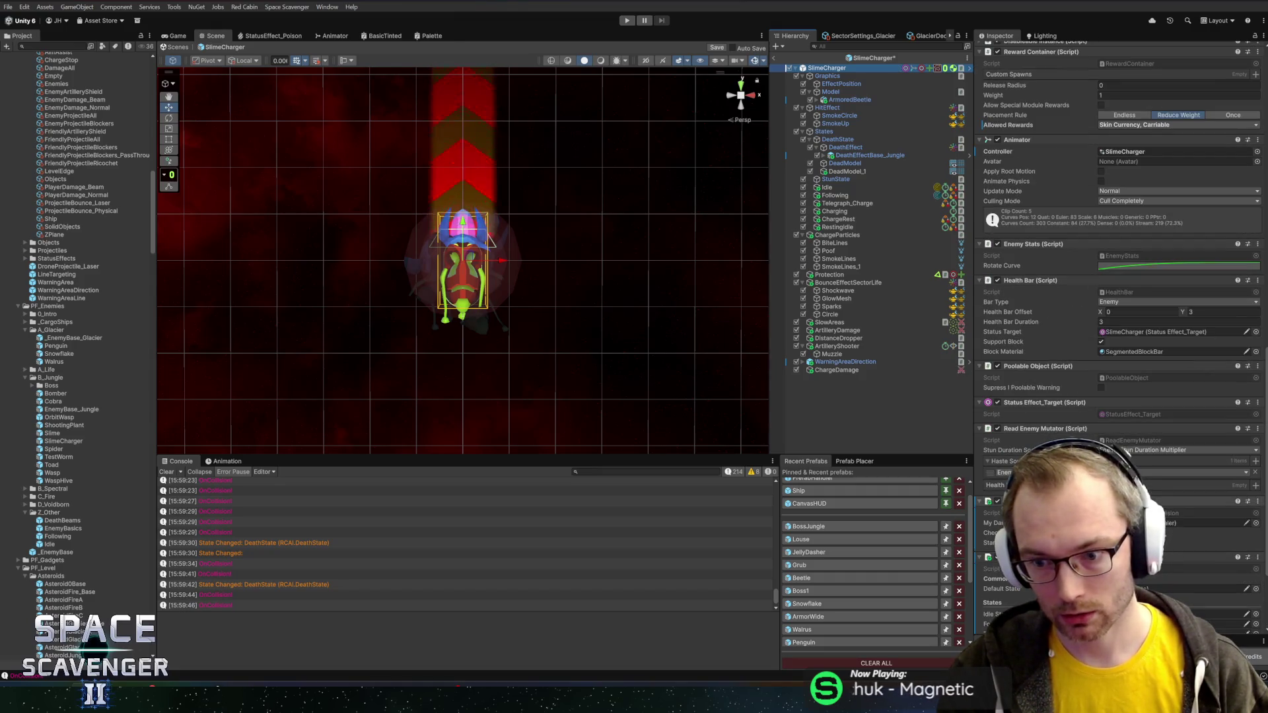
scroll(1119, 330, "down", 3)
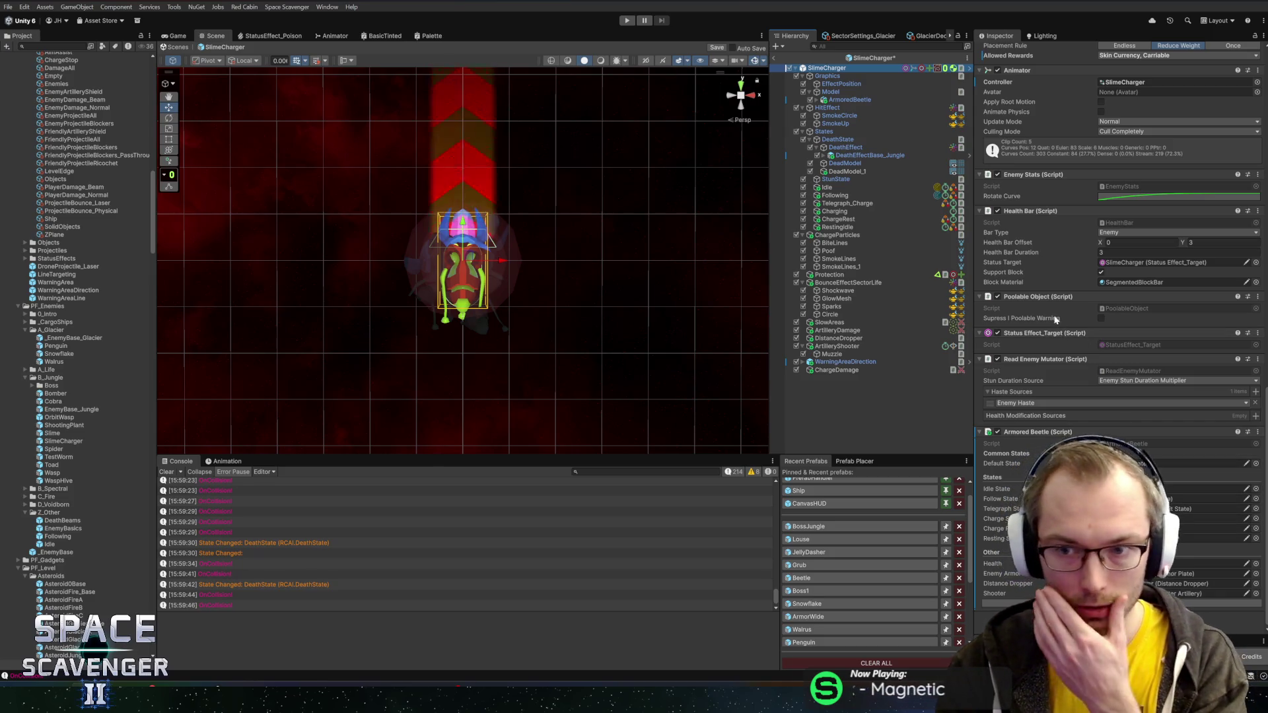
- Wire ChargeDamage as damage dealer, targeting and Charging's Target Collision, then save
left_click(852, 370)
mouse_move(839, 370)
left_mouse_down()
mouse_move(1139, 360)
mouse_move(1176, 377)
left_mouse_up()
left_click_drag(858, 374, 1156, 242)
left_click_drag(1126, 291, 1129, 296)
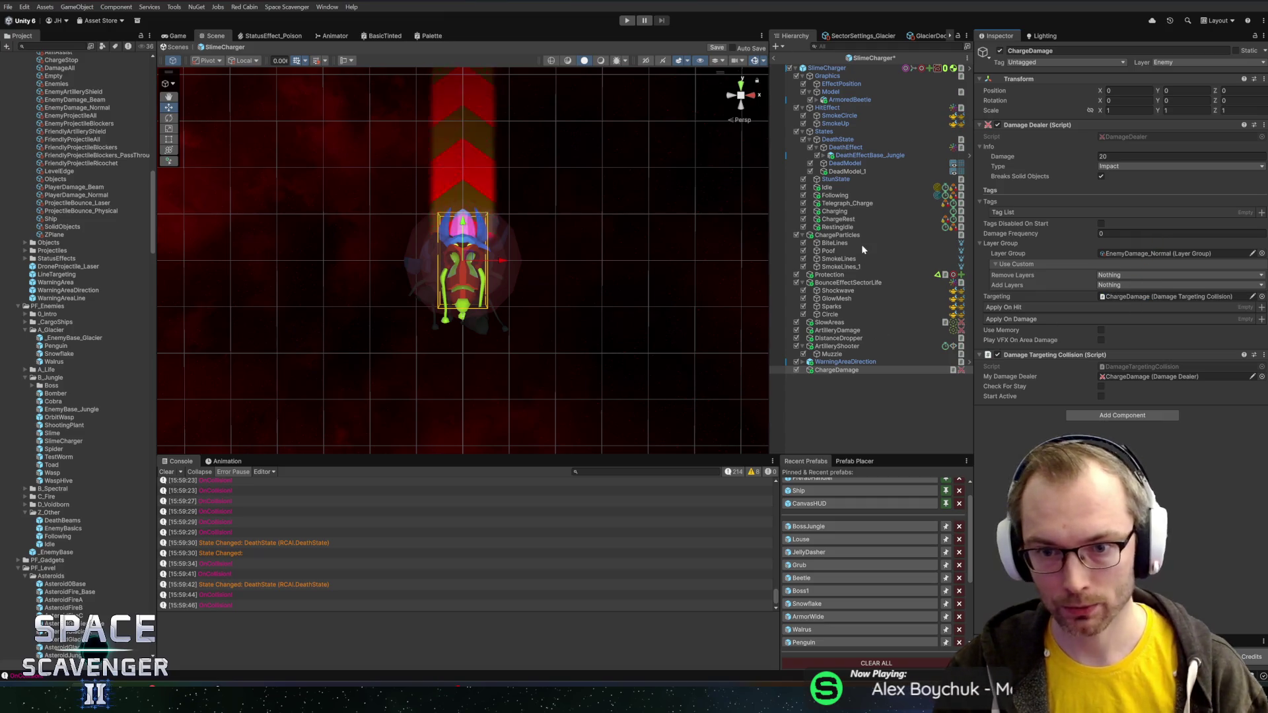
left_click(835, 211)
scroll(1056, 349, "down", 5)
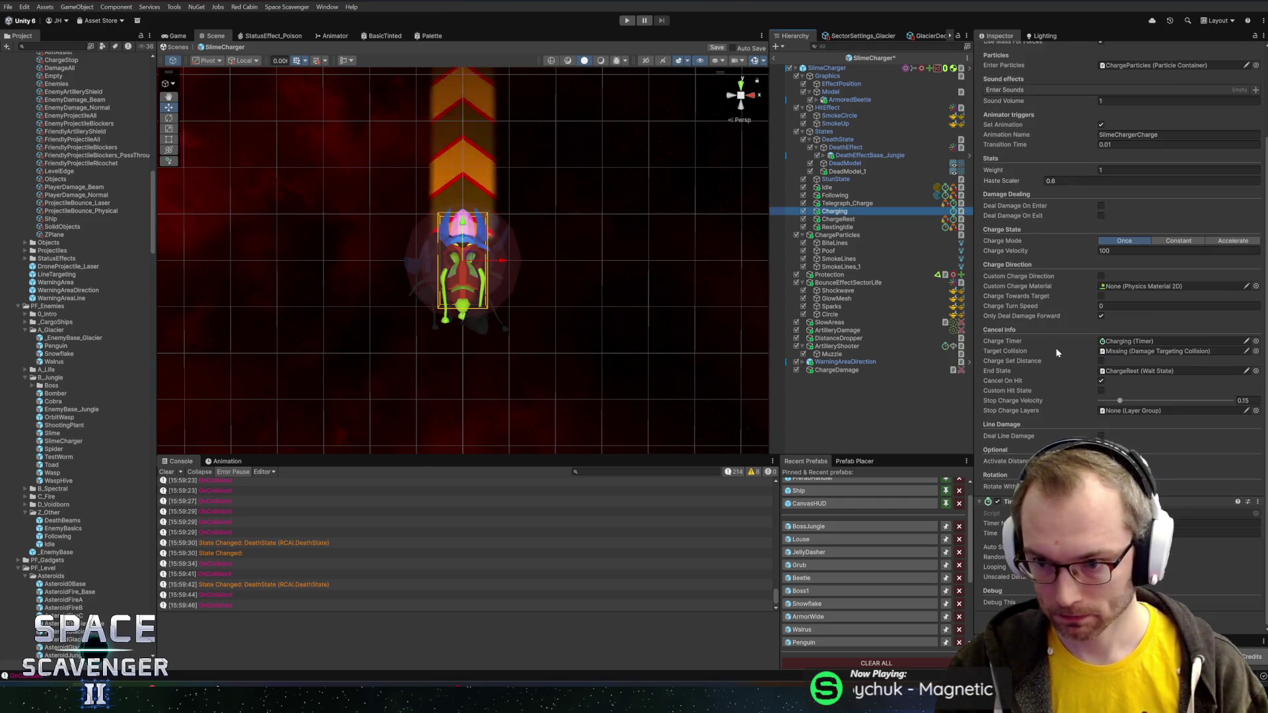
left_click_drag(823, 374, 1162, 351)
key("ctrl+s")
- In the Louse prefab, make RollDamage the ChargeState's Target Collision and save
left_click(819, 540)
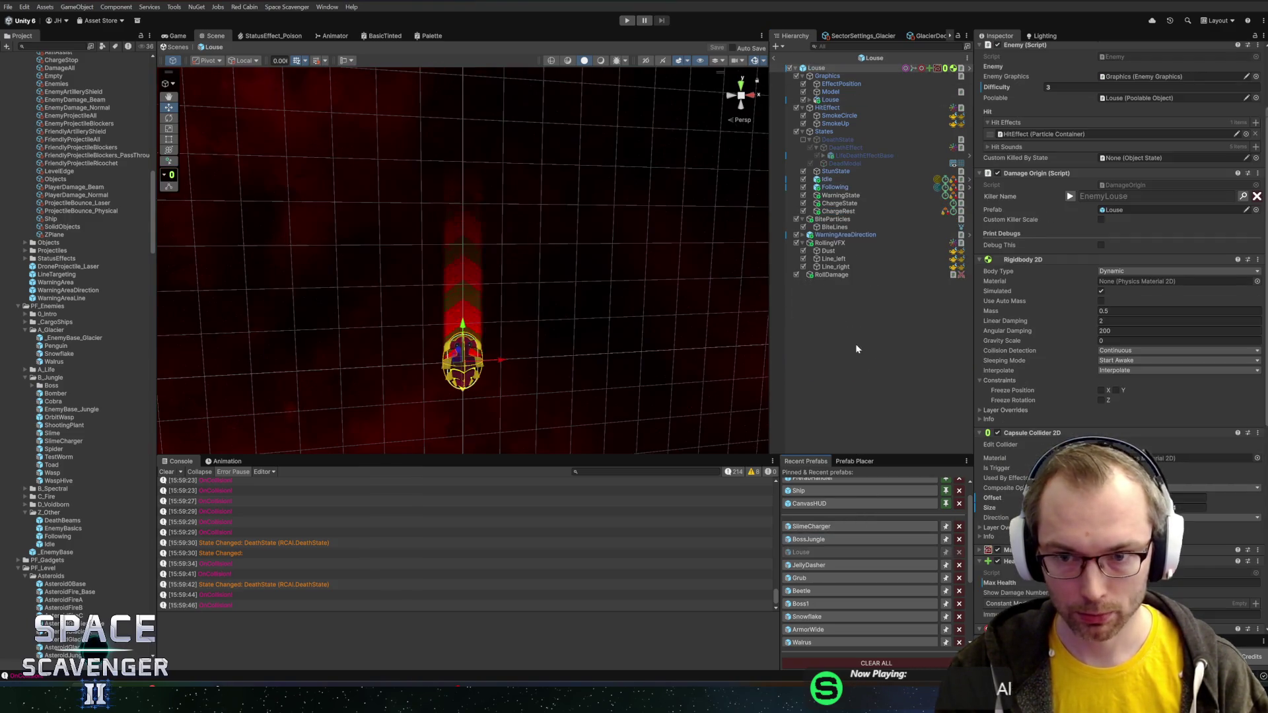
left_click(839, 204)
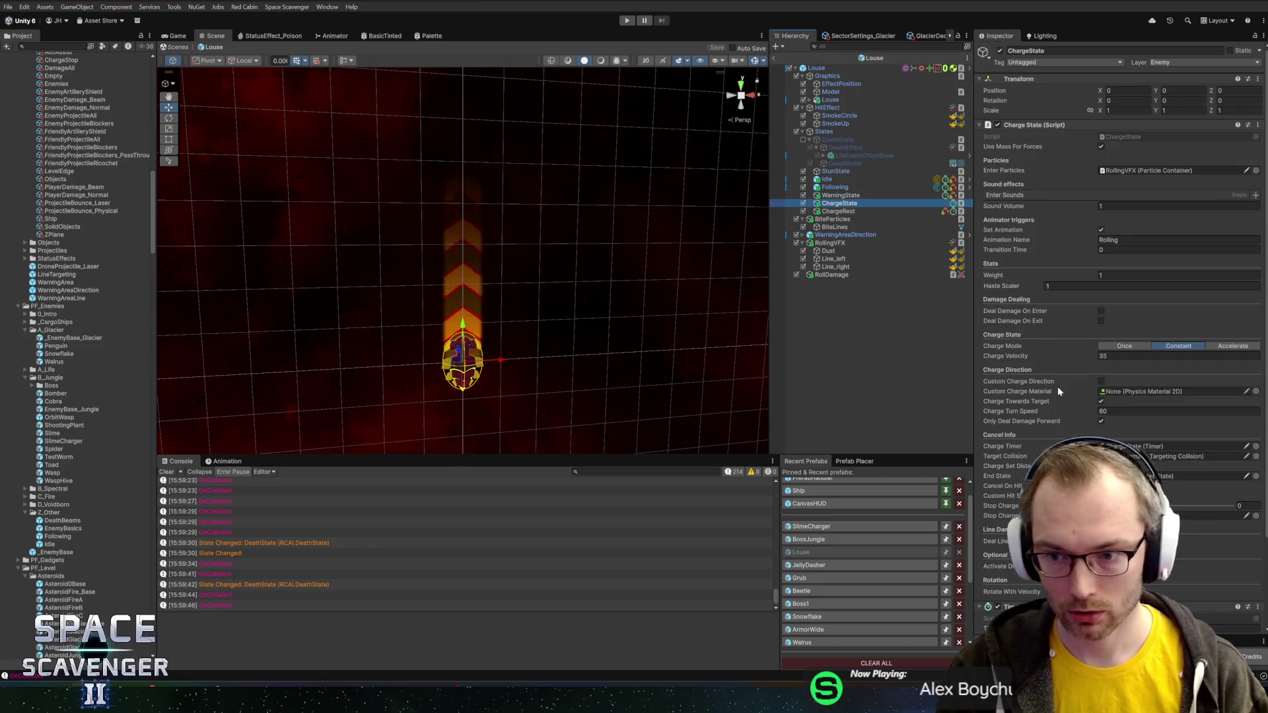
mouse_move(832, 275)
left_mouse_down()
mouse_move(888, 283)
mouse_move(1147, 460)
left_mouse_up()
key("ctrl+s")
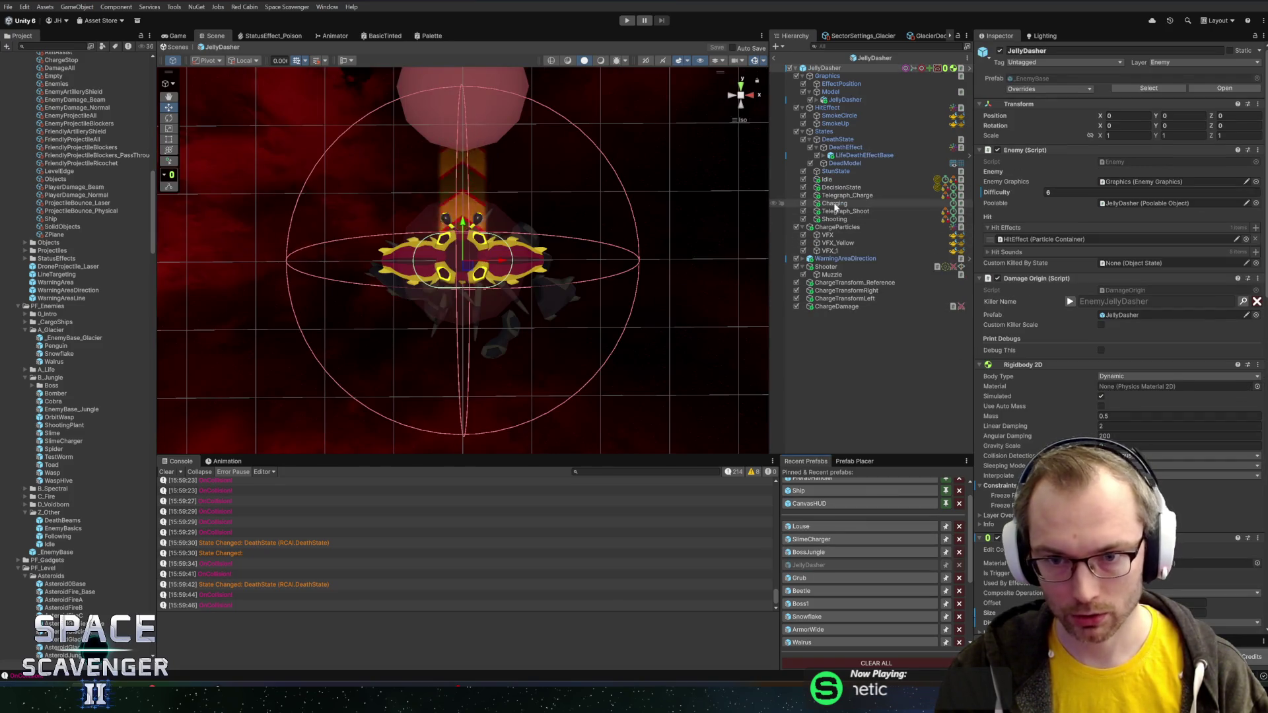
- Check which object JellyDasher's Charging state targets, then exit its Prefab Mode
left_click(834, 204)
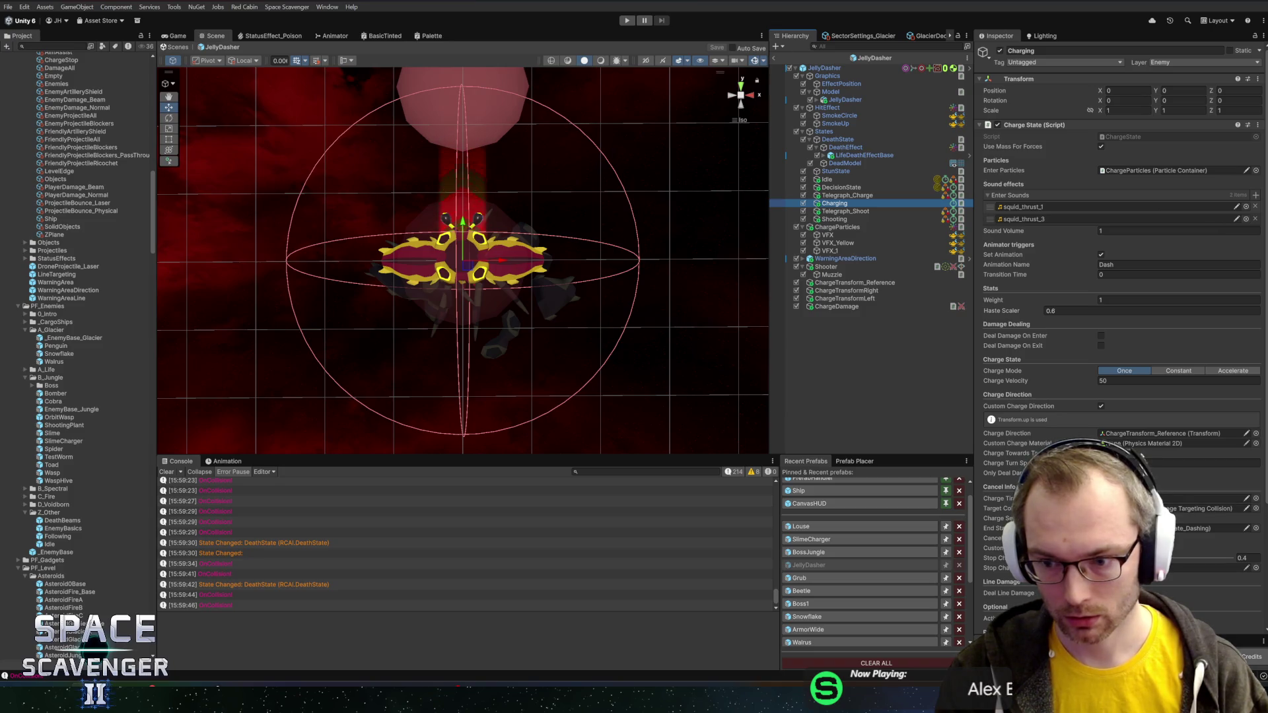
left_click(1215, 509)
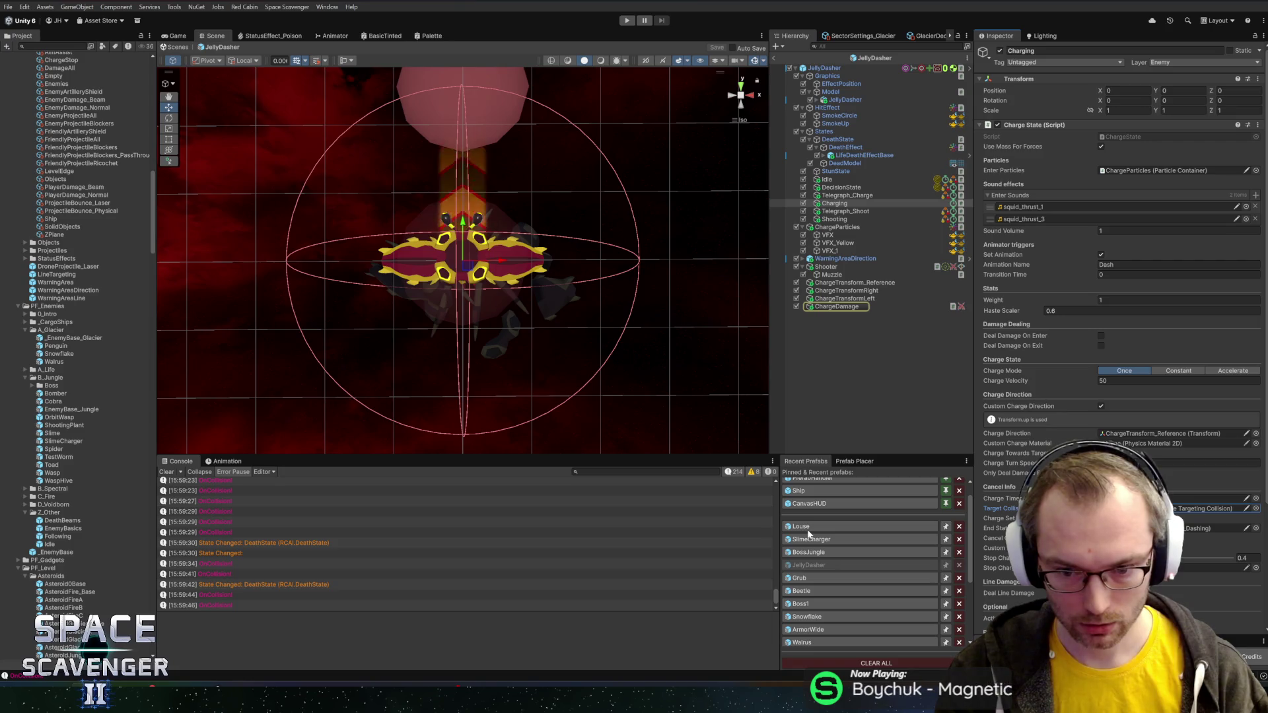
left_click(798, 56)
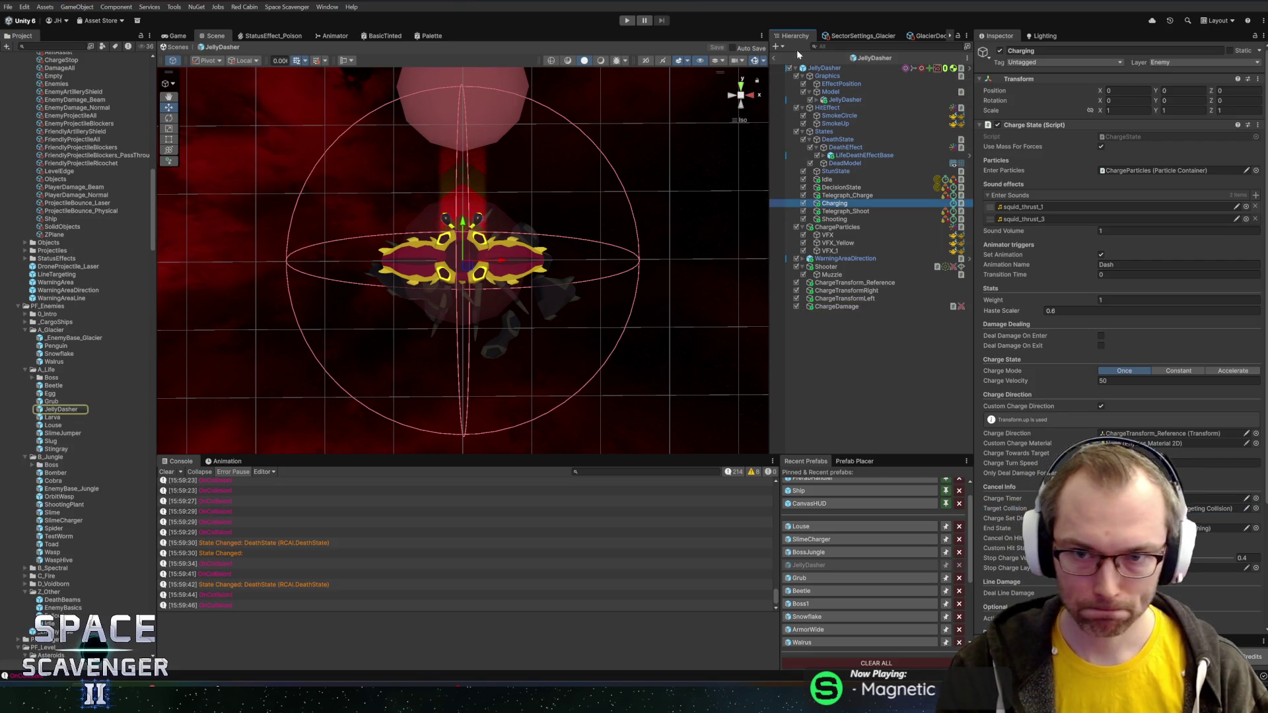
left_click(775, 58)
left_click(811, 554)
- Preview the Spider, TestWorm, Toad, Wasp and WaspHive prefabs
left_click(48, 528)
left_click(50, 536)
left_click(53, 545)
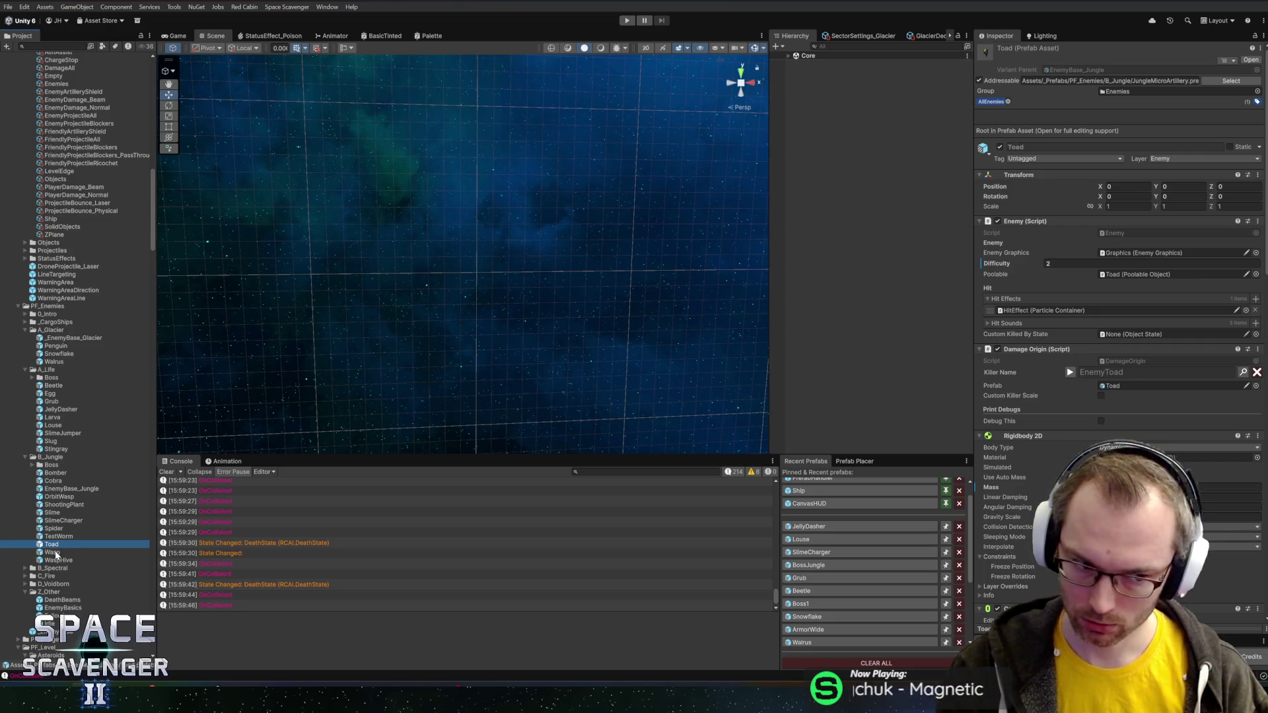
left_click(50, 553)
left_click(51, 561)
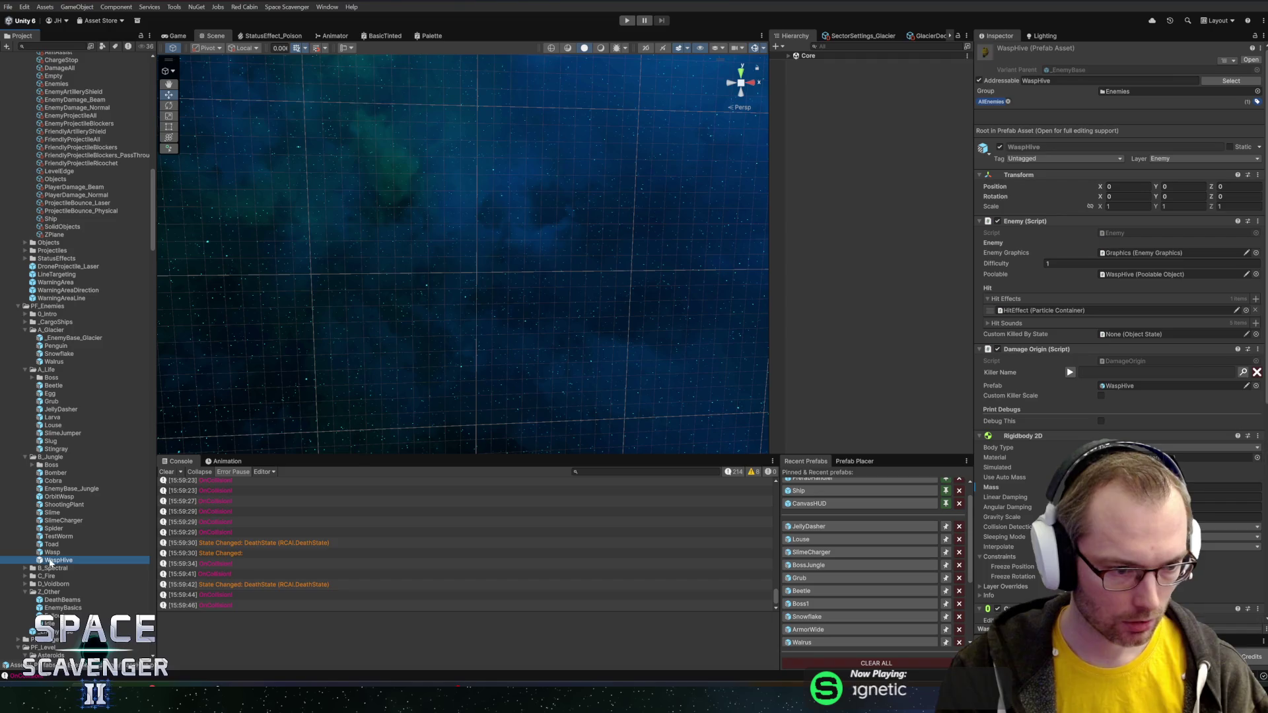
- Navigate into B_Spectral > Boss and open the SpectralSister prefab
left_click(49, 458)
key("Left")
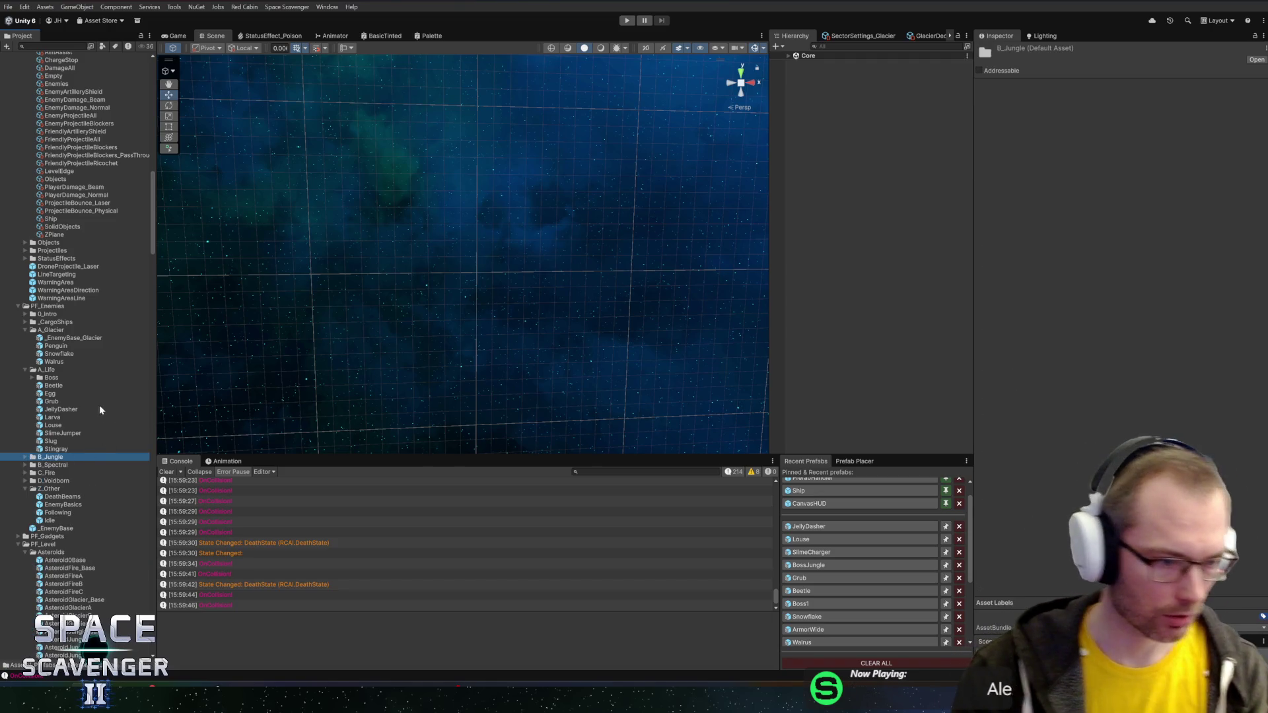
key("Down")
key("Right")
left_click(57, 474)
key("Right")
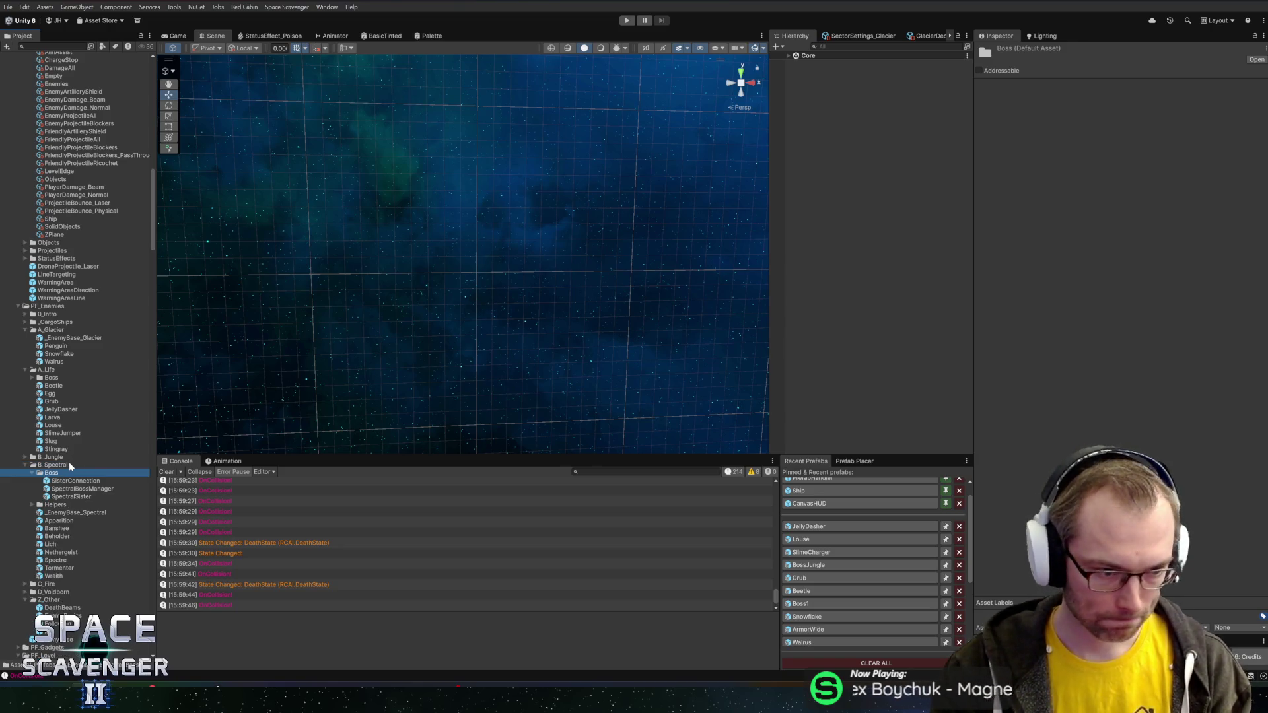
key("Down")
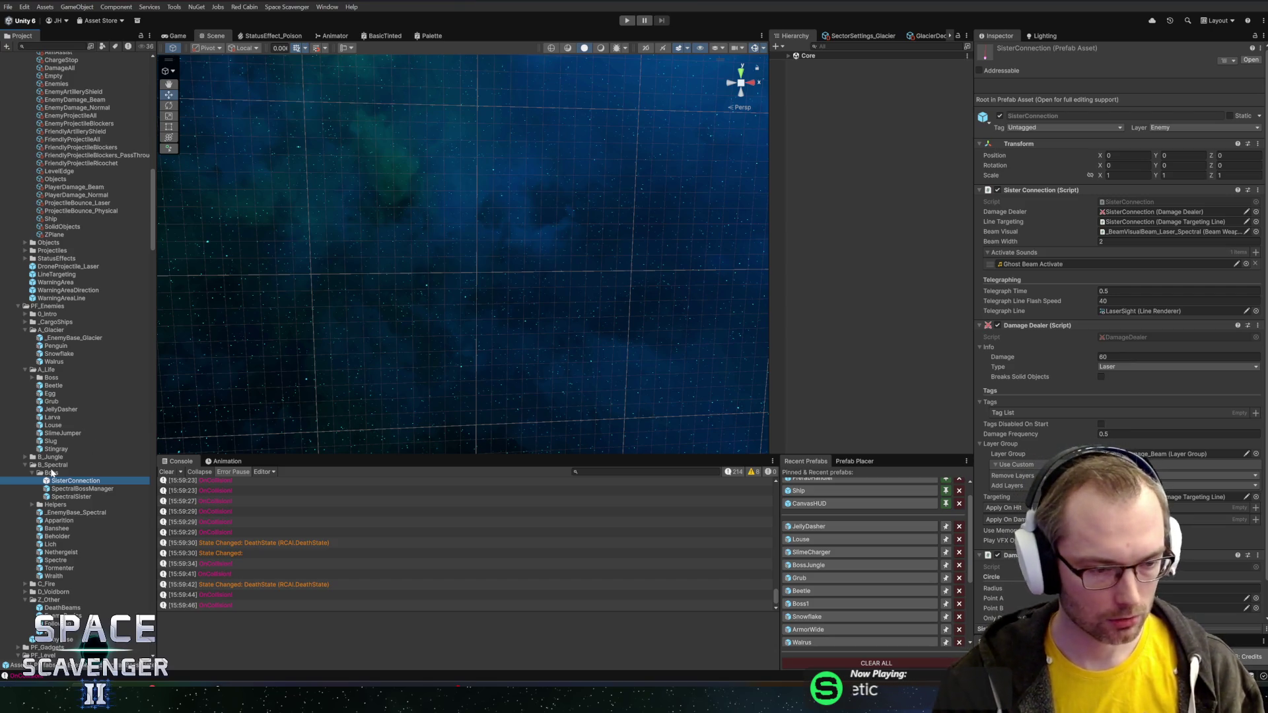
double_click(56, 497)
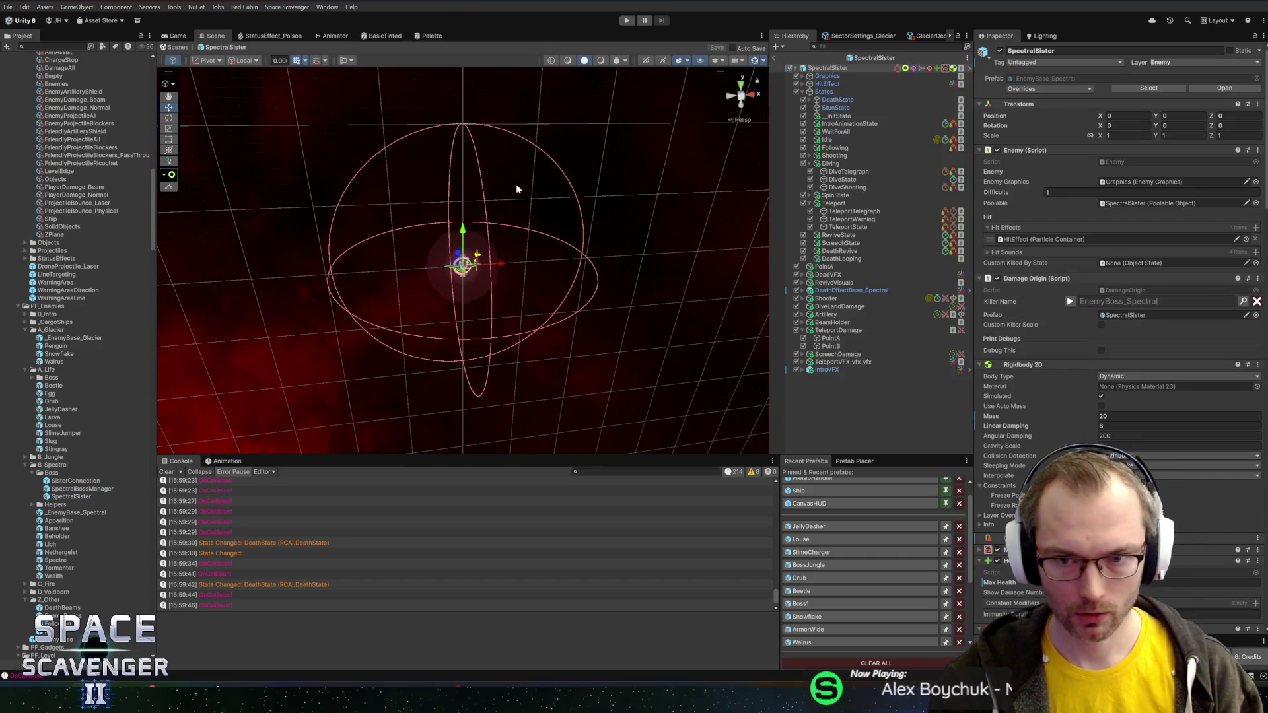
- Frame SpectralSister and inspect its Teleport, TeleportWarning and TeleportState damage settings
key("f")
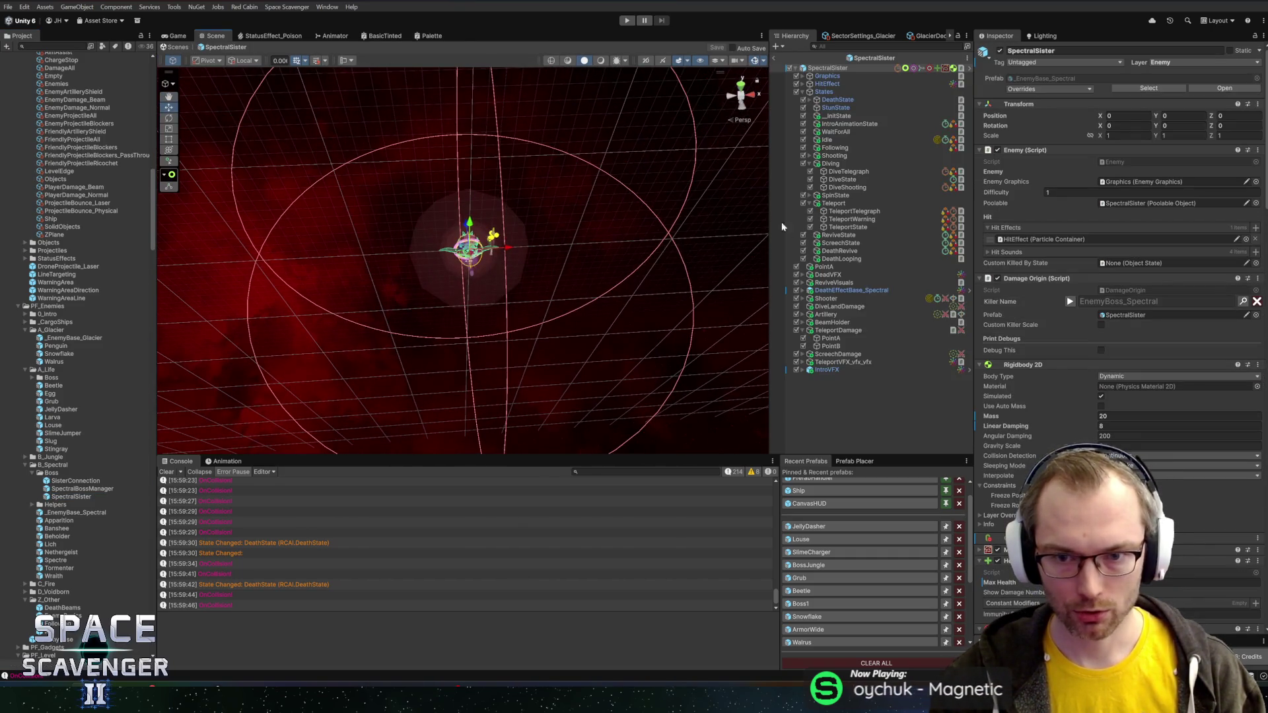
left_click(848, 204)
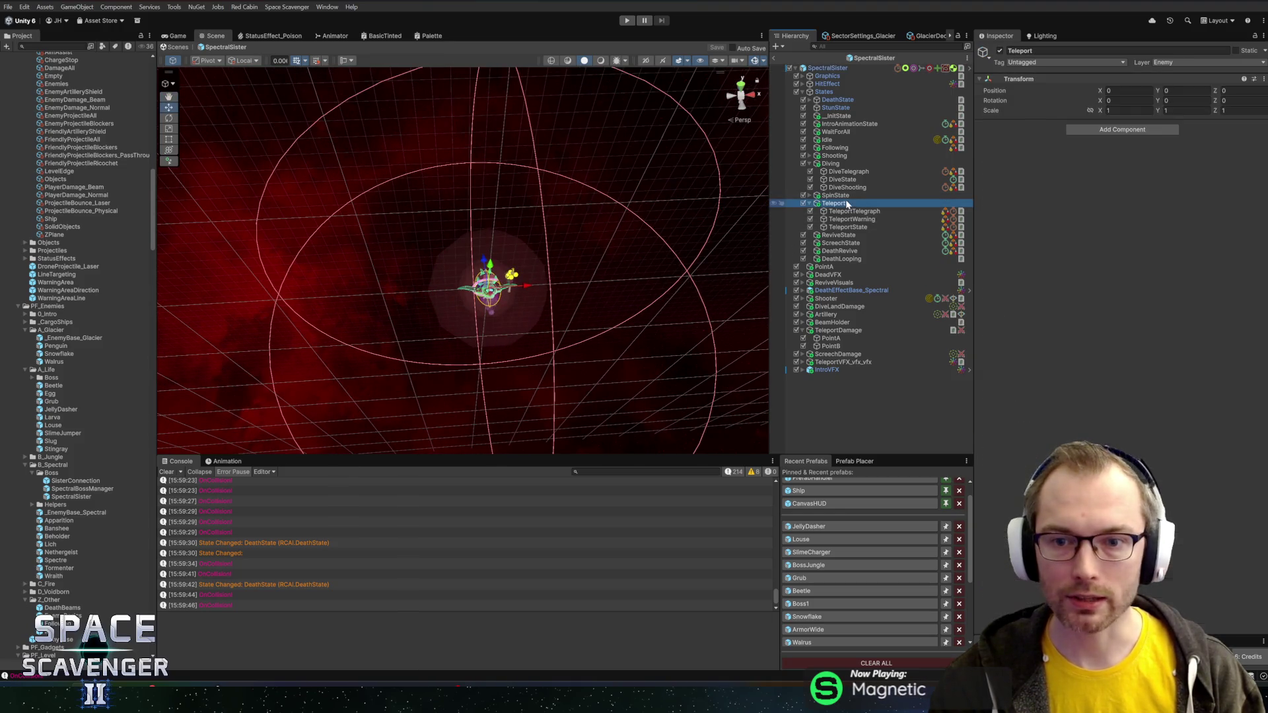
left_click(856, 219)
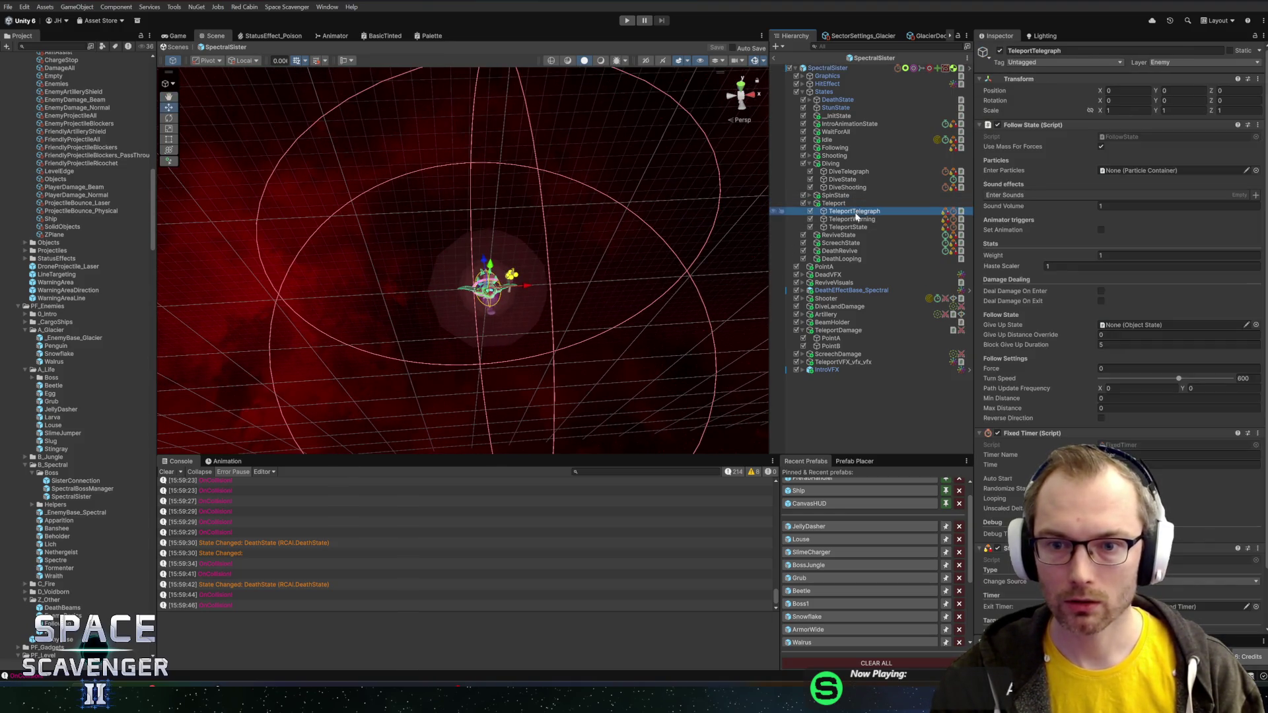
left_click(863, 227)
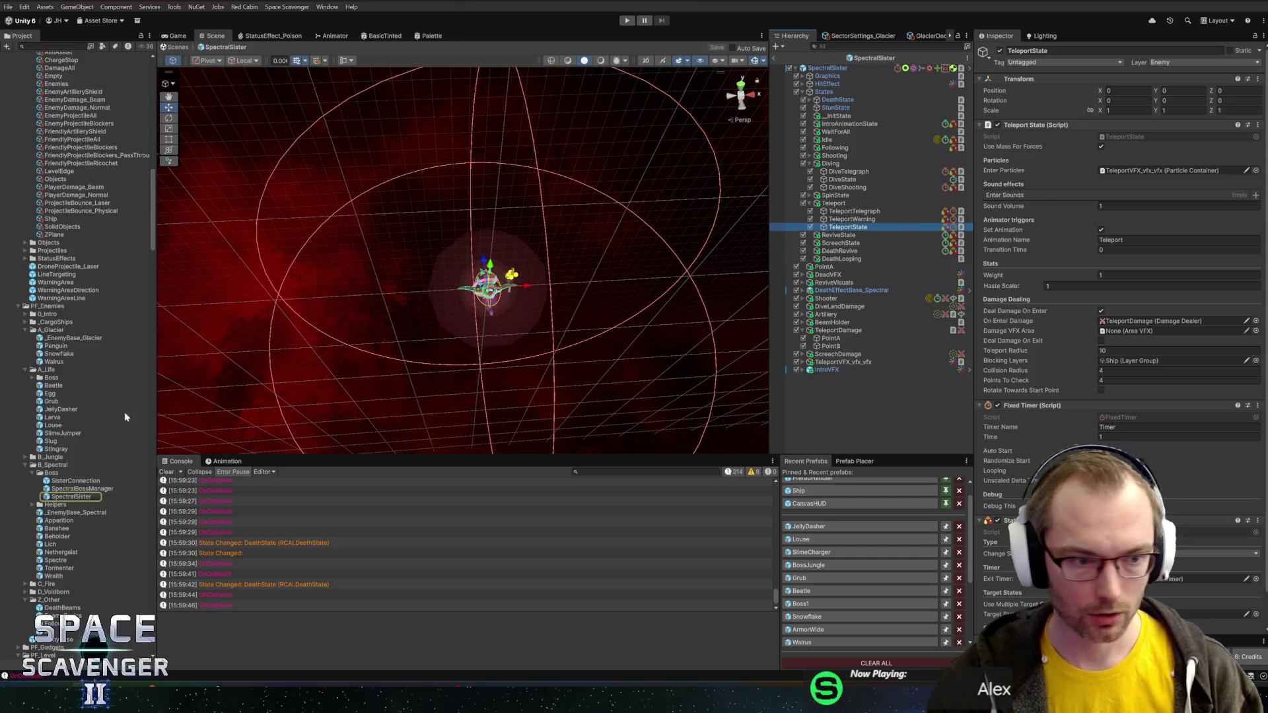
- Open the Apparition prefab to check its TeleportState, then open Banshee
left_click(56, 475)
key("Left")
key("Down")
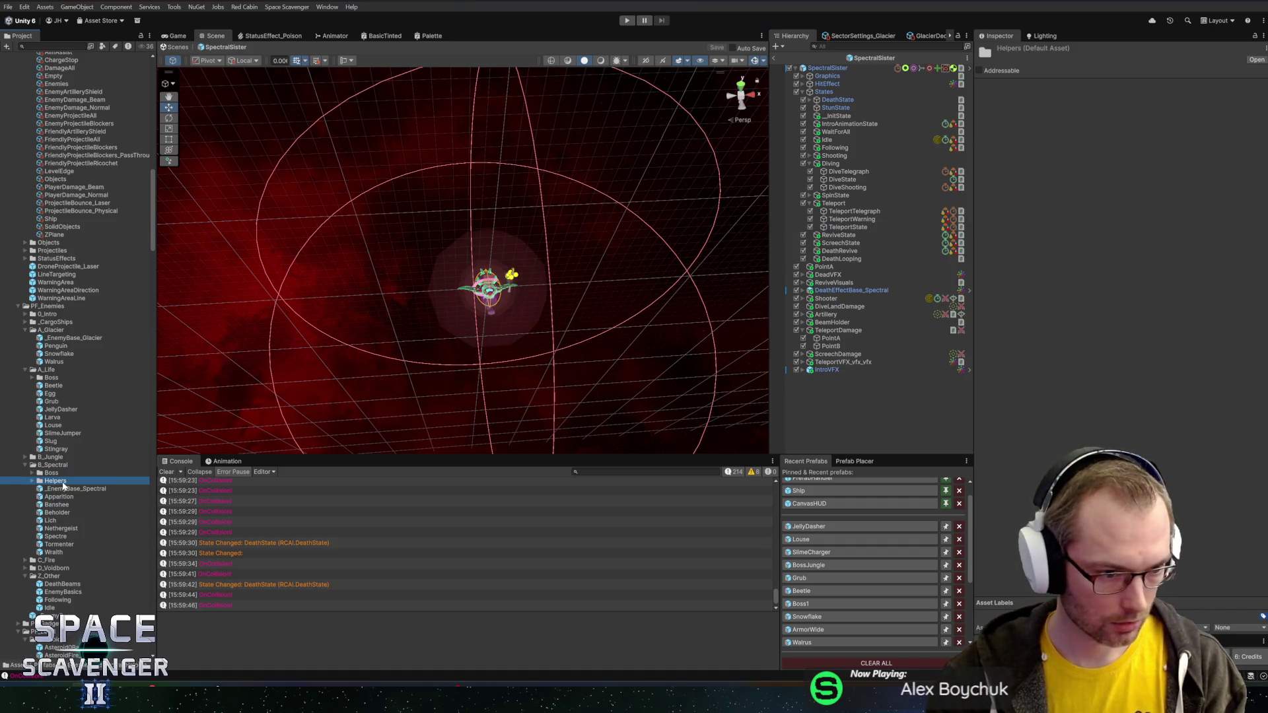
key("Down")
key("Down")
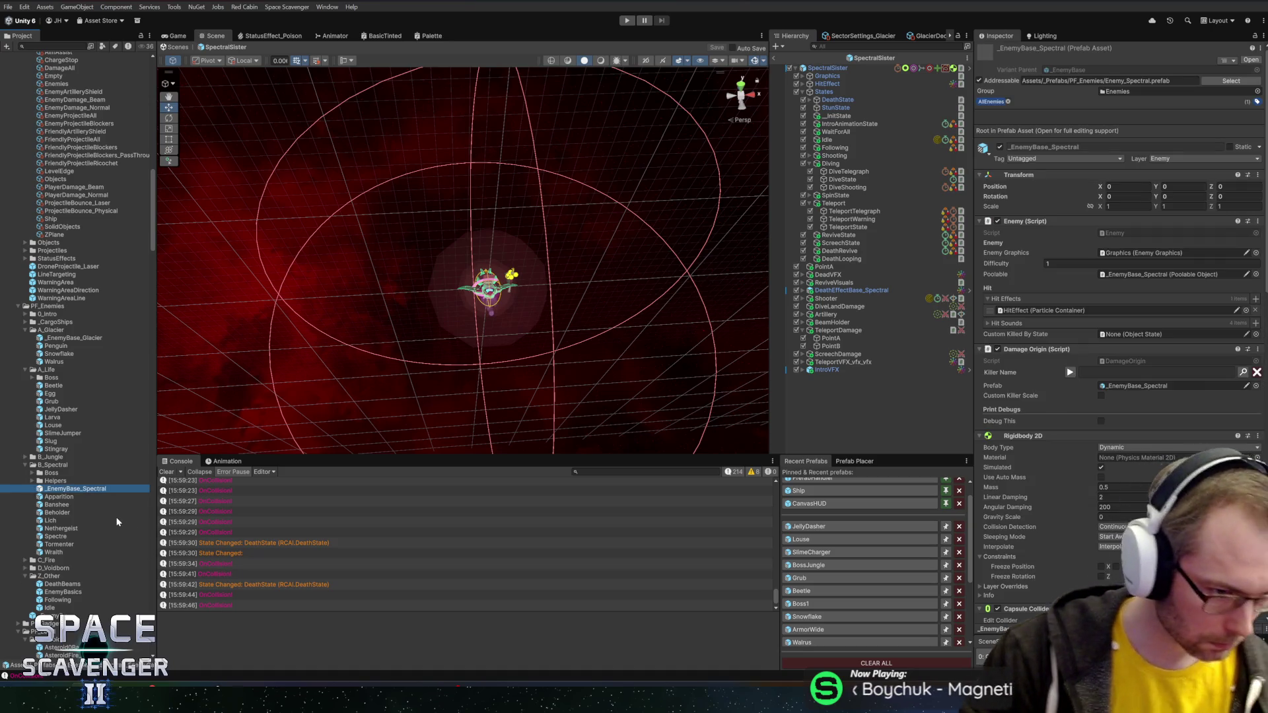
key("Return")
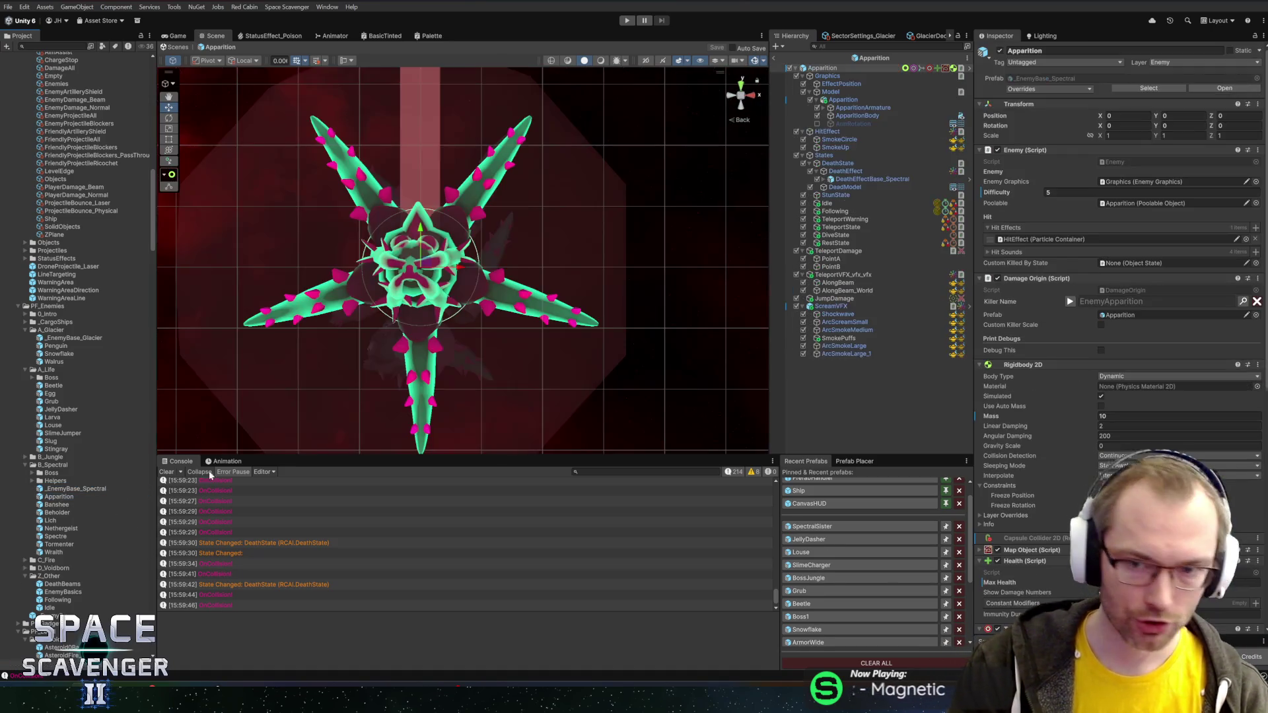
left_click(840, 226)
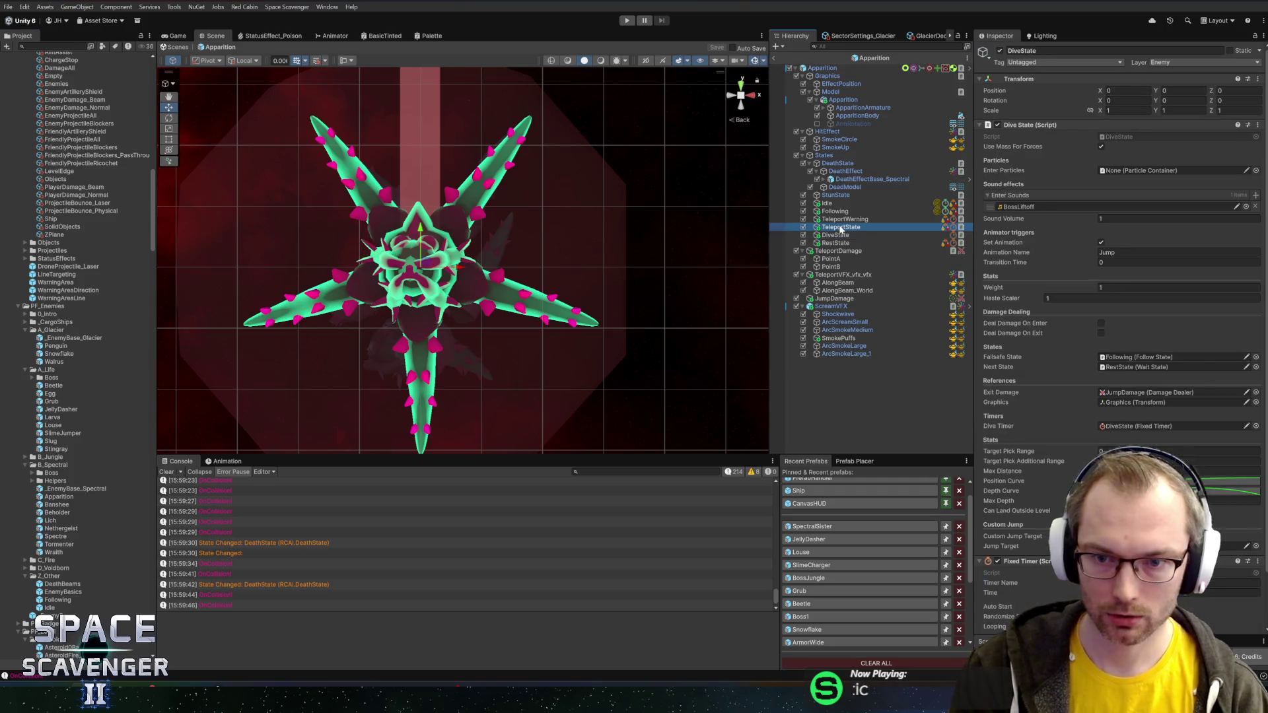
scroll(1047, 521, "down", 3)
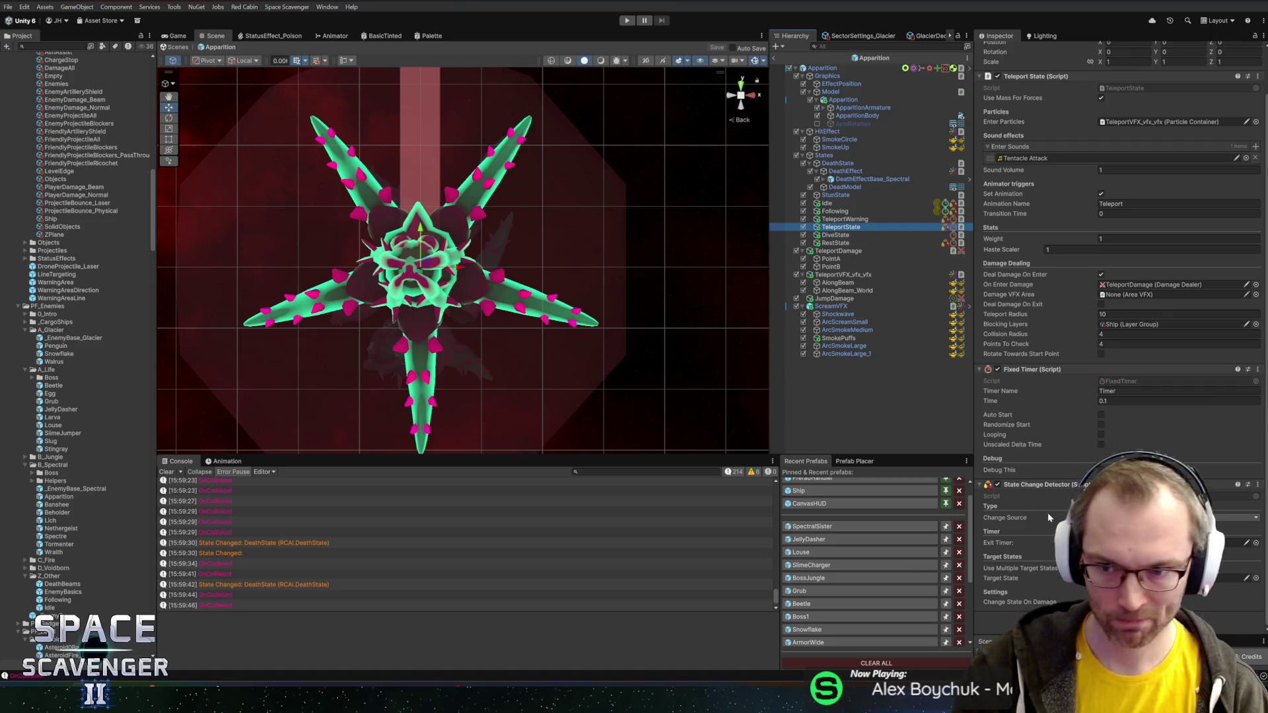
left_click(48, 505)
double_click(48, 505)
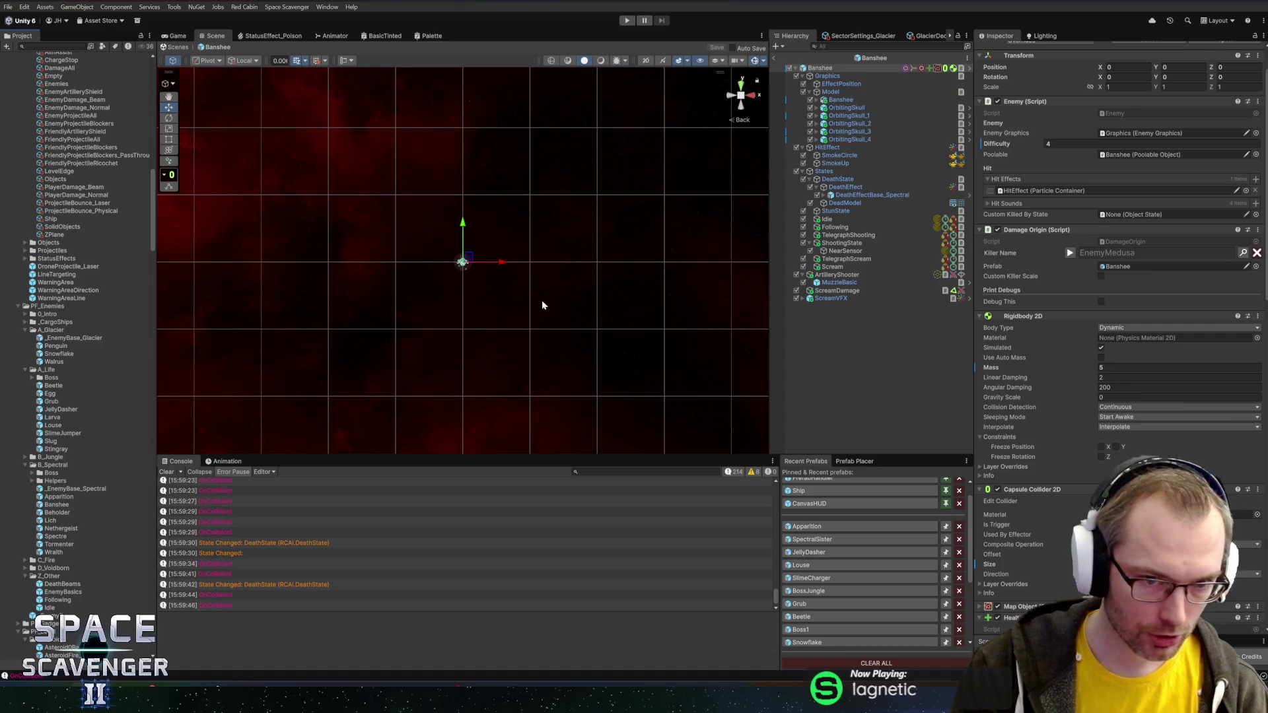
- Open Spectre and locate the objects its ChargeState uses as line damage dealer and targeting
left_click(49, 515)
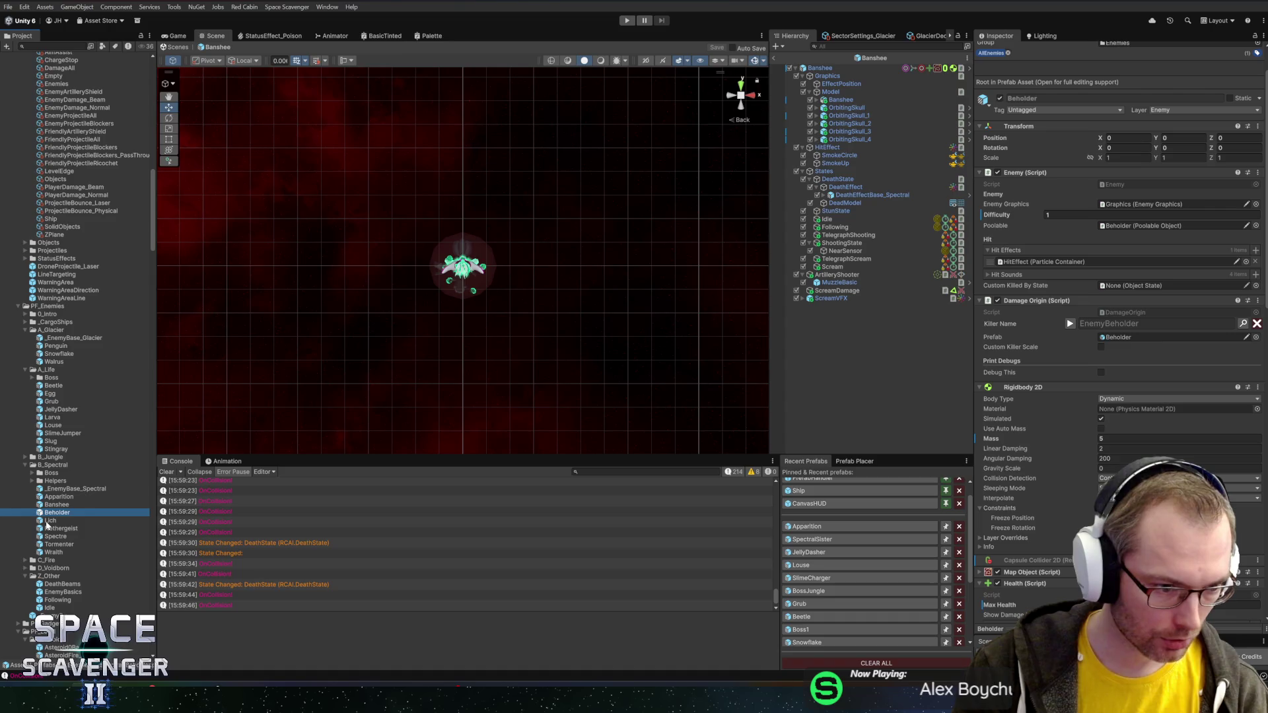
left_click(47, 523)
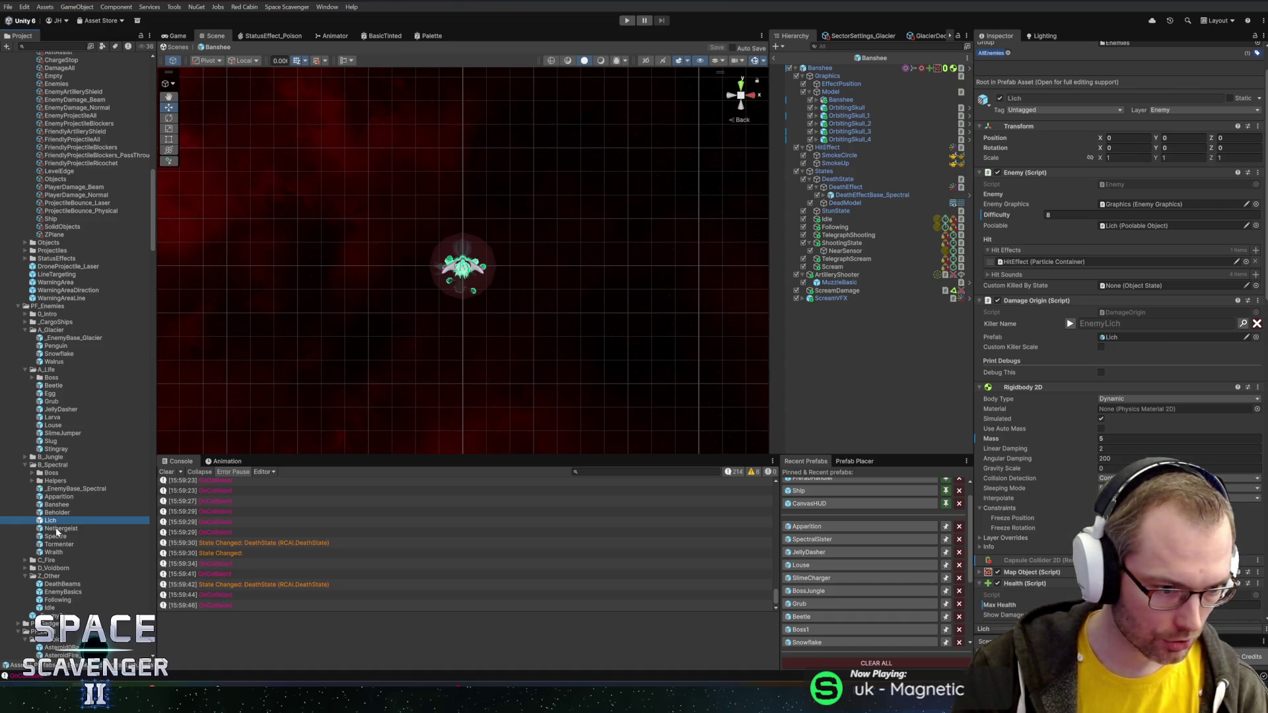
double_click(55, 536)
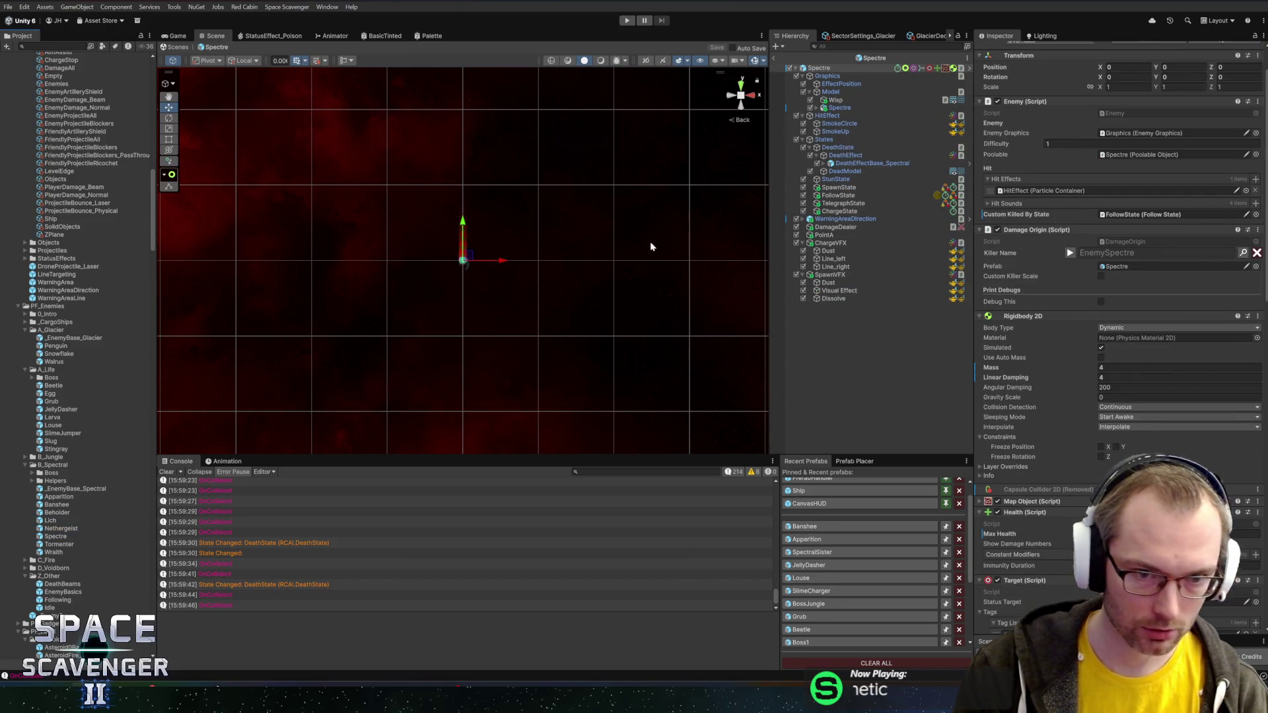
left_click(845, 204)
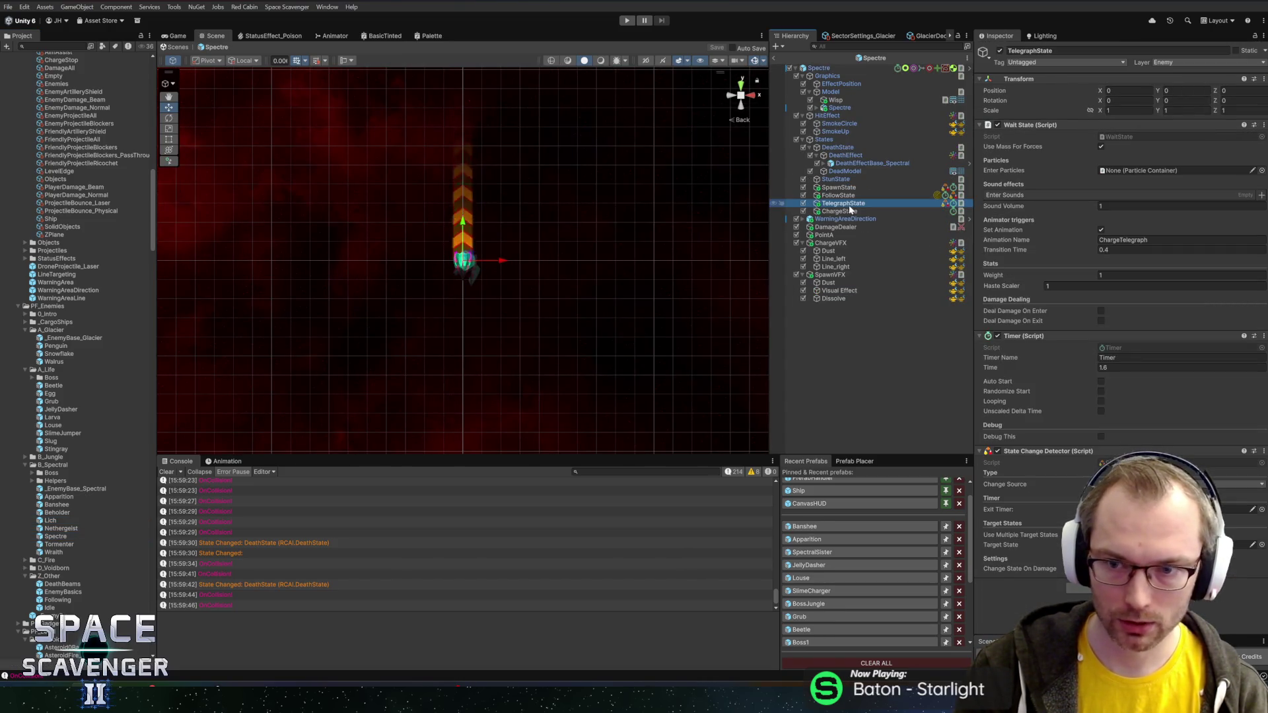
left_click(850, 211)
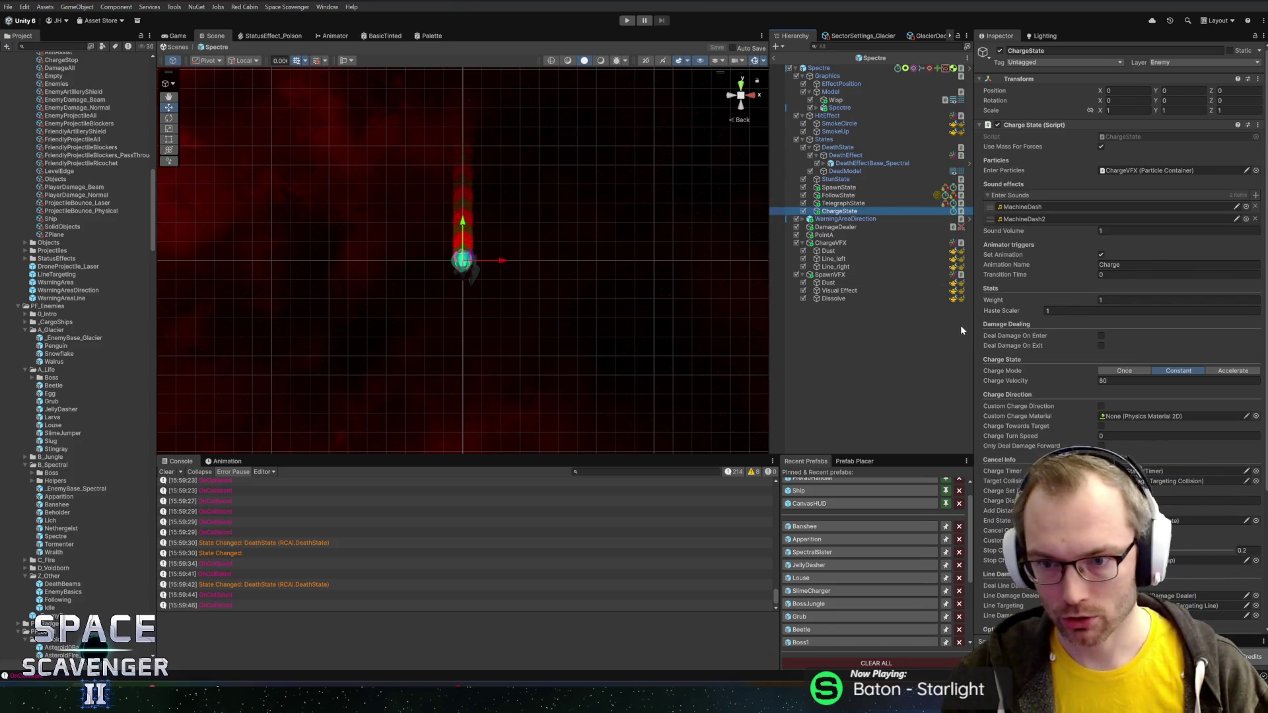
scroll(1050, 403, "down", 5)
left_click(1121, 418)
left_click(1121, 427)
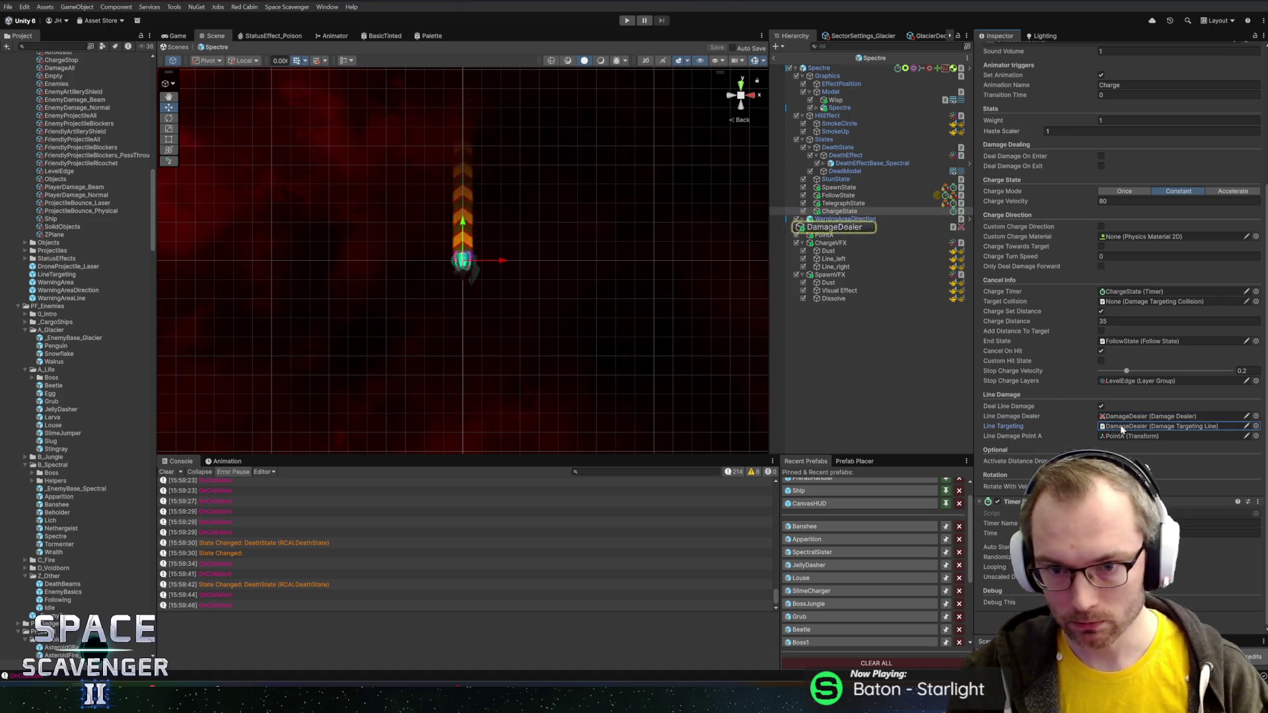
left_click(1124, 416)
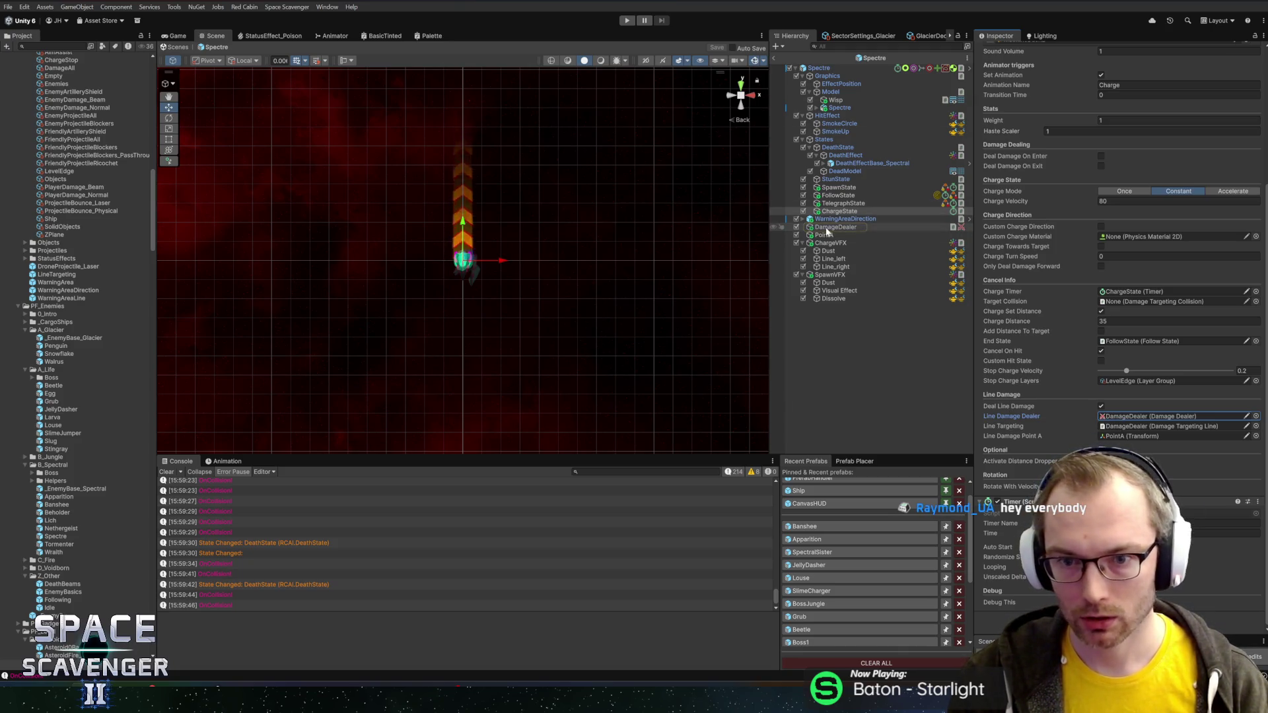
- Review the Spectre root's components, then open the Tormenter prefab
left_click(819, 68)
scroll(1035, 388, "down", 10)
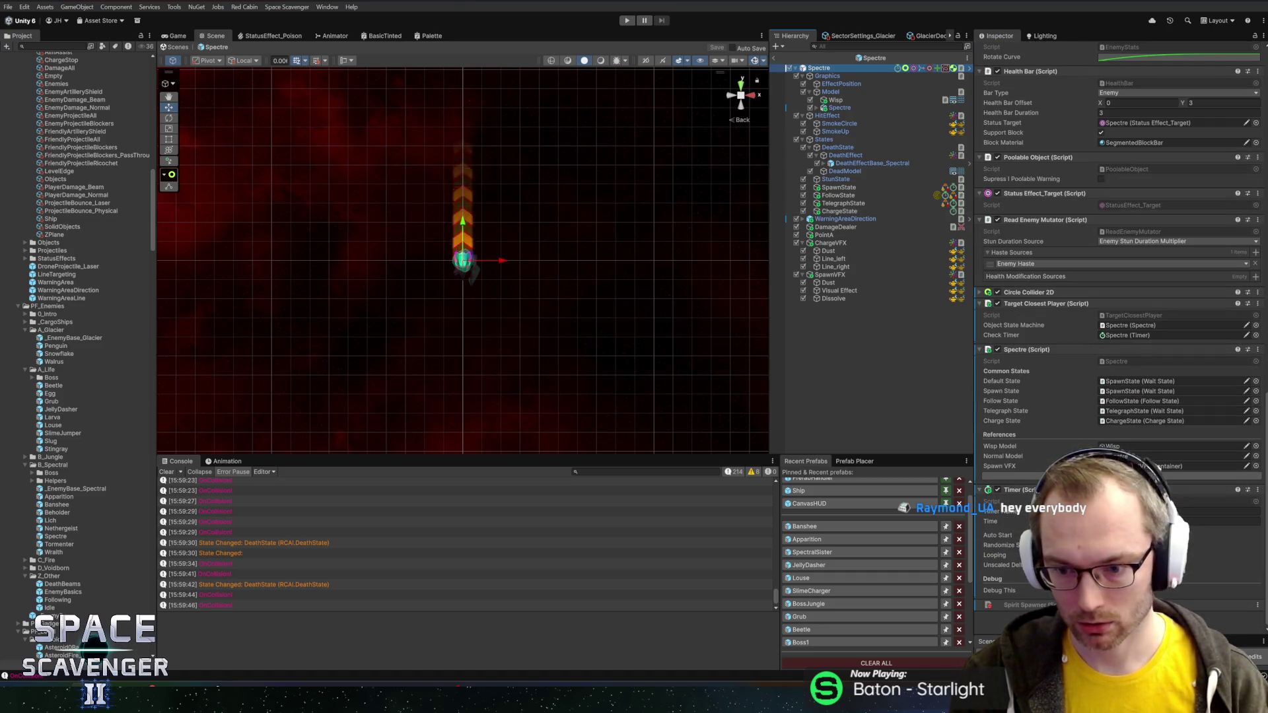
scroll(1052, 302, "up", 2)
scroll(1053, 302, "up", 8)
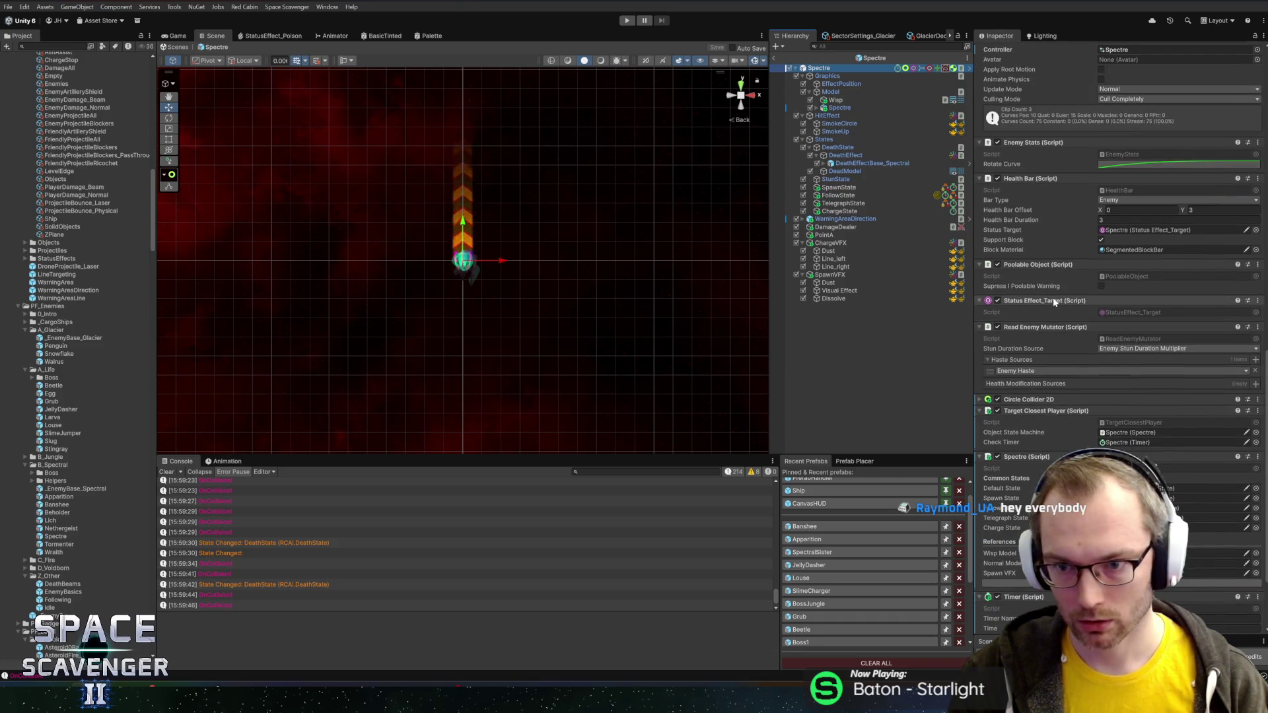
scroll(1056, 302, "up", 10)
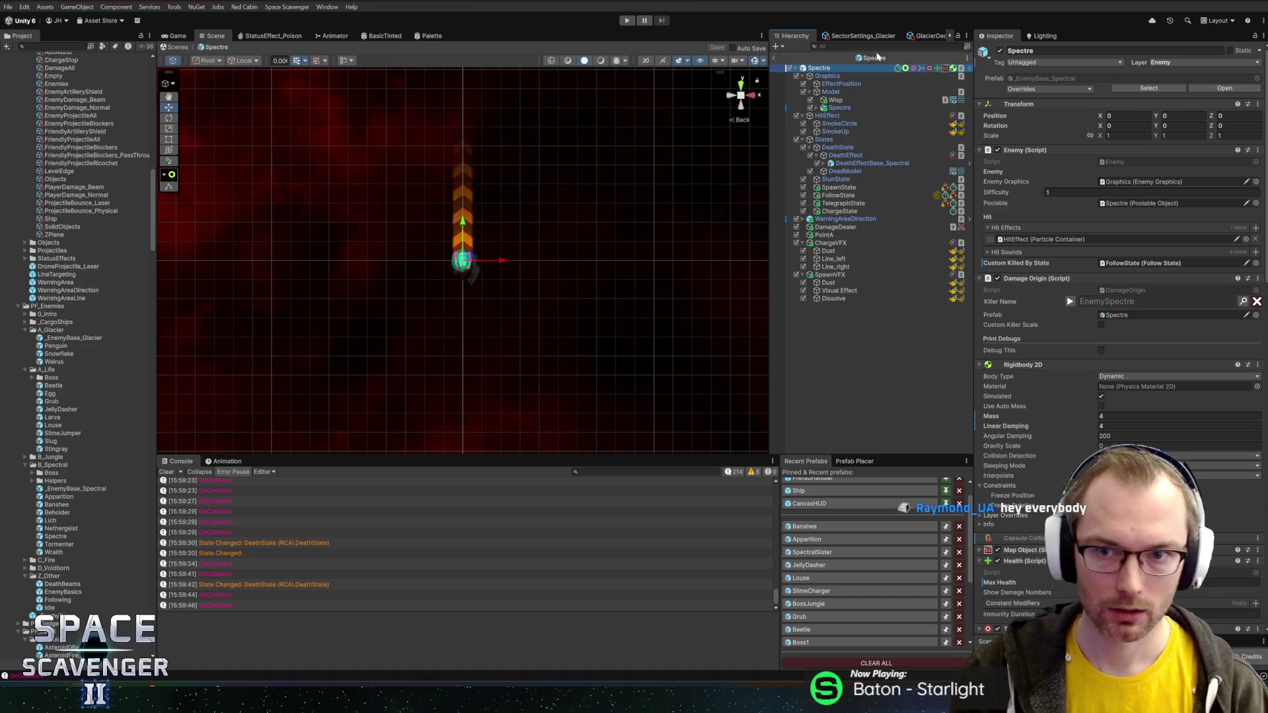
left_click(53, 551)
double_click(56, 544)
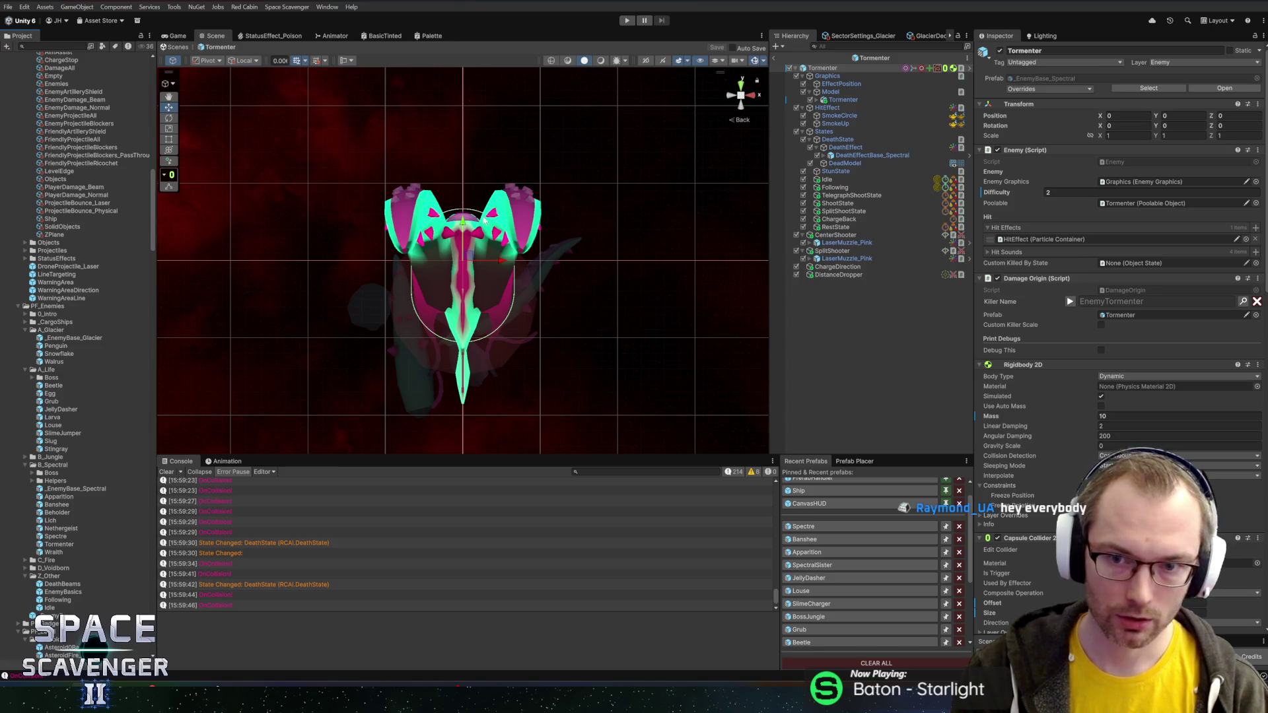
- Inspect Tormenter's ChargeBack state, then open the Wraith prefab
left_click(827, 219)
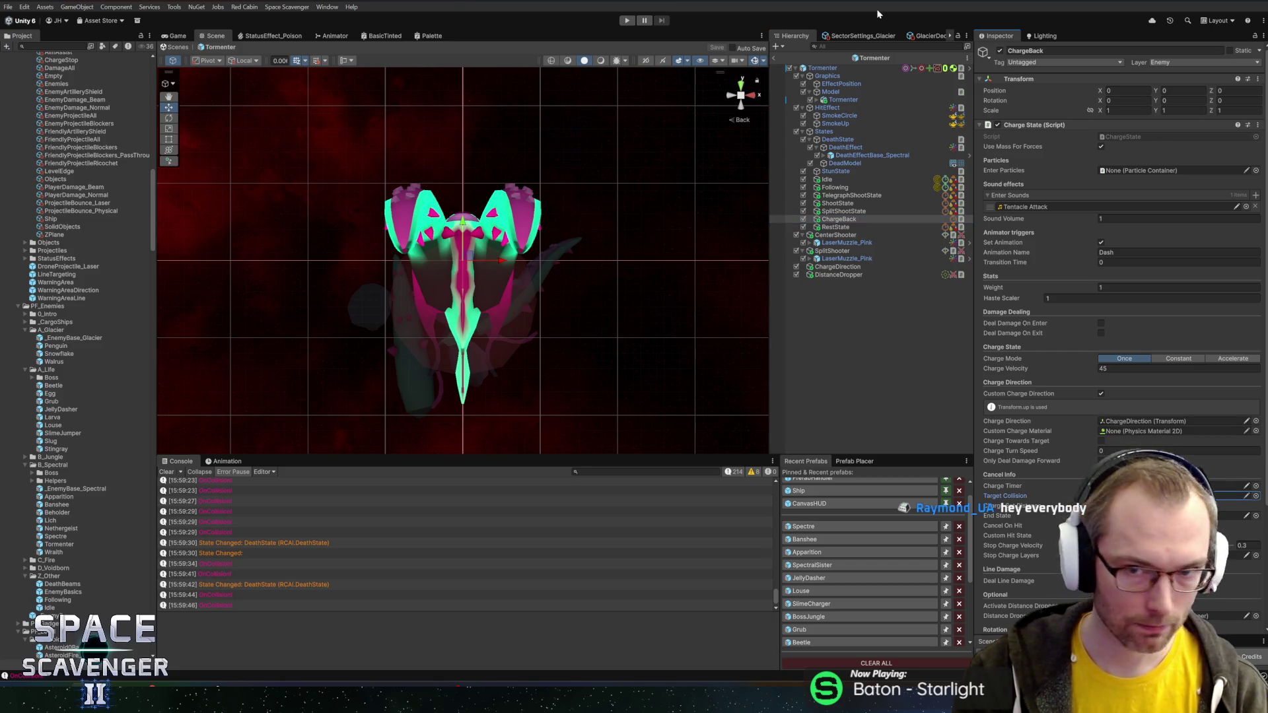
double_click(53, 553)
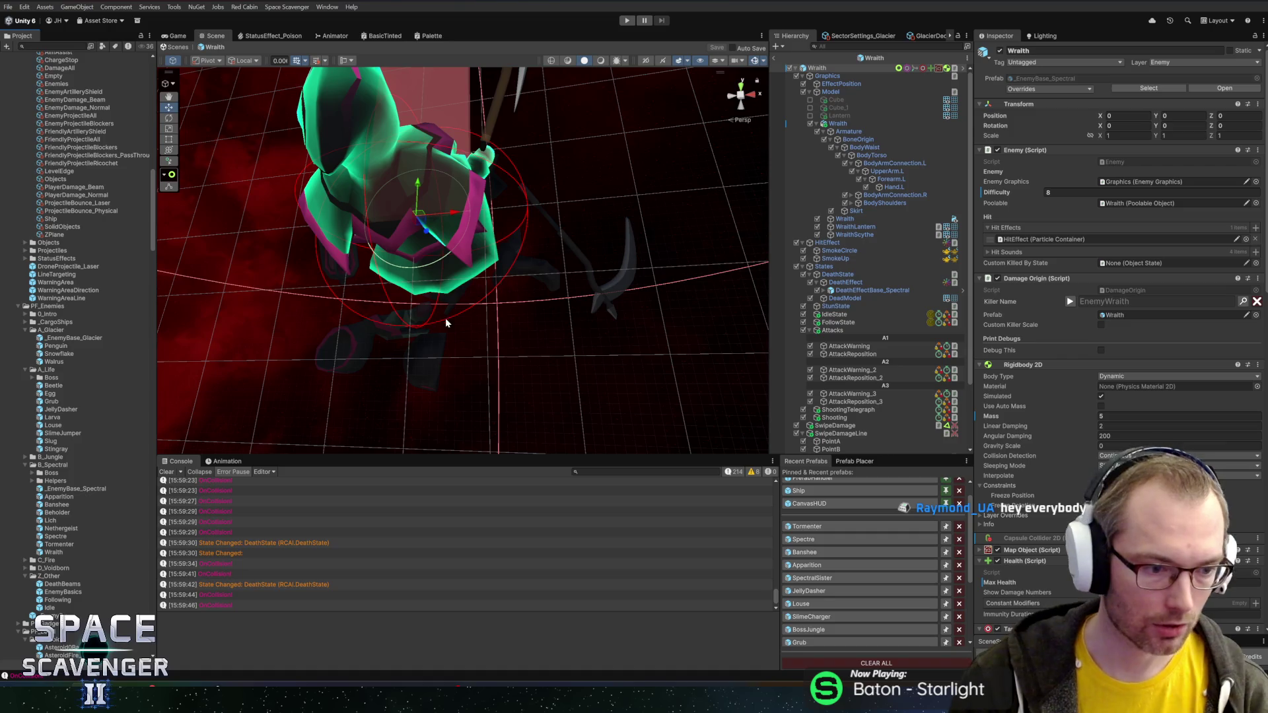
- Collapse the B_Spectral and A_Life folders and expand C_Fire > Boss
left_click(30, 465)
key("Left")
left_click(49, 370)
key("Left")
left_click(59, 331)
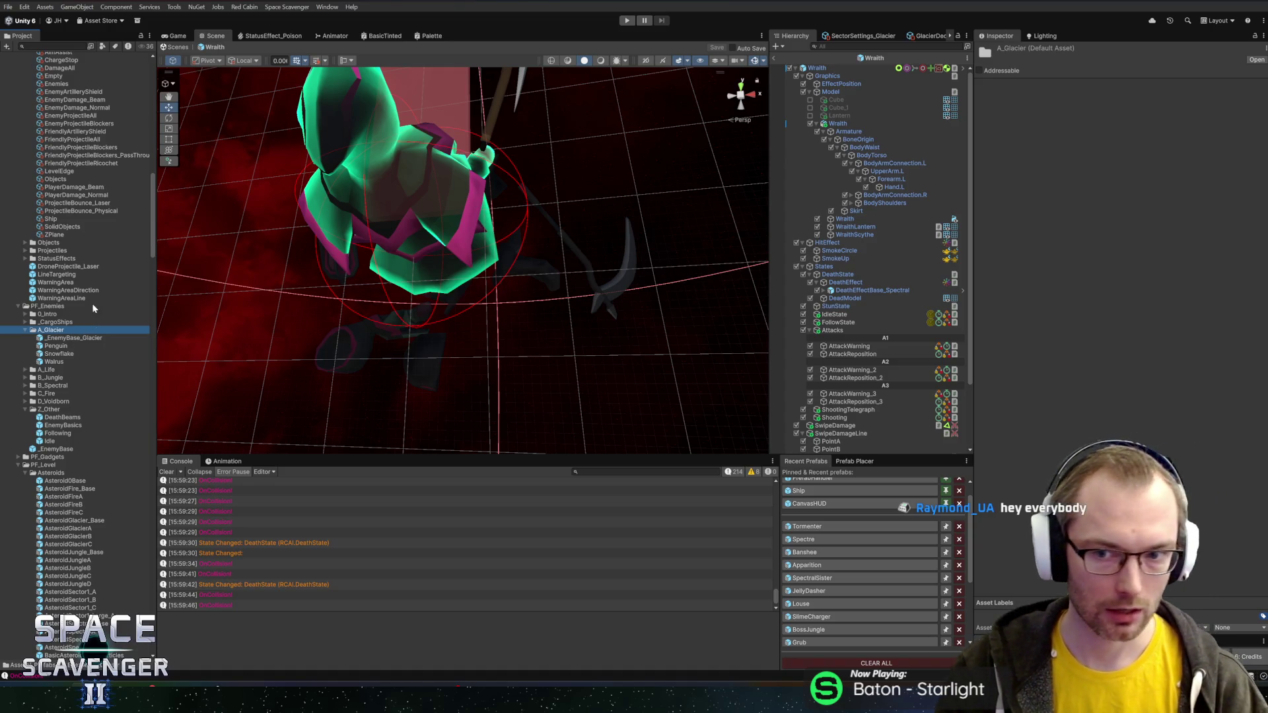
left_click(44, 394)
key("Right")
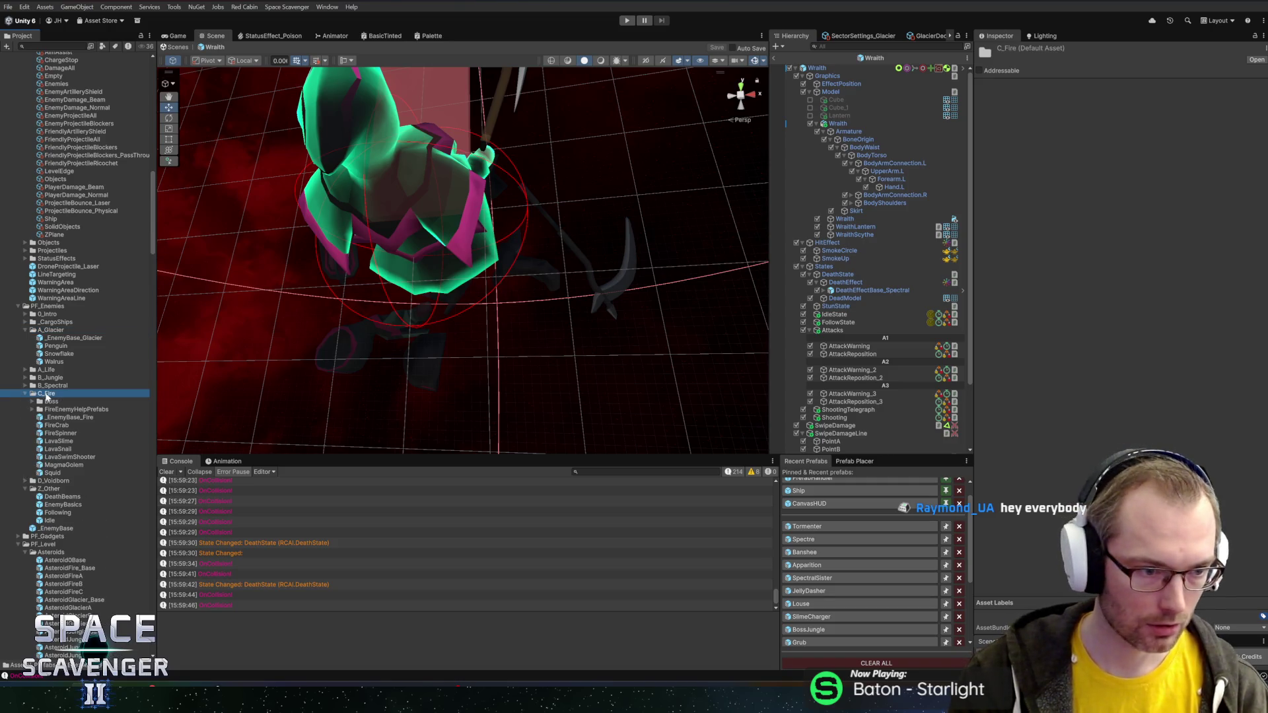
left_click(52, 402)
key("Right")
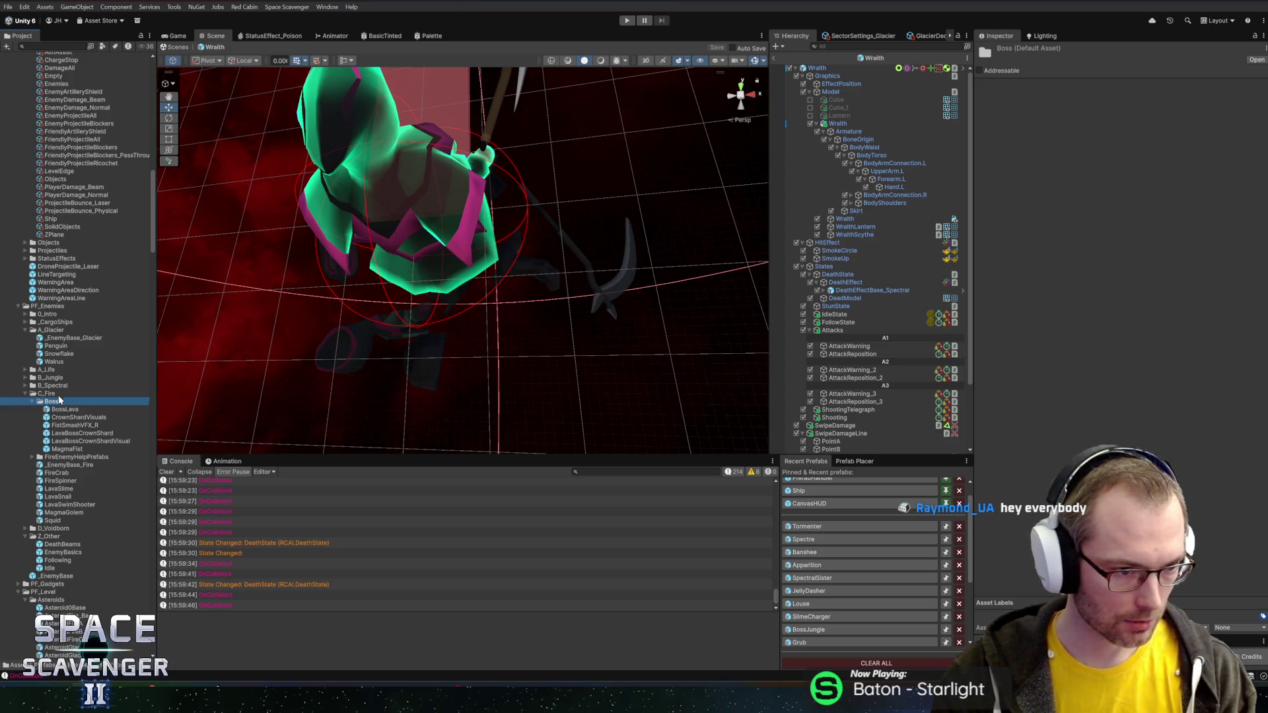
- Browse the C_Fire folders, preview FireSpinner and open the FireCrab prefab
key("Left")
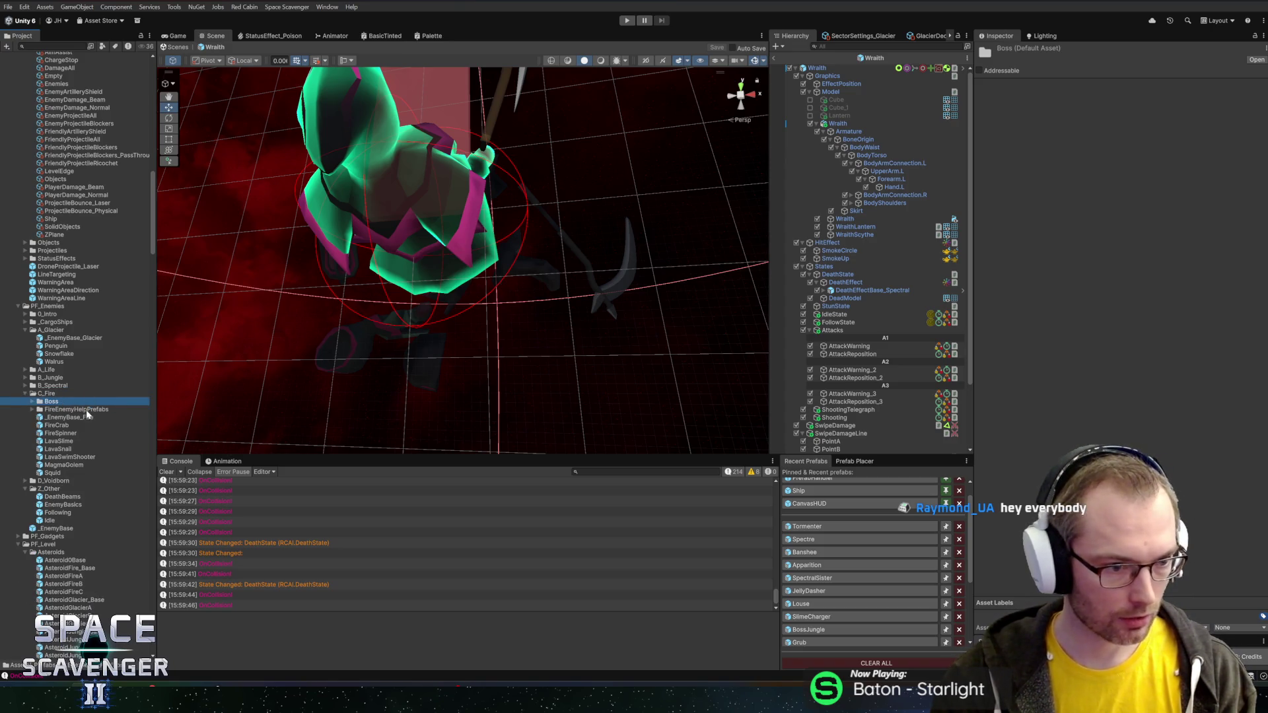
left_click(86, 410)
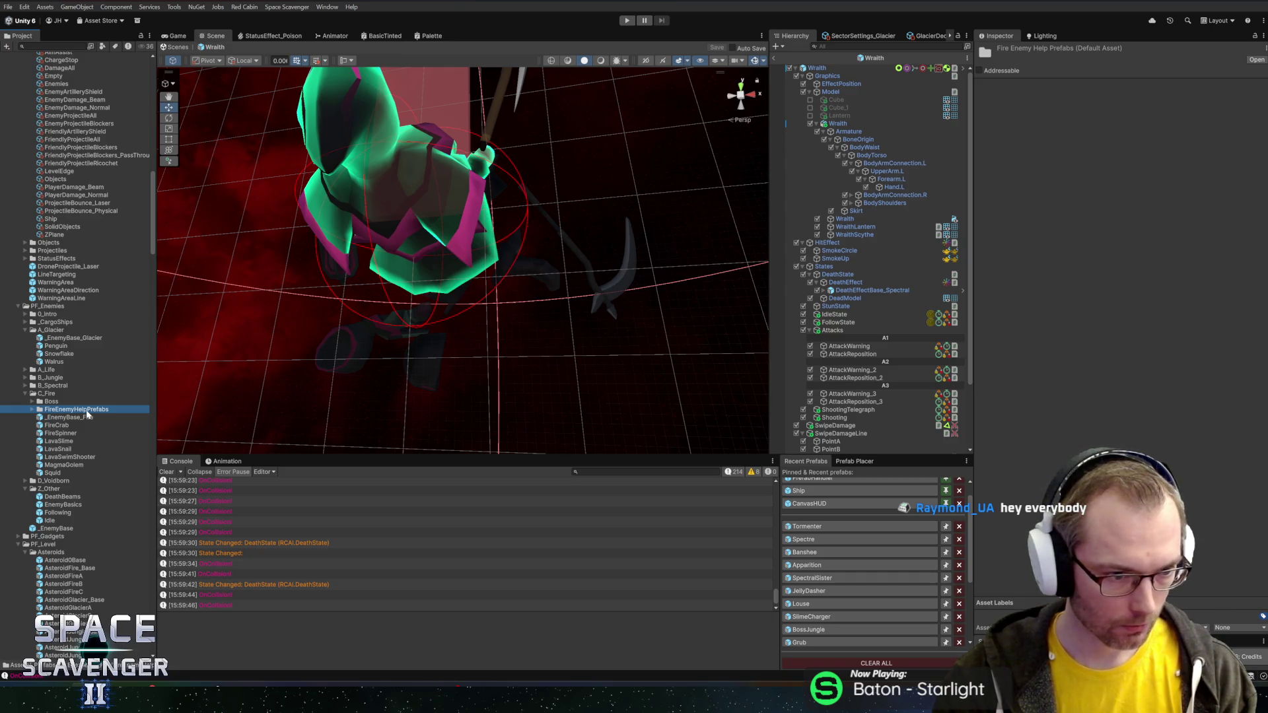
key("Up")
key("Right")
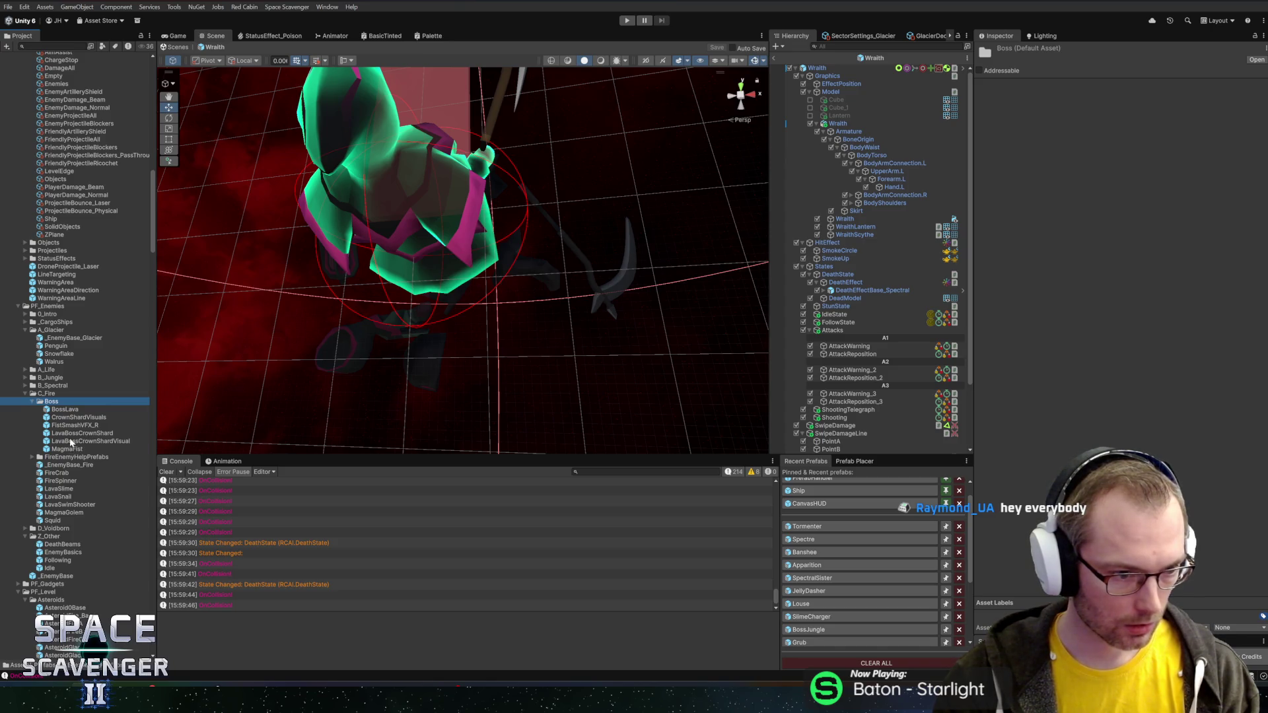
key("Left")
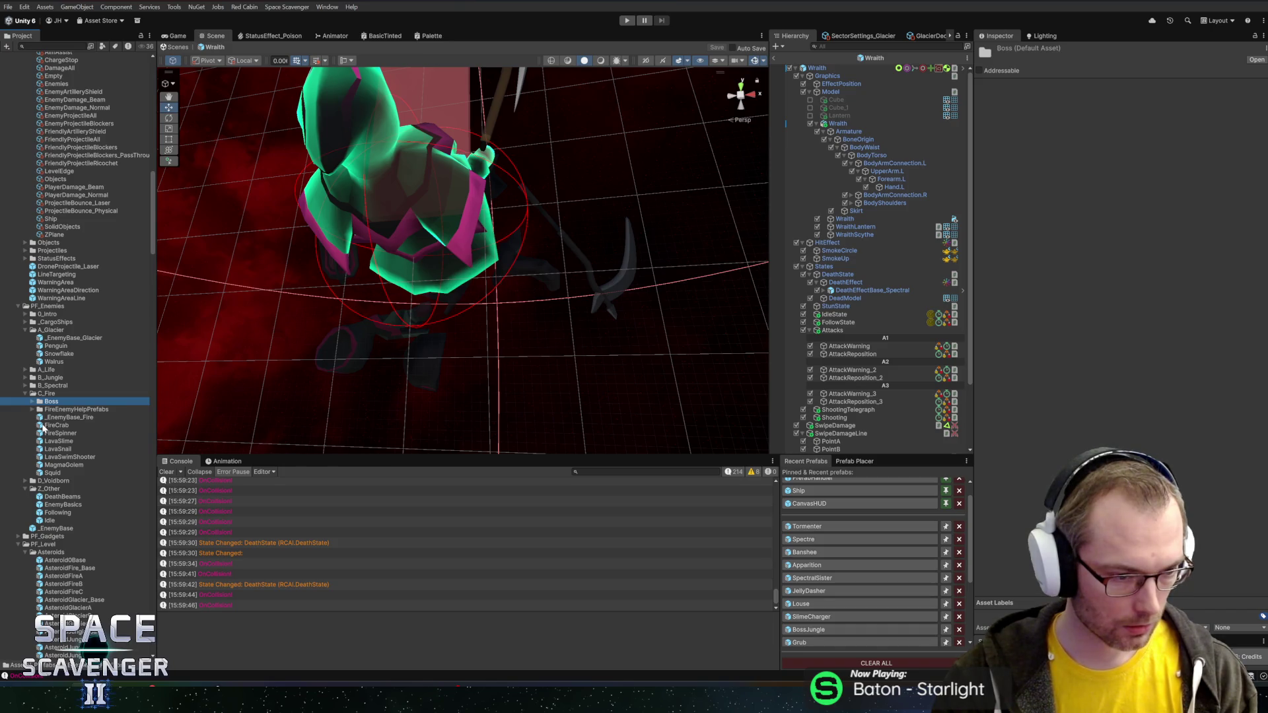
left_click(50, 434)
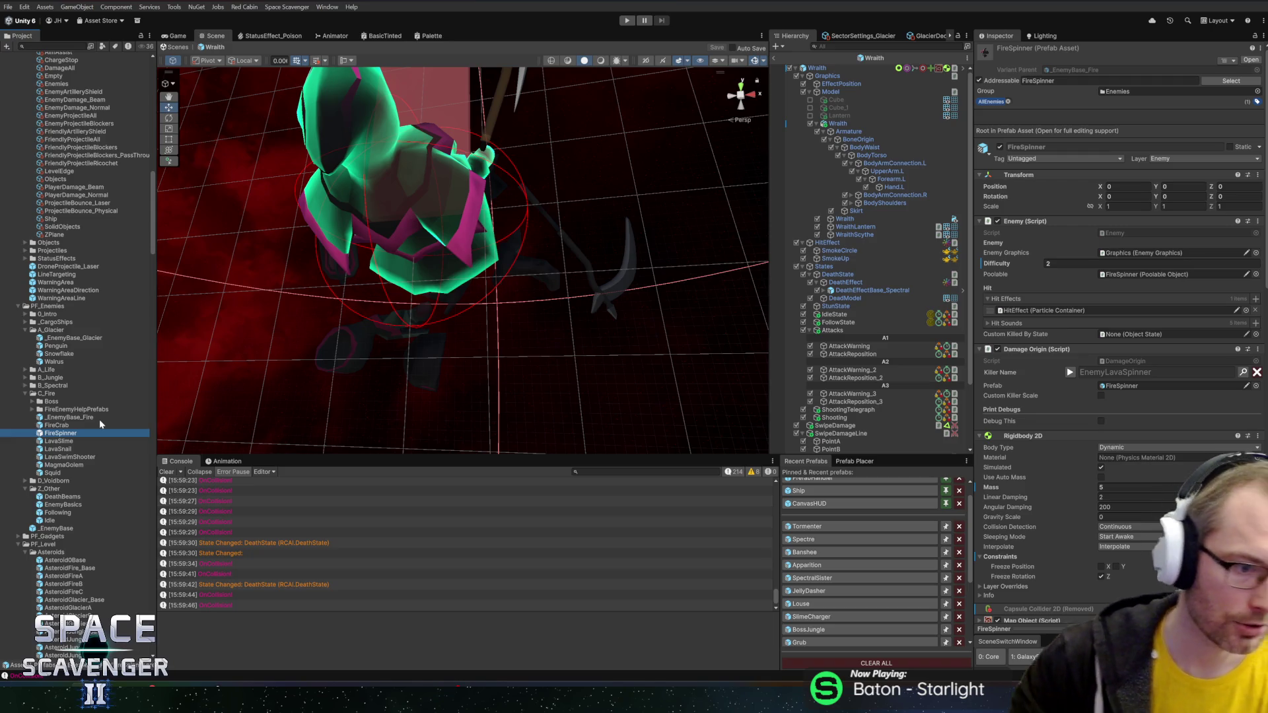
double_click(57, 425)
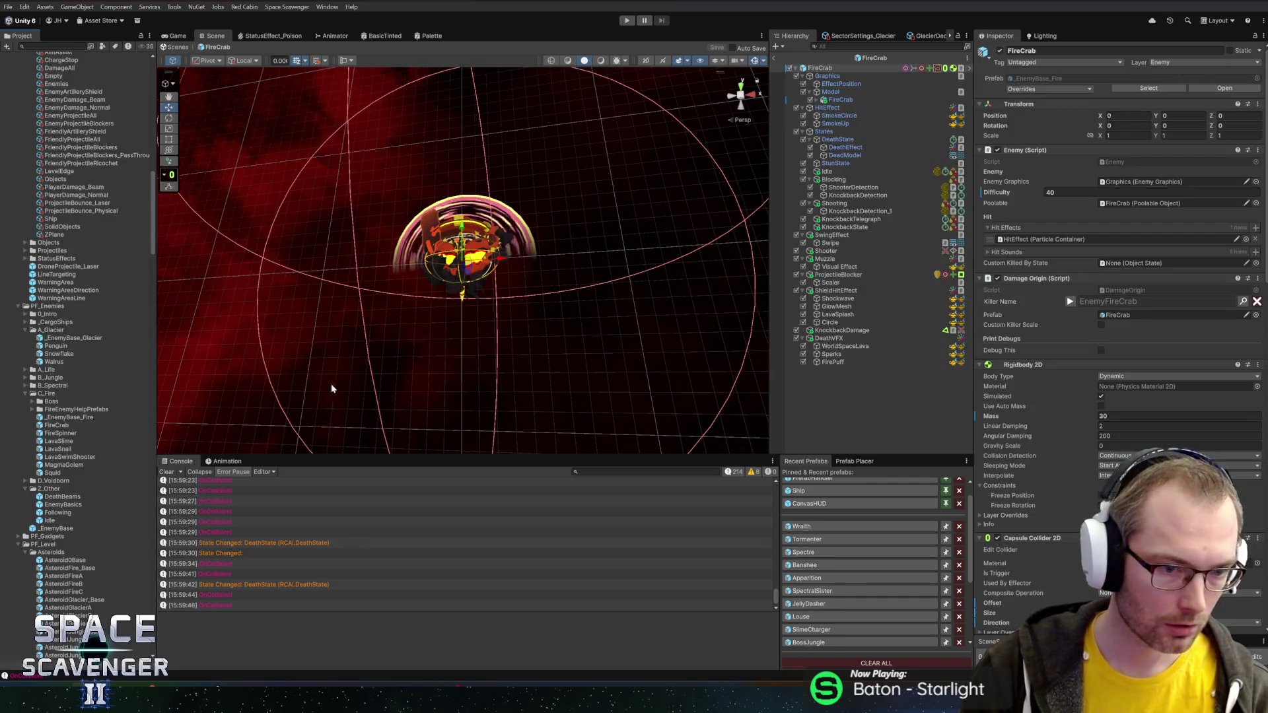
- Inspect FireCrab's Shooting, KnockbackDetection_1 and KnockbackState, then open the LavaSlime prefab
mouse_move(487, 207)
left_mouse_down()
mouse_move(535, 284)
mouse_move(581, 251)
left_mouse_up()
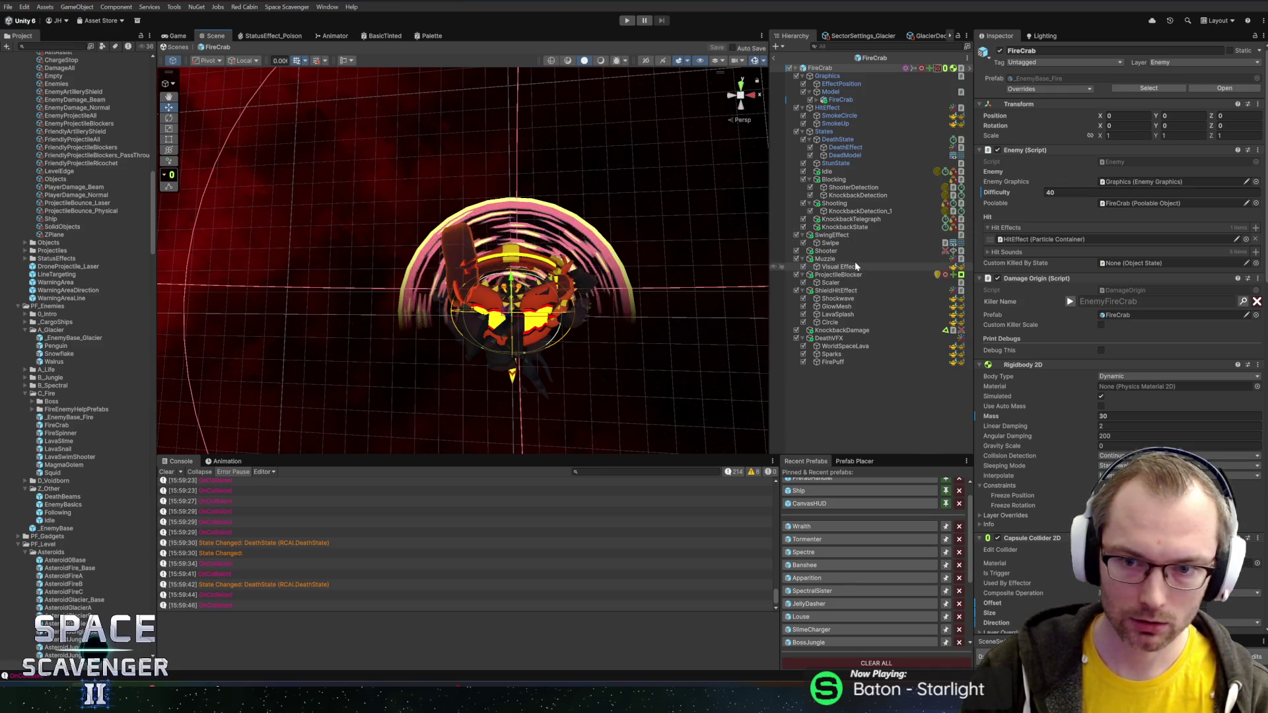
left_click(845, 204)
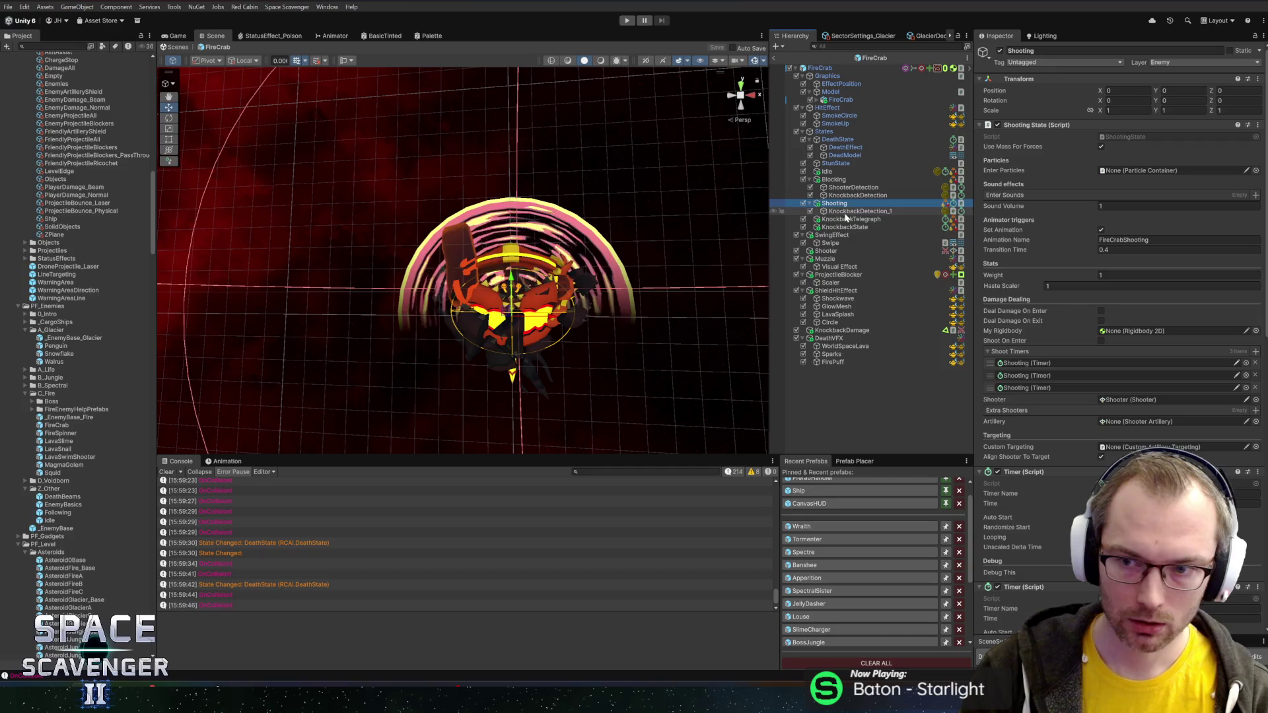
left_click(846, 213)
left_click(848, 219)
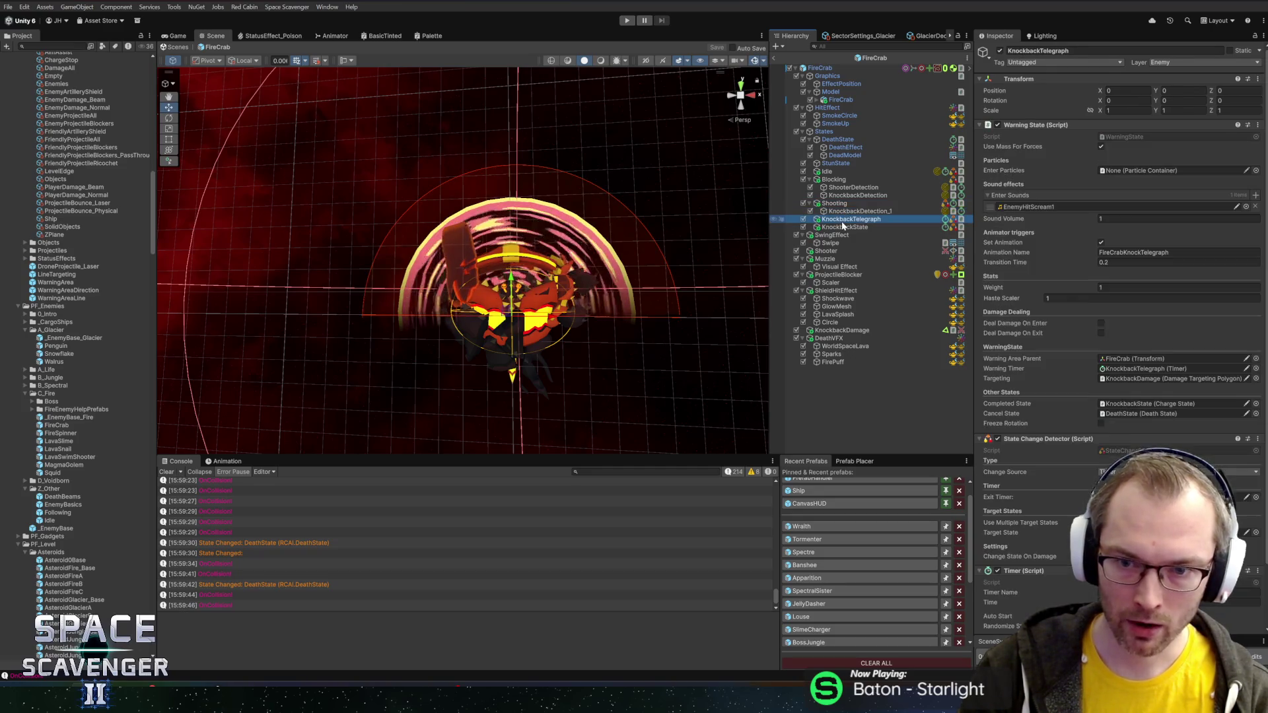
left_click(851, 228)
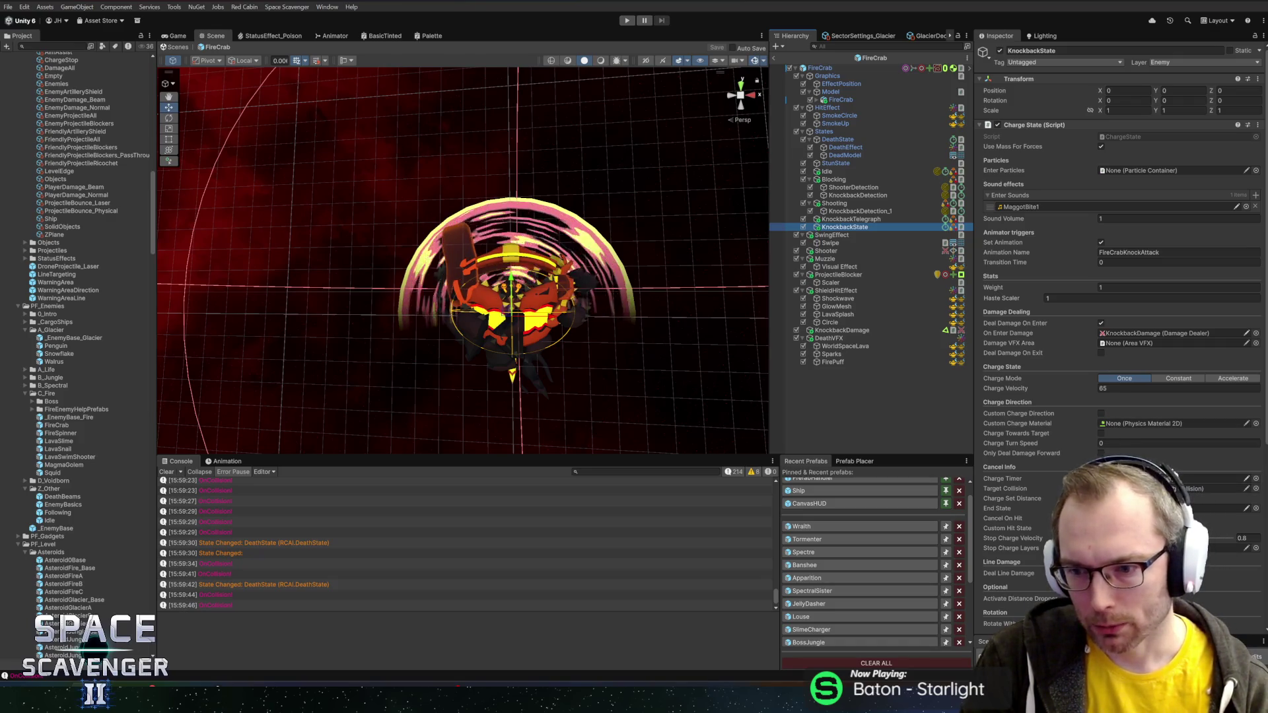
left_click(877, 58)
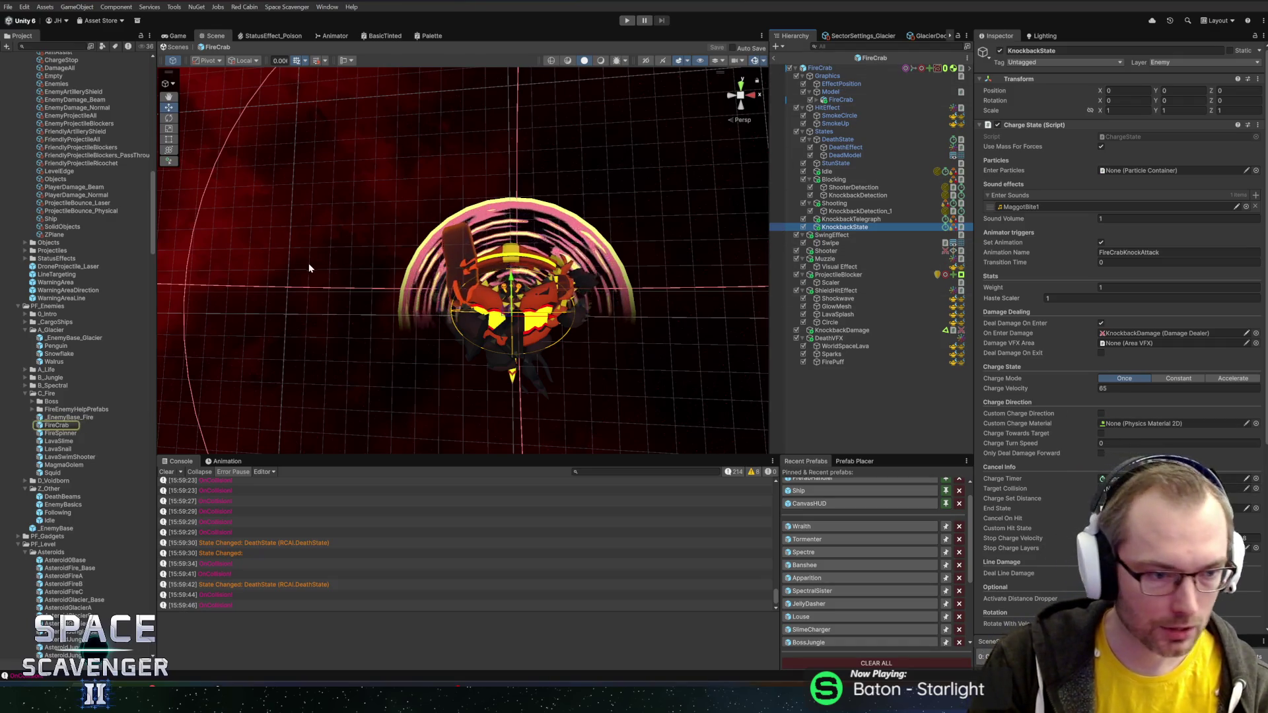
double_click(56, 442)
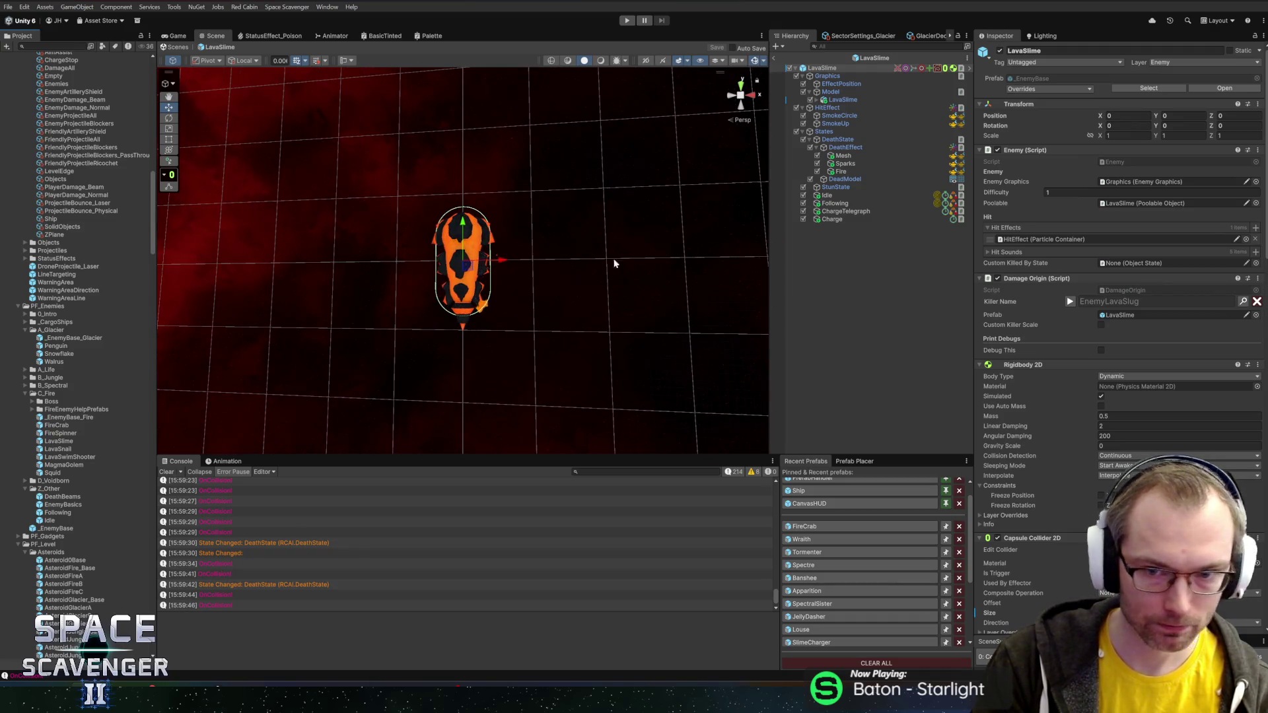
- Review LavaSlime's ChargeTelegraph and Charge states, then scroll the root to Lava Slime and Damage Dealer
left_click(868, 212)
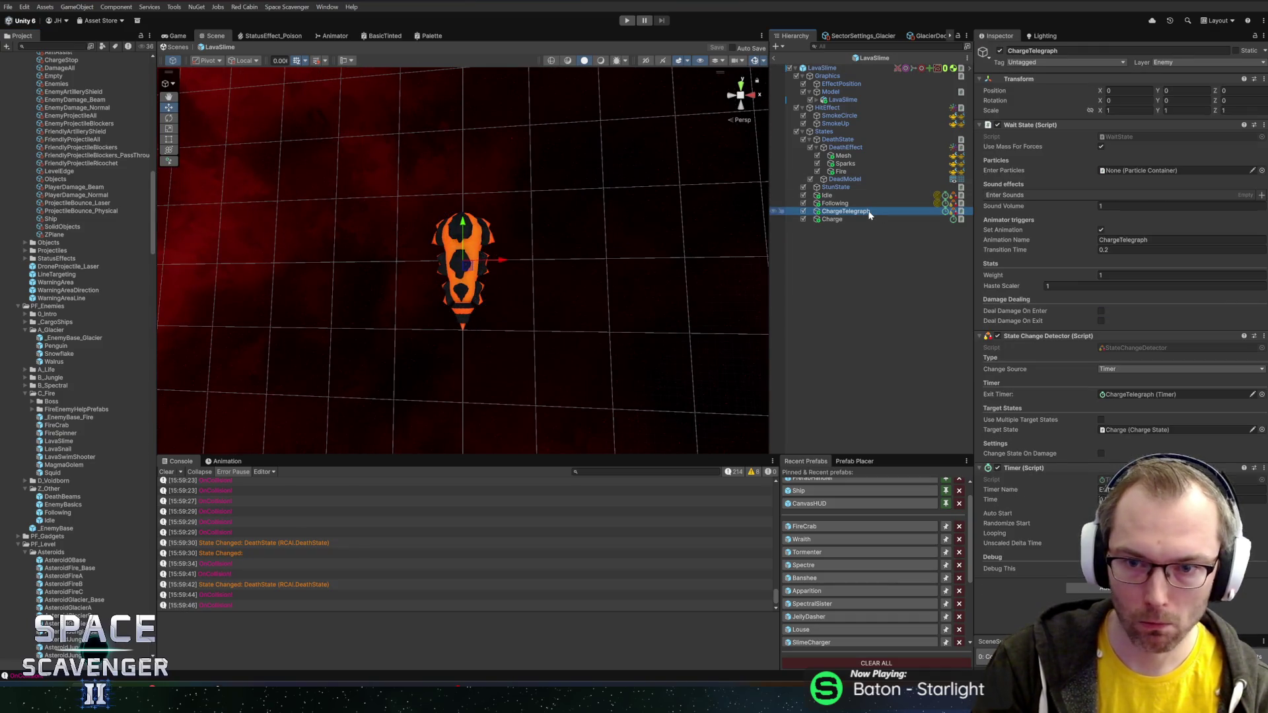
left_click(836, 221)
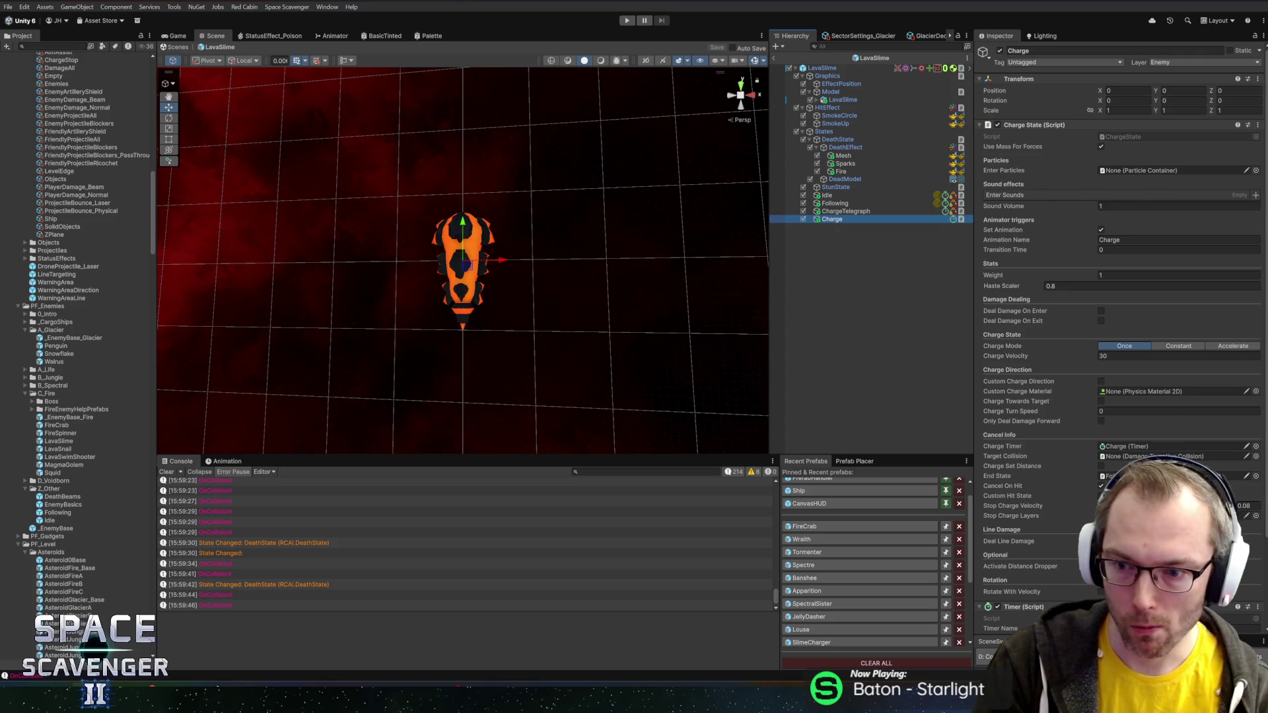
left_click(822, 68)
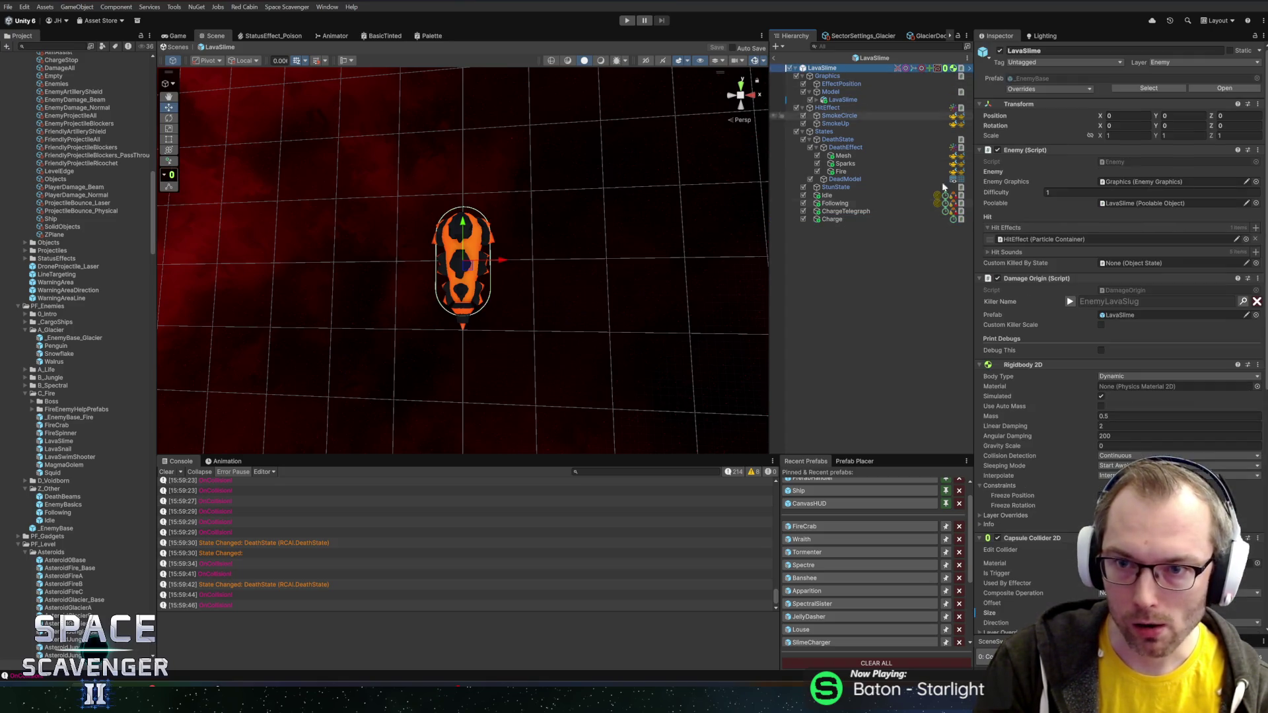
scroll(1076, 421, "down", 10)
scroll(1073, 416, "down", 8)
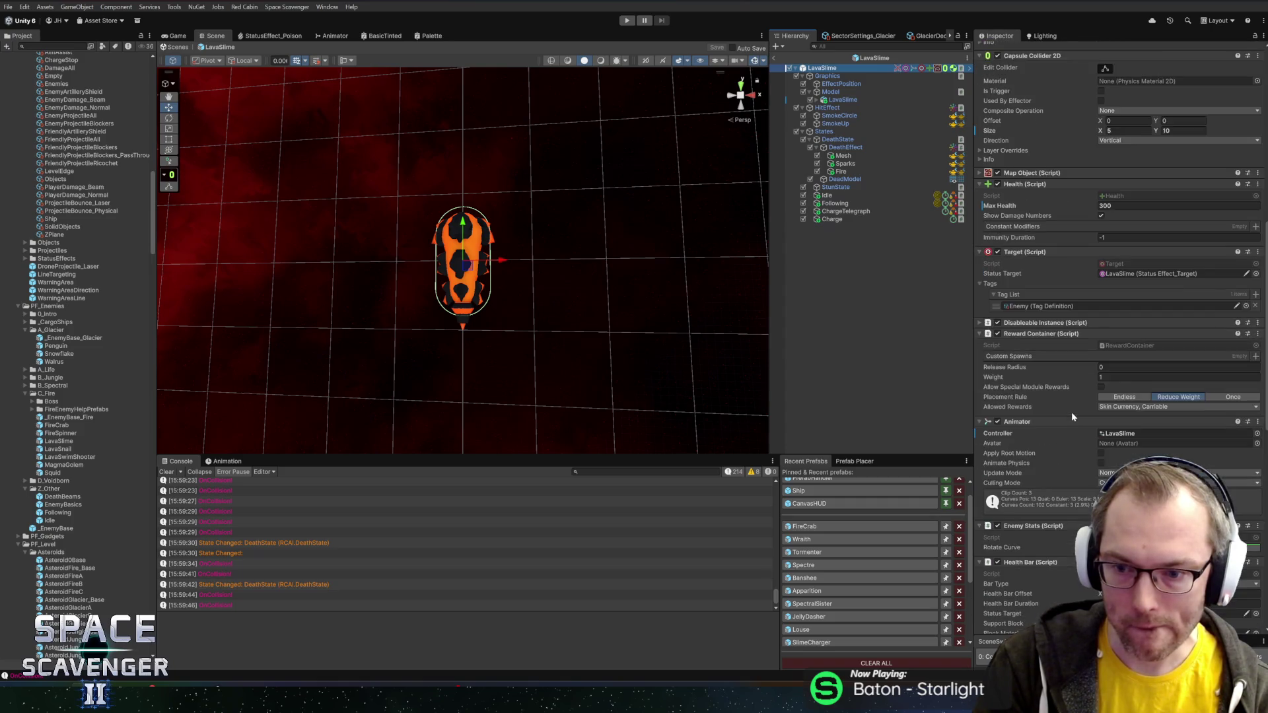
scroll(1063, 402, "down", 5)
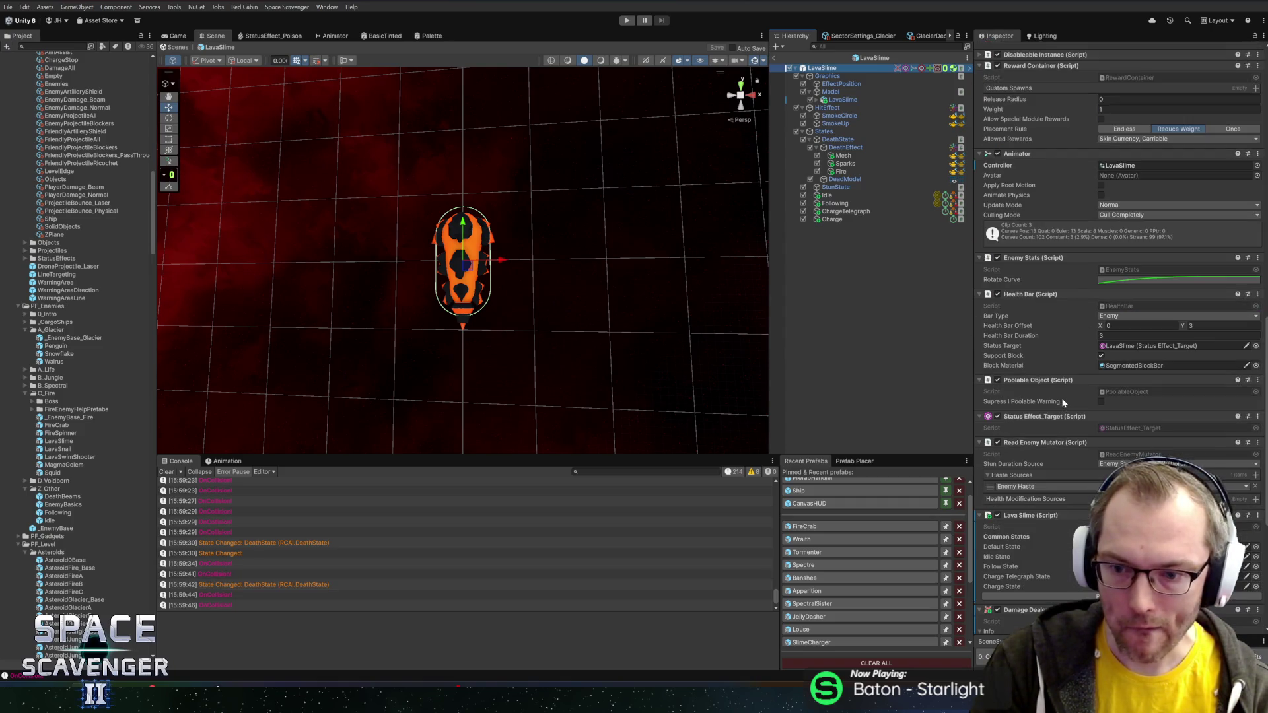
scroll(1063, 397, "down", 10)
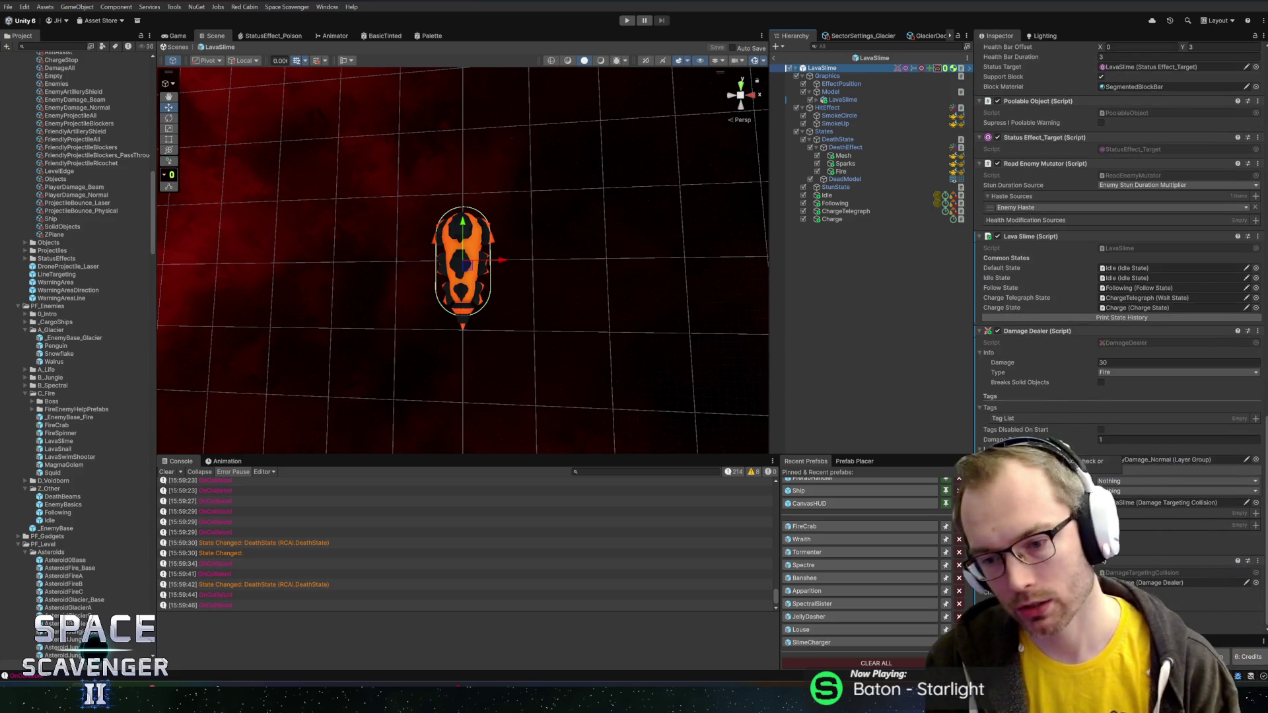
- Open the Lava Slime component's script source from its context menu
mouse_move(1034, 450)
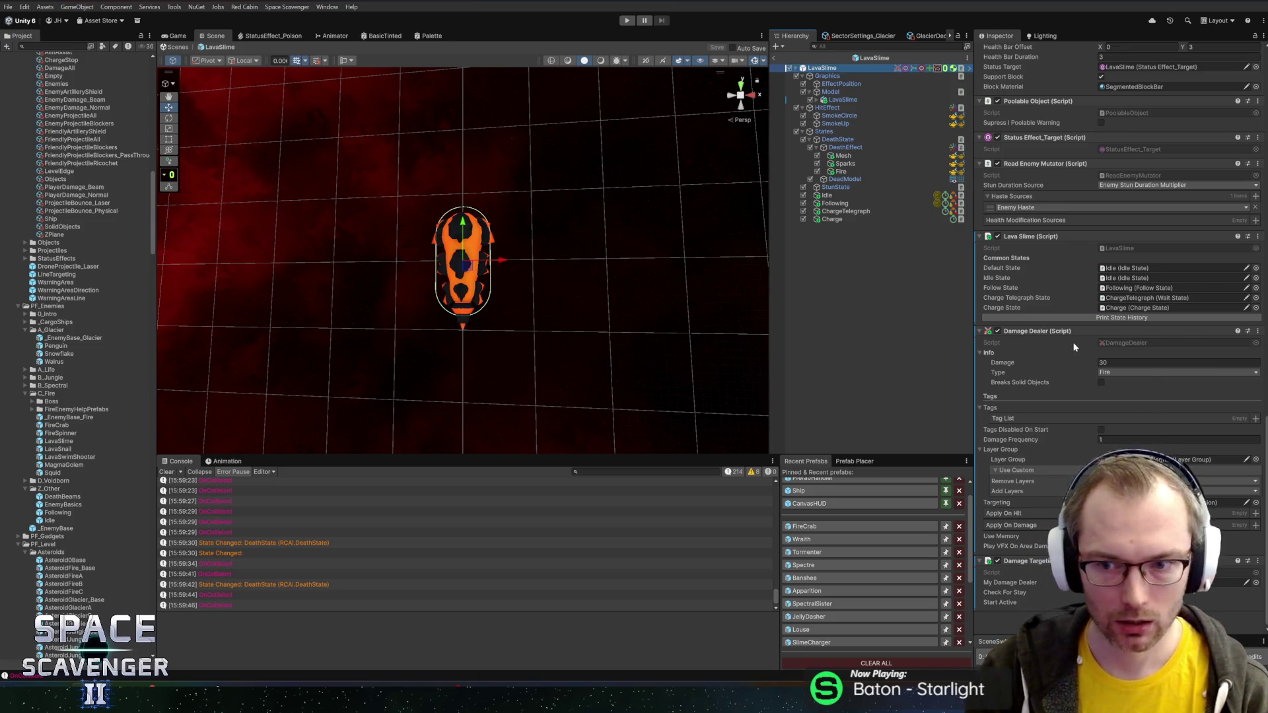
right_click(1025, 237)
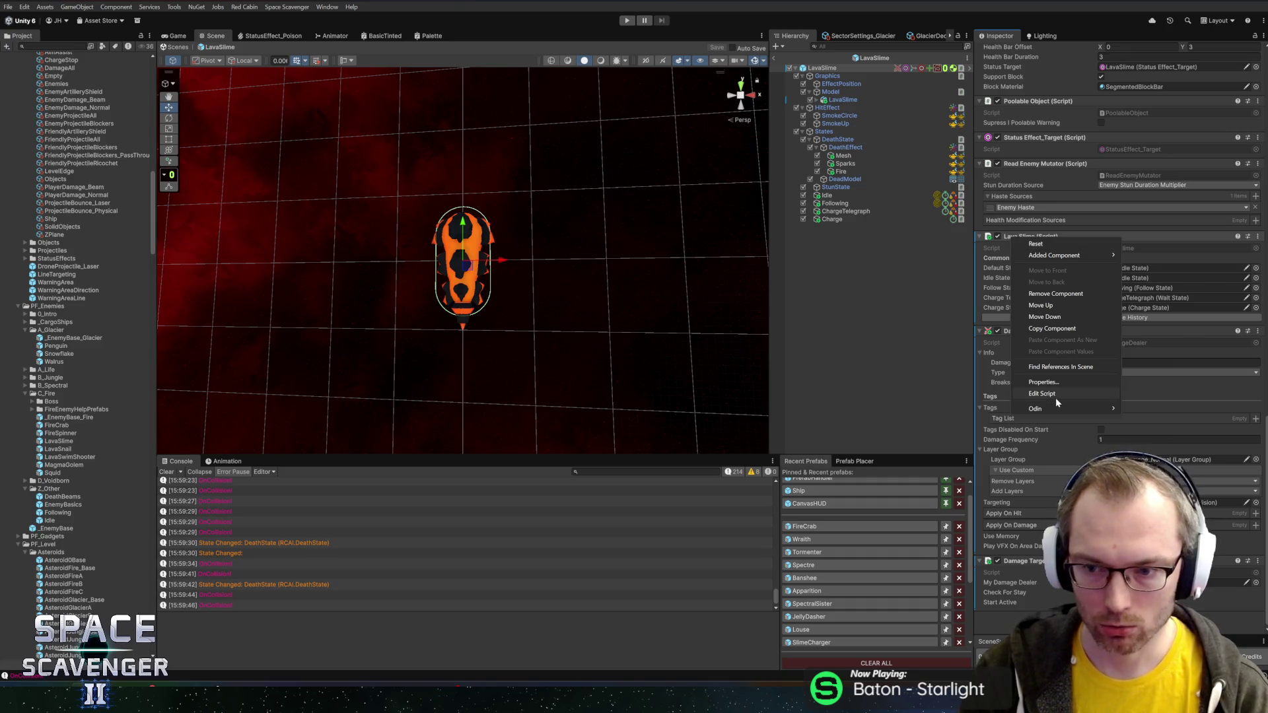
left_click(1111, 321)
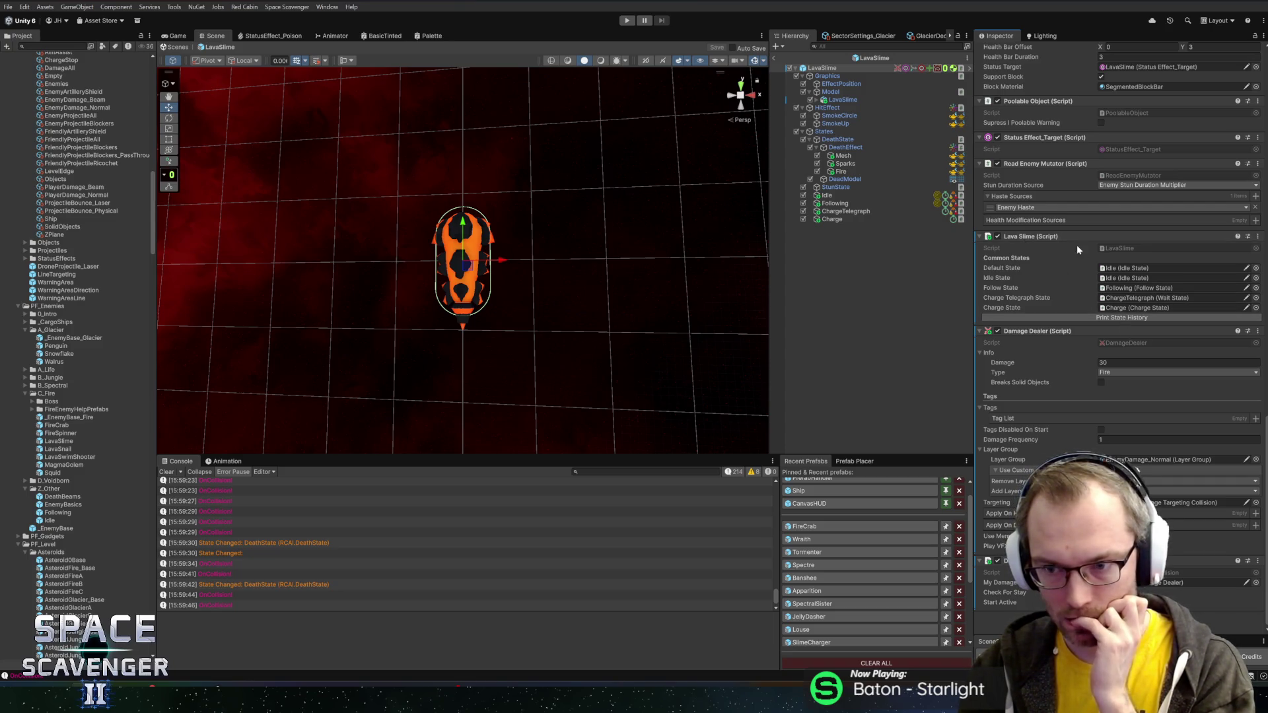
right_click(1063, 236)
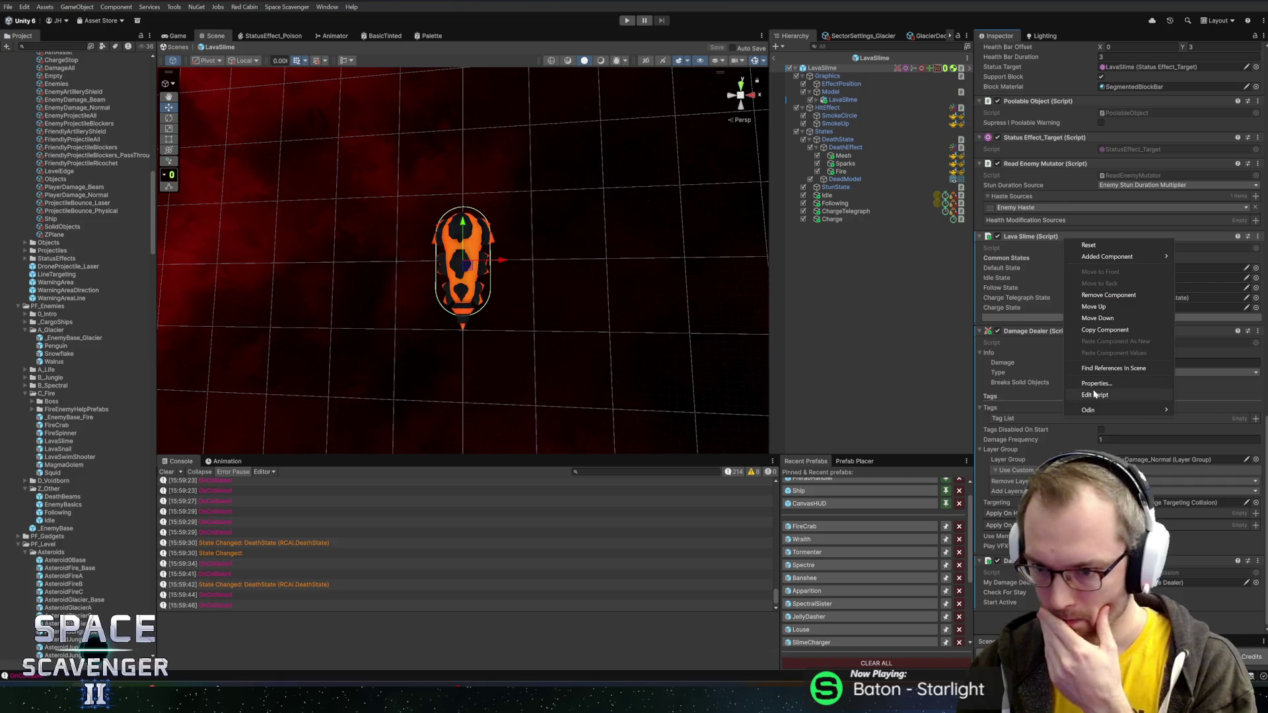
left_click(1095, 394)
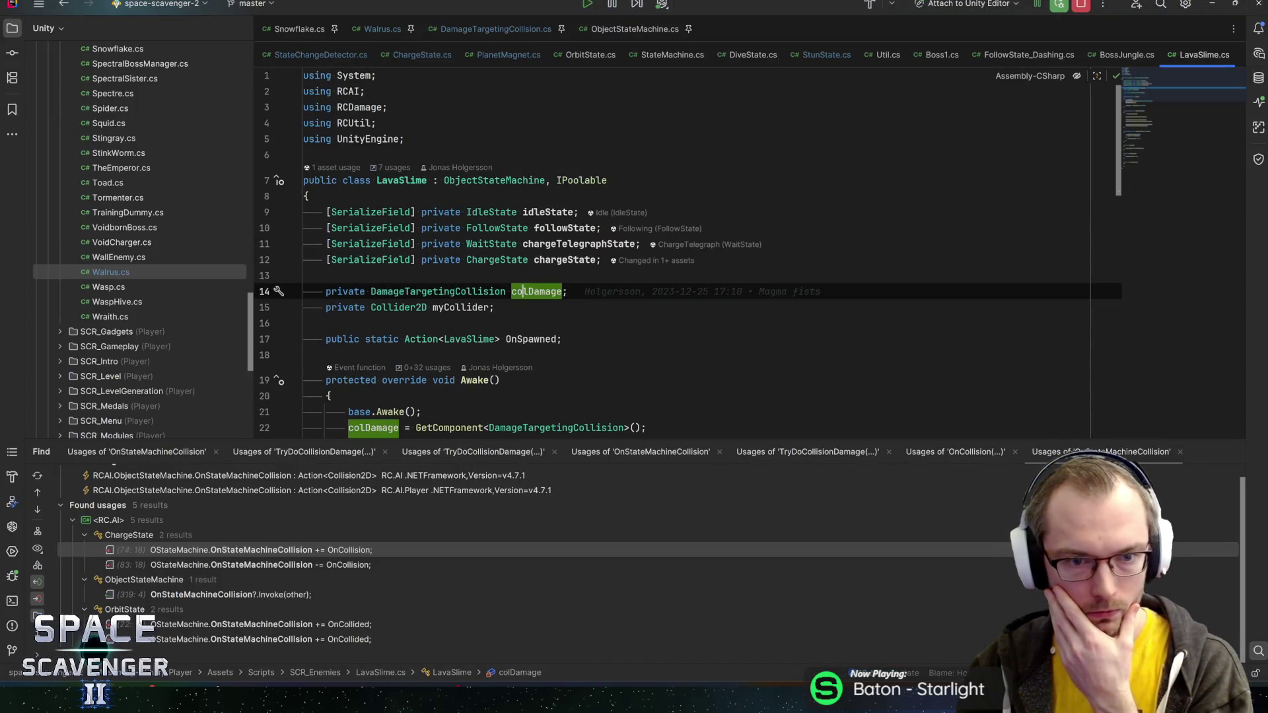
- In LavaSlime.cs, trace colDamage.Activate() to its declaration, then return to Unity's LavaSlime root
scroll(687, 251, "down", 10)
scroll(687, 258, "up", 9)
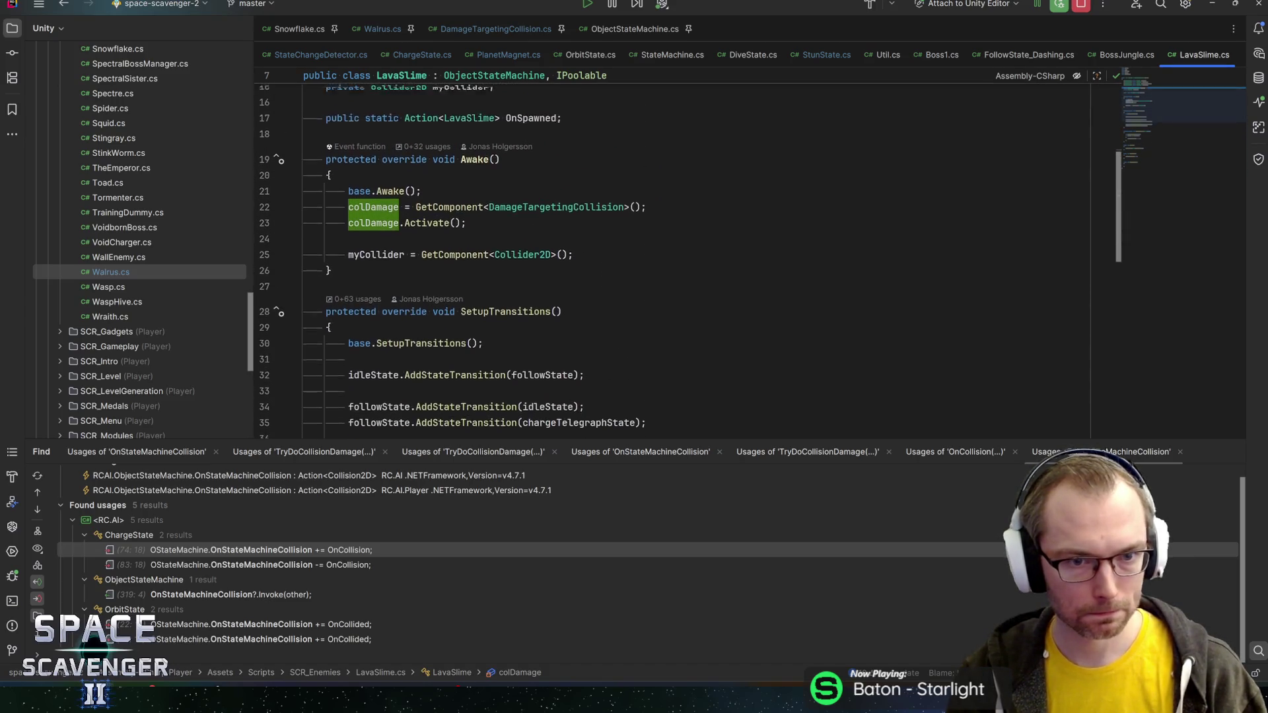
left_click(467, 303)
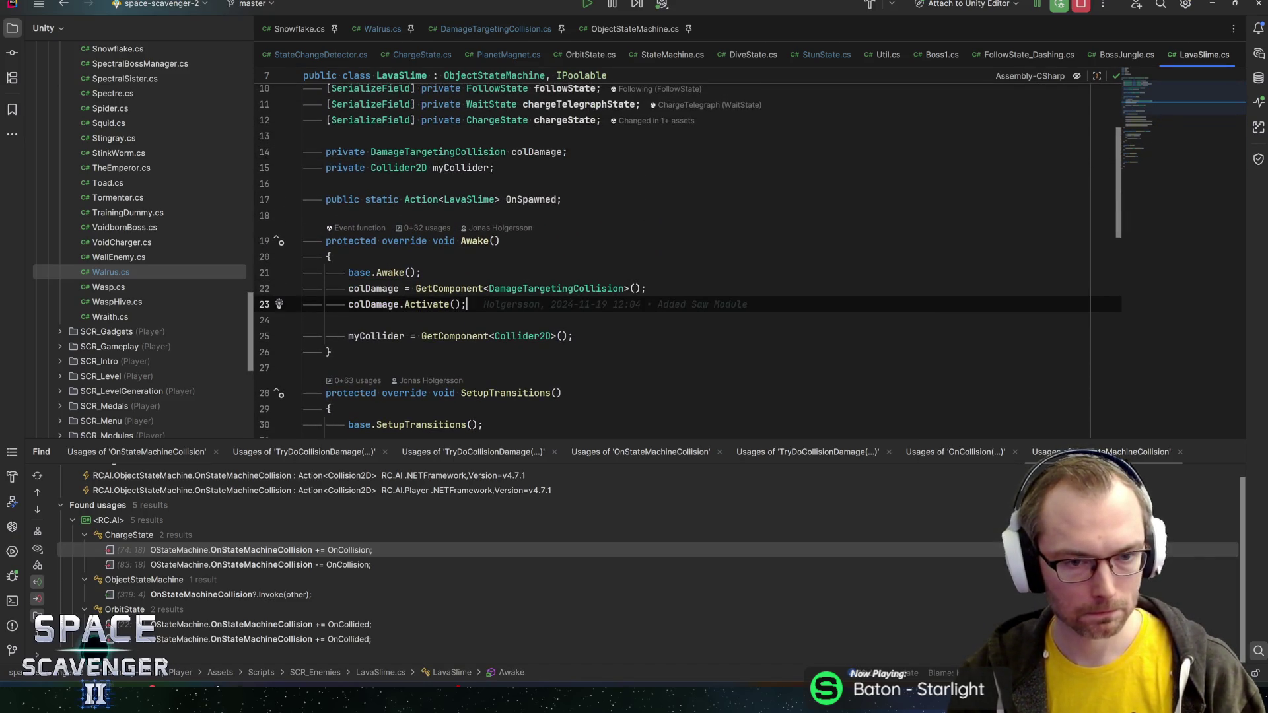
key("ctrl+b")
key("F3")
key("F3")
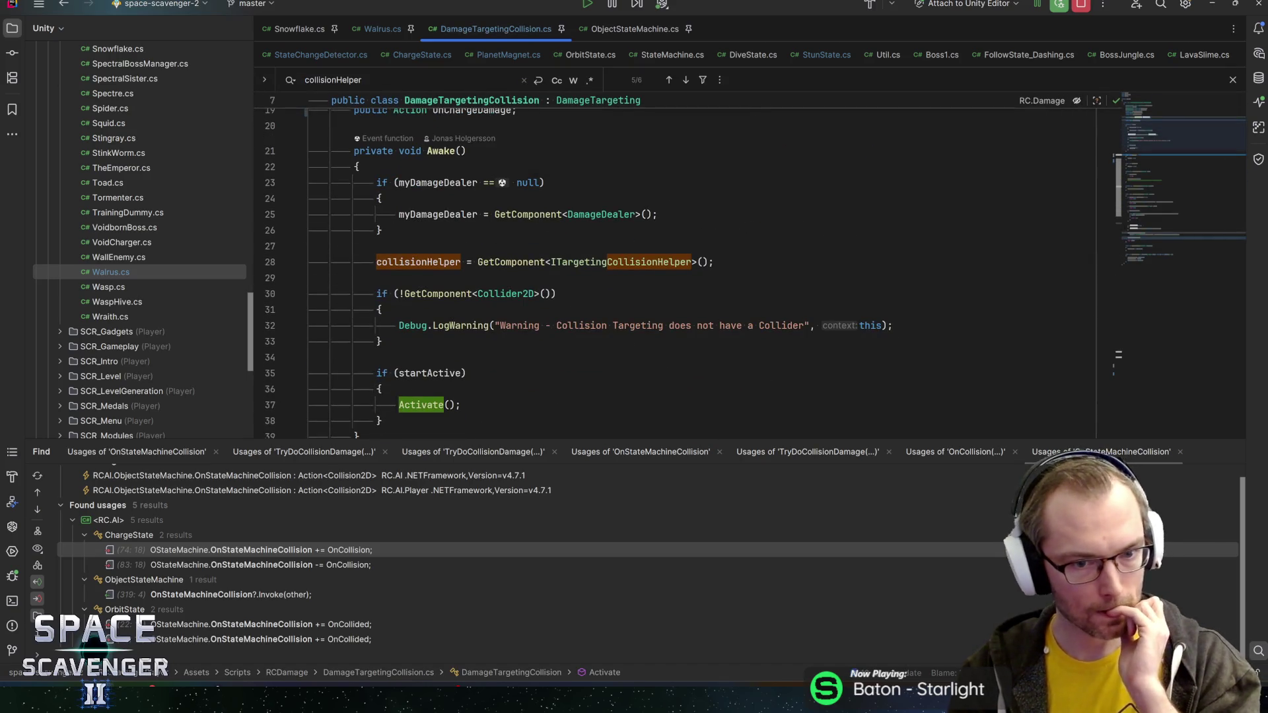
mouse_move(515, 295)
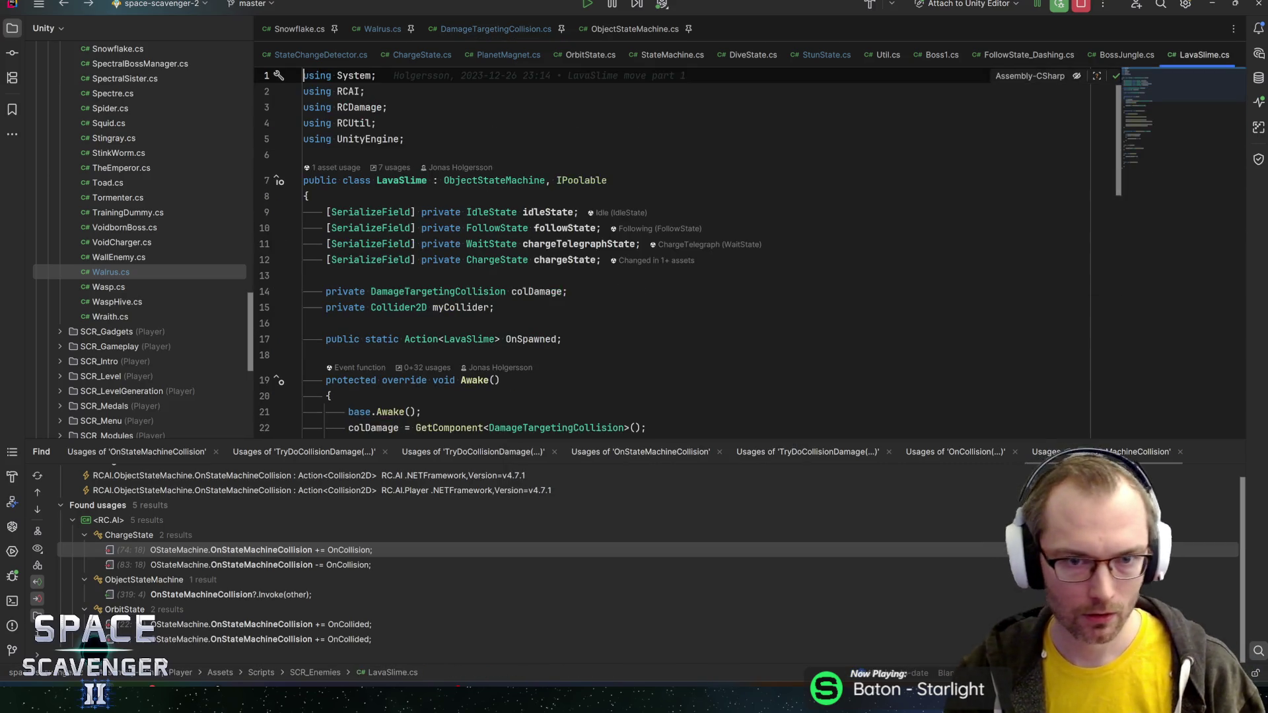
key("alt+Tab")
left_click(858, 64)
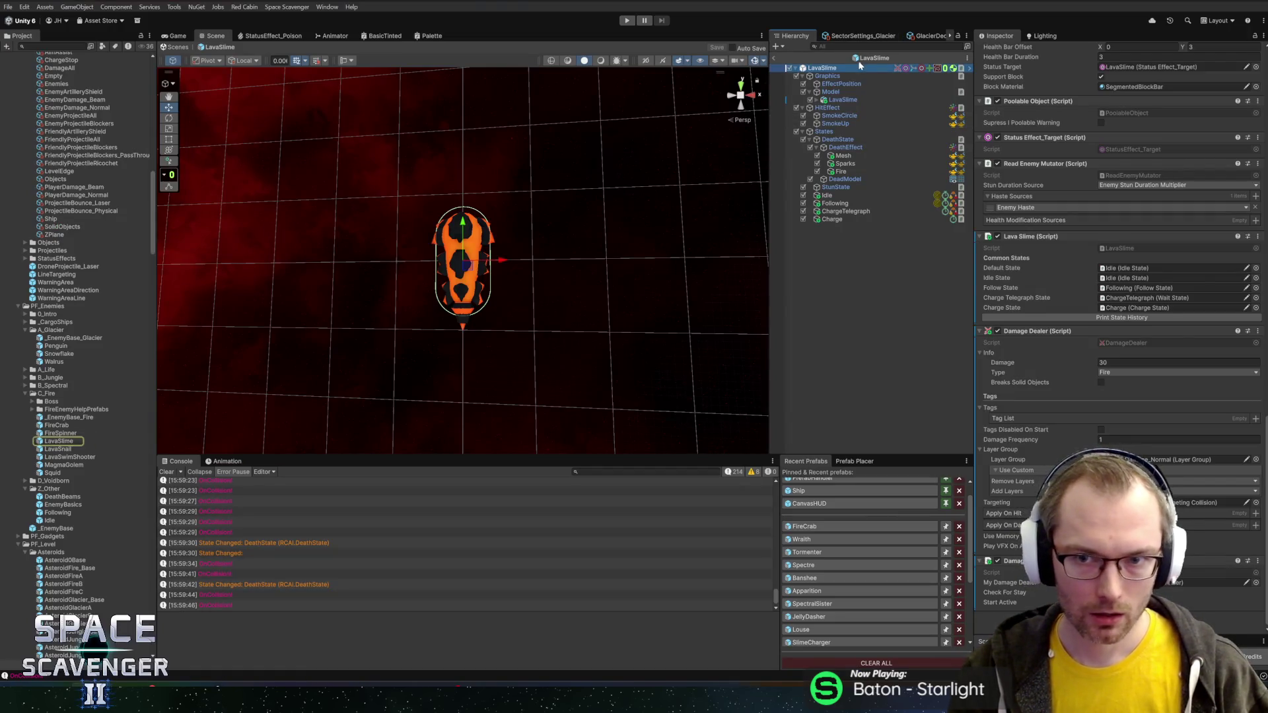
- Open the MagmaGolem prefab for editing, passing through LavaSwimShooter first
double_click(48, 458)
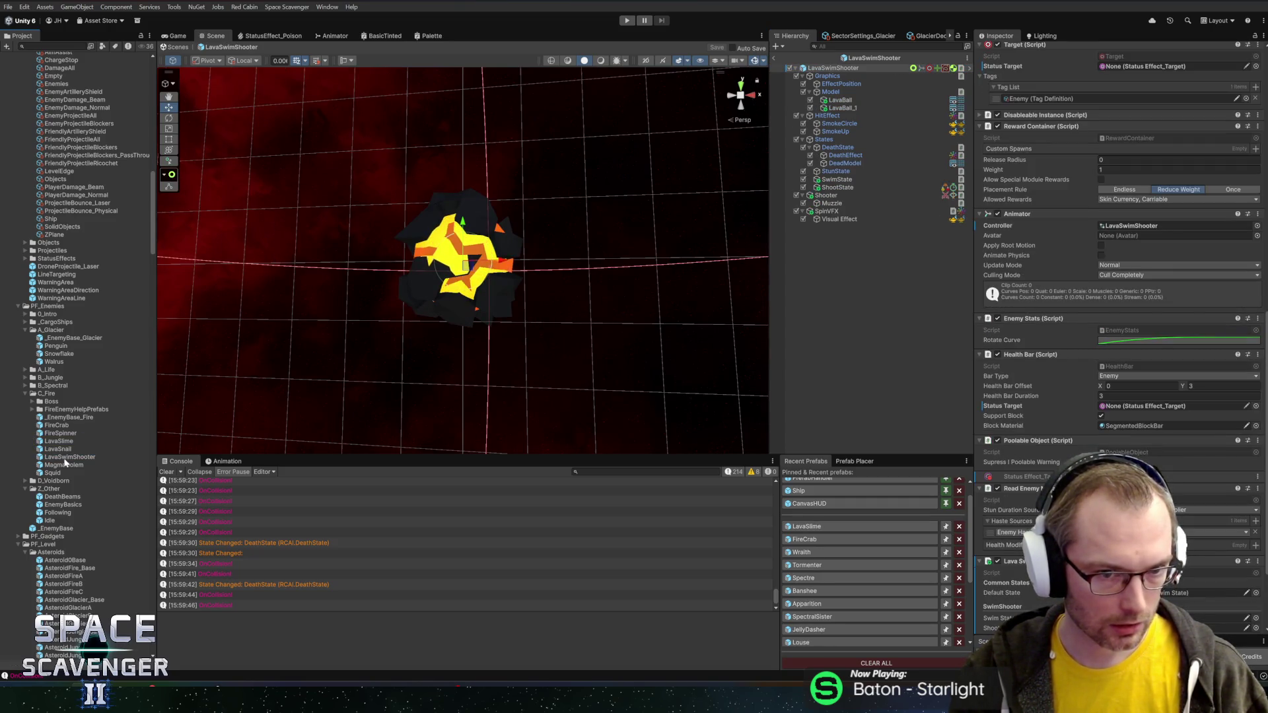
double_click(65, 464)
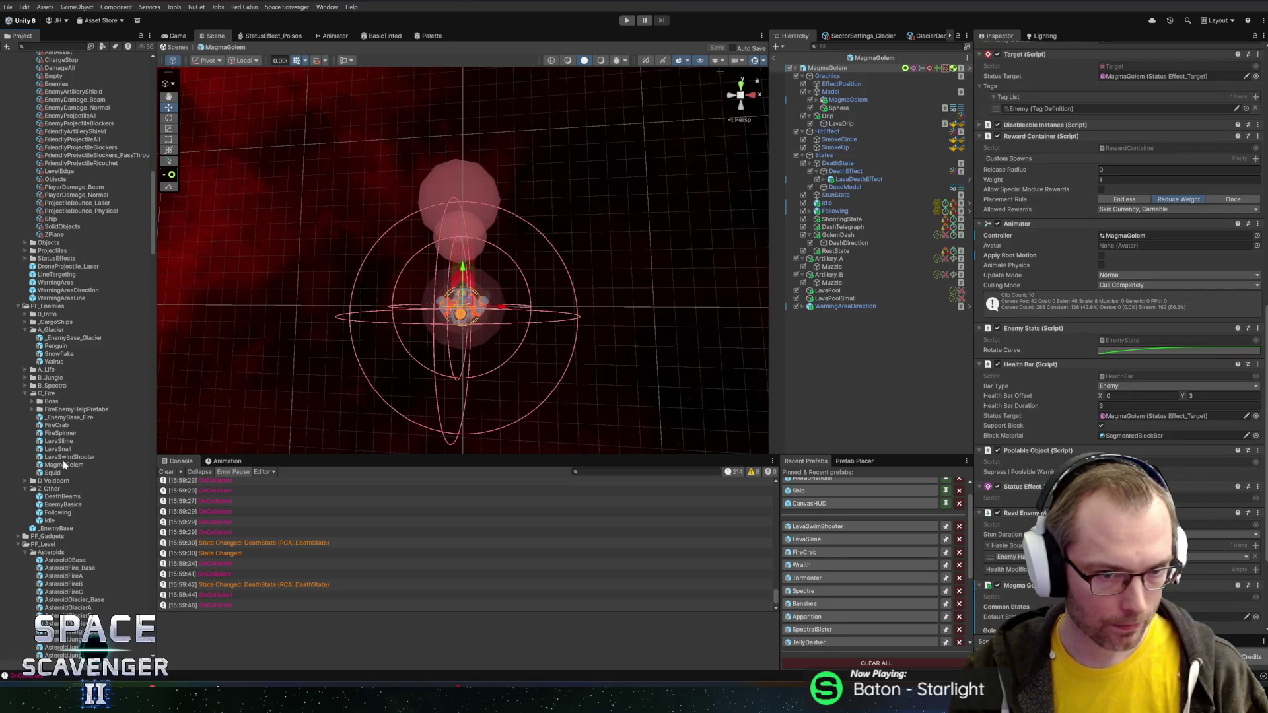
scroll(431, 341, "up", 5)
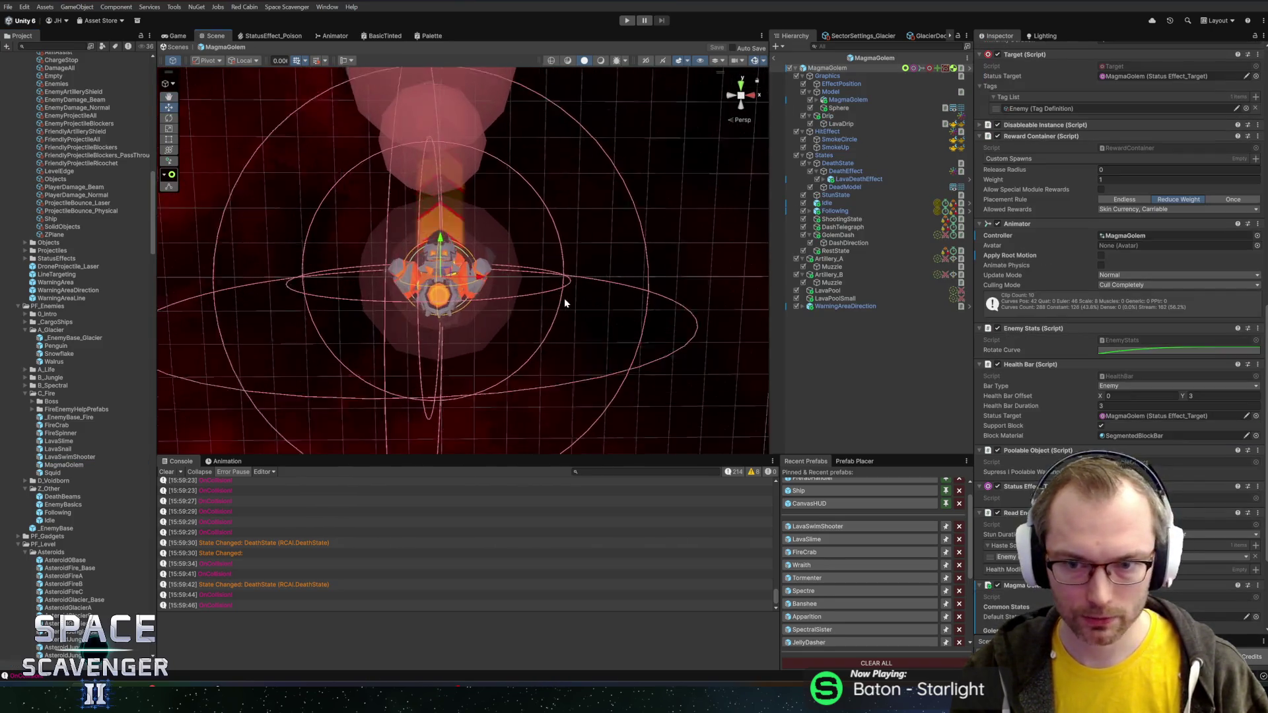
right_click(831, 68)
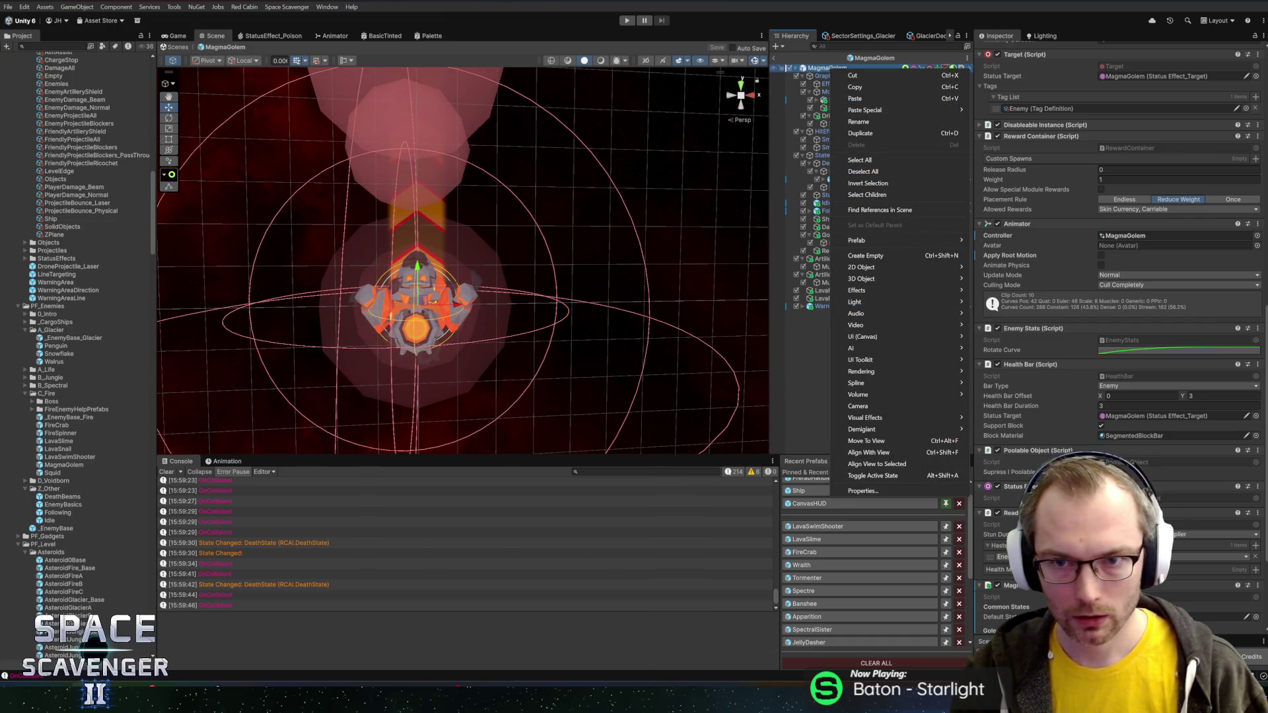
key("Escape")
scroll(1021, 449, "down", 3)
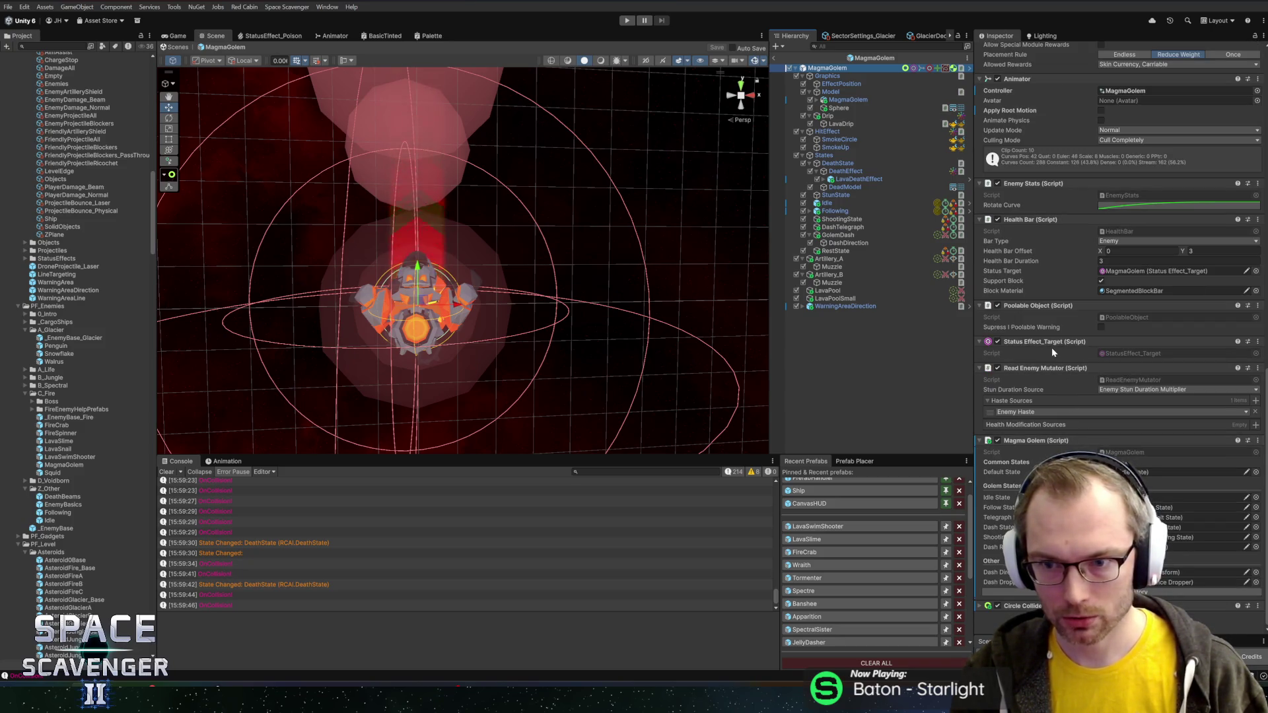
scroll(1054, 348, "up", 2)
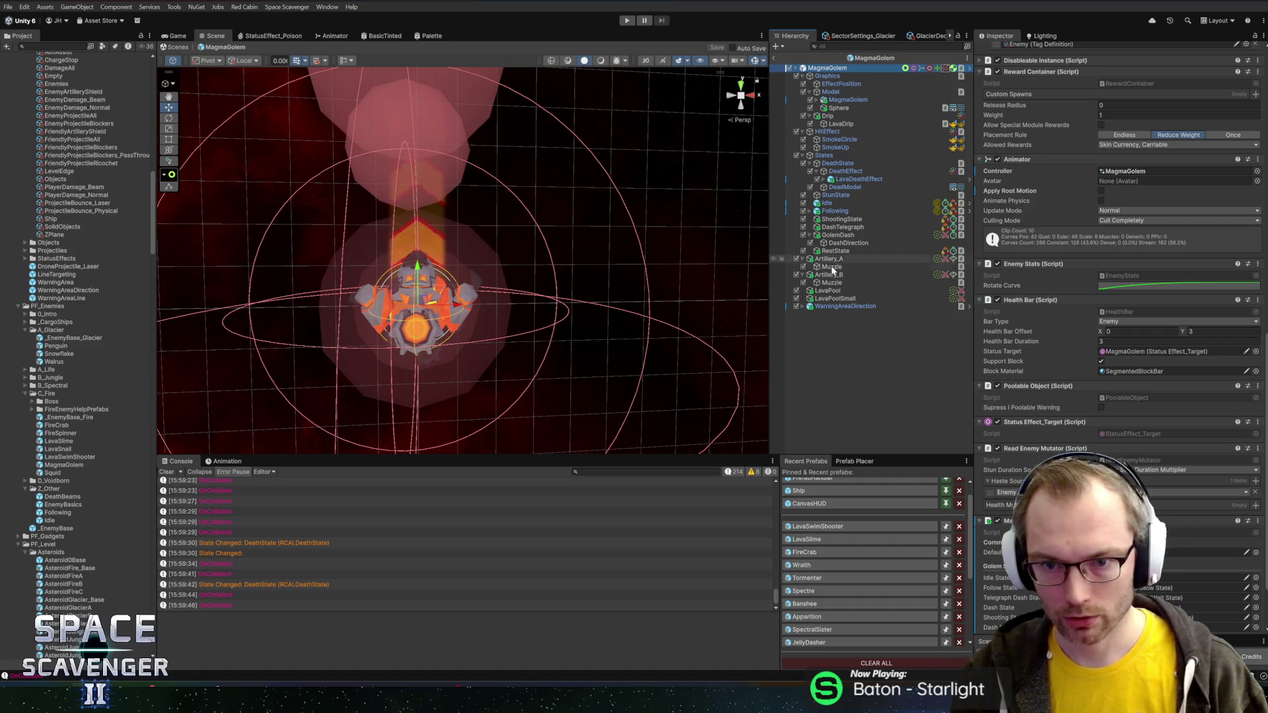
- Review DashTelegraph and GolemDash's 40-damage Fire Damage Dealer, then ping the MagmaGolem prefab
left_click(855, 228)
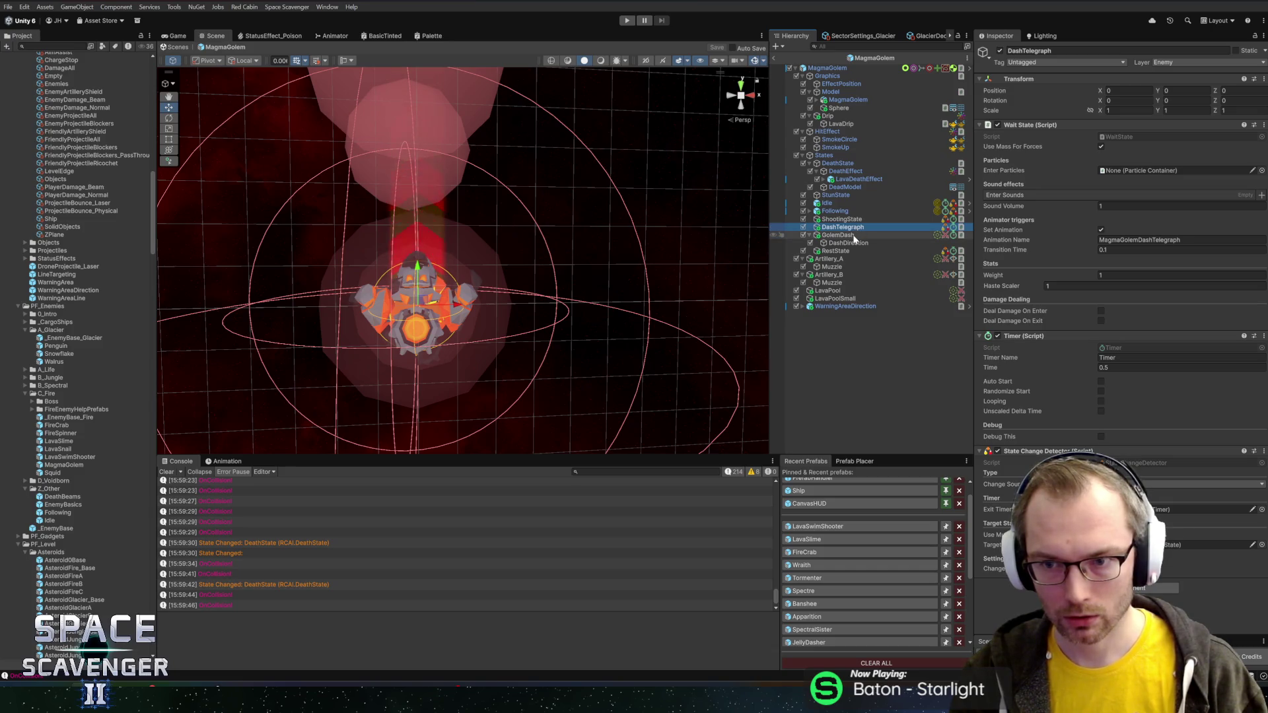
left_click(854, 235)
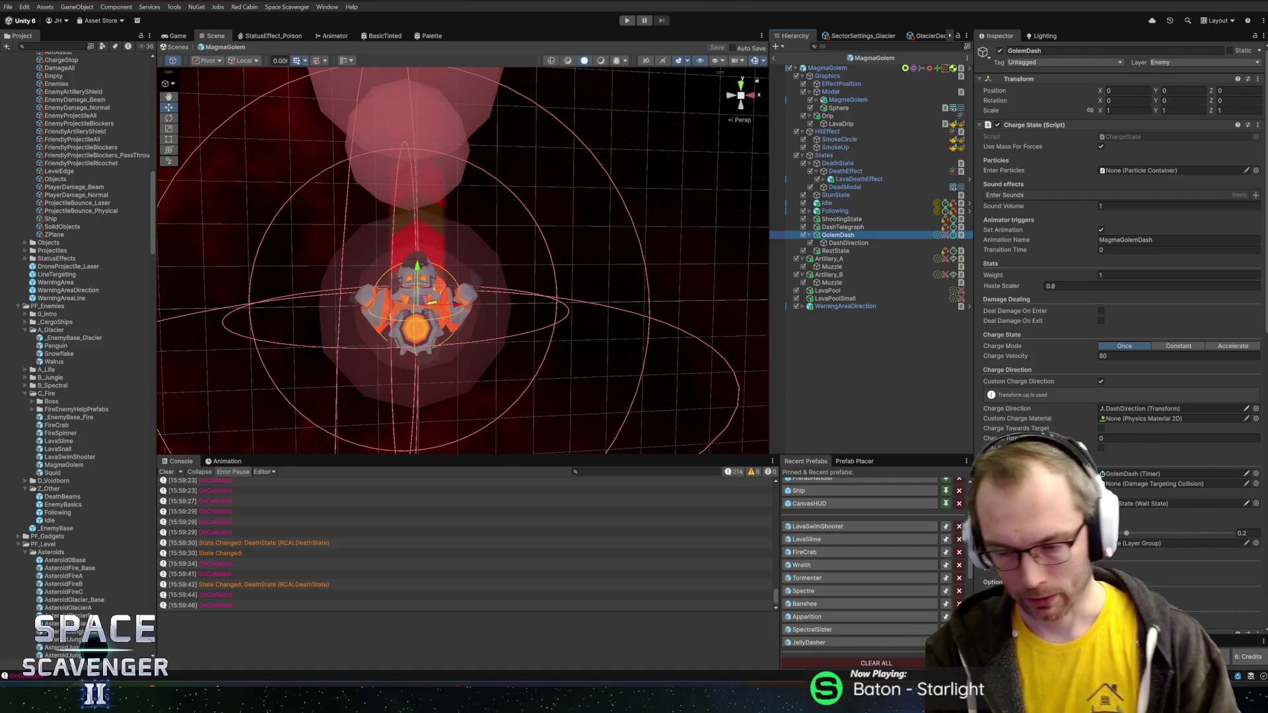
scroll(1039, 439, "down", 15)
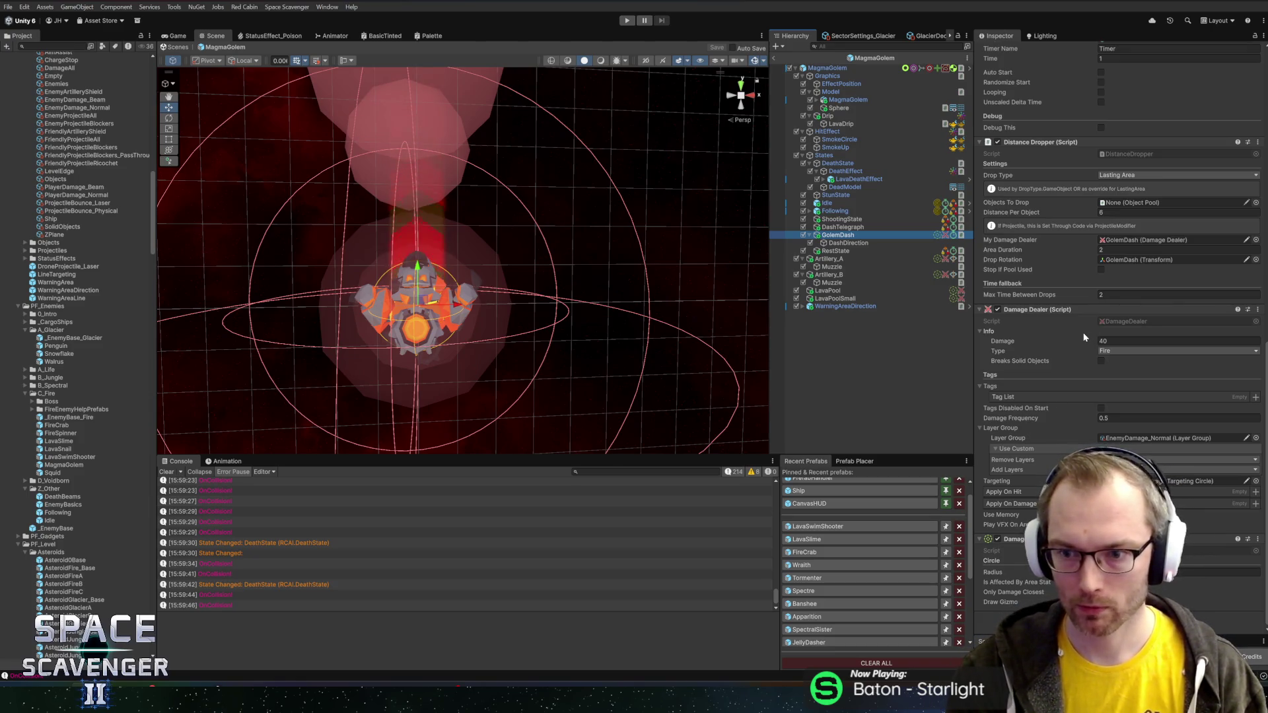
left_click(874, 58)
- Open the Squid prefab and review its Telegraph_Reposition, ChargeResting and FollowCharge states
double_click(52, 473)
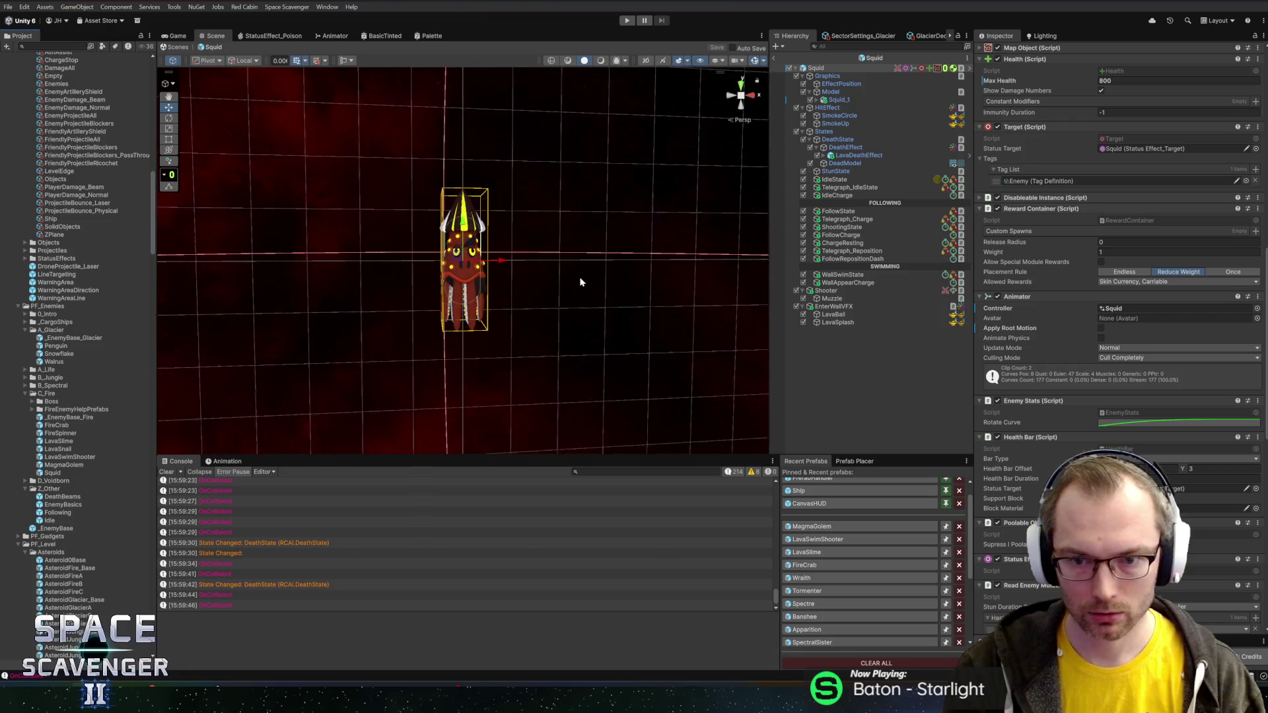
left_click(857, 251)
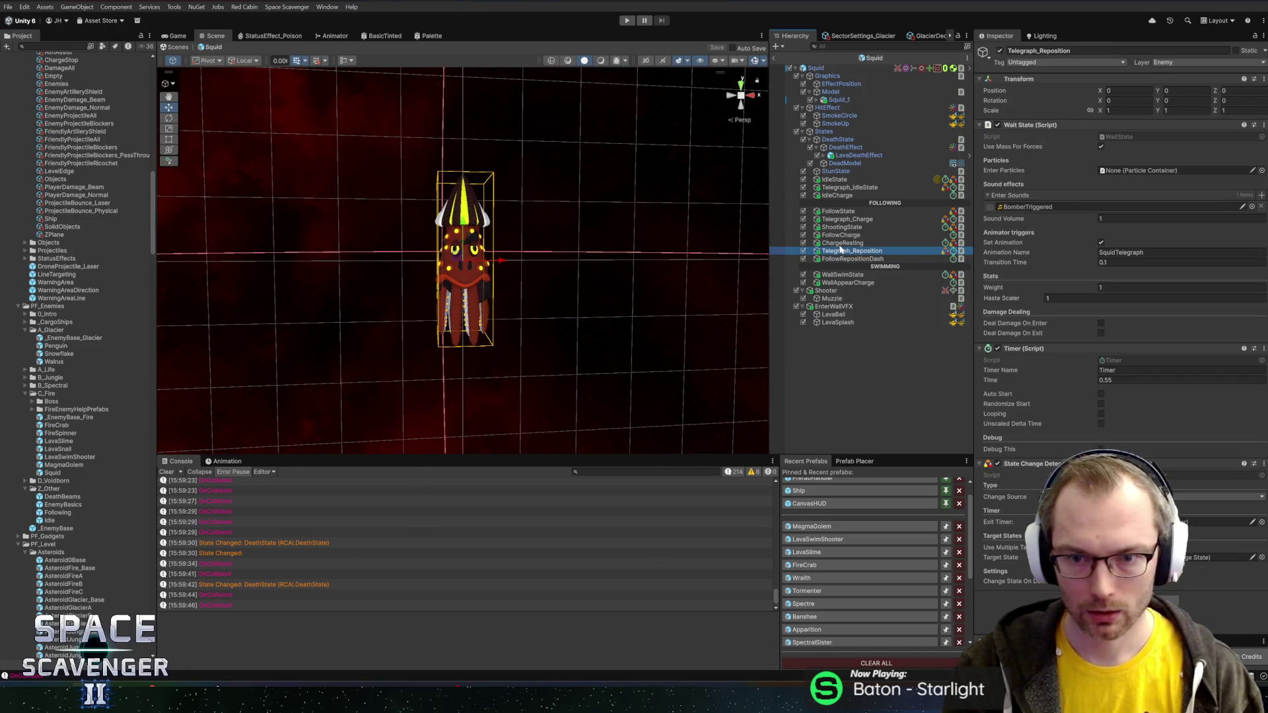
left_click(841, 246)
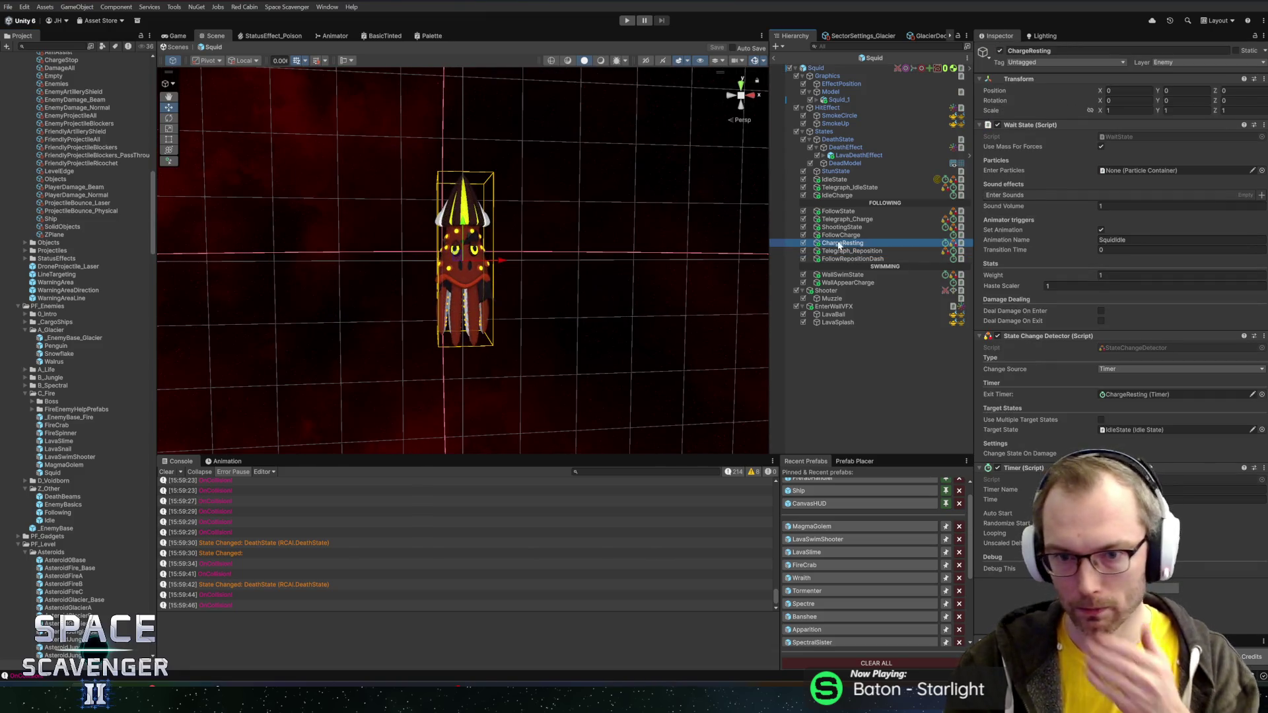
left_click(861, 236)
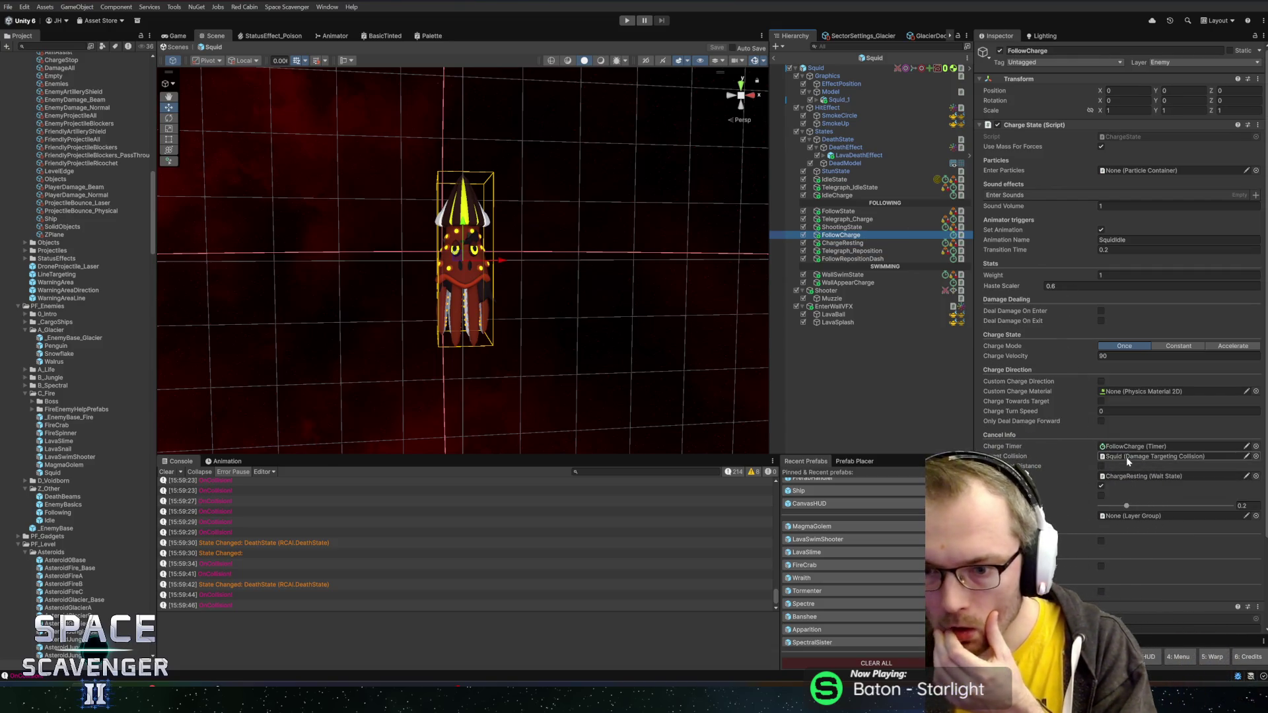
- Add an empty child named ChargeDamage under the Squid root
right_click(821, 68)
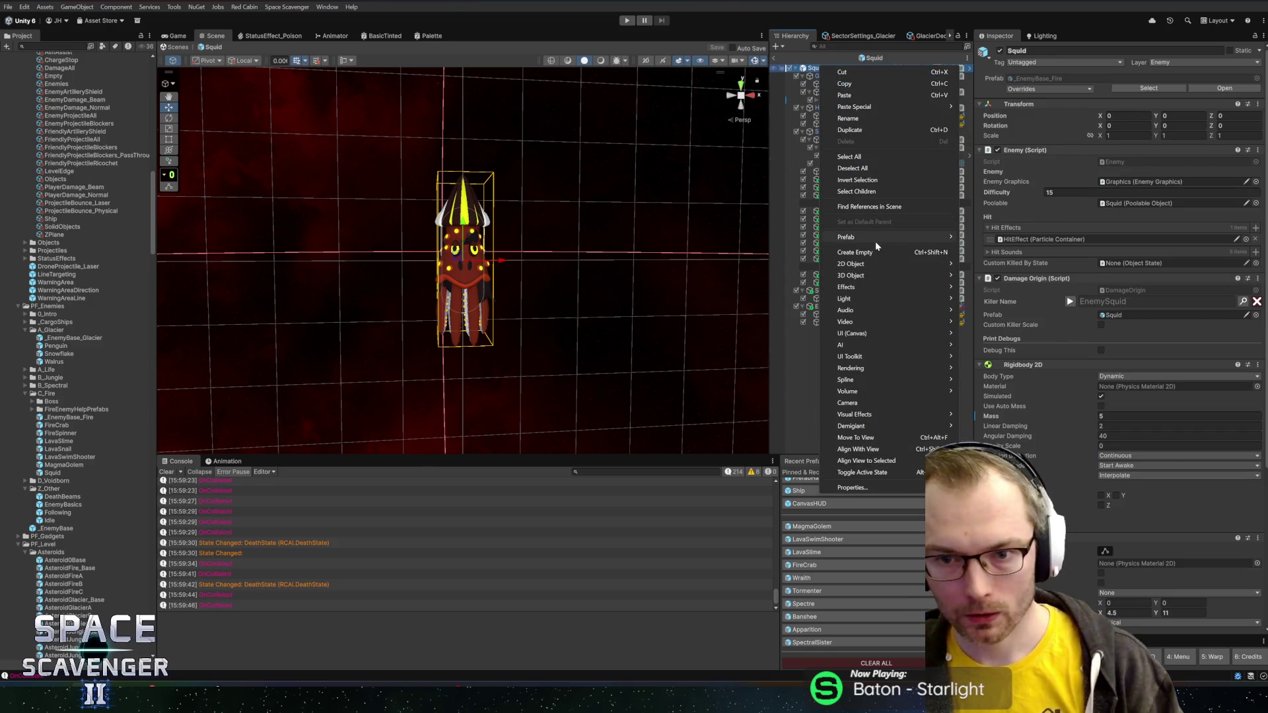
left_click(859, 252)
type("ChargeDamage")
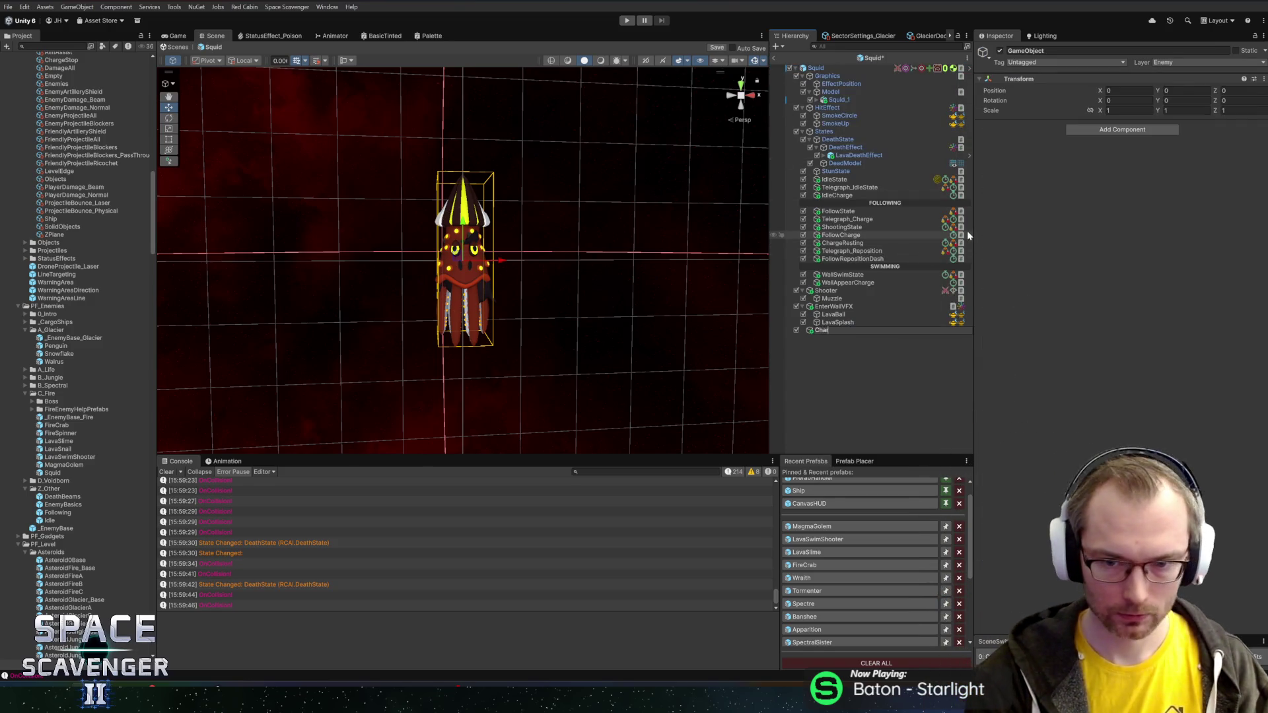
key("Return")
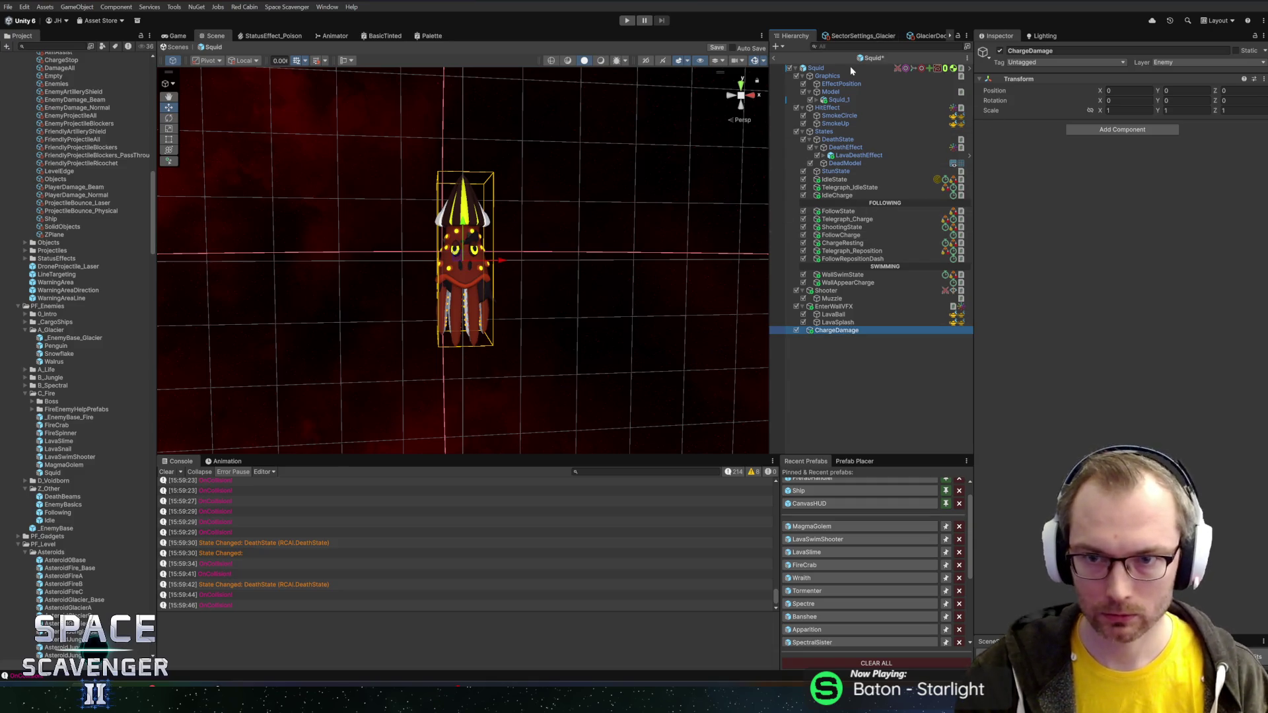
- Cross-link ChargeDamage's Damage Dealer and Damage Targeting Collision, and make it FollowCharge's Target Collision
left_click(850, 69)
scroll(1116, 264, "down", 5)
scroll(1068, 347, "down", 15)
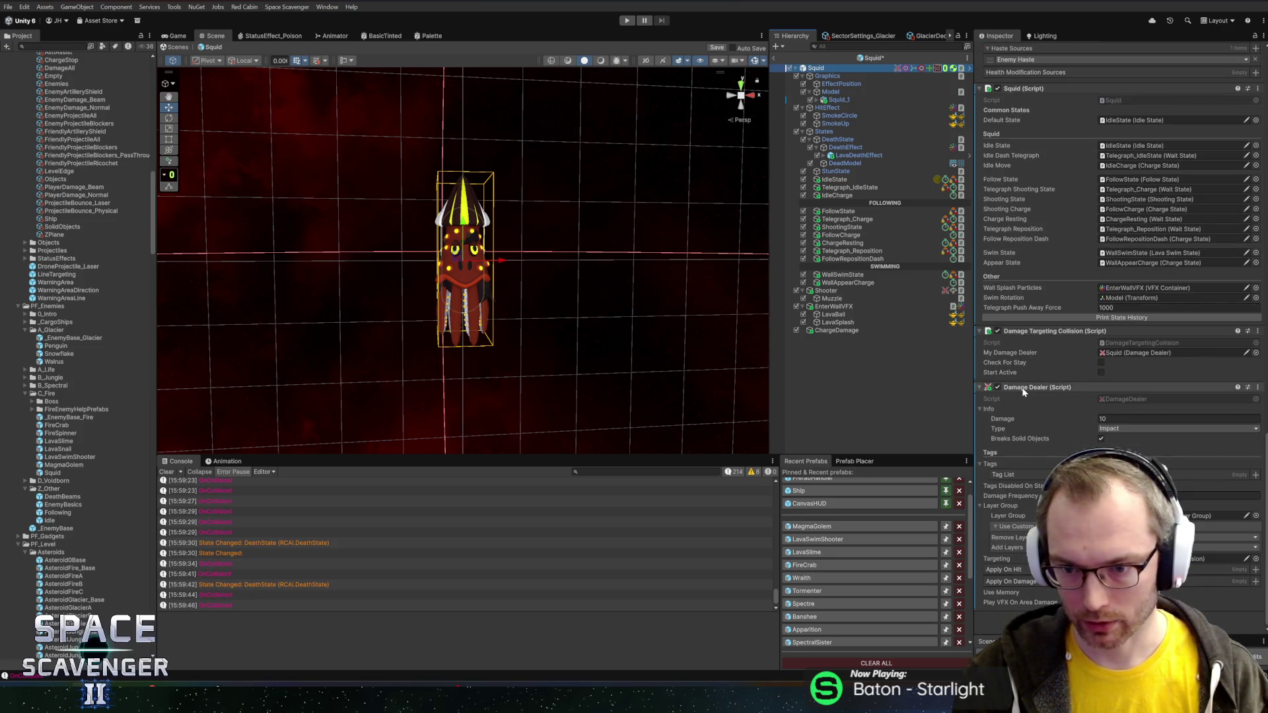
scroll(1116, 331, "up", 5)
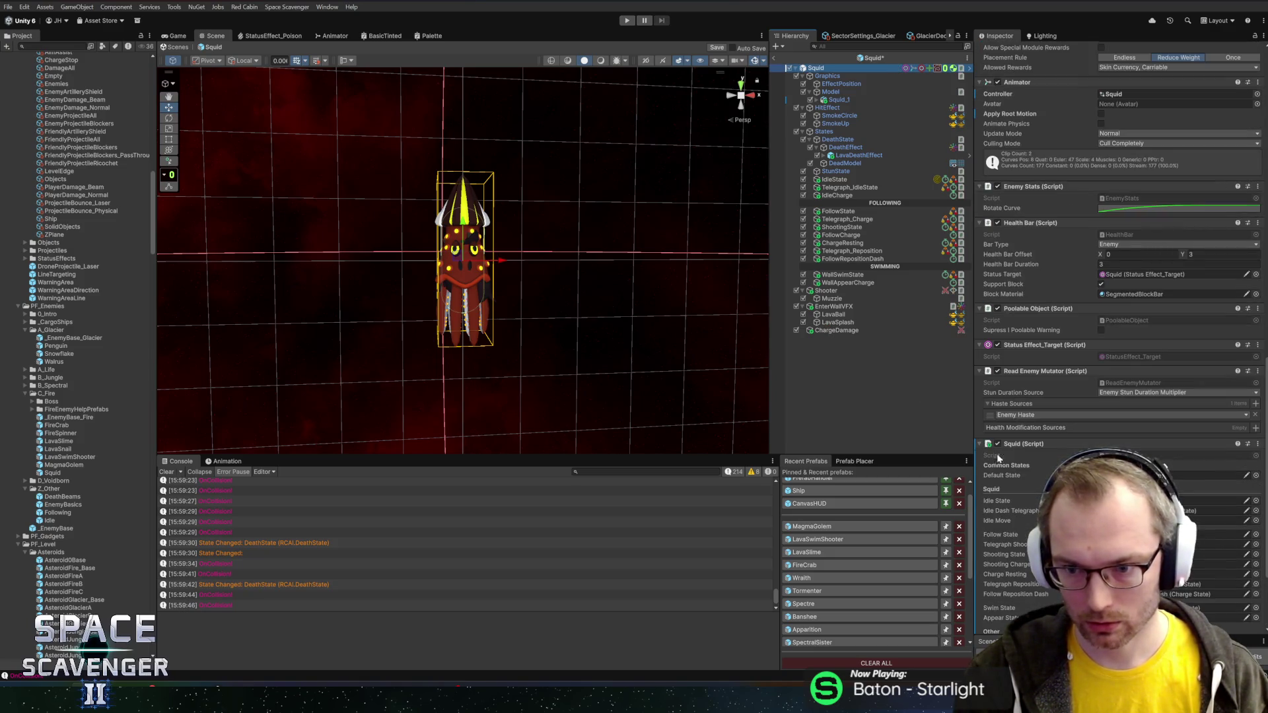
double_click(837, 330)
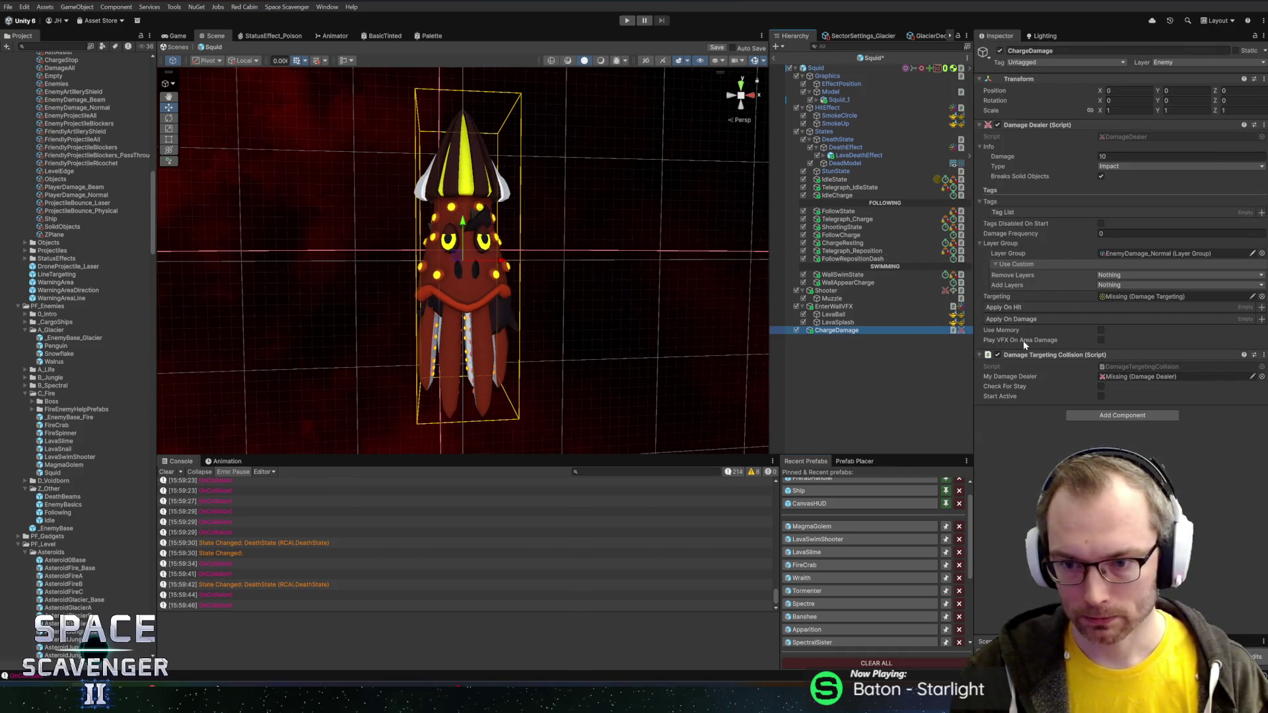
left_click_drag(1027, 355, 1108, 236)
left_click_drag(1123, 286, 1123, 297)
mouse_move(1037, 124)
left_mouse_down()
mouse_move(1084, 251)
mouse_move(1108, 381)
left_mouse_up()
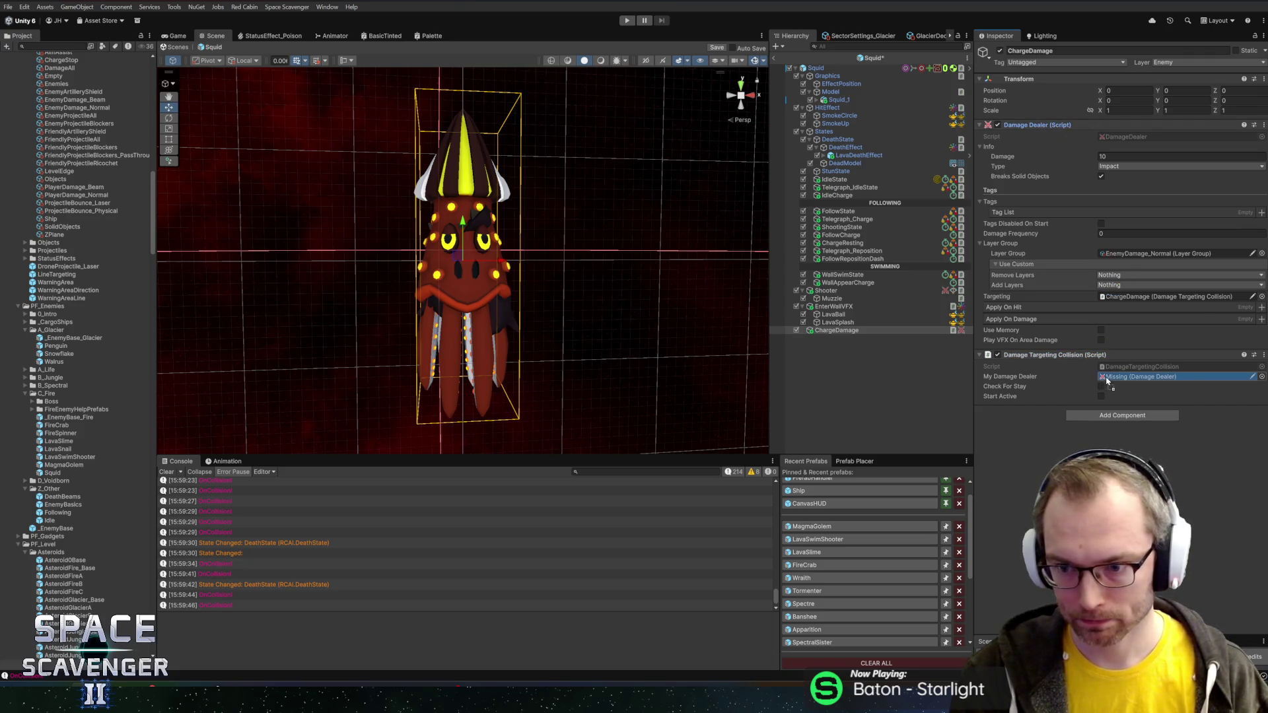
left_click(840, 236)
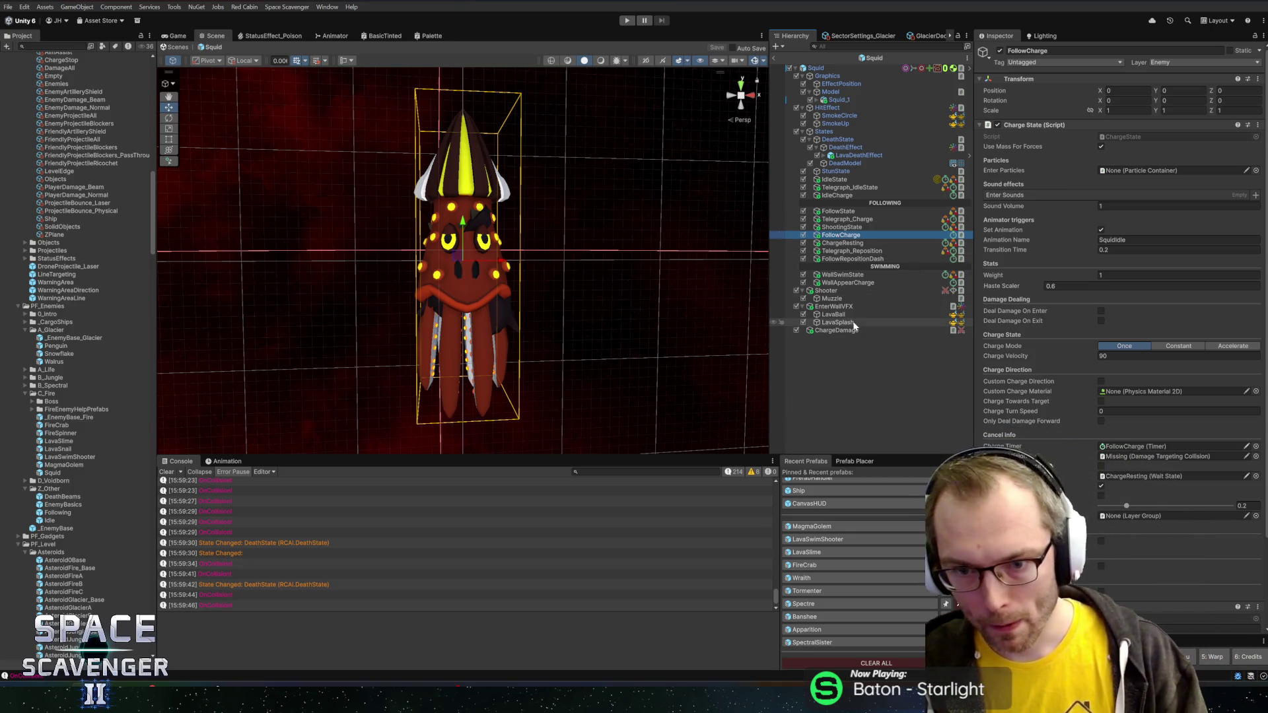
mouse_move(838, 330)
left_mouse_down()
mouse_move(988, 377)
mouse_move(1163, 456)
left_mouse_up()
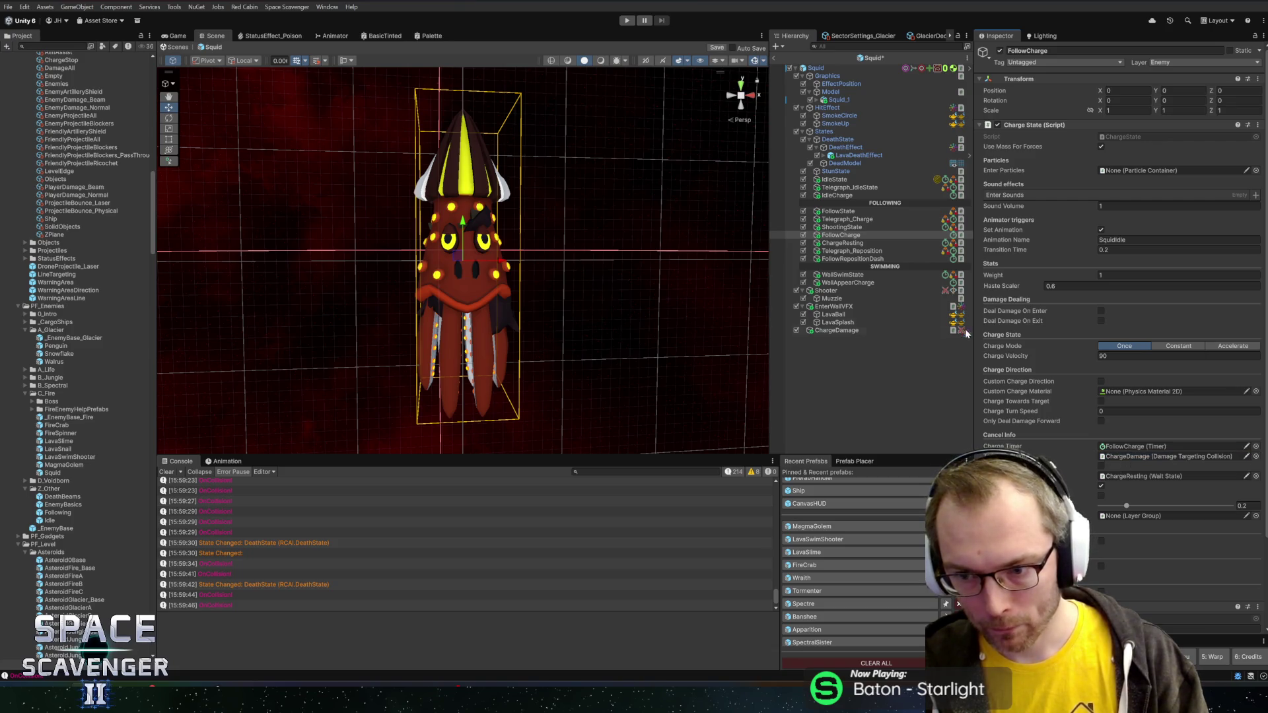
- Review the remaining Squid states, including IdleCharge at velocity 40, then exit the prefab
left_click(844, 220)
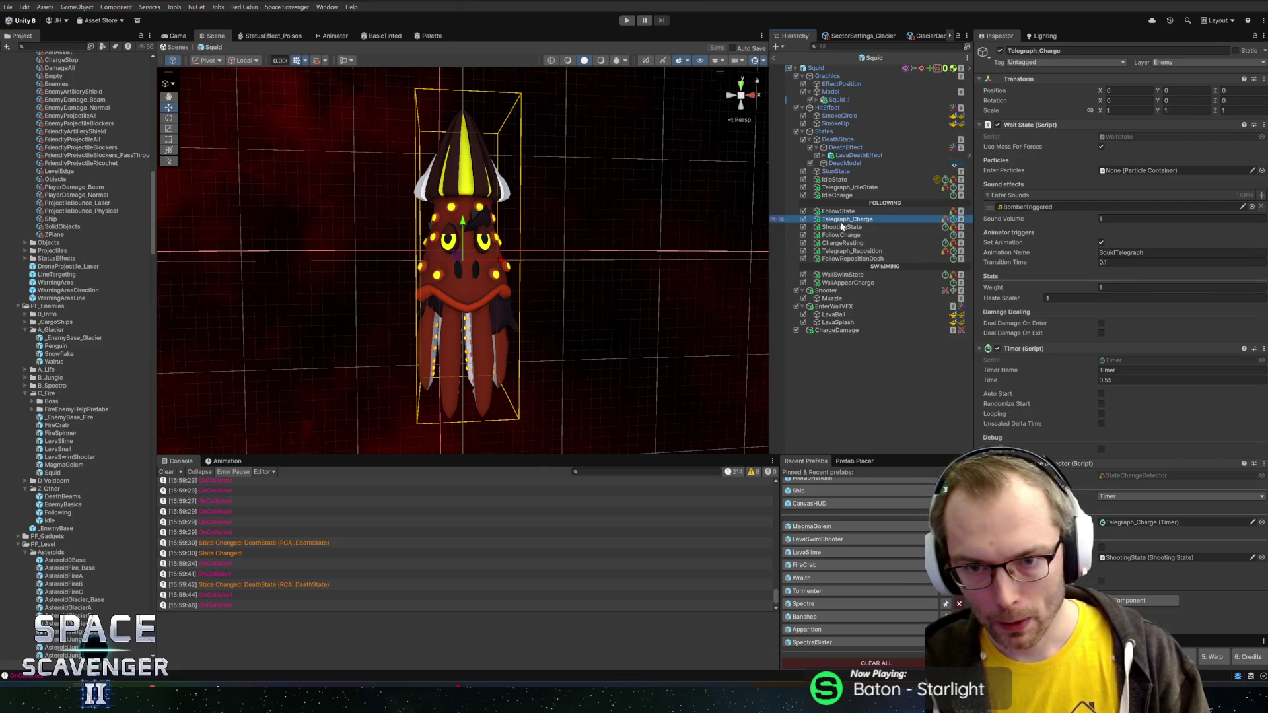
left_click(840, 228)
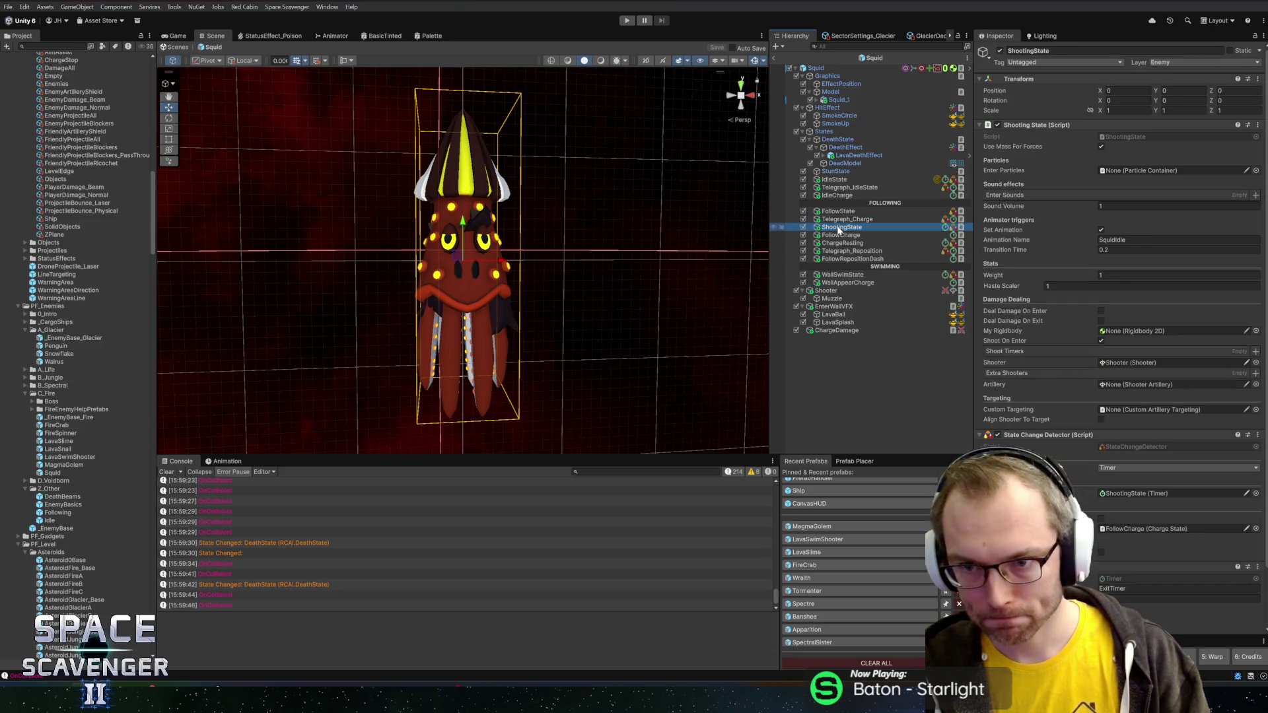
left_click(839, 212)
left_click(850, 196)
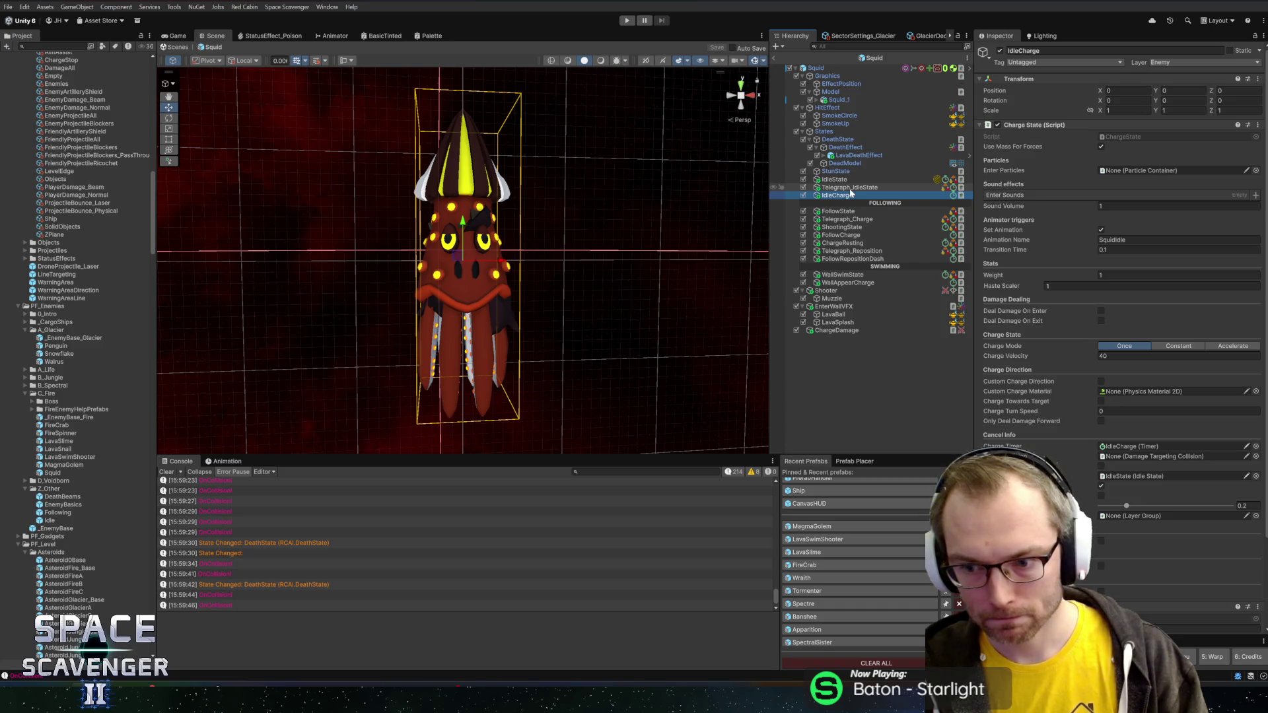
left_click(850, 188)
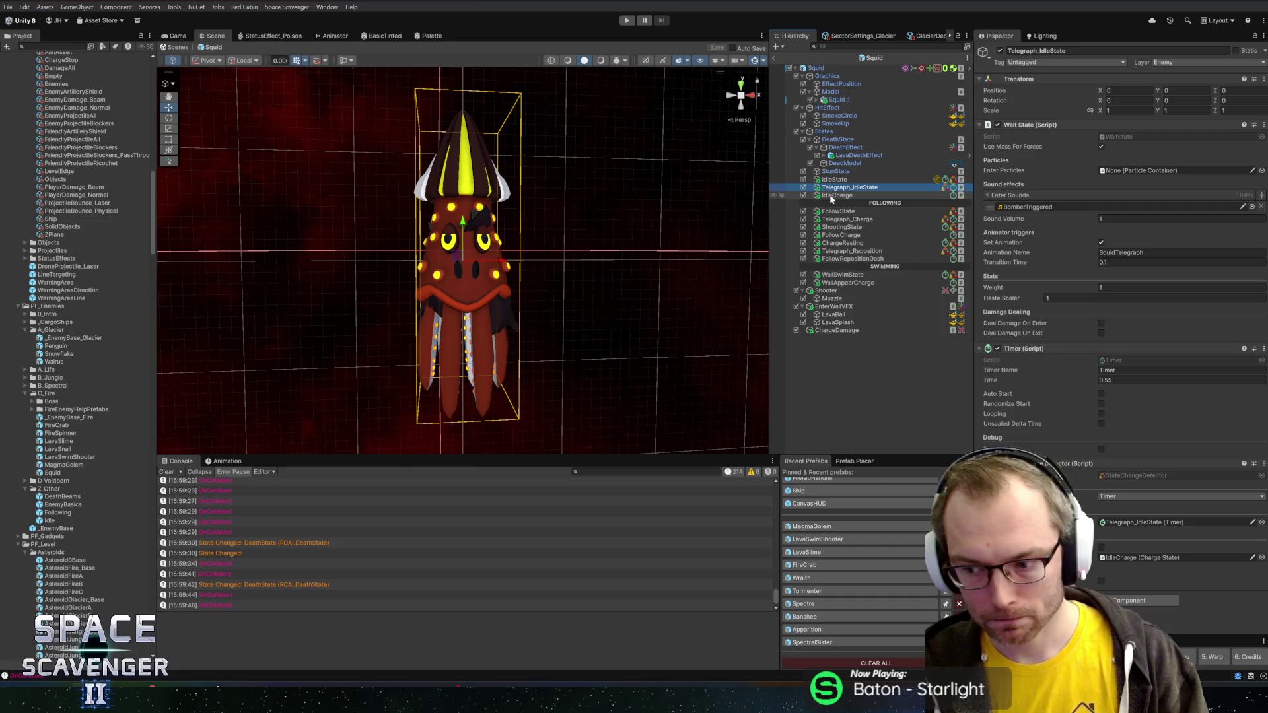
left_click(832, 197)
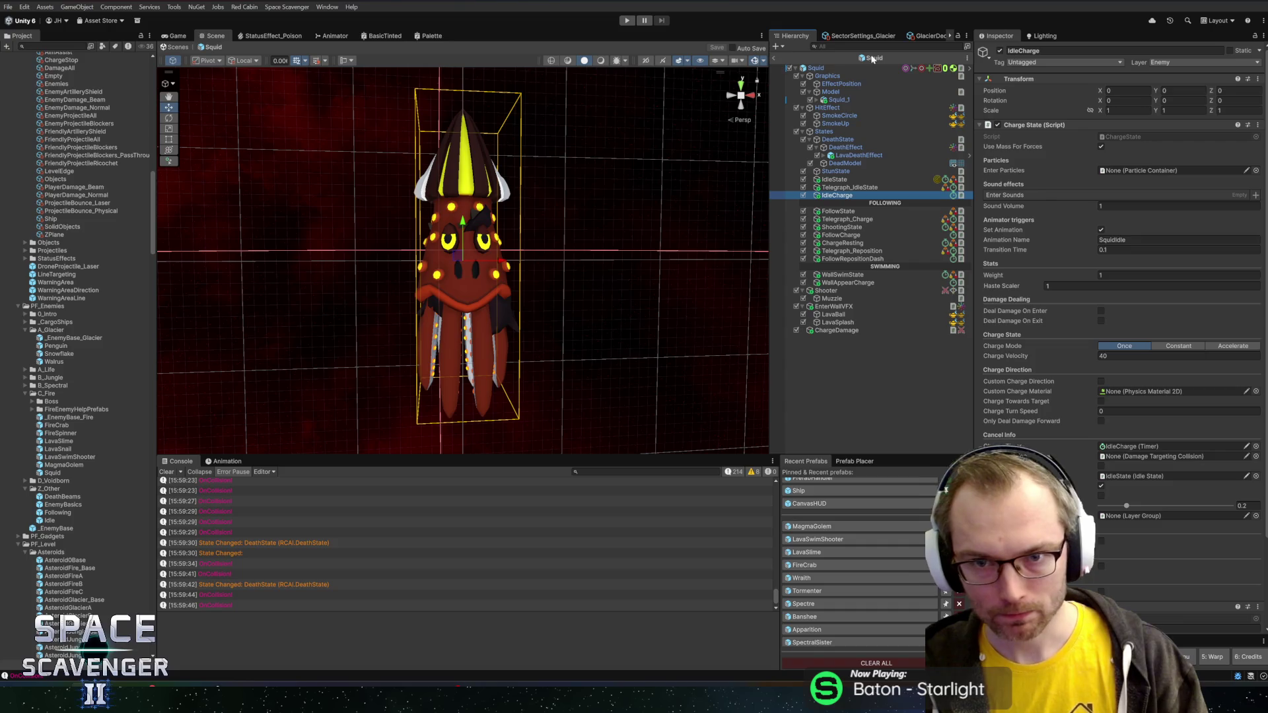
left_click(775, 59)
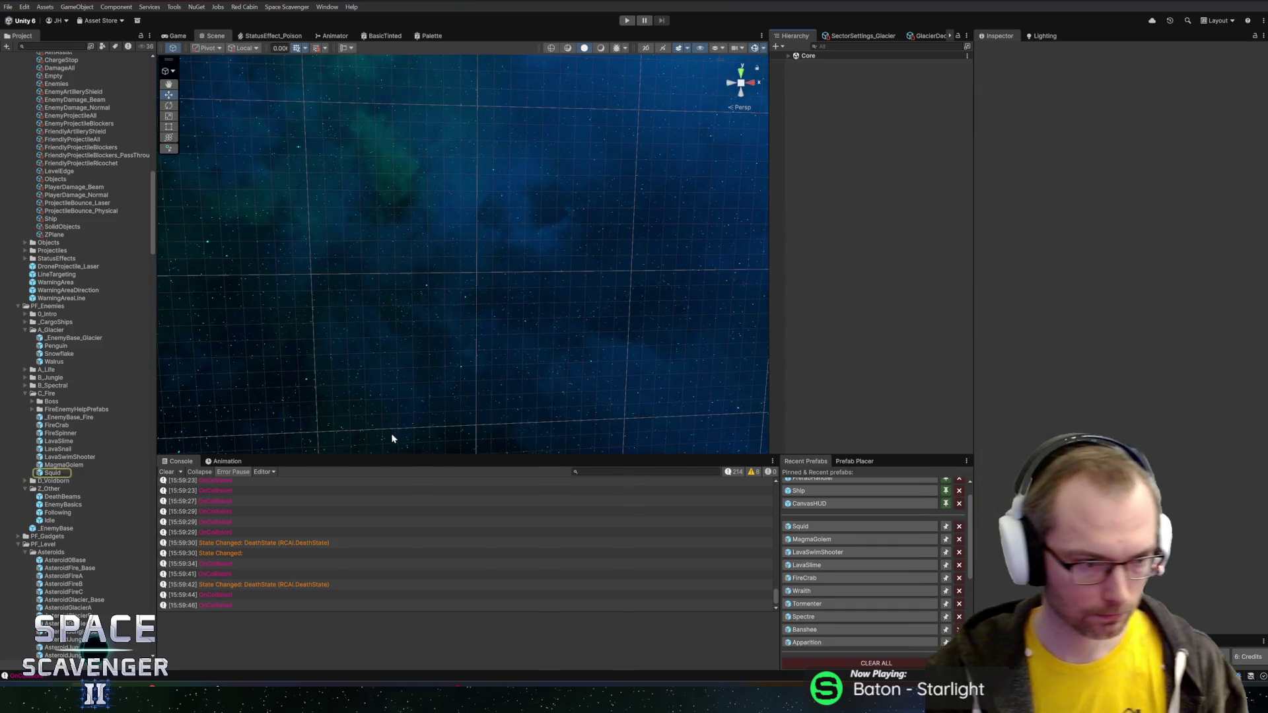
- Expand D_Voidborn > Boss in the Project window and open the Roller prefab
left_click(53, 473)
double_click(71, 482)
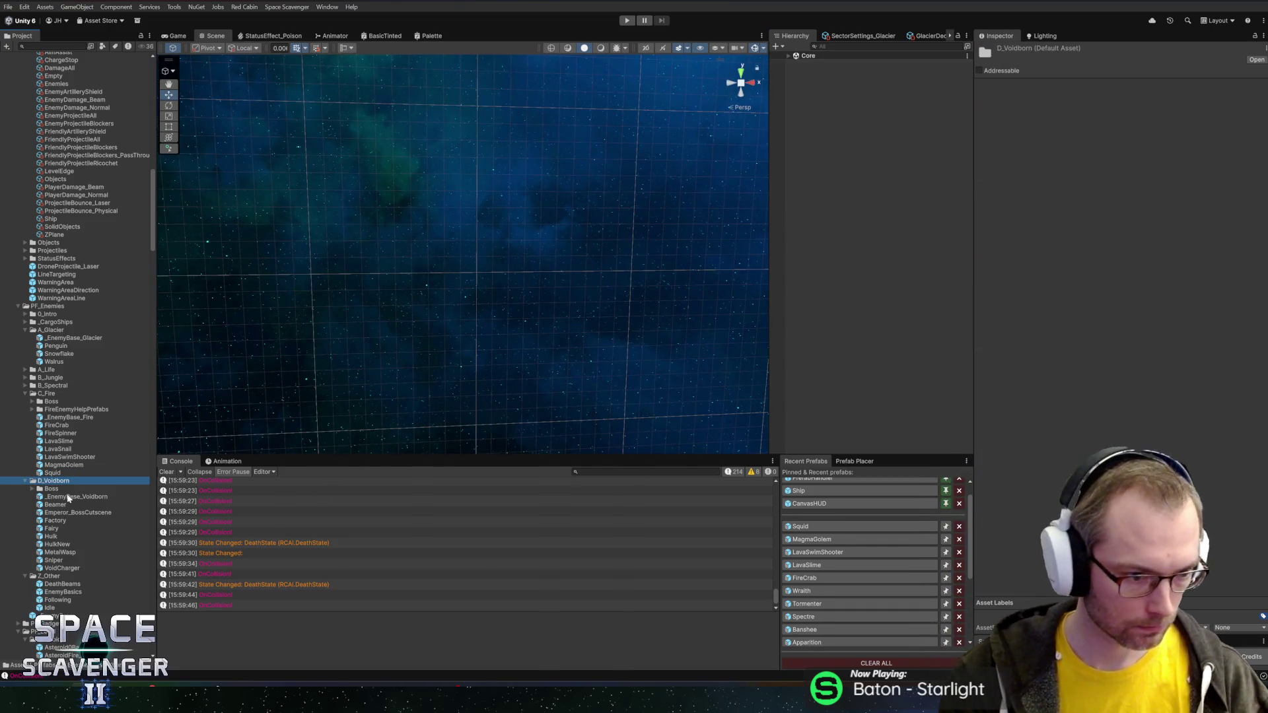
left_click(55, 497)
double_click(55, 490)
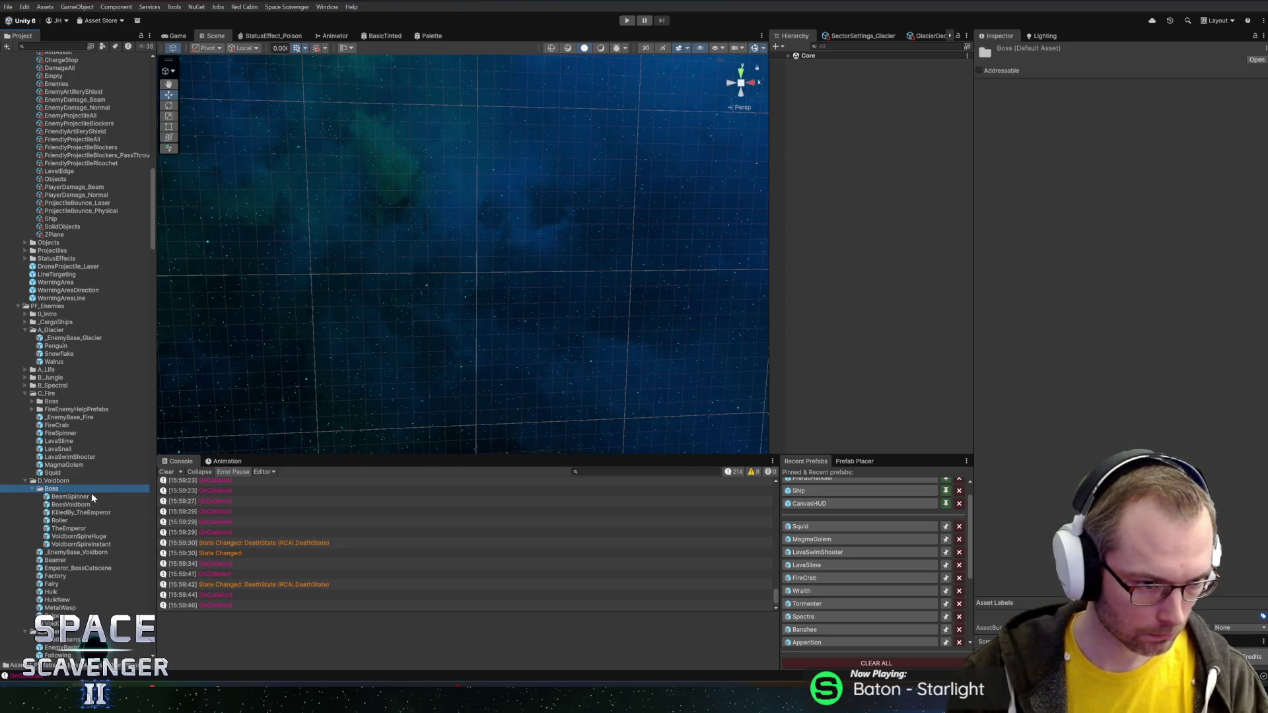
double_click(60, 520)
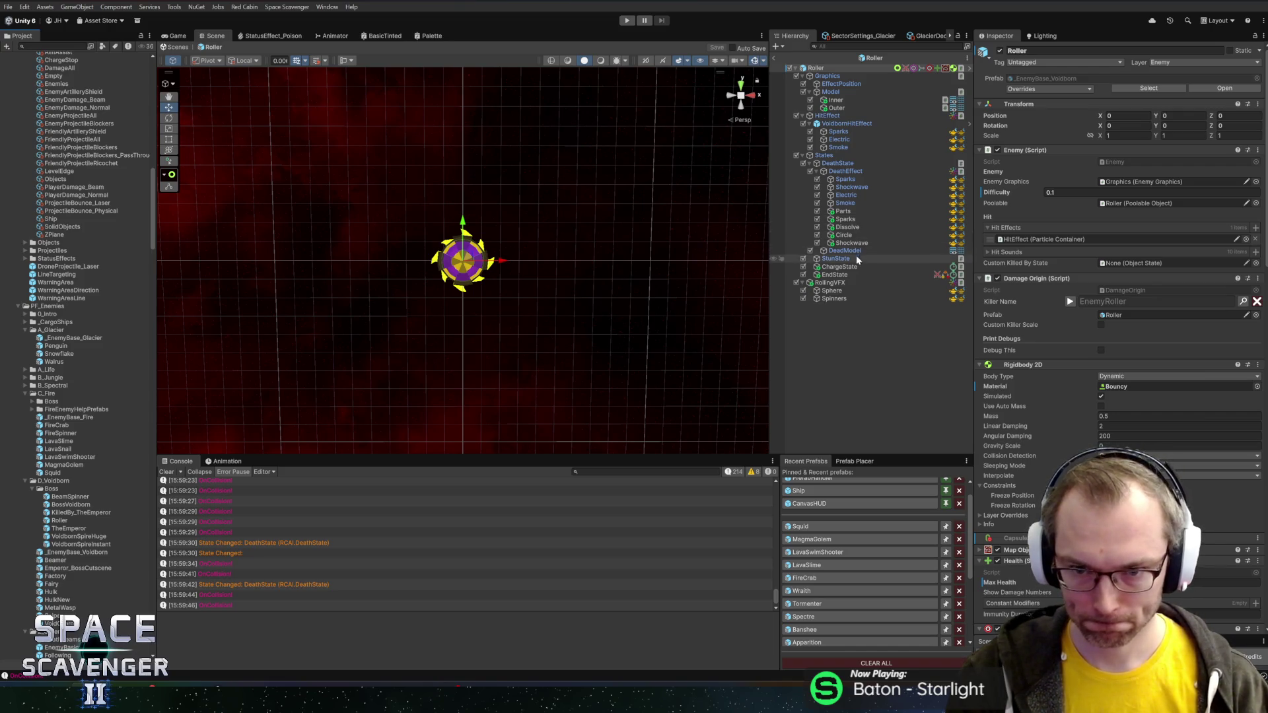
- Check Roller's ChargeState, then add an empty child named CollisionDamage
left_click(848, 266)
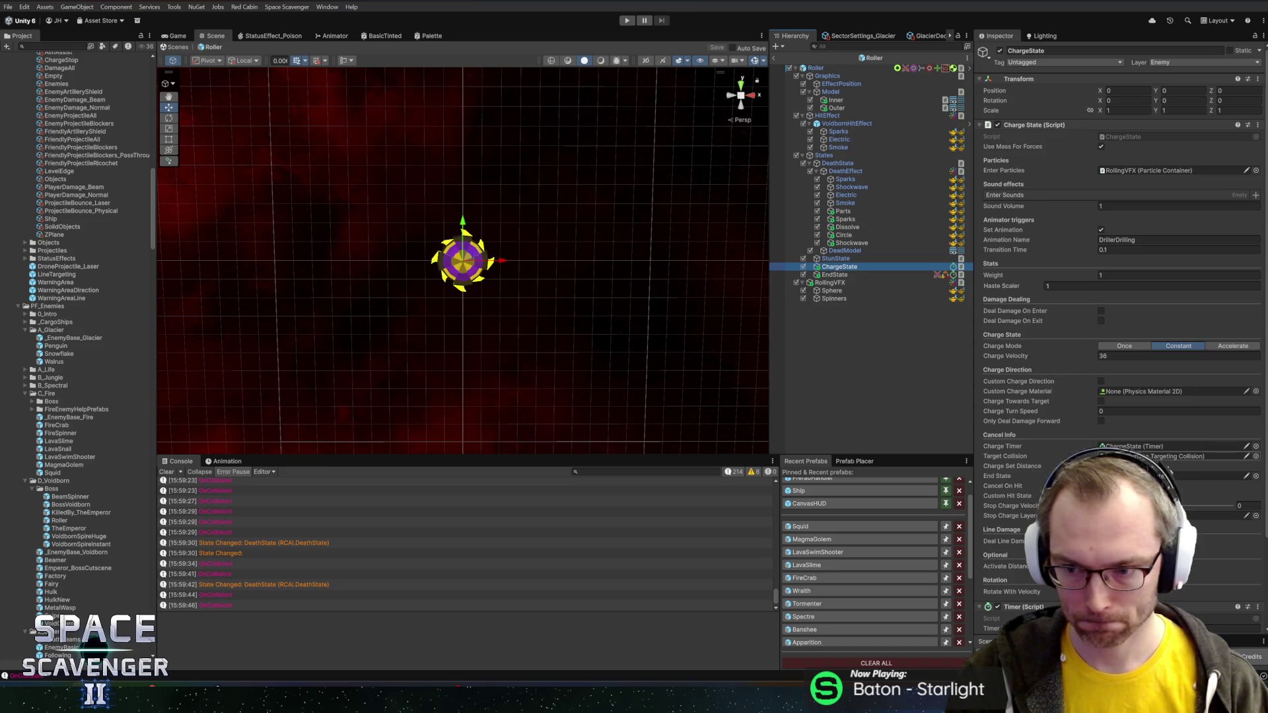
right_click(819, 68)
left_click(871, 255)
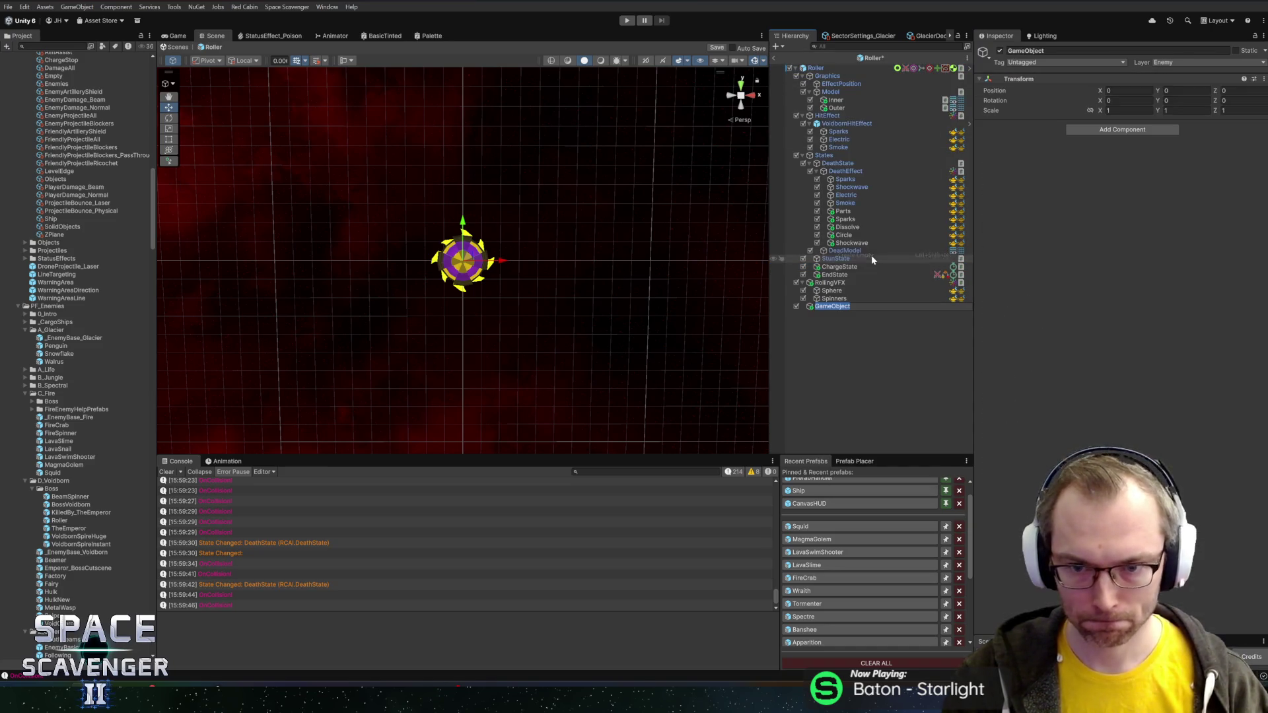
type("CollisionDamage")
key("Return")
- Move the root's damage dealer onto CollisionDamage and check Default State and Charge State references
left_click(826, 68)
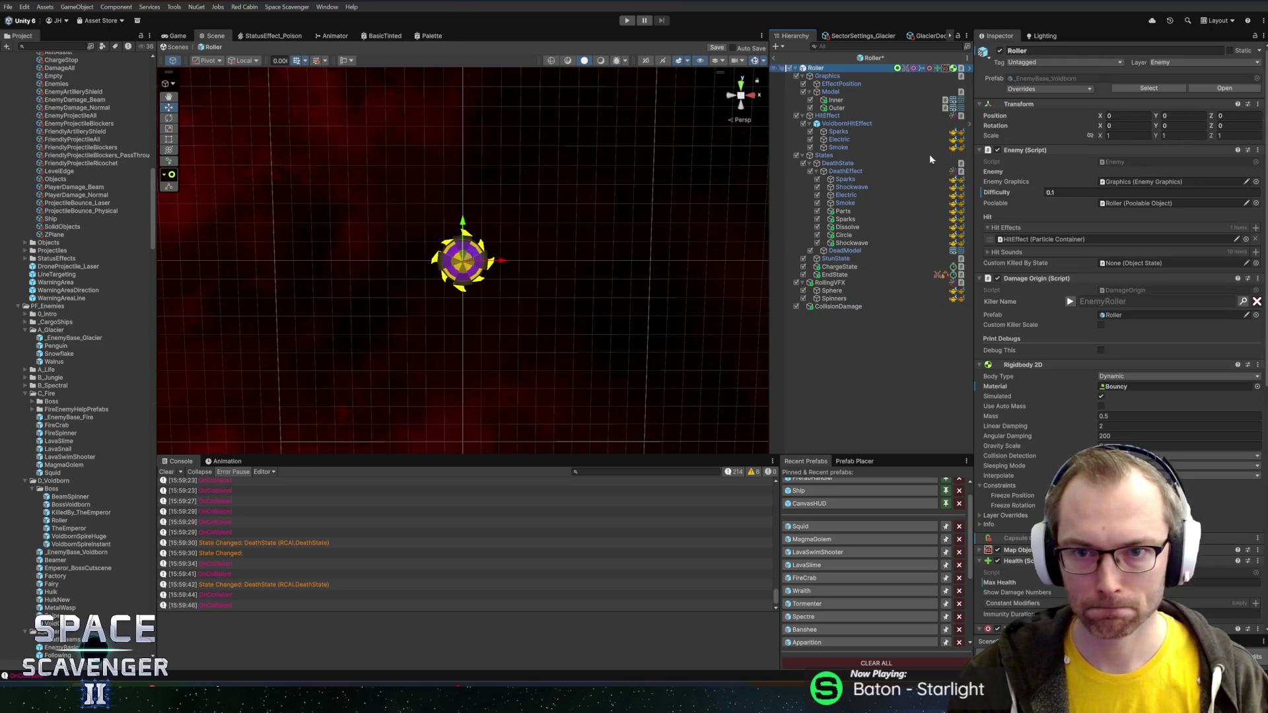
scroll(1111, 338, "down", 3)
scroll(1110, 338, "down", 10)
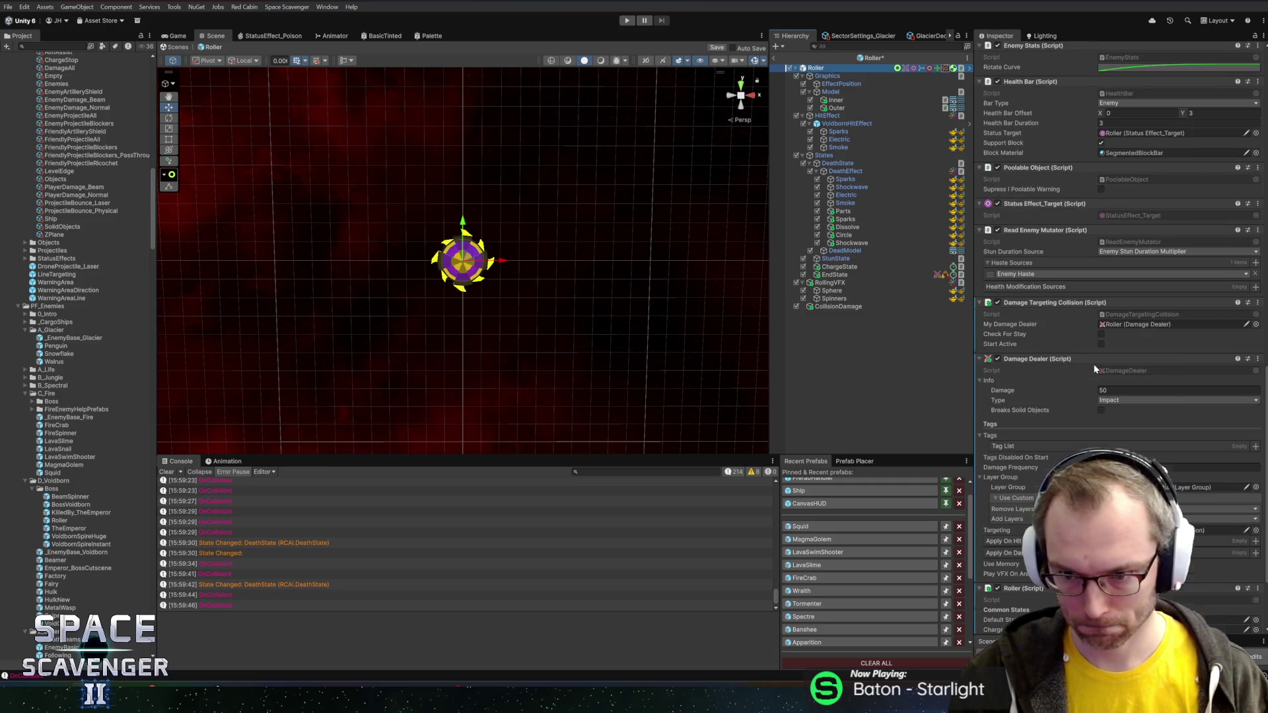
mouse_move(1018, 360)
left_mouse_down()
mouse_move(821, 316)
mouse_move(834, 308)
left_mouse_up()
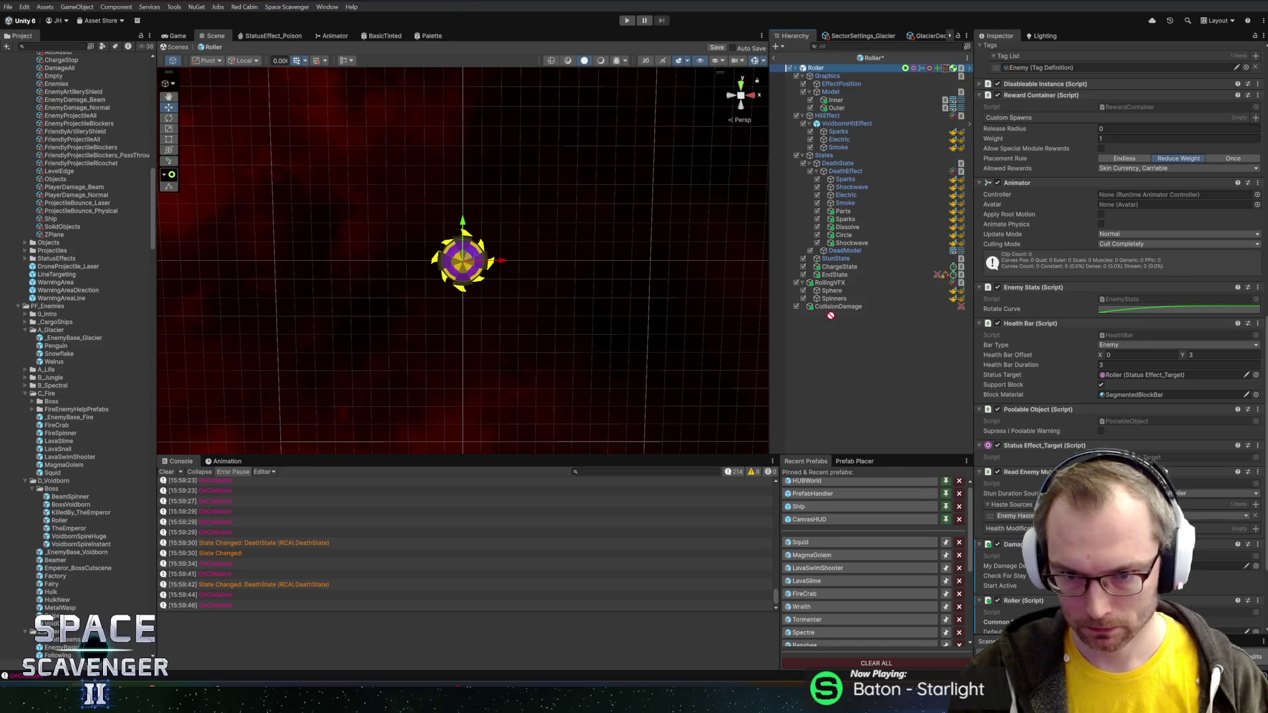
scroll(1060, 444, "down", 2)
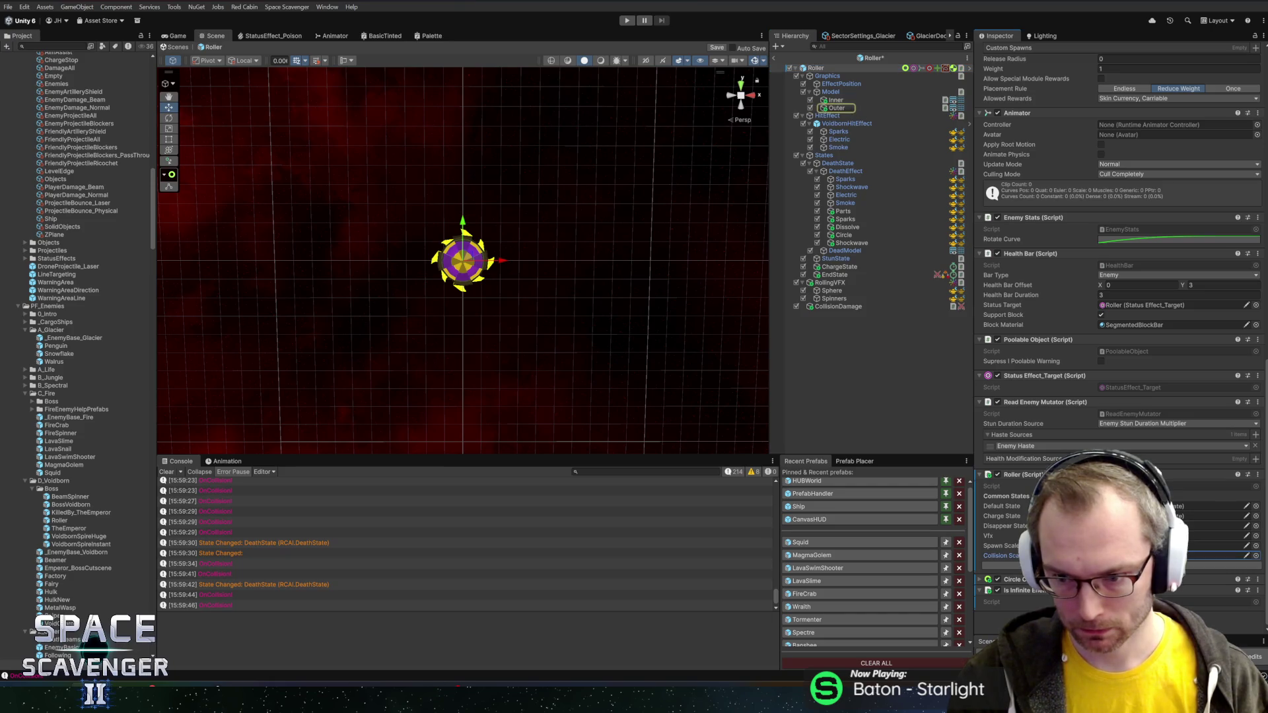
left_click(1188, 506)
left_click(1203, 516)
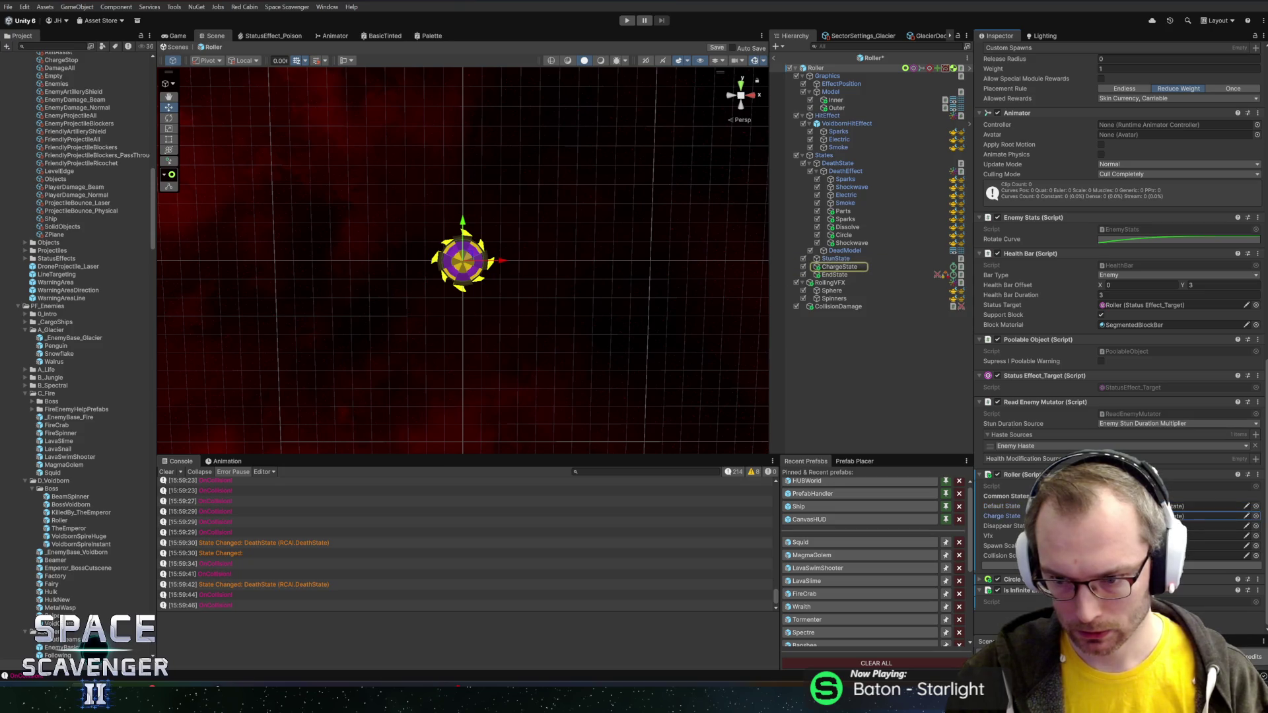
- Link CollisionDamage's 50-damage Damage Dealer and Damage Targeting Collision to each other
left_click(821, 308)
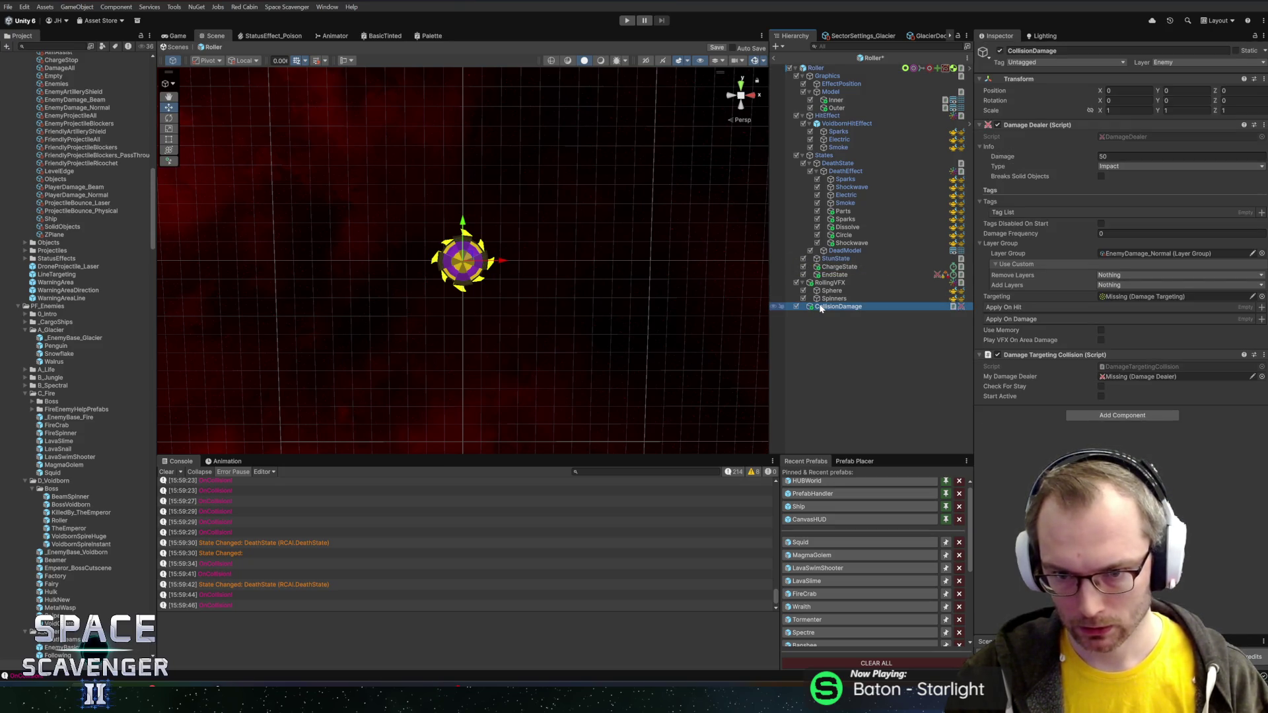
mouse_move(1055, 357)
left_mouse_down()
mouse_move(1092, 336)
mouse_move(1117, 297)
left_mouse_up()
left_click_drag(1138, 372, 1139, 375)
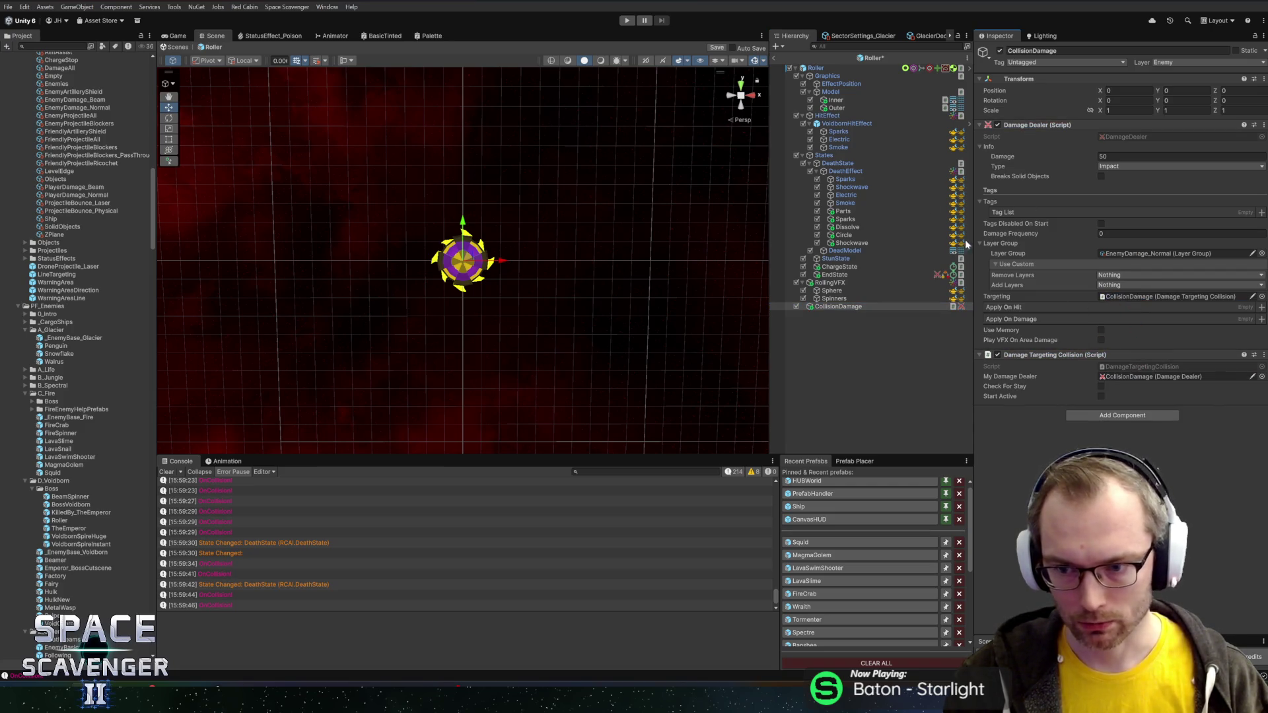
left_click(849, 58)
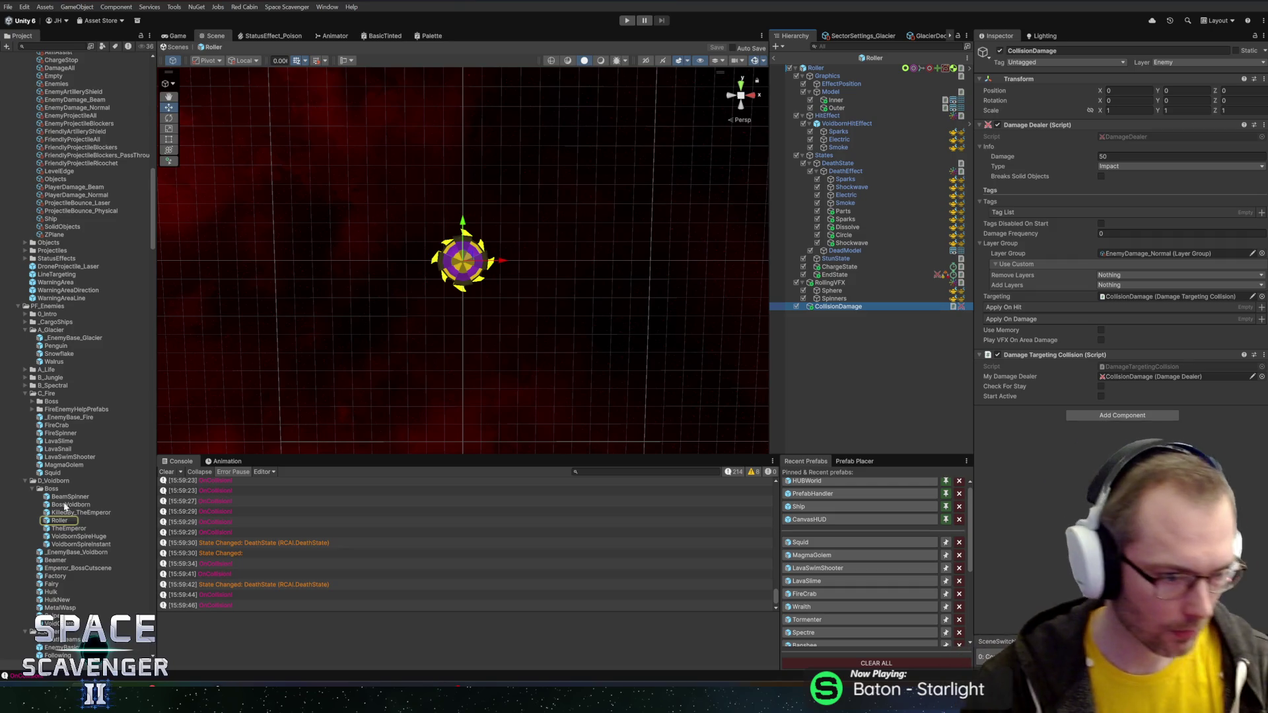
- Open TheEmperor prefab for editing and look at its TeleportAndShoot state
left_click(69, 528)
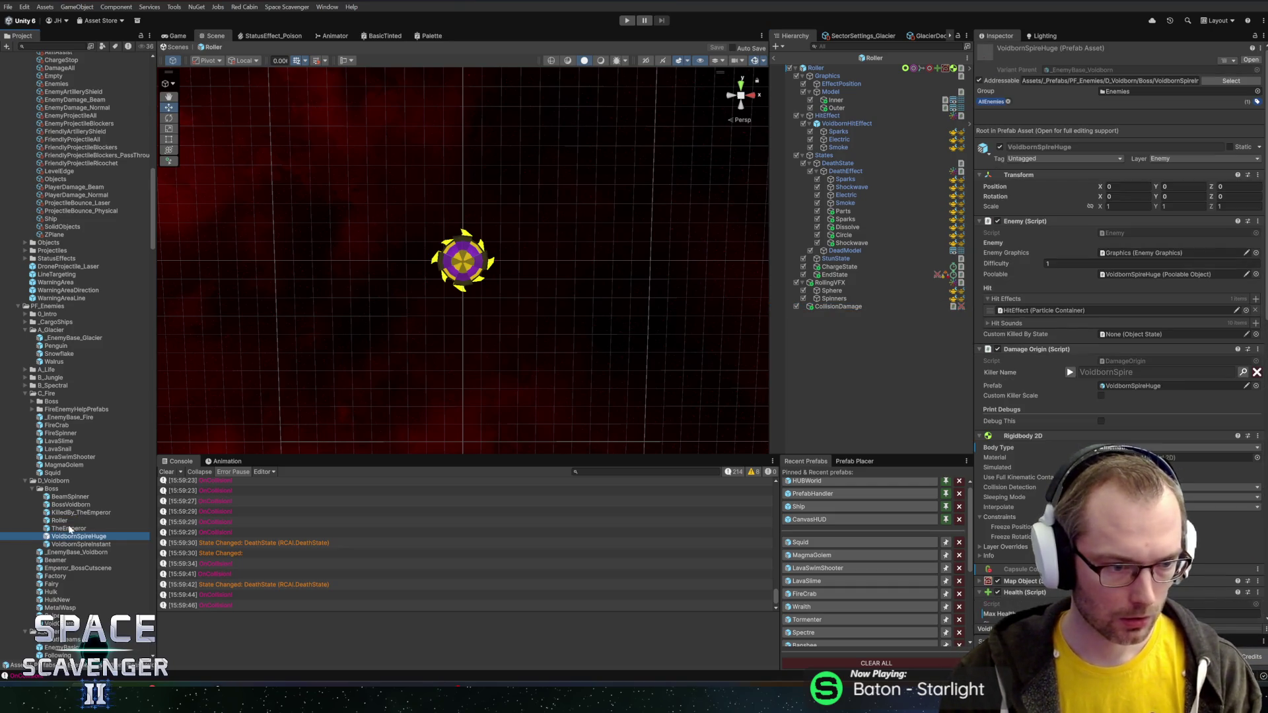
double_click(69, 529)
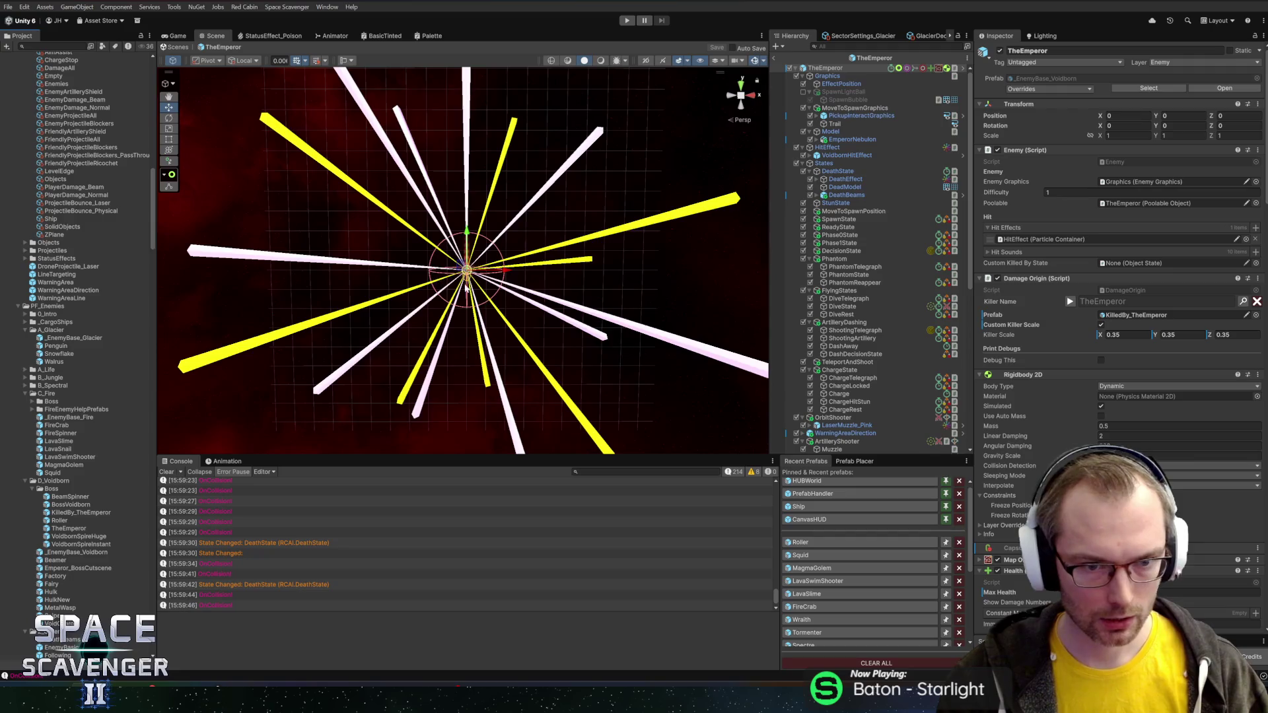
scroll(482, 327, "up", 5)
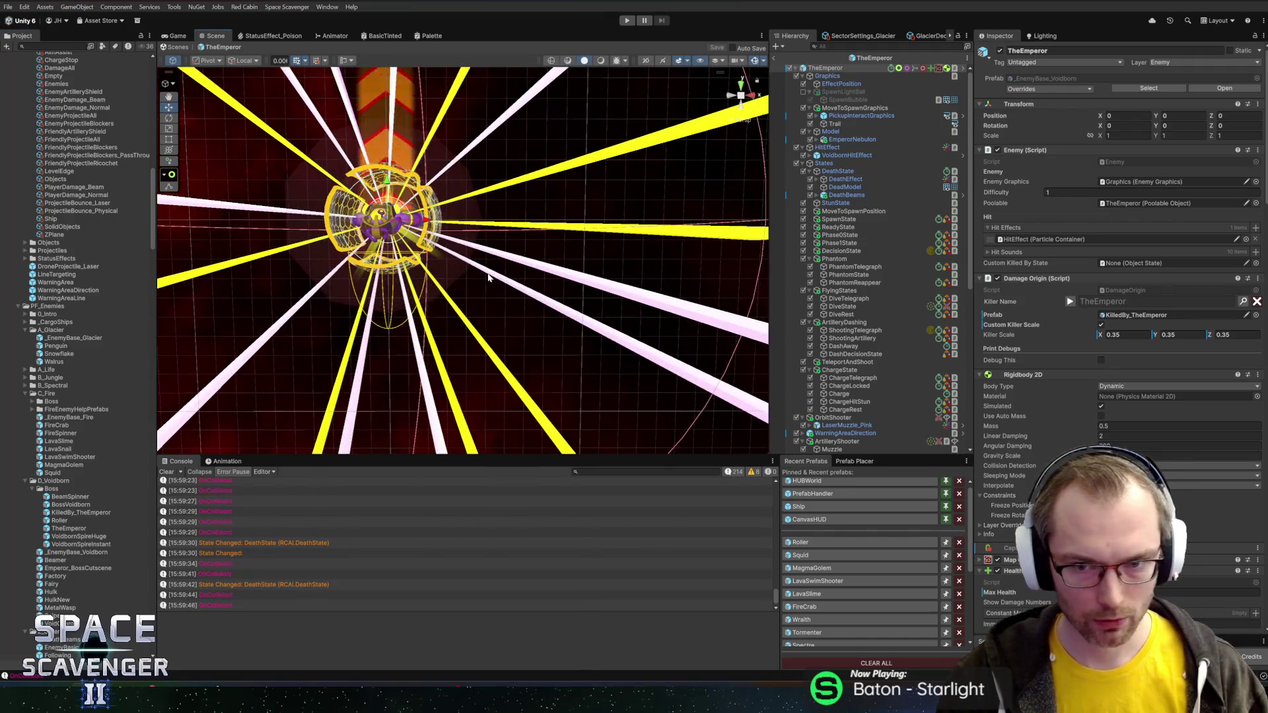
left_click(865, 362)
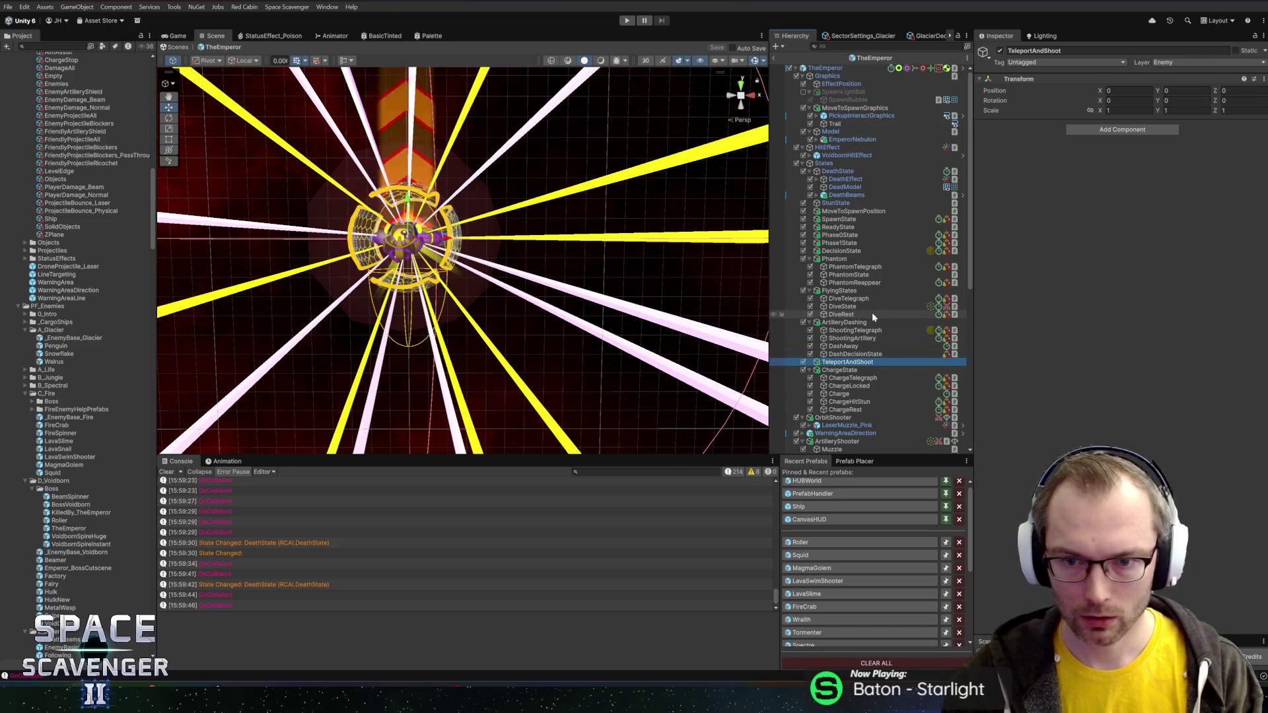
scroll(875, 330, "down", 2)
scroll(843, 323, "down", 2)
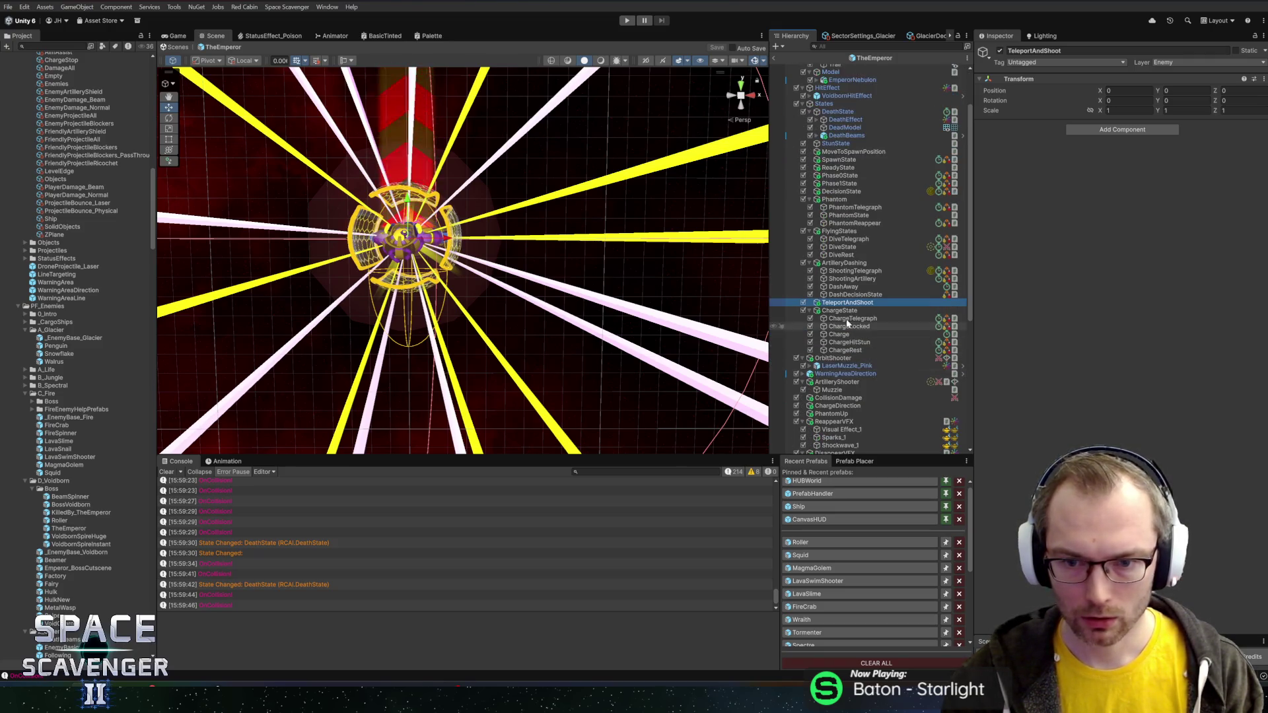
- Review ChargeTelegraph, ChargeLocked and Charge, which has velocity 150 targeting TheEmperor's own collision
left_click(838, 320)
left_click(842, 326)
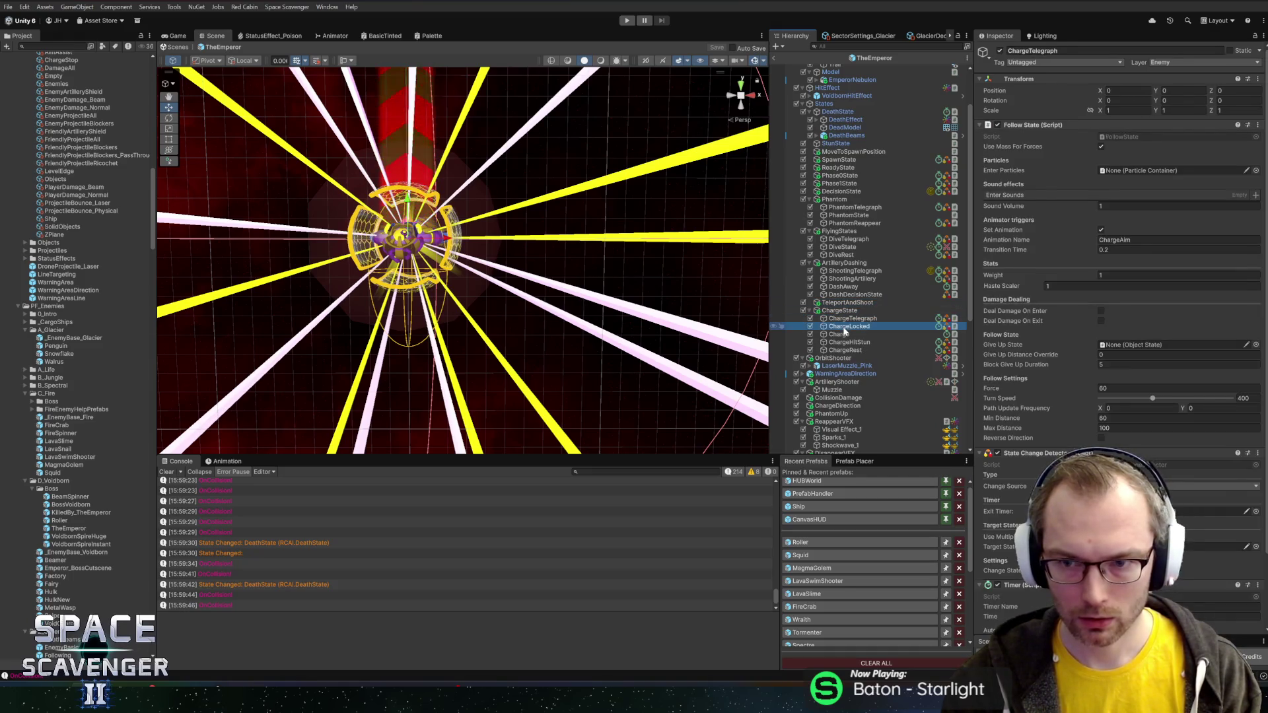
left_click(845, 333)
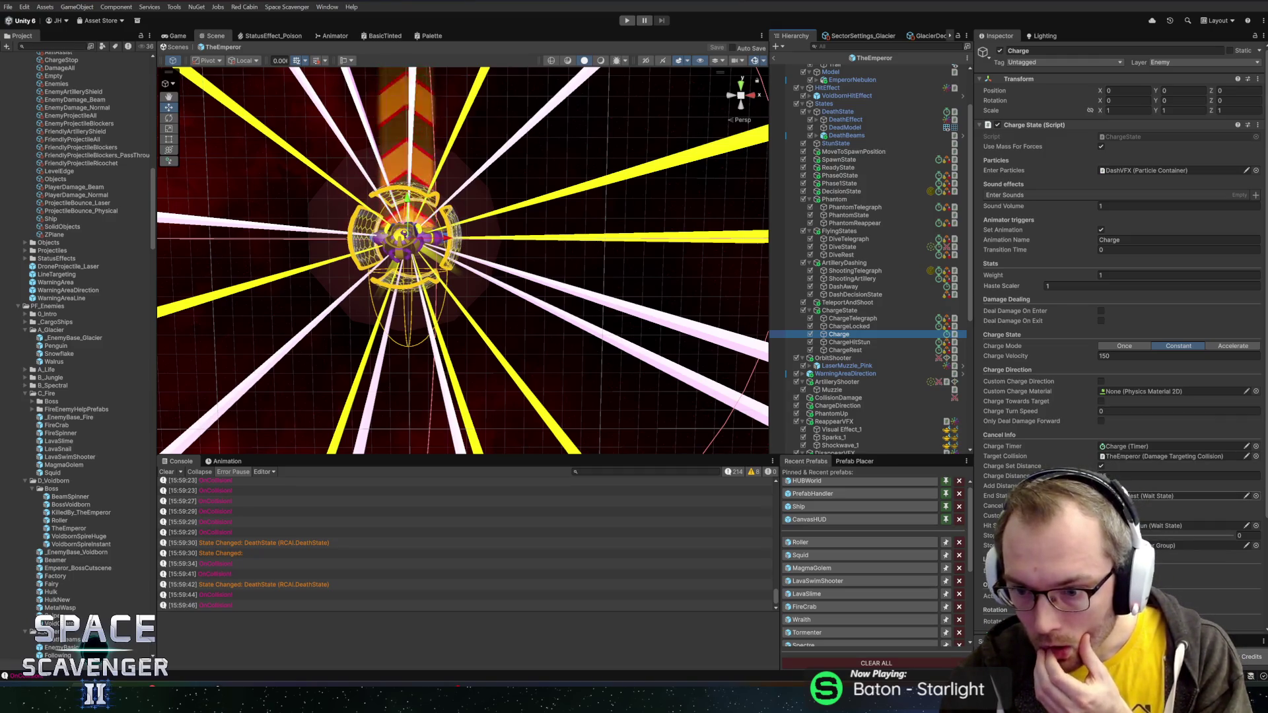
scroll(1257, 411, "down", 2)
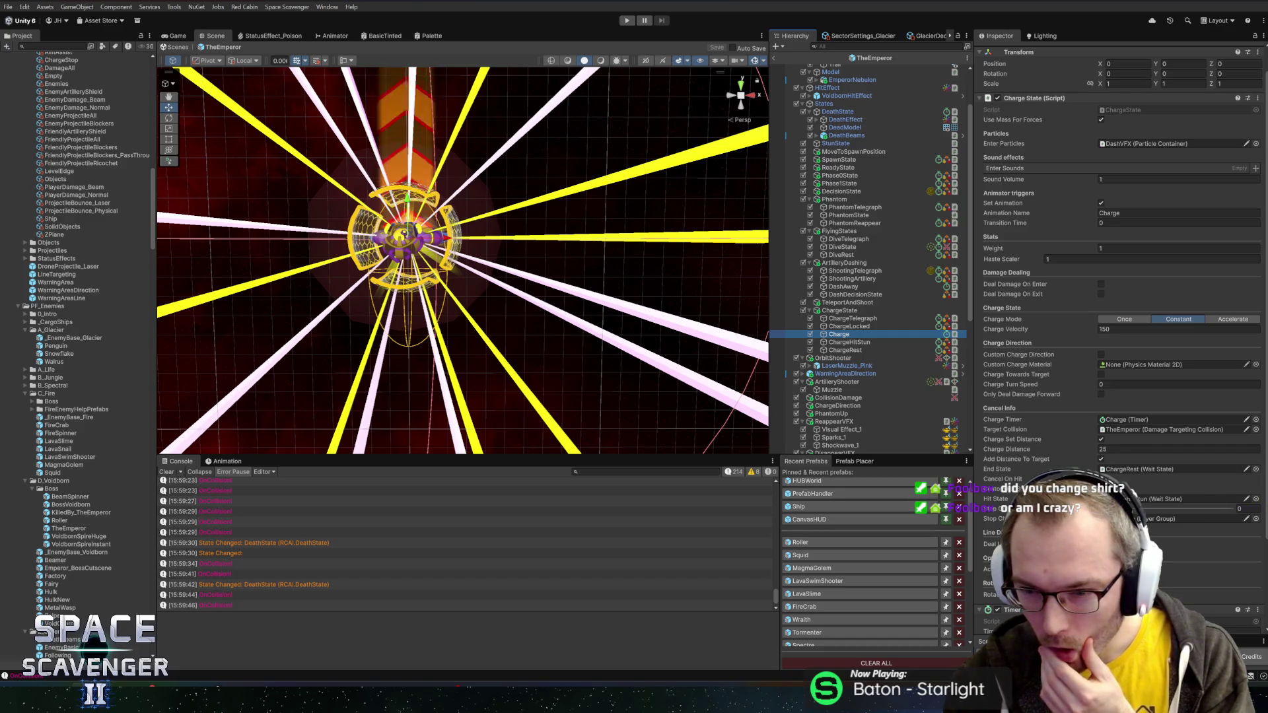
left_click(1122, 431)
left_click_drag(717, 465, 717, 506)
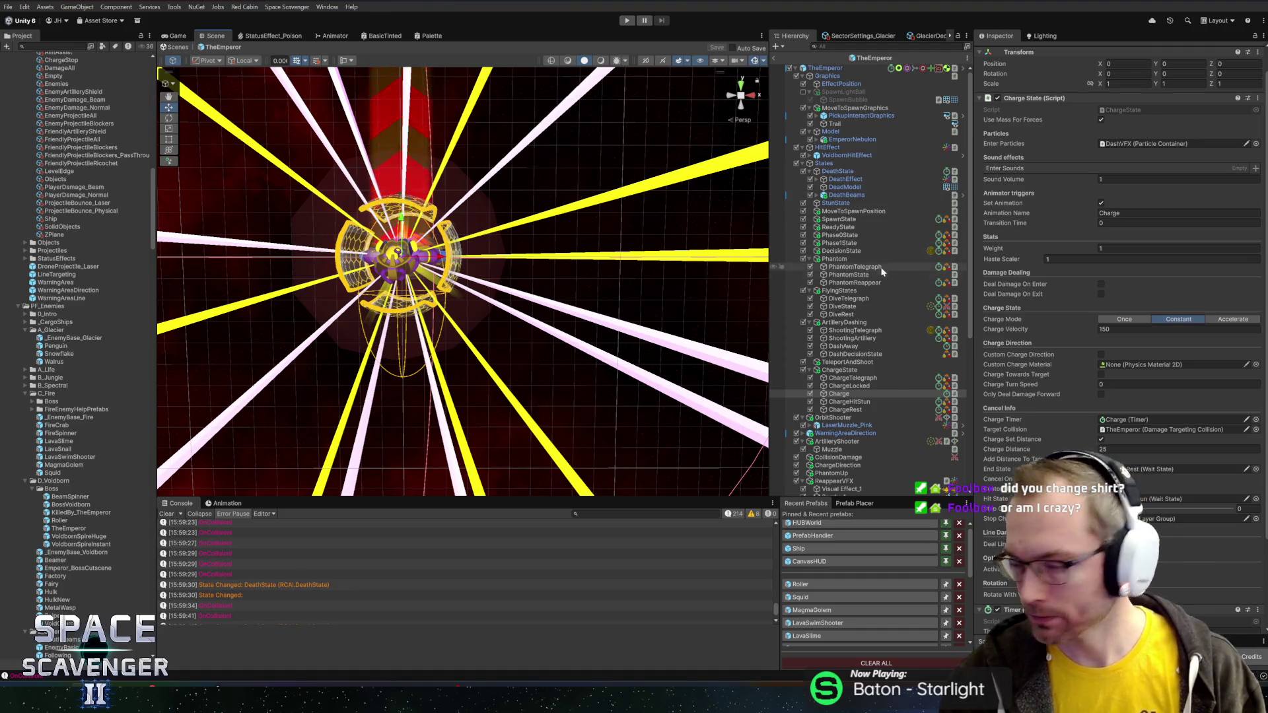
- Collapse HitEffect, ArtilleryShooter, ReappearVFX and DisappearVFX in TheEmperor's Hierarchy
left_click(827, 148)
key("Left")
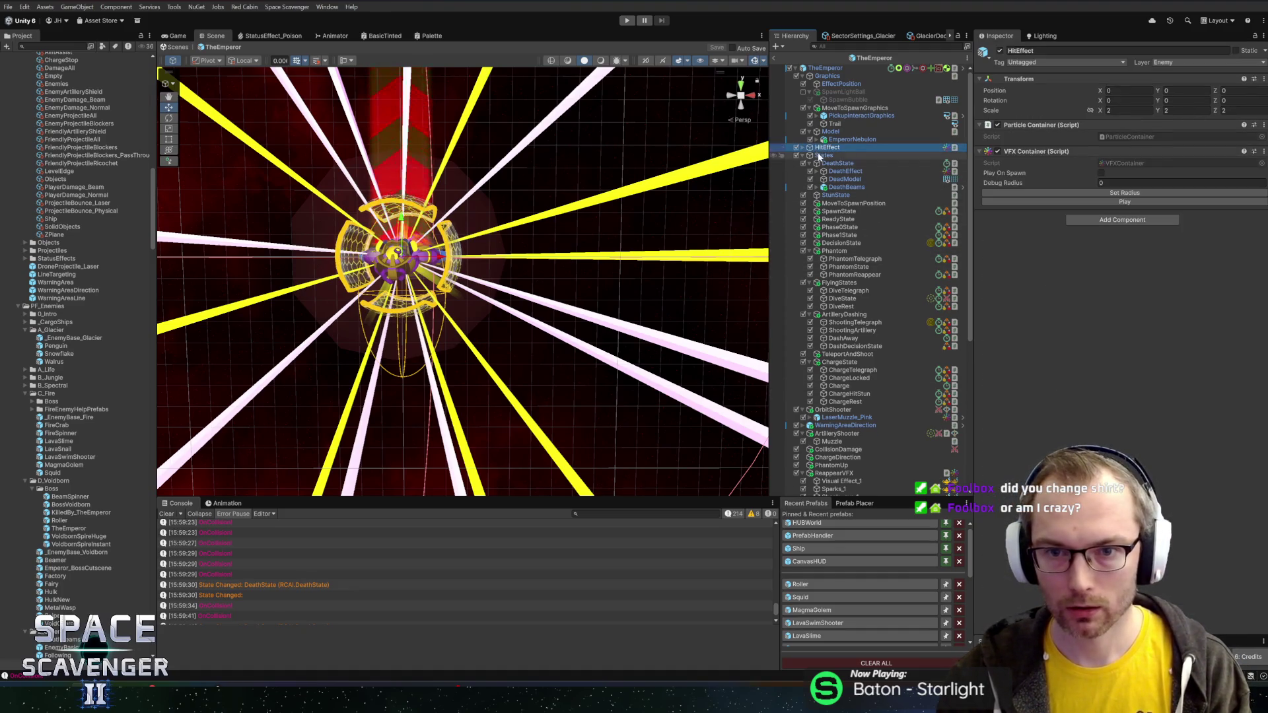
left_click(820, 155)
key("Left")
key("Right")
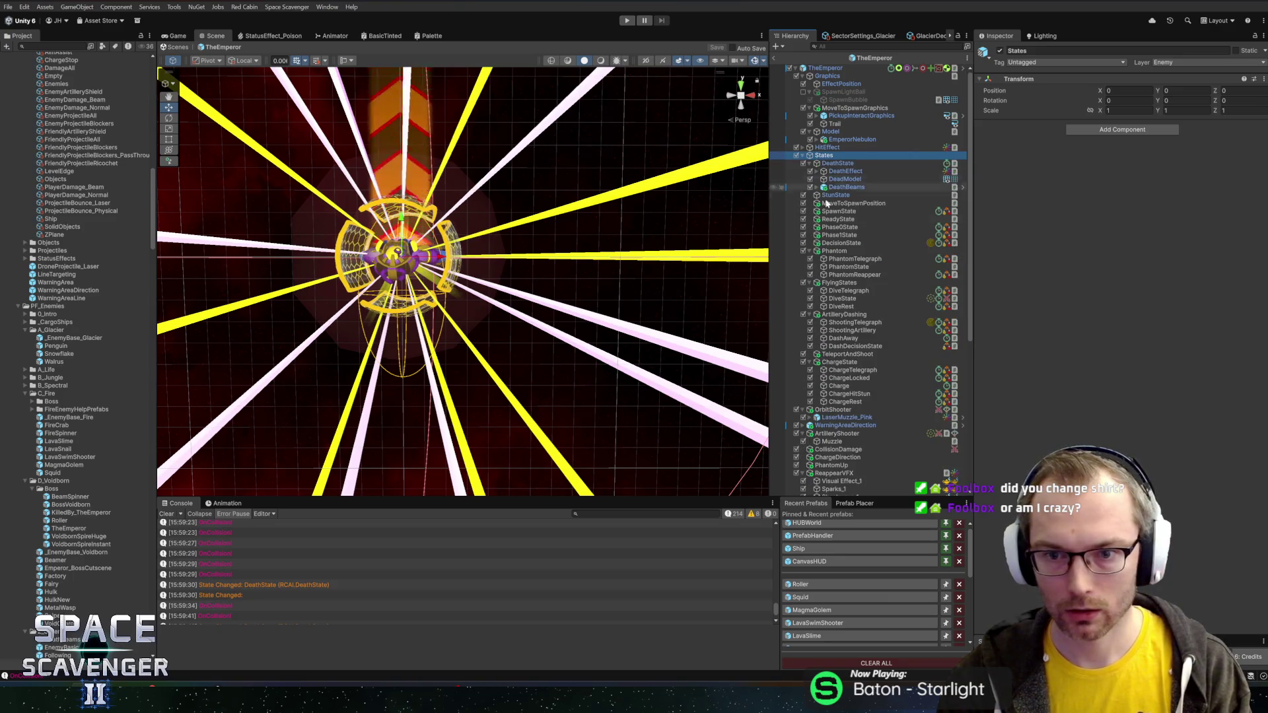
scroll(835, 274, "down", 5)
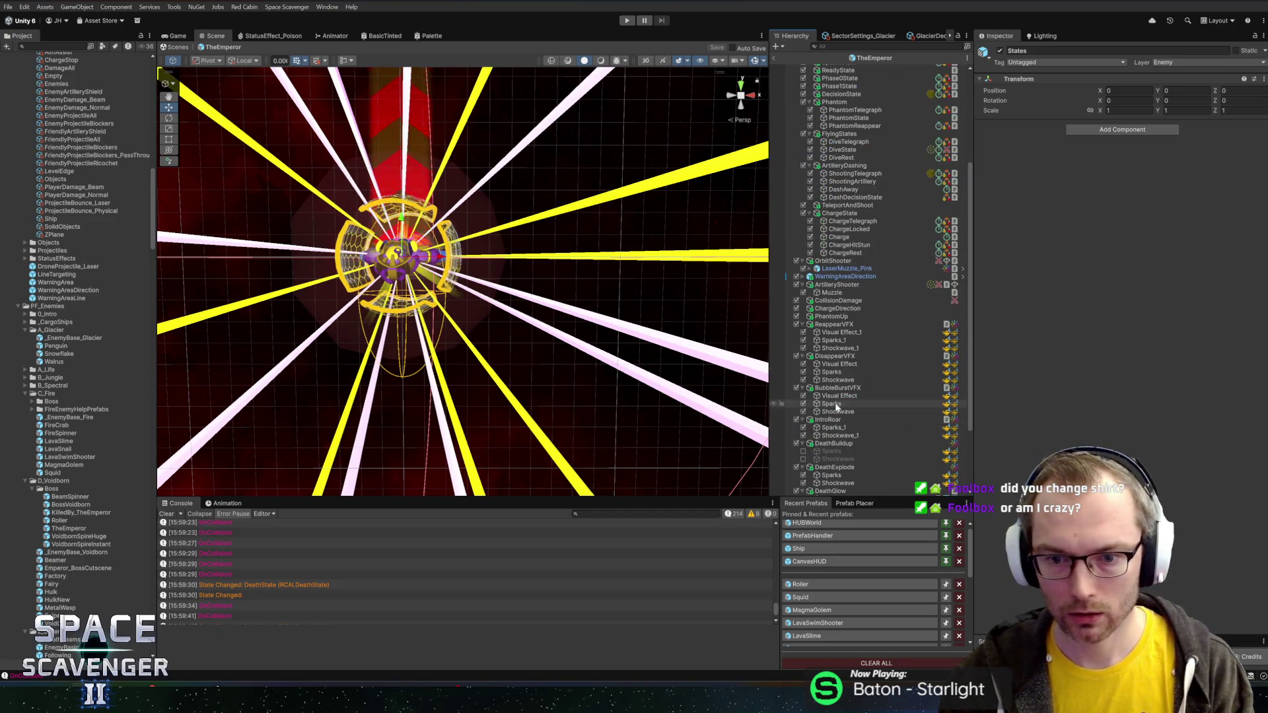
left_click(817, 285)
key("Left")
left_click(834, 317)
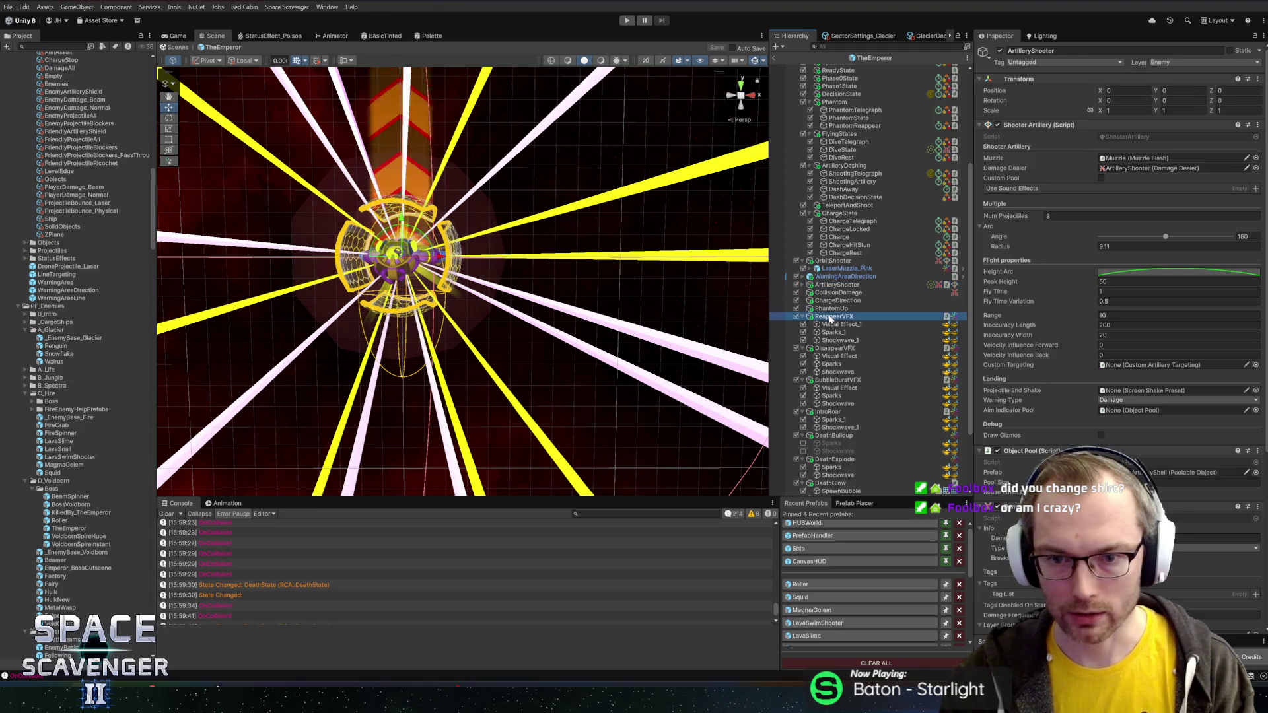
key("Left")
left_click(829, 324)
key("Left")
key("Left")
key("Left")
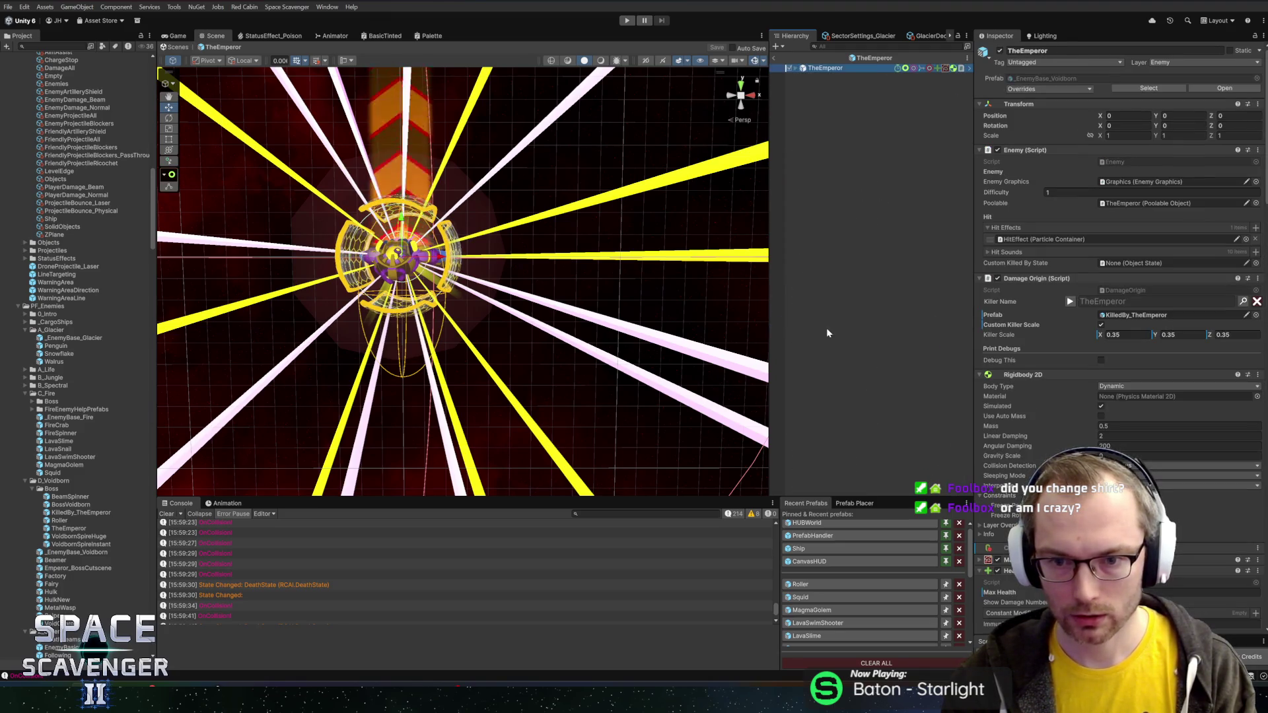
- Collapse BubbleBurstVFX, IntroRoar, DeathBuildup, DeathExplode, DeathGlow, Shields and DashVFX
key("Right")
scroll(833, 264, "down", 3)
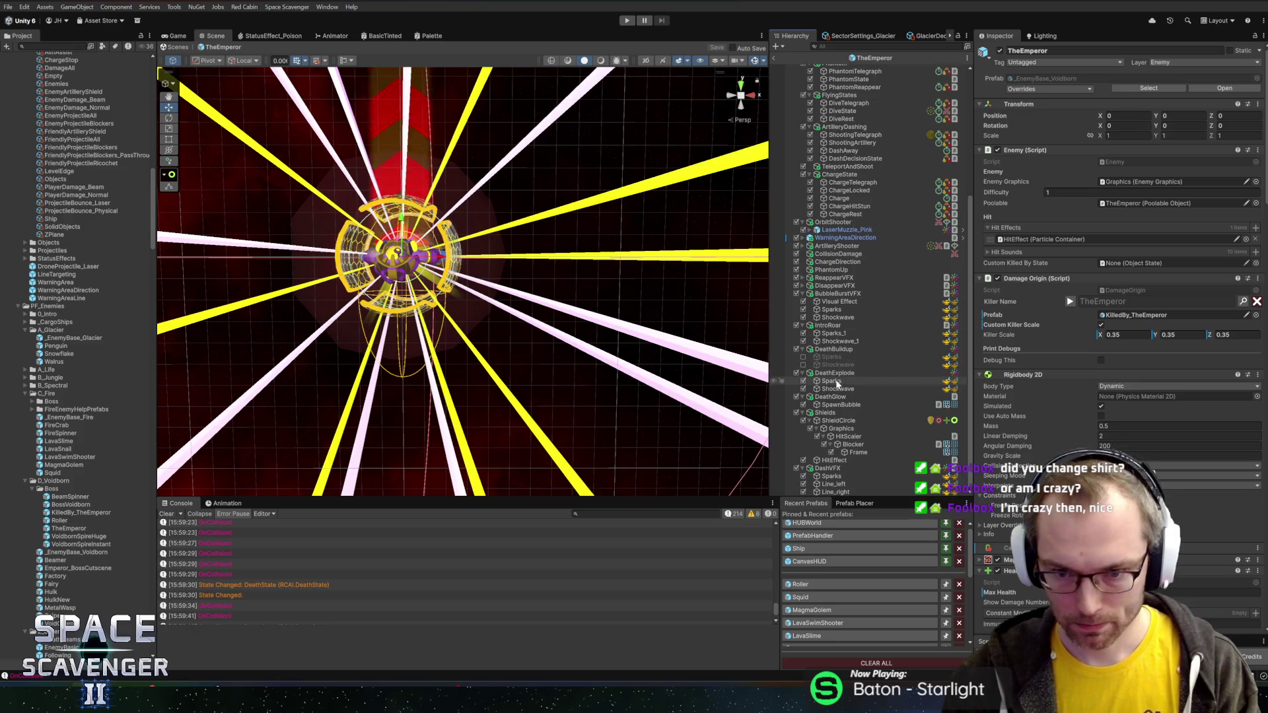
left_click(834, 293)
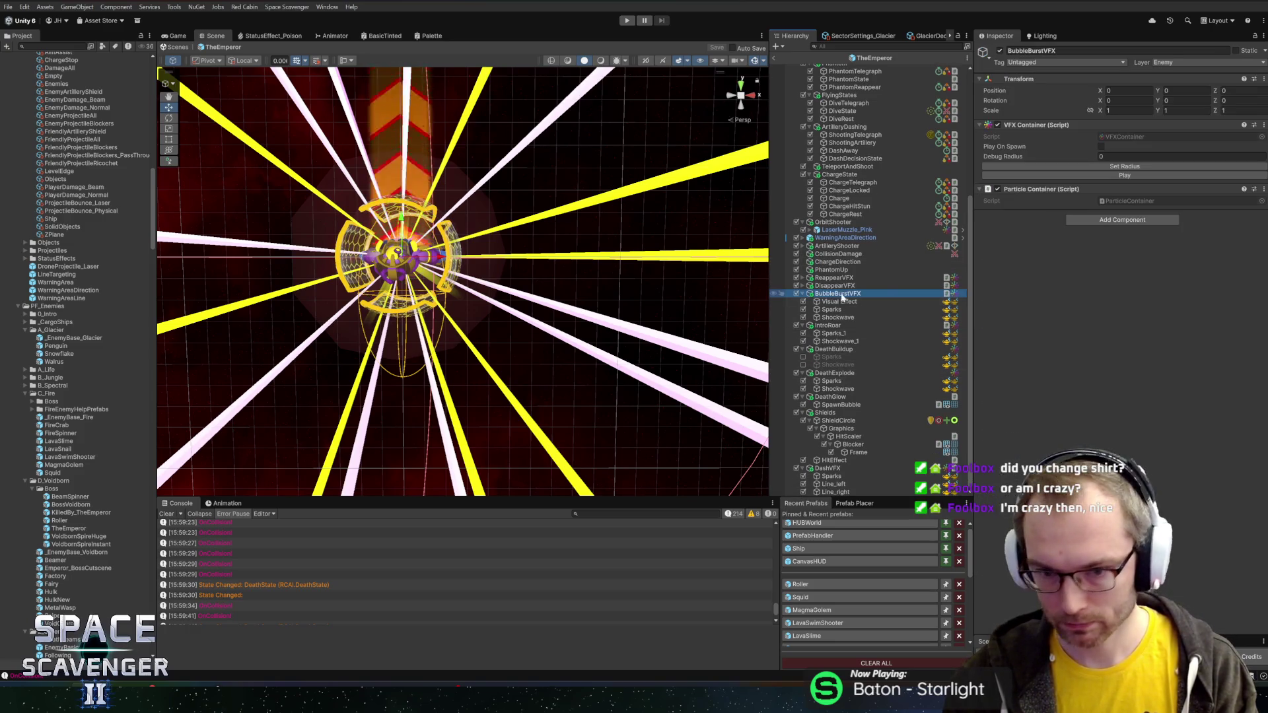
key("Left")
key("Down")
key("Left")
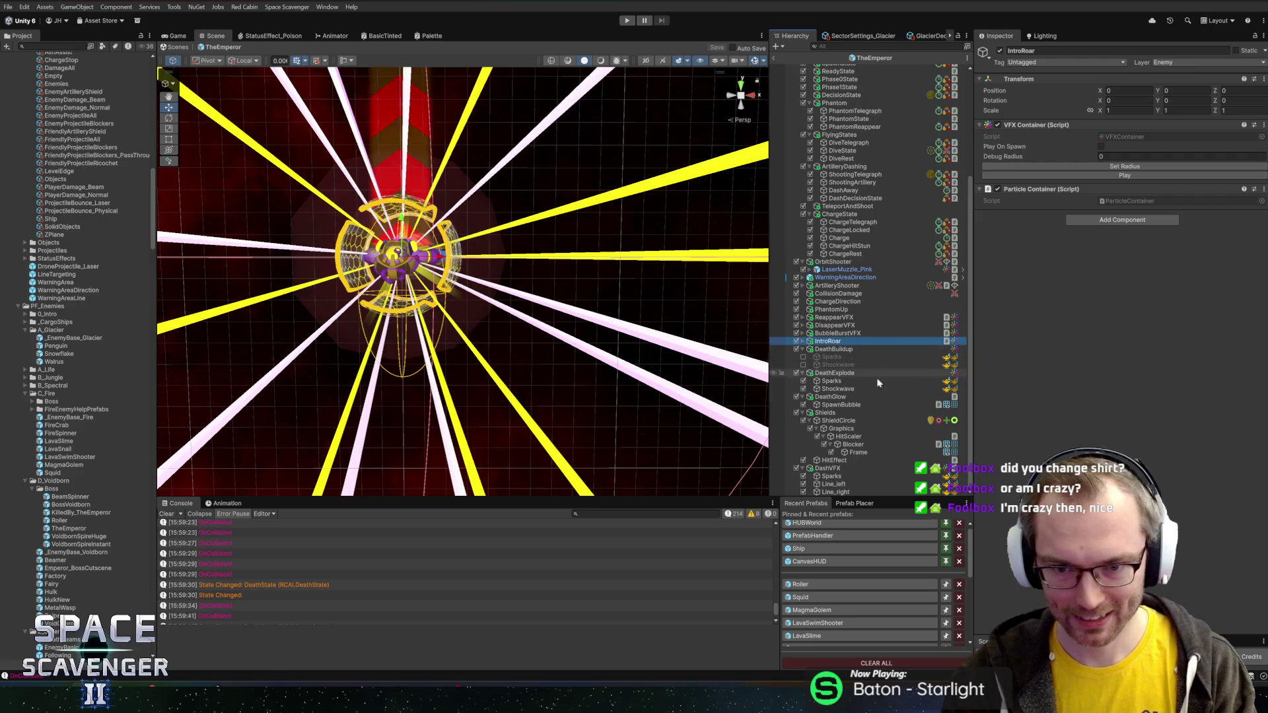
key("Down")
key("Left")
key("Down")
key("Left")
key("Down")
key("Left")
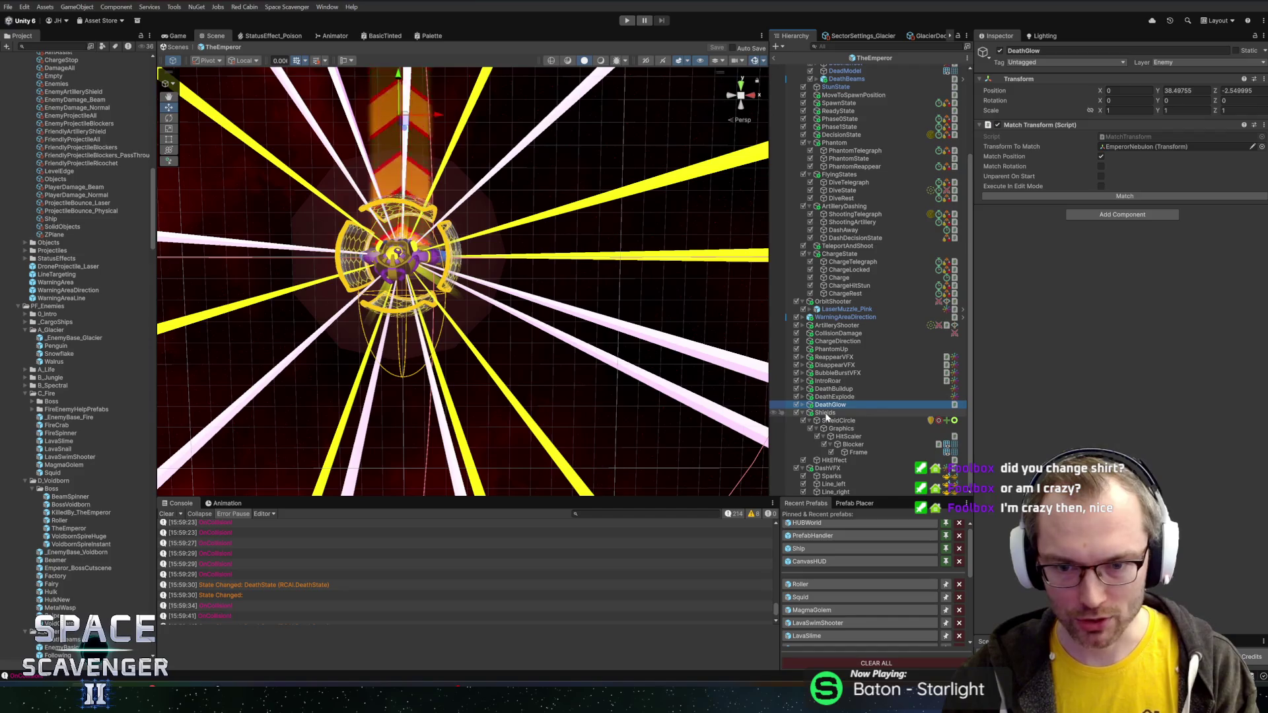
key("Down")
key("Left")
key("Down")
key("Left")
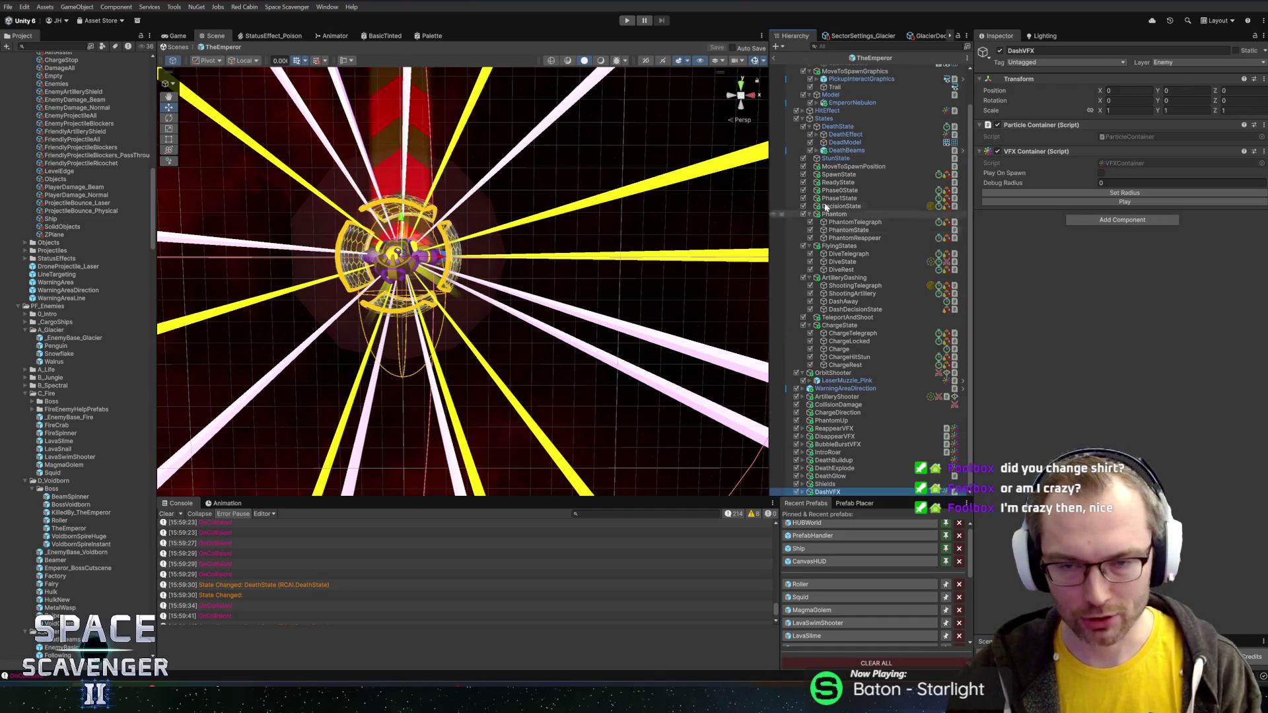
scroll(826, 206, "up", 5)
- Create an empty ChargeDamage child under TheEmperor, then view the root's components
right_click(834, 69)
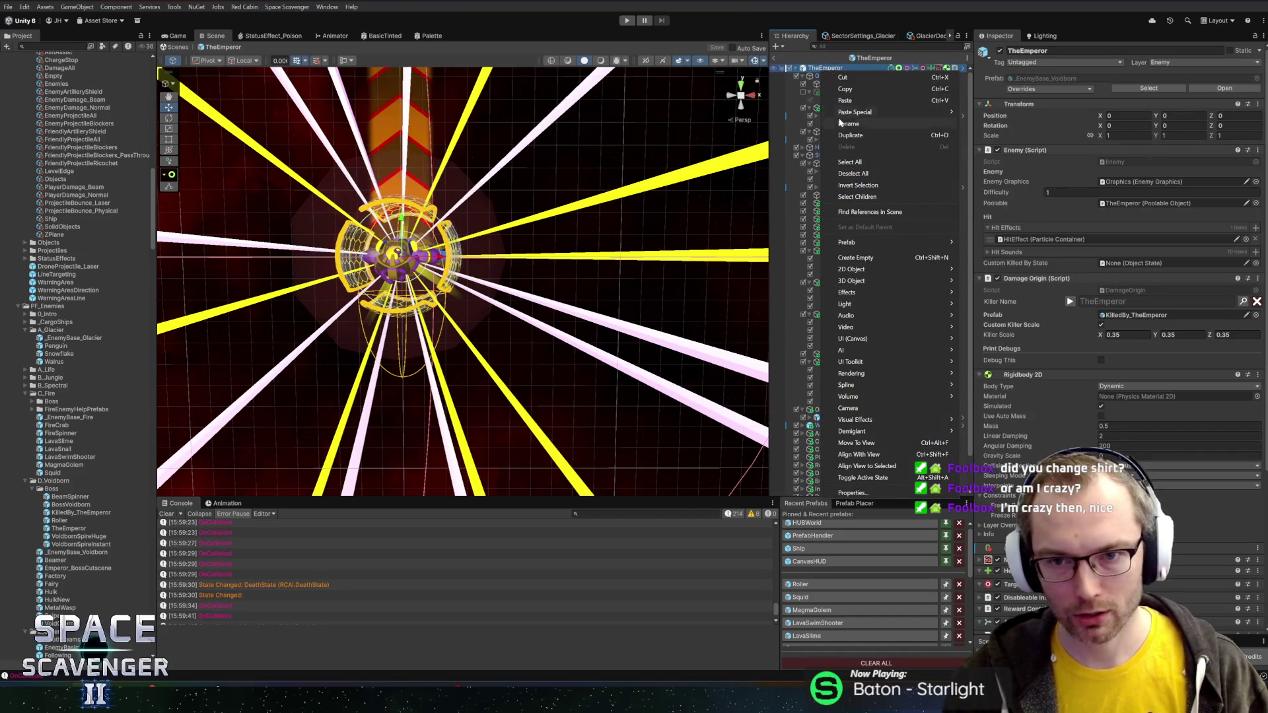
left_click(862, 257)
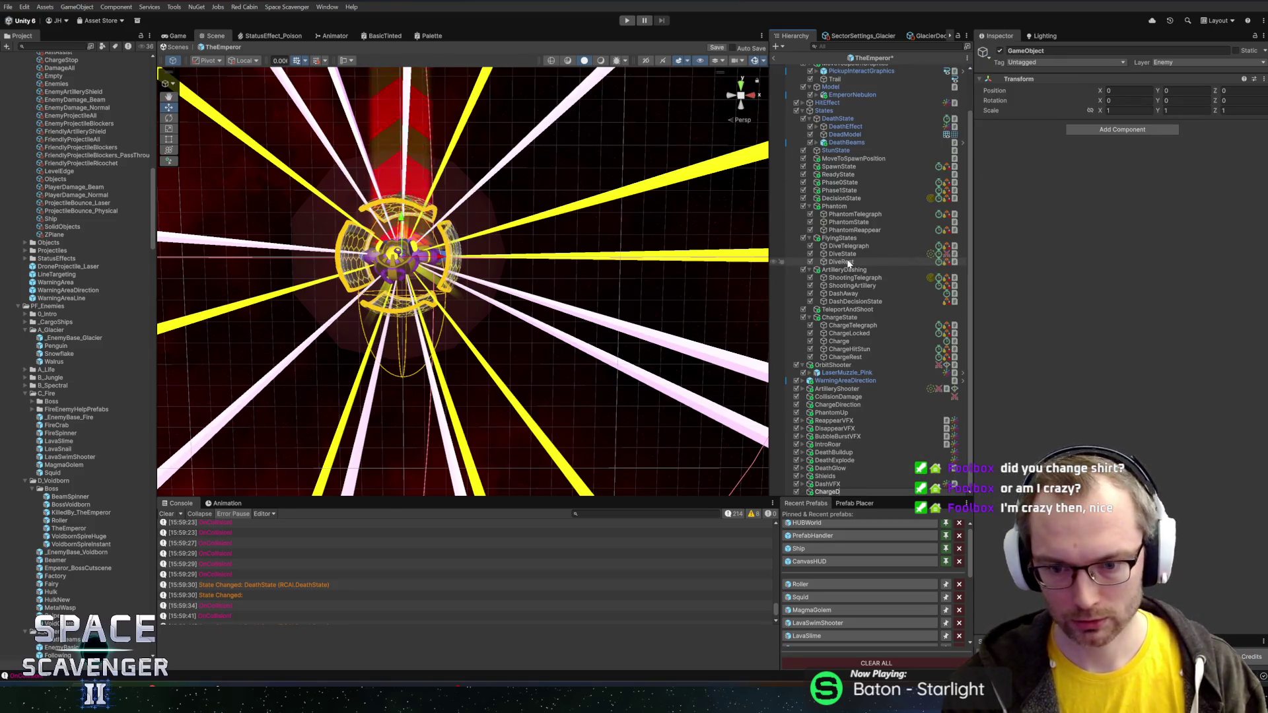
scroll(885, 198, "up", 2)
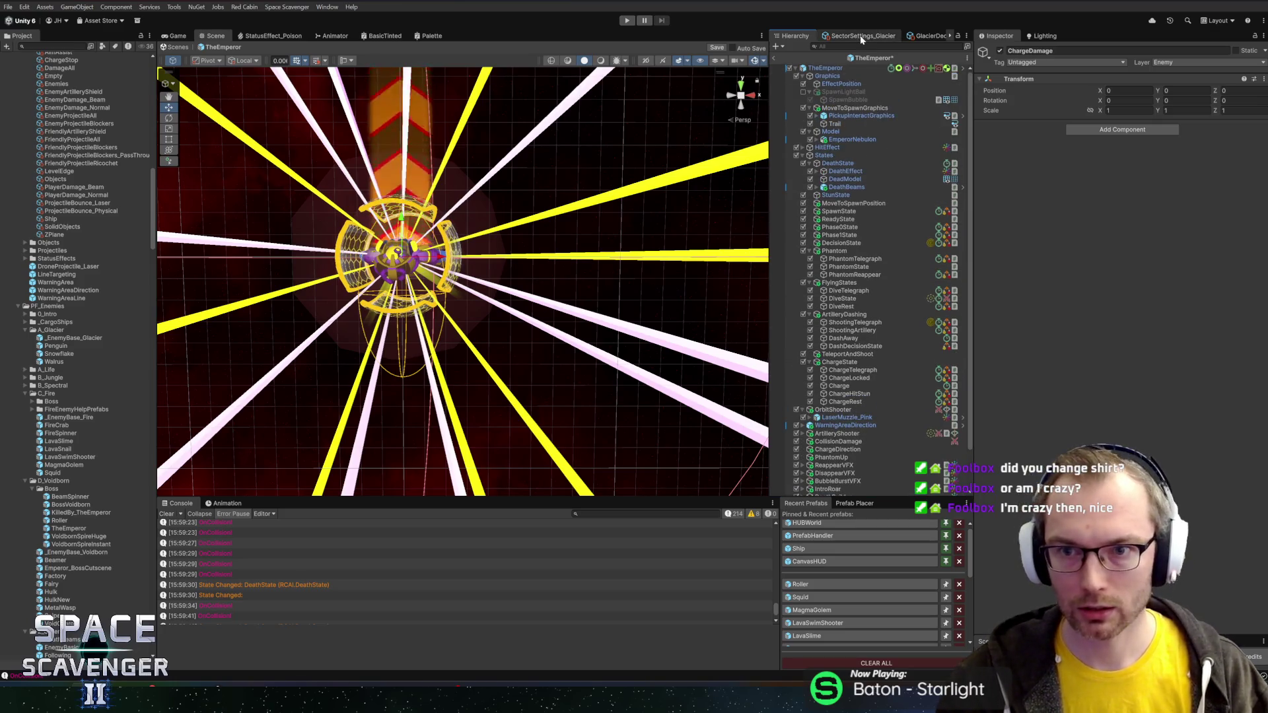
left_click(826, 68)
scroll(859, 198, "down", 2)
scroll(1021, 317, "down", 10)
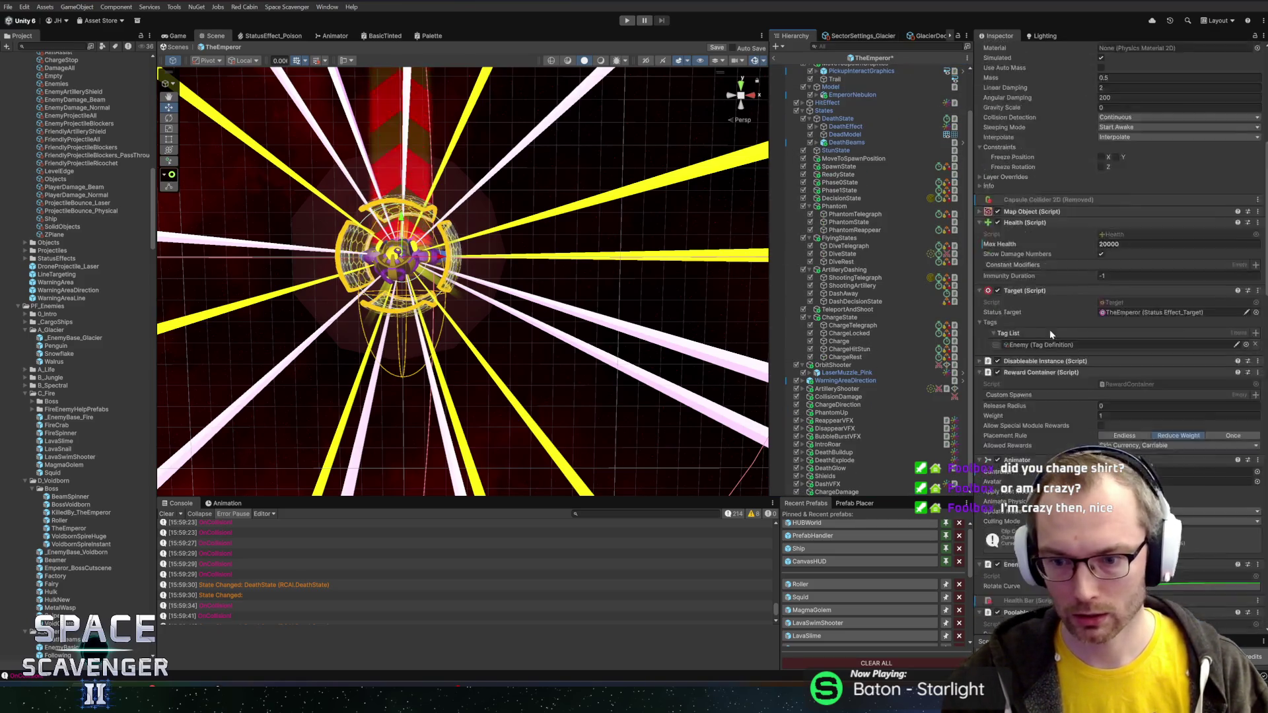
scroll(1027, 334, "down", 8)
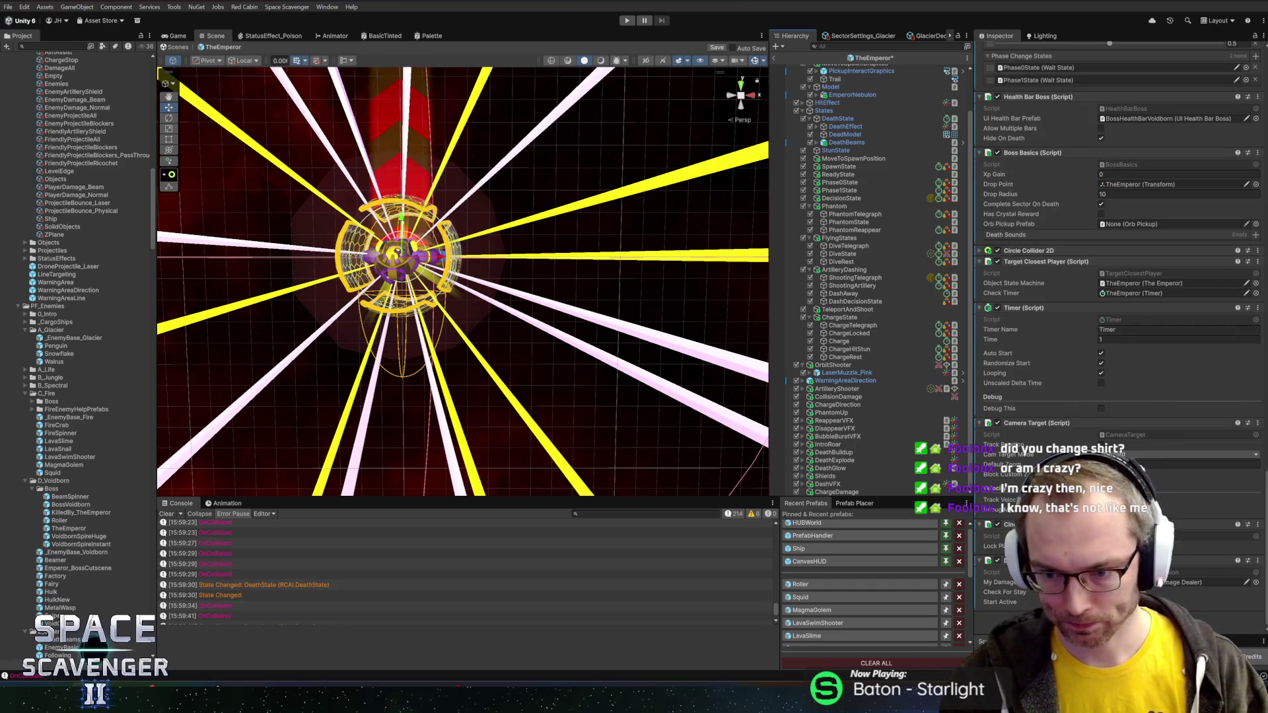
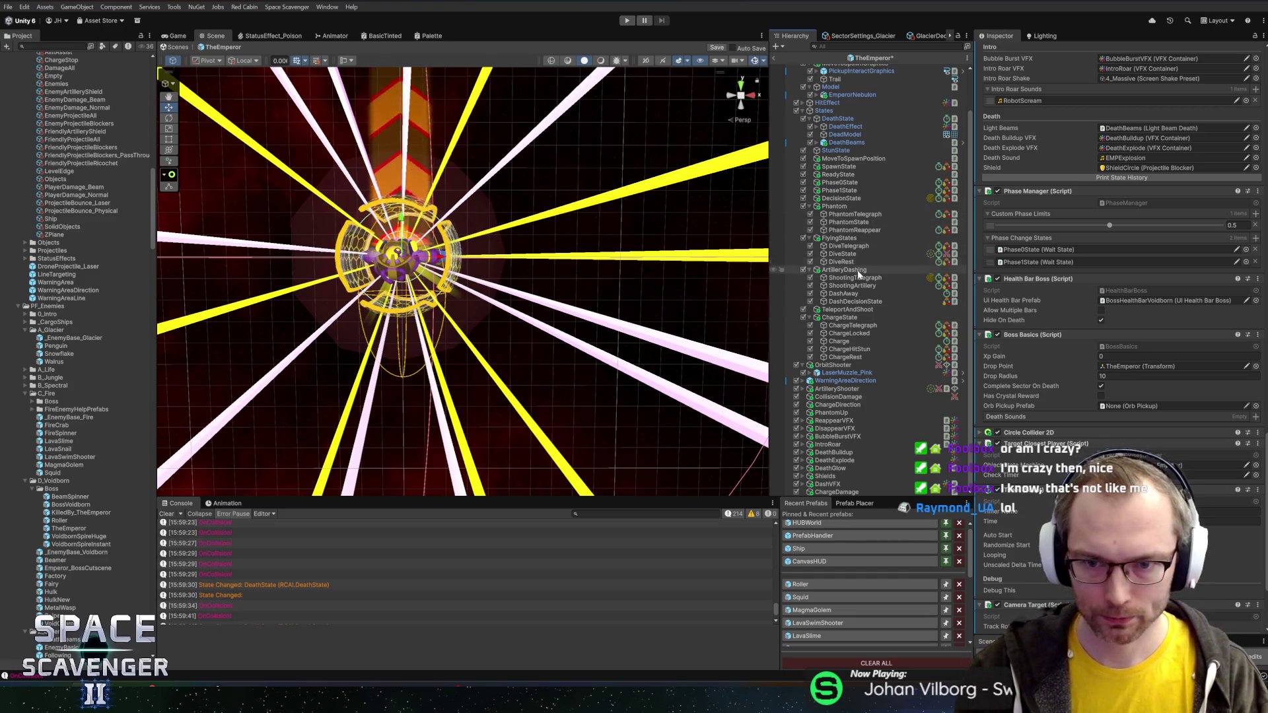
- Move the Damage Targeting Collision component from ChargeDamage onto the Emperor's CollisionDamage object
left_click(848, 341)
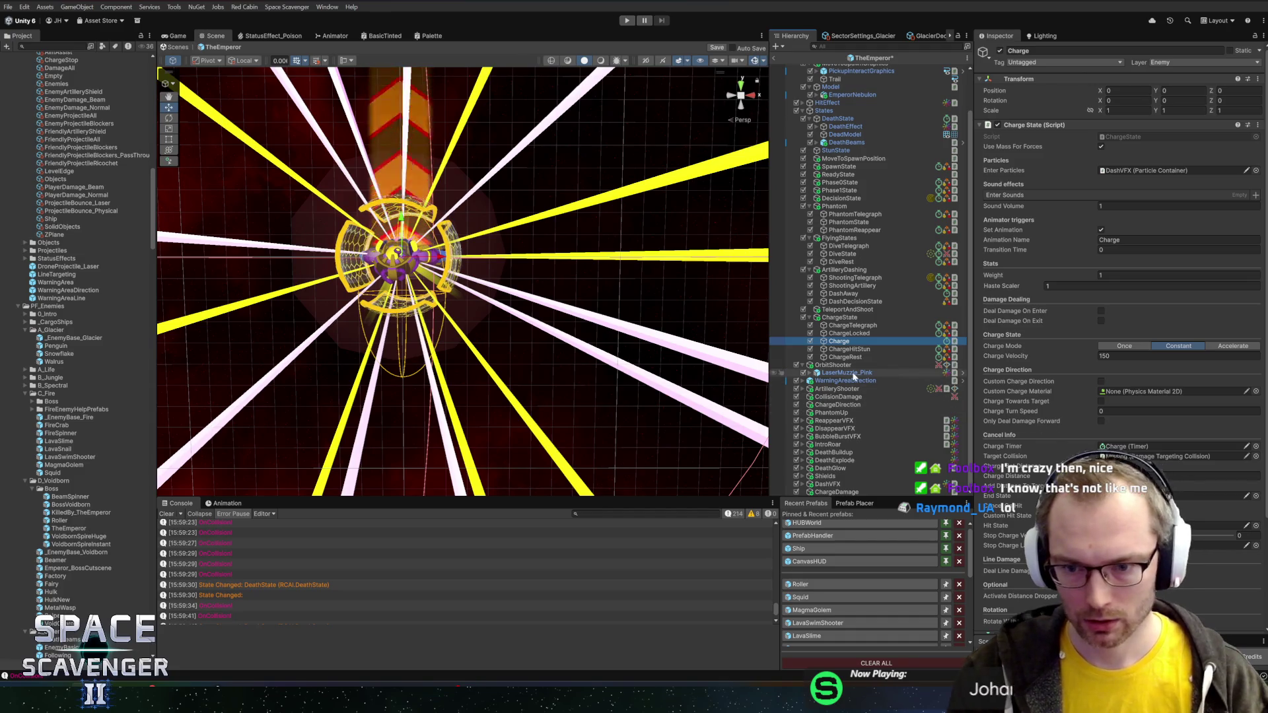
left_click(845, 397)
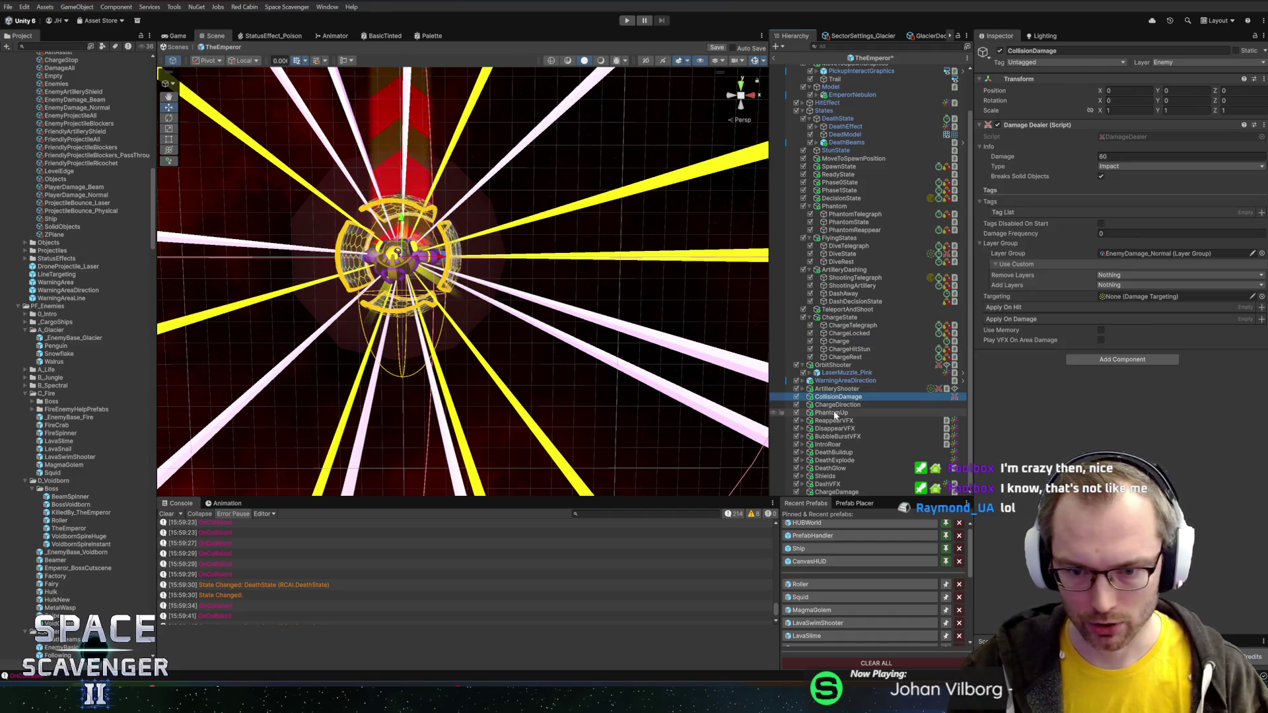
left_click_drag(1034, 128, 884, 473)
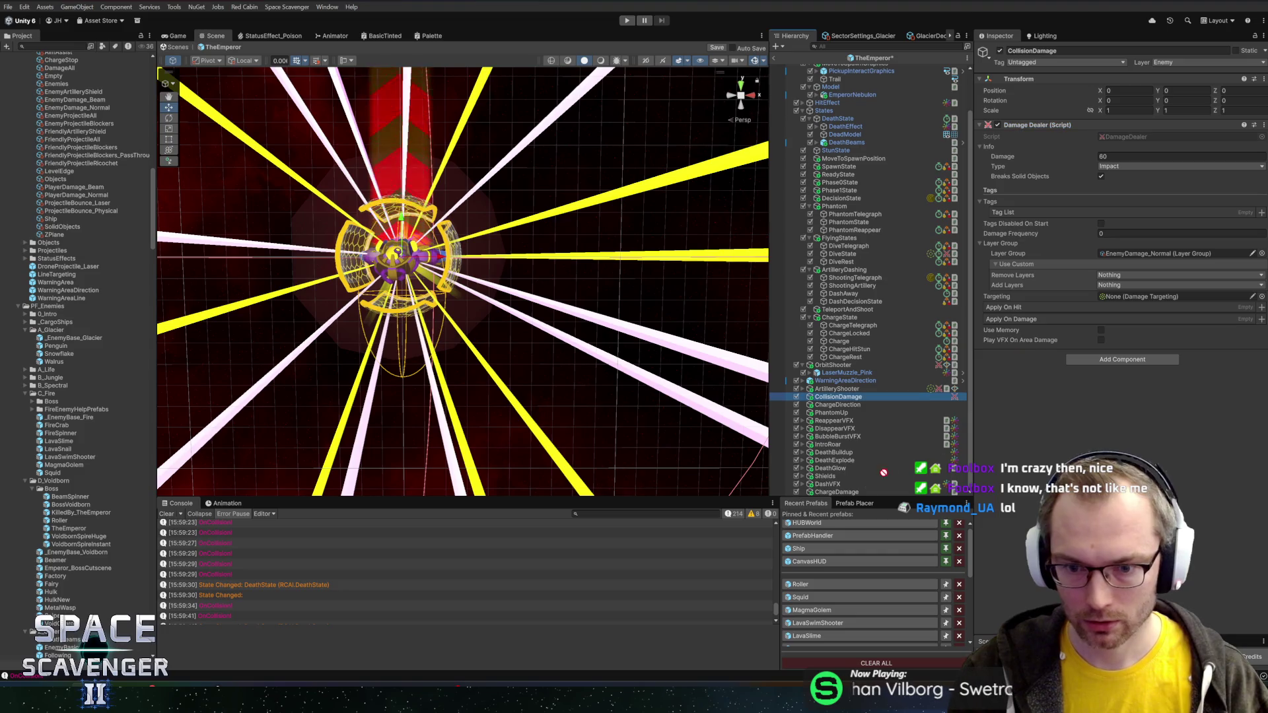
left_click(837, 492)
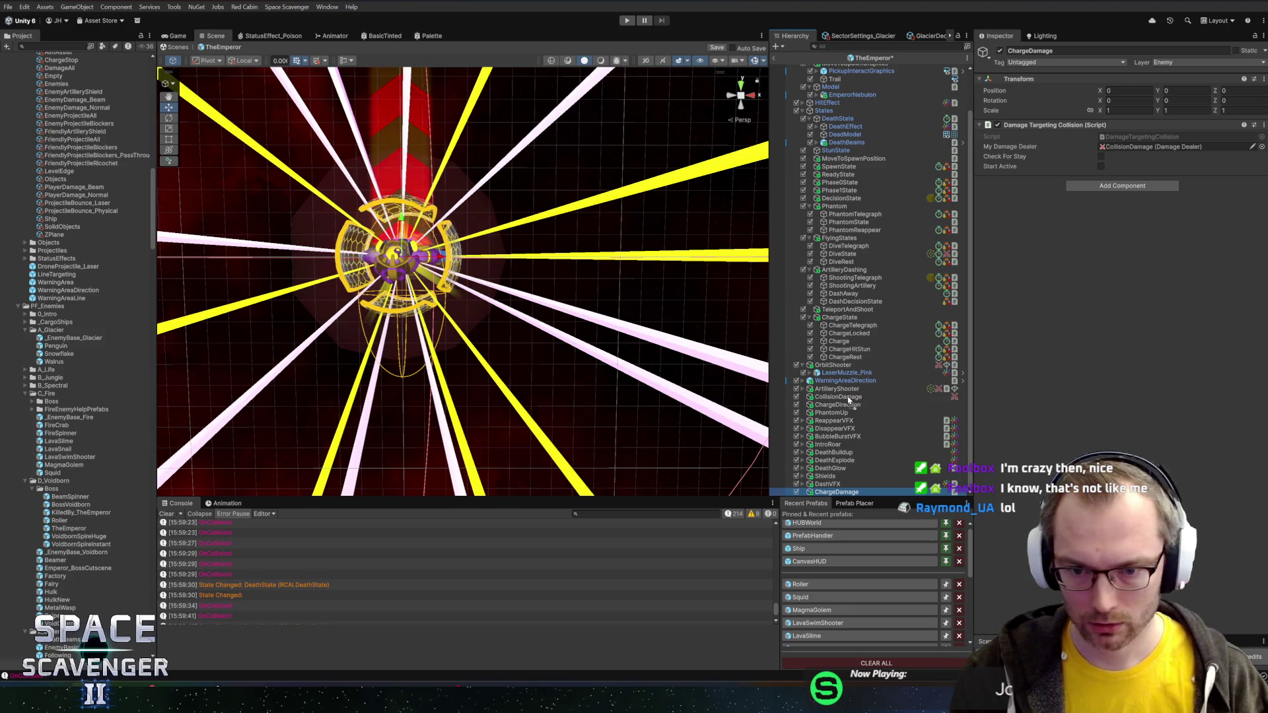
- Link CollisionDamage's Damage Dealer Targeting and My Damage Dealer fields to each other
left_click(839, 397)
left_click_drag(1015, 359, 1136, 297)
left_click_drag(1008, 126, 1140, 380)
left_click(1141, 377)
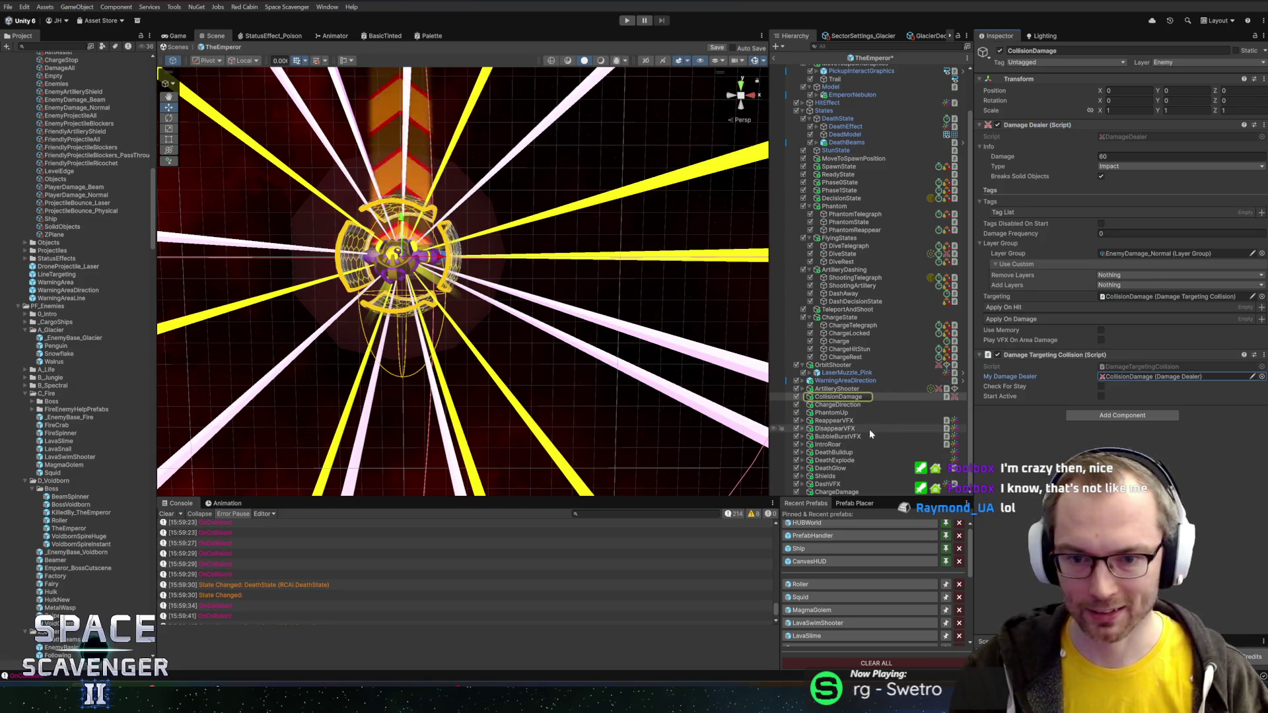
left_click(839, 494)
key("ctrl+z")
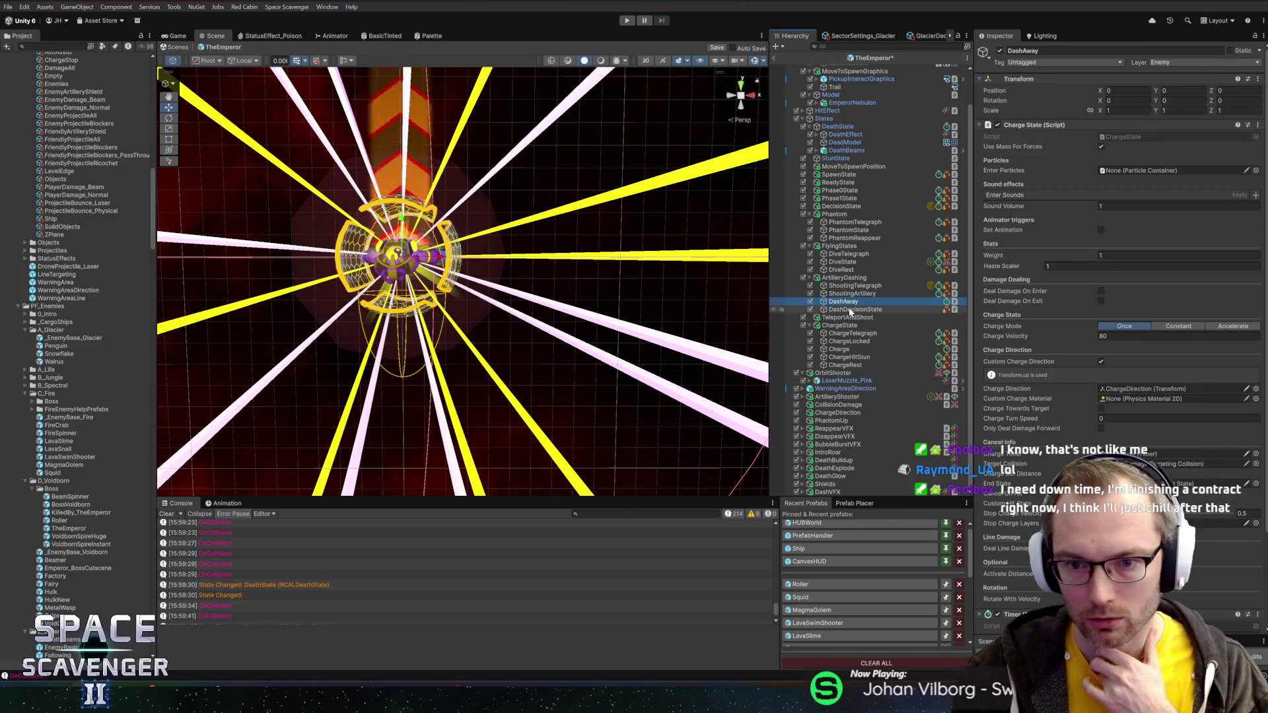
- Set the Charge state's Target Collision to CollisionDamage and save the Emperor prefab
left_click(850, 311)
left_click(852, 303)
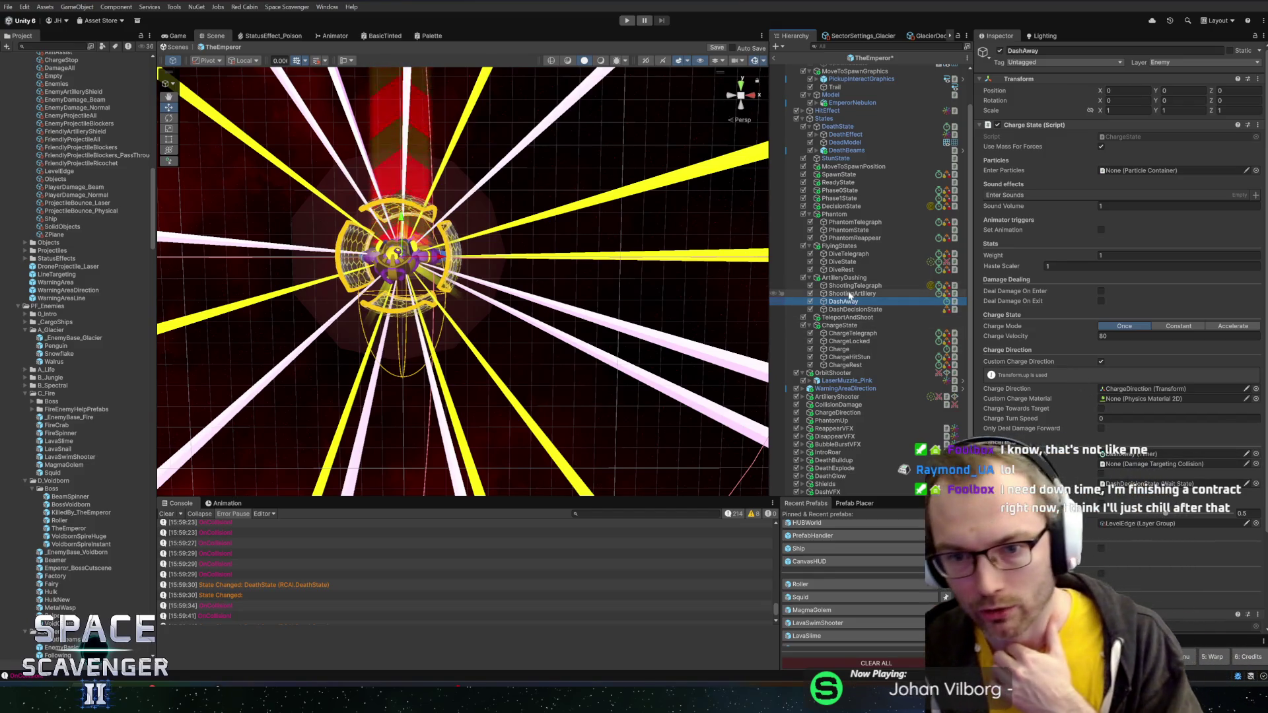
left_click(849, 357)
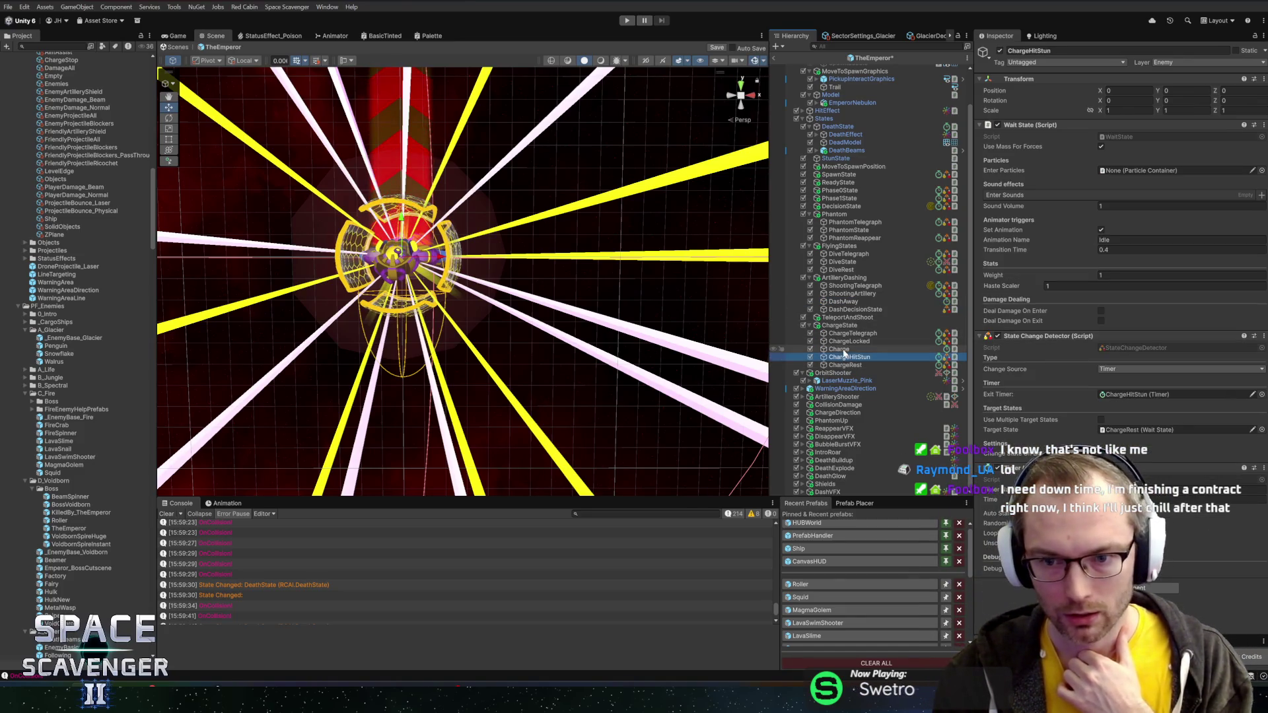
left_click(843, 350)
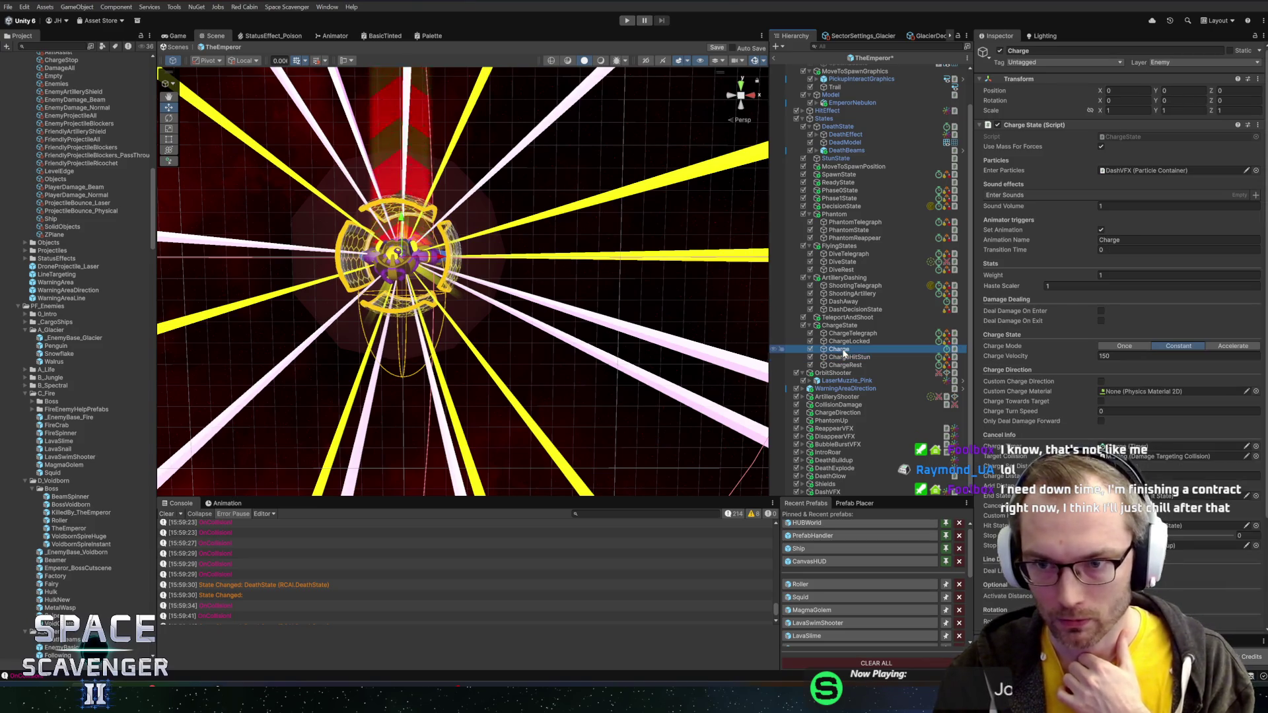
scroll(1091, 397, "down", 5)
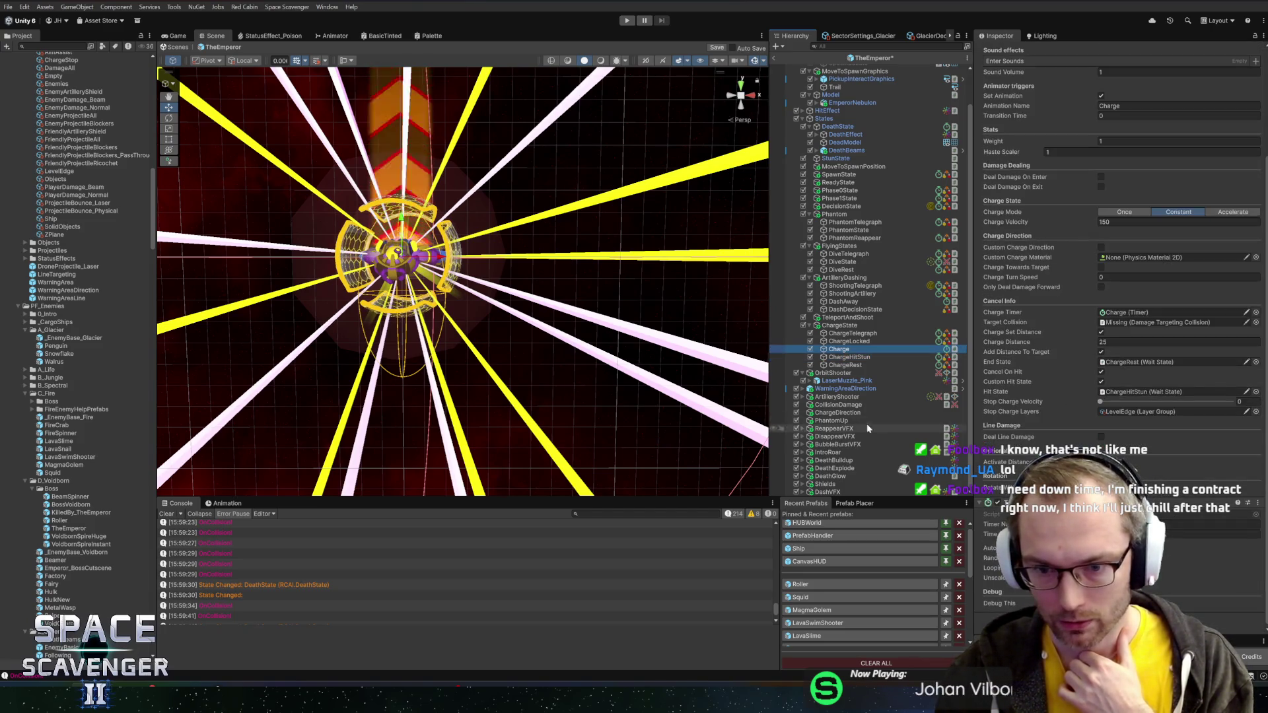
mouse_move(836, 405)
left_mouse_down()
mouse_move(1123, 322)
mouse_move(1038, 319)
left_mouse_up()
key("ctrl+s")
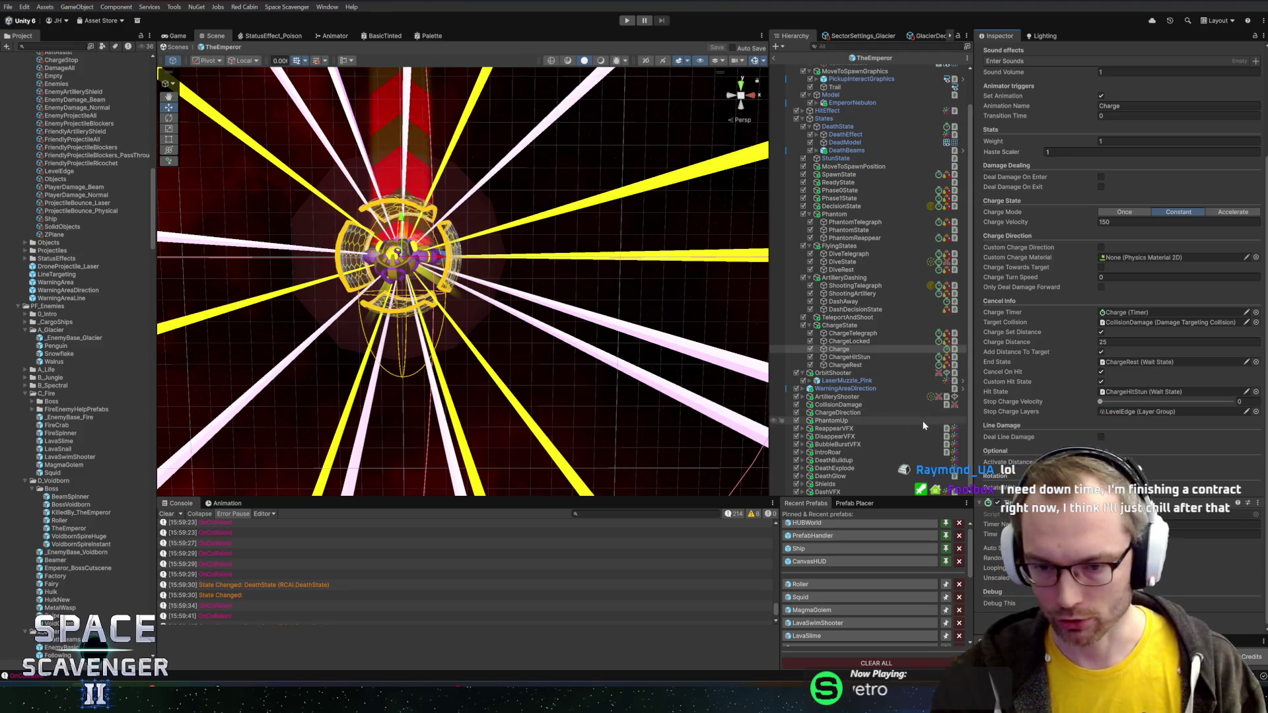
- Review the ChargeHitStun, ChargeTelegraph, ChargeLocked and PhantomState settings
left_click_drag(701, 498, 716, 494)
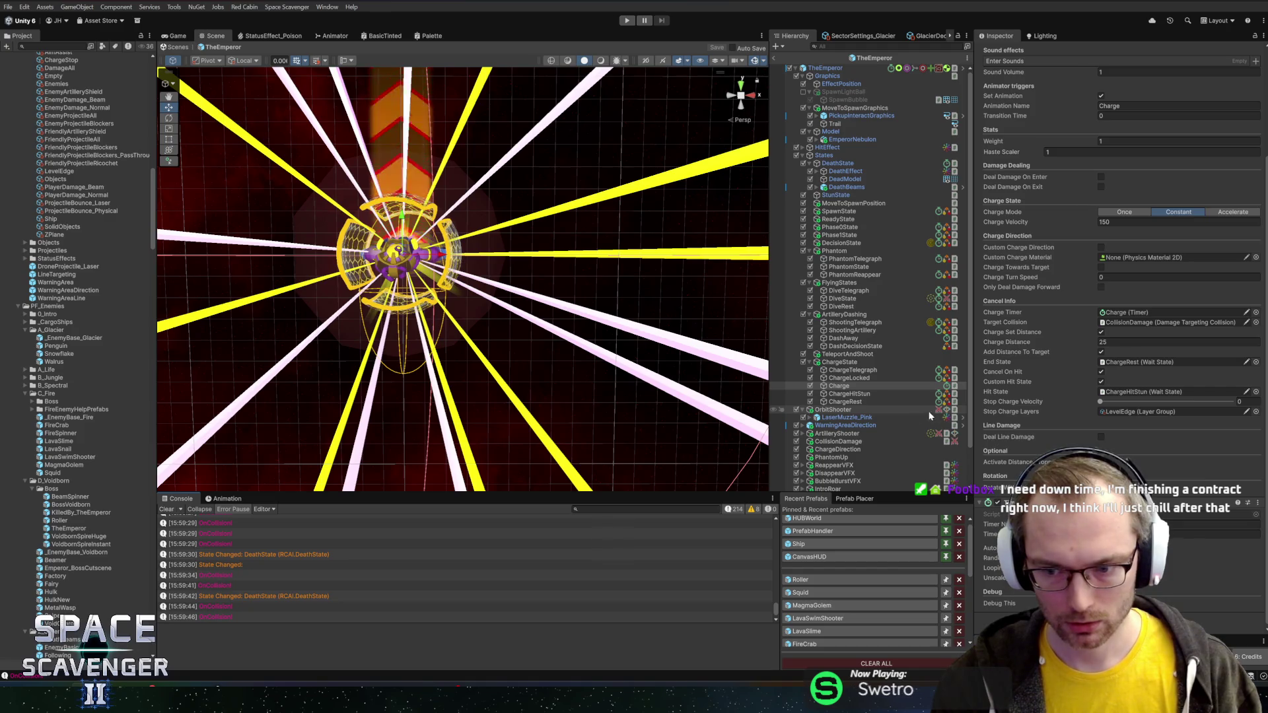
left_click(846, 395)
left_click(846, 401)
key("Up")
key("Up")
key("Up")
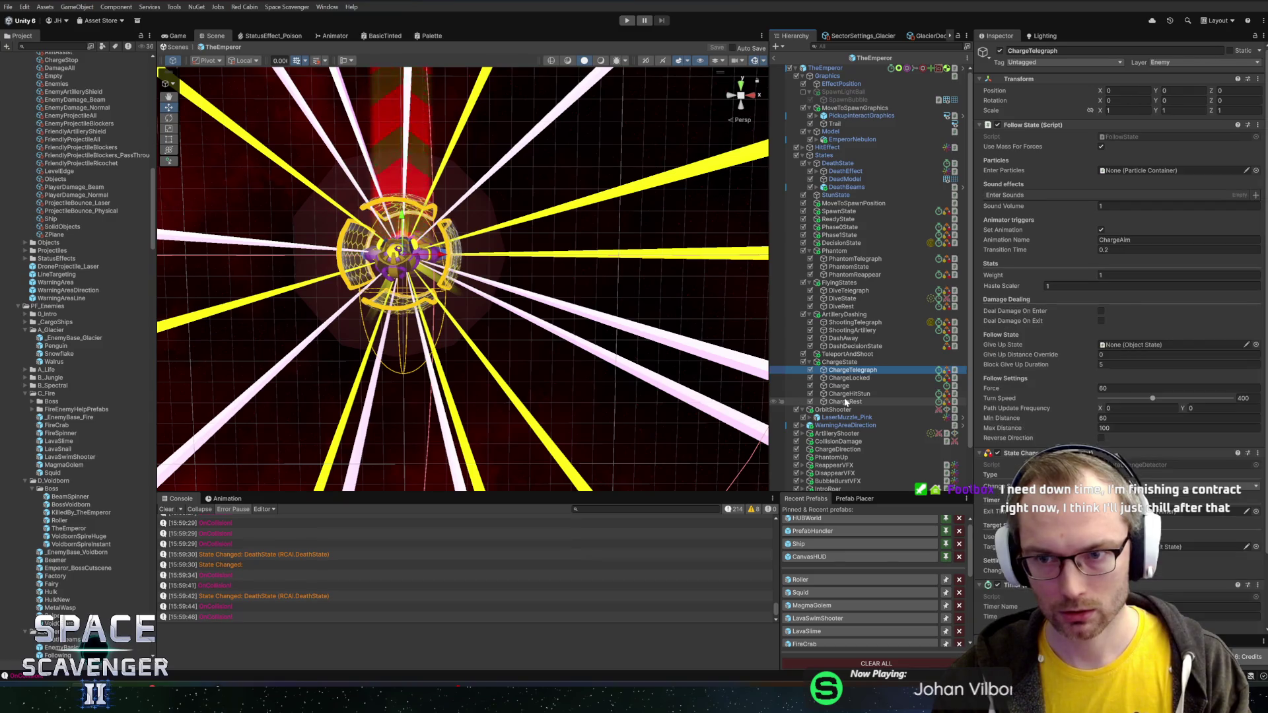
key("Down")
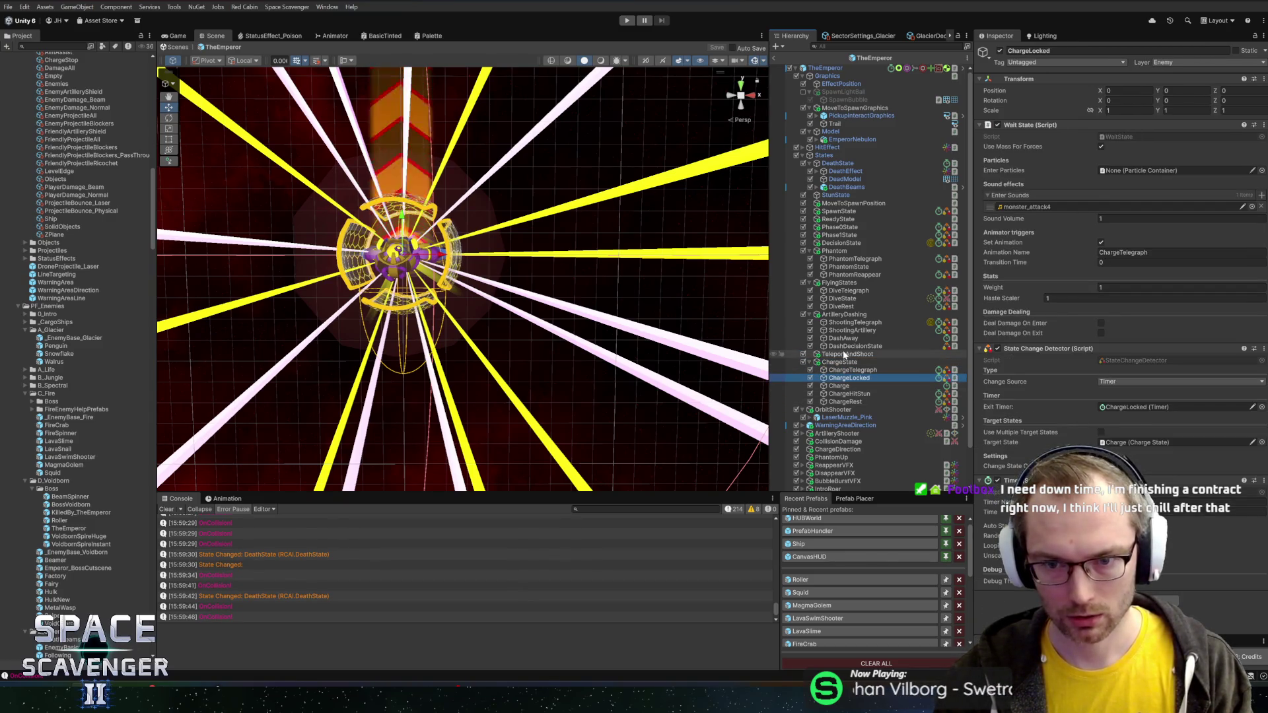
left_click(842, 266)
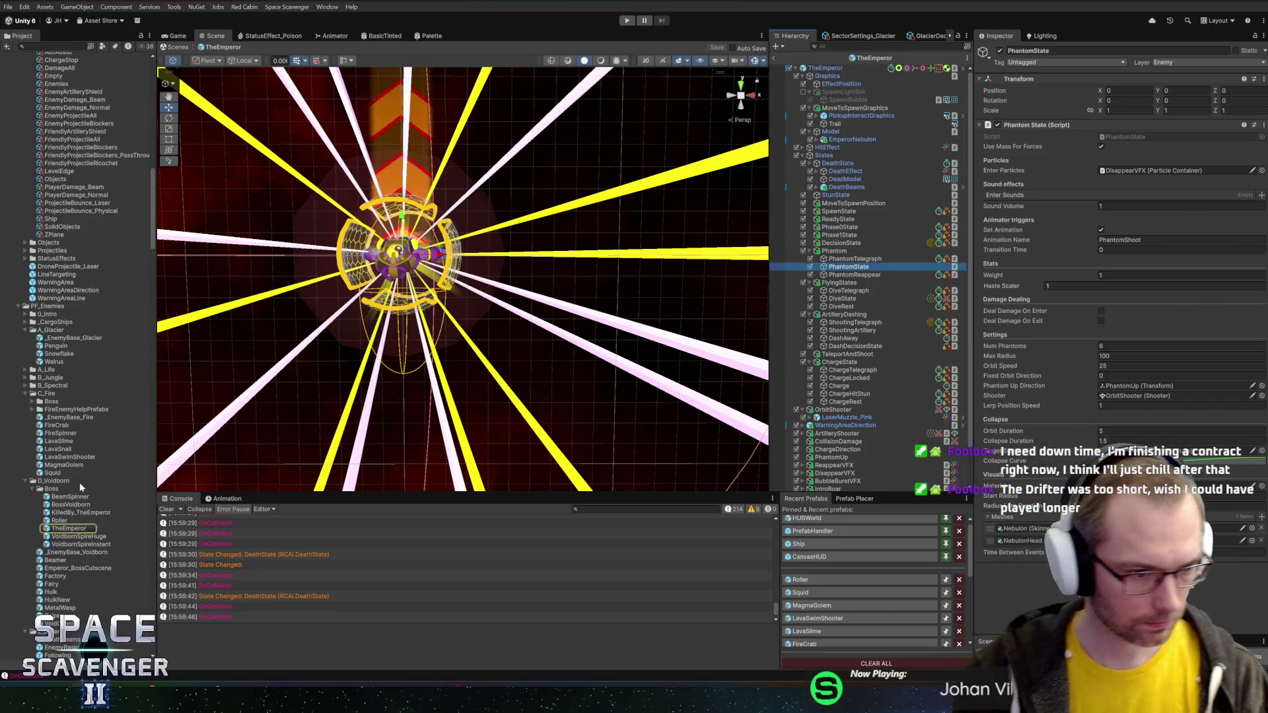
- Open the Beamer and Hulk prefabs and inspect the Hulk's Charge state
double_click(60, 490)
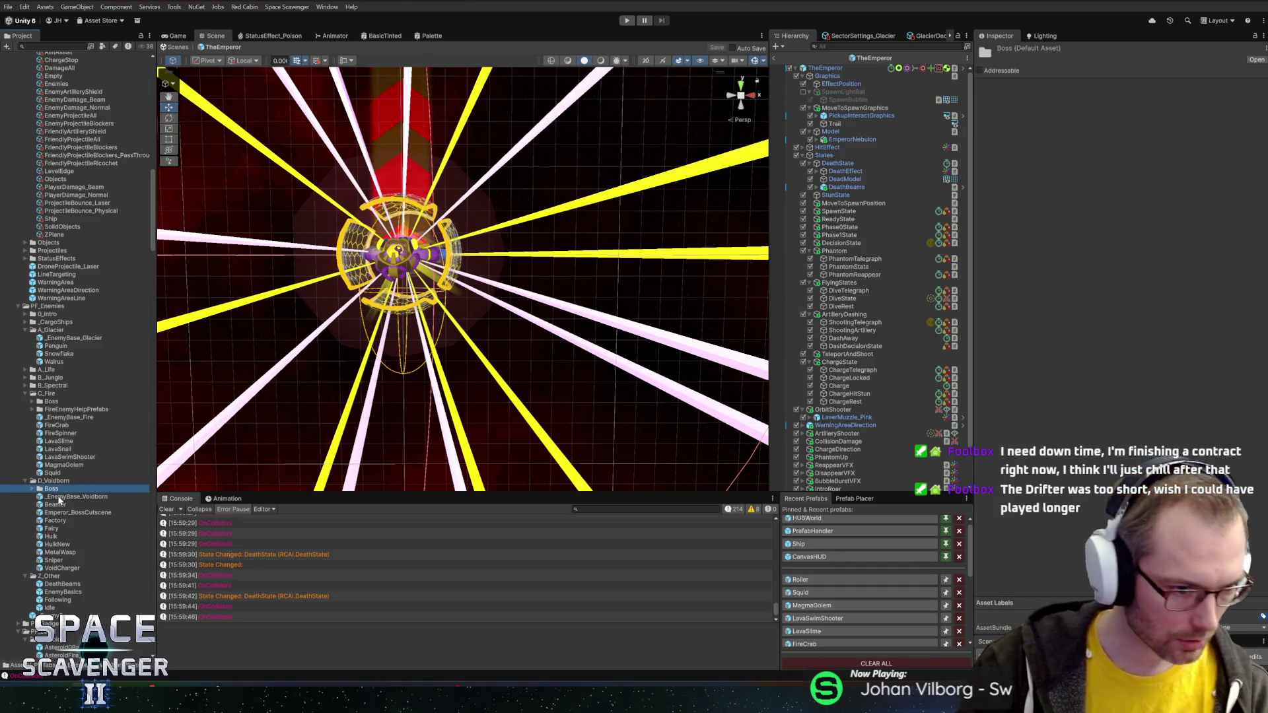
double_click(56, 504)
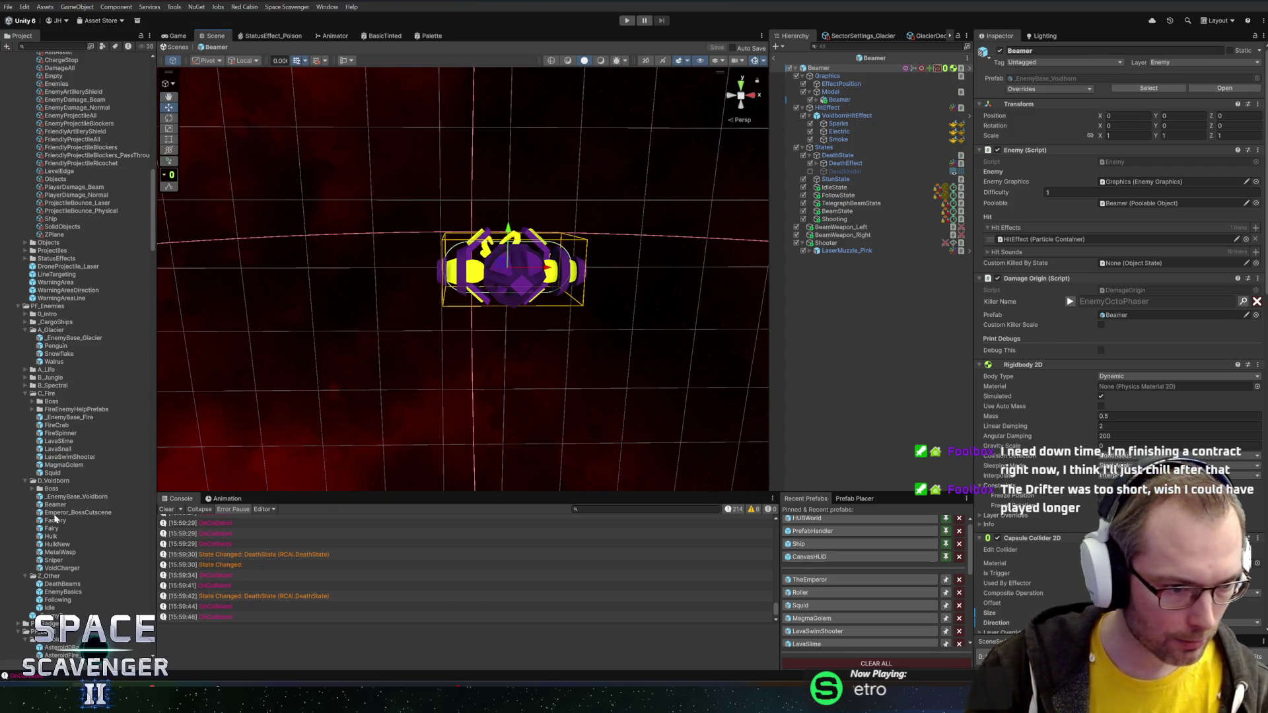
left_click(57, 513)
left_click(53, 521)
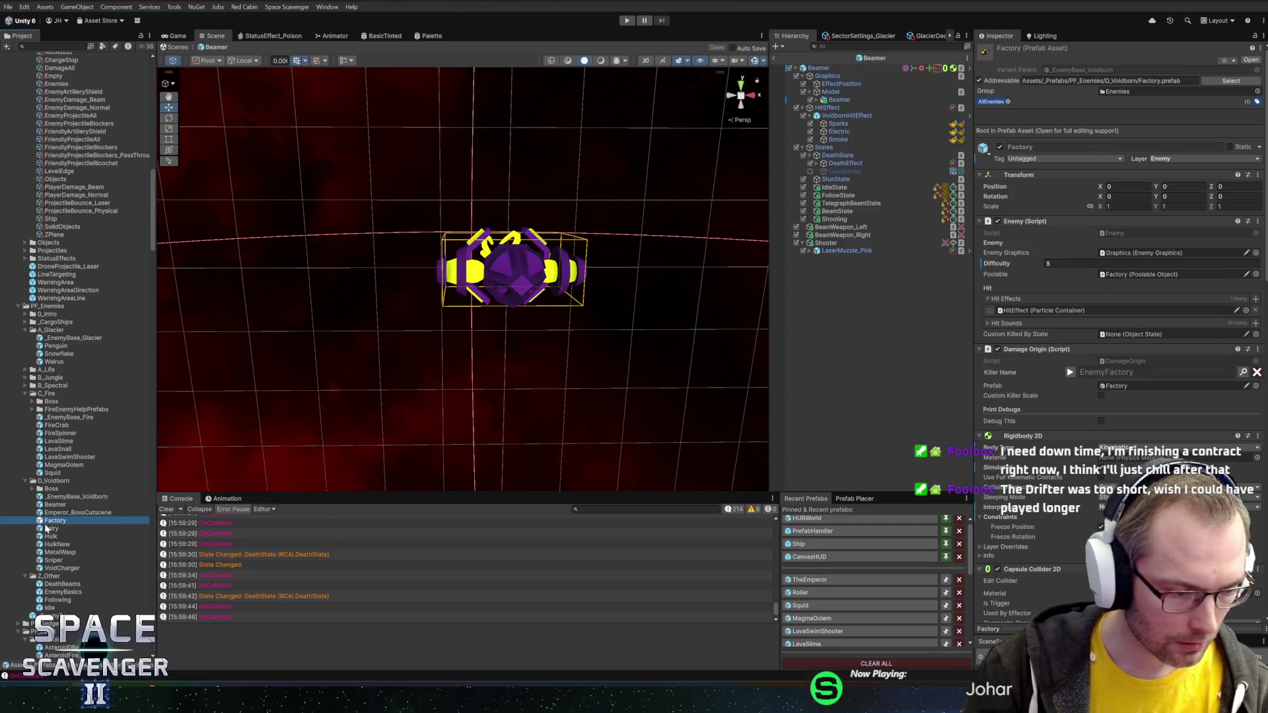
left_click(47, 529)
left_click(48, 537)
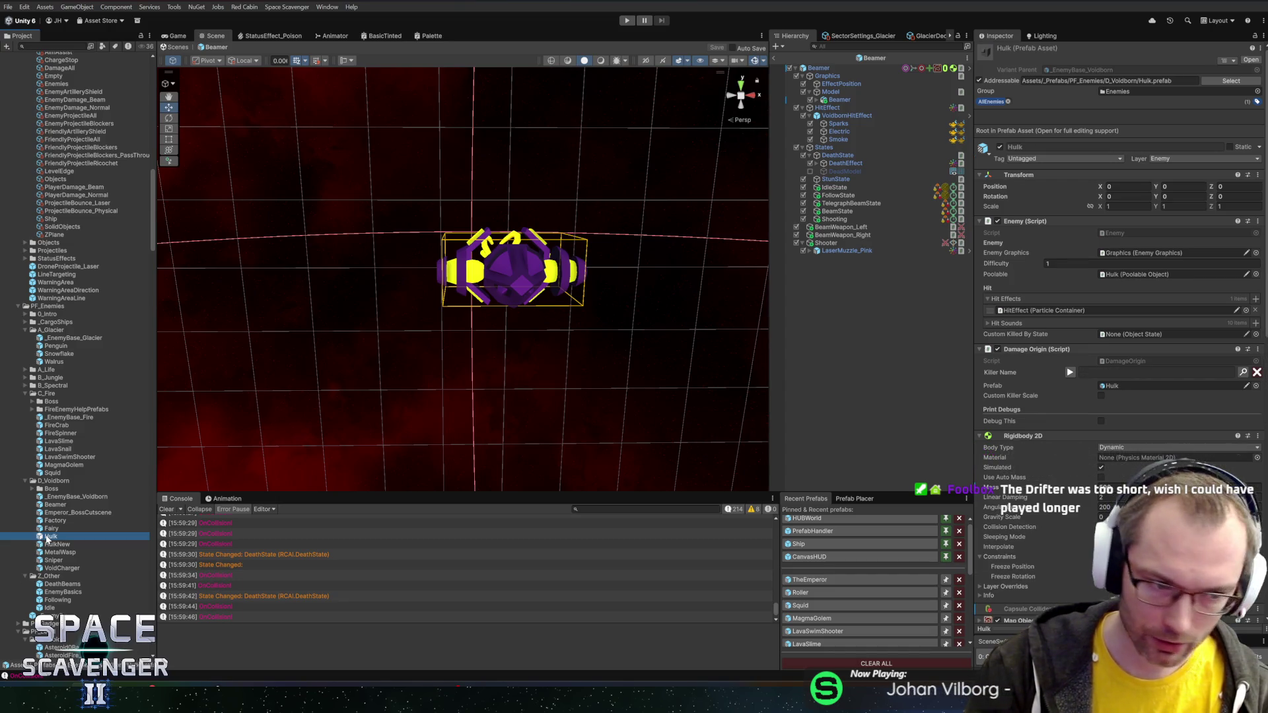
double_click(48, 537)
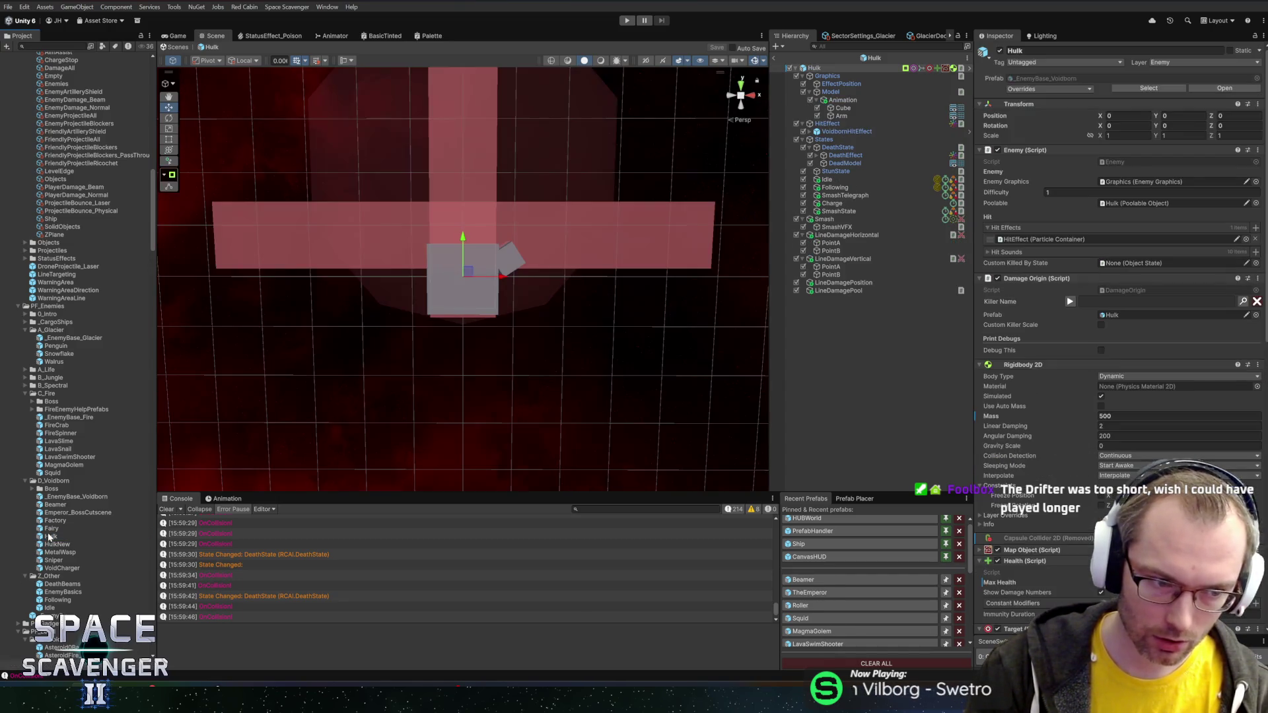
left_click(833, 204)
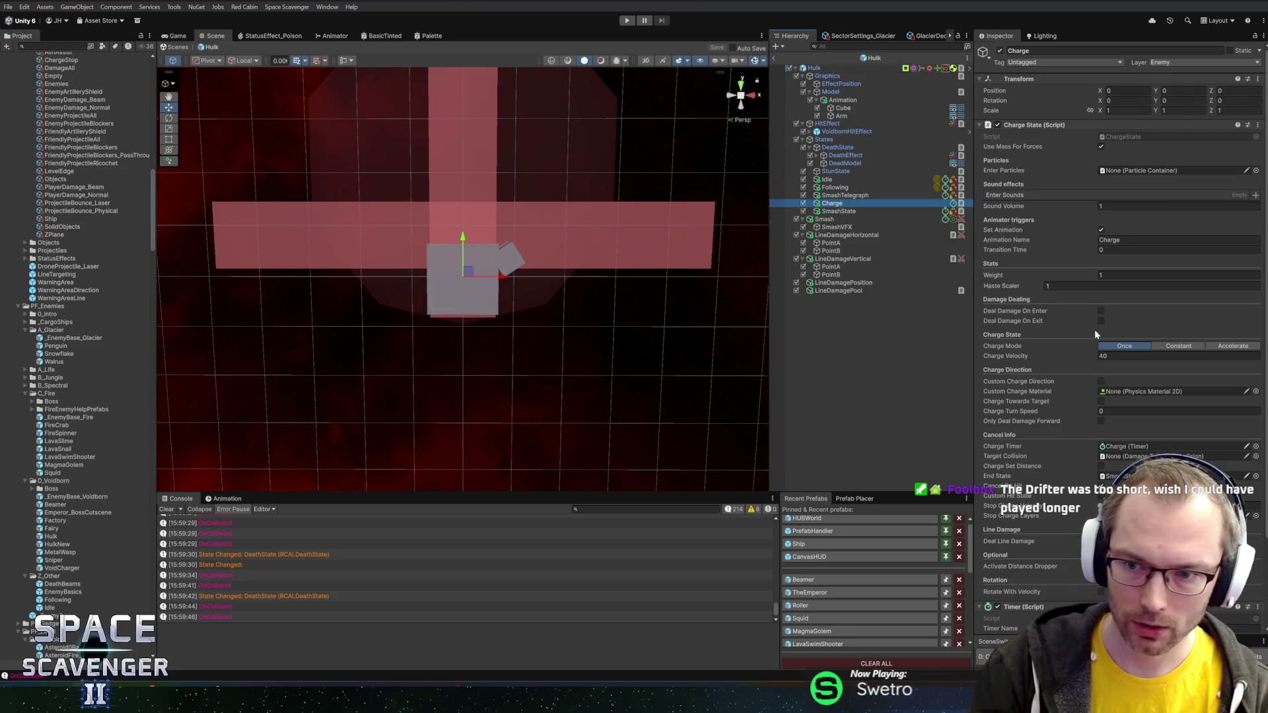
scroll(1071, 299, "down", 1)
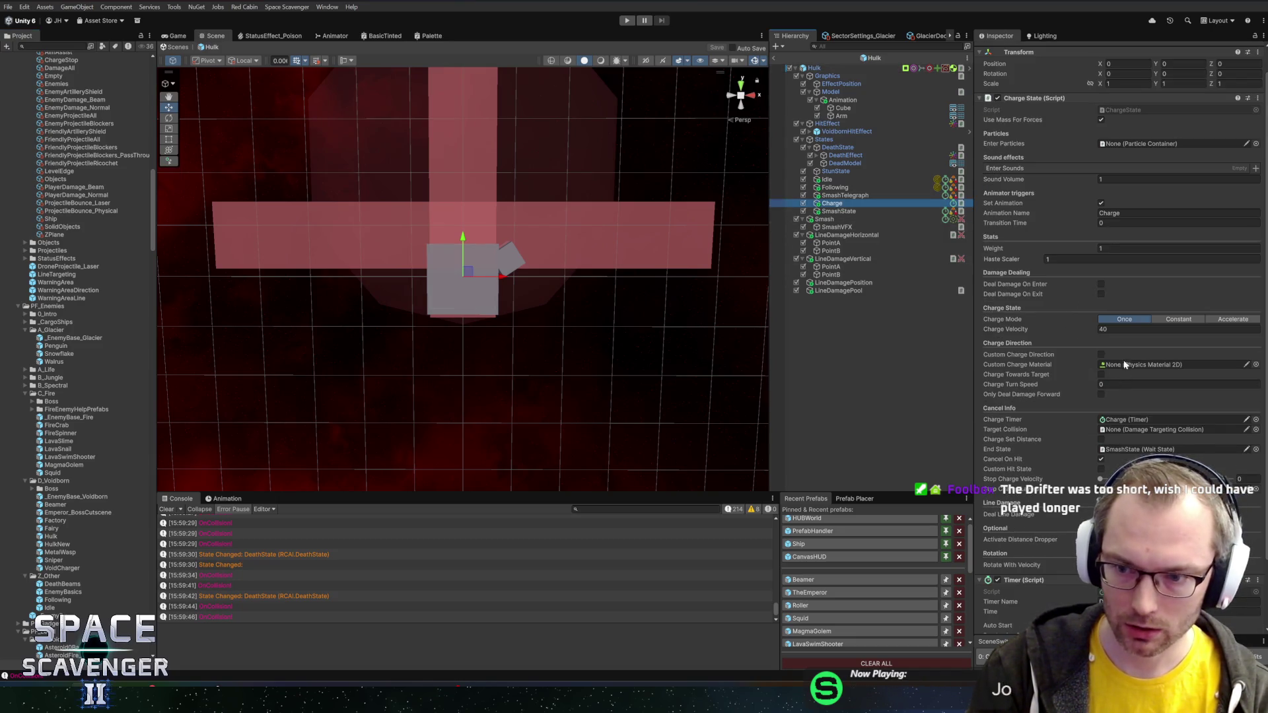
- Inspect HulkNew's SmashTelegraph and Charge states, then open the VoidCharger prefab
left_click(875, 58)
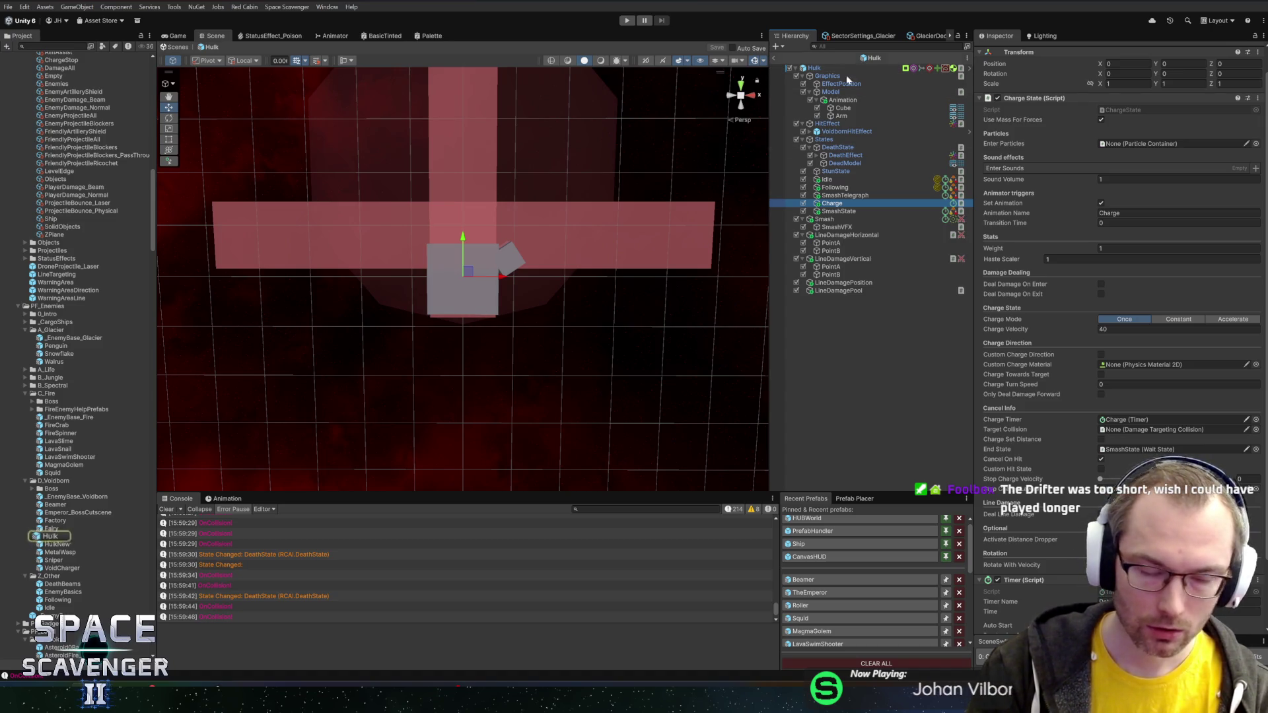
double_click(52, 544)
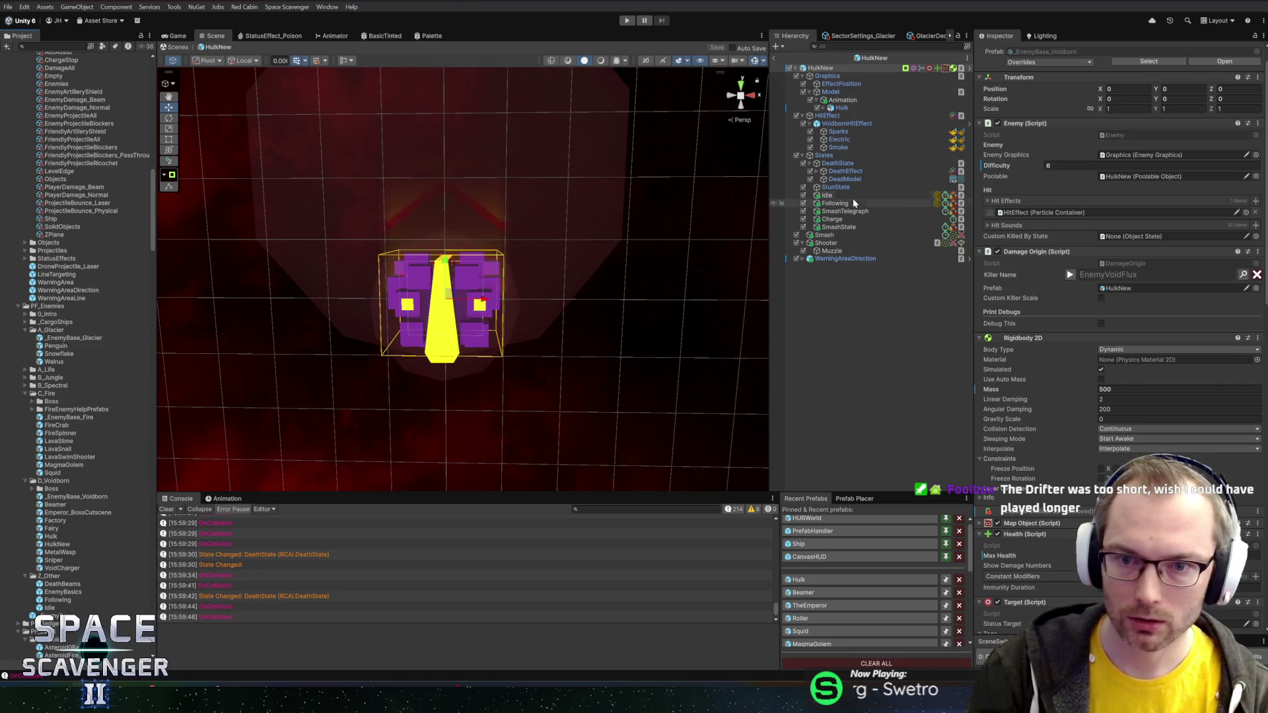
left_click(839, 211)
left_click(833, 219)
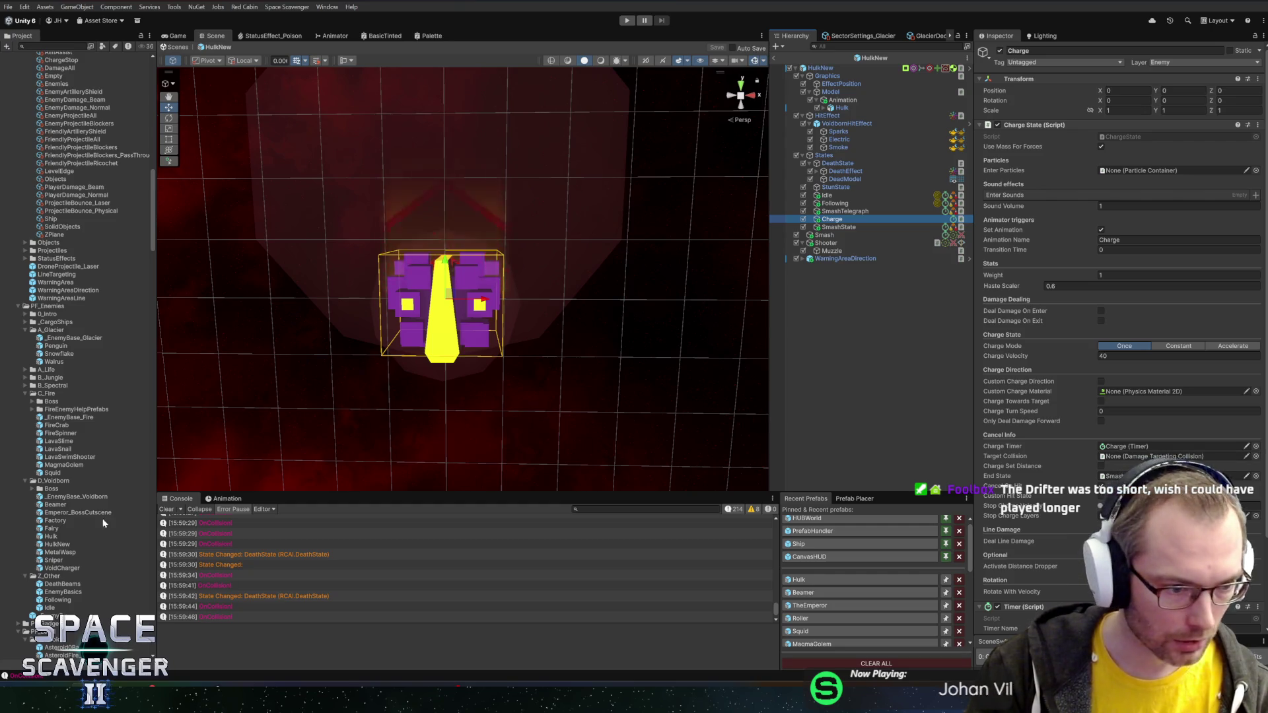
double_click(59, 568)
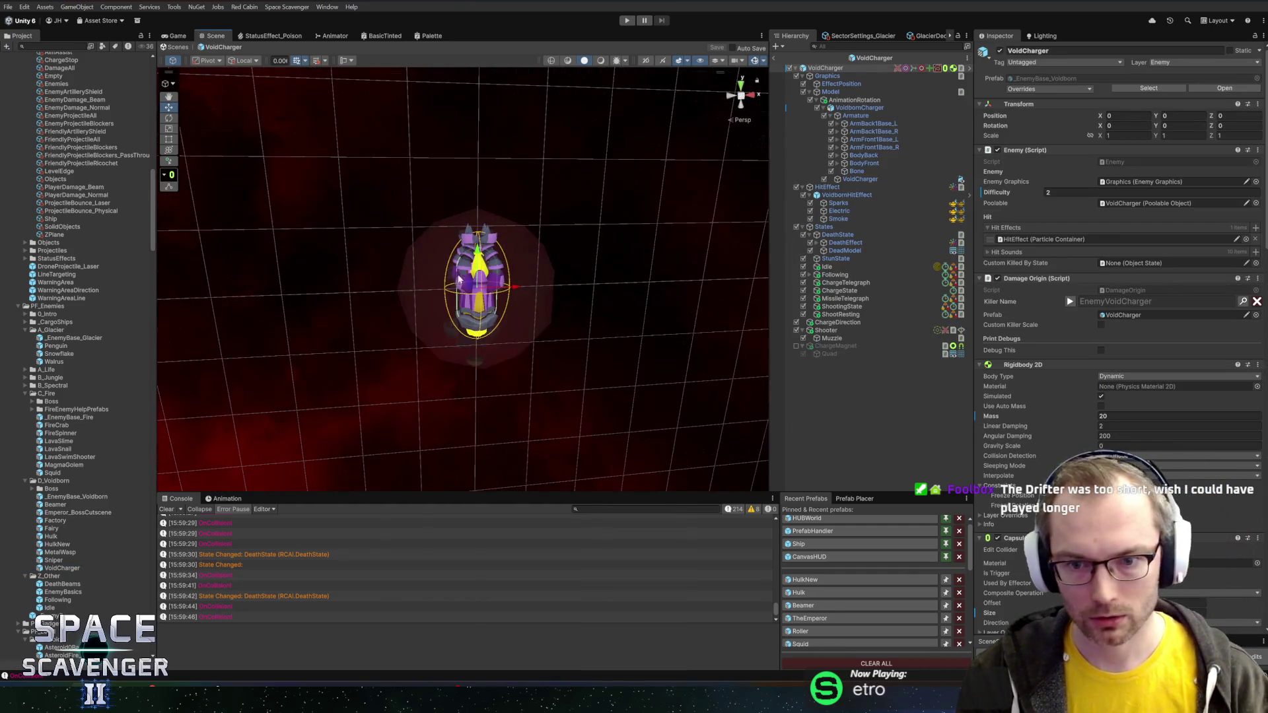
- Add an empty child named ChargeDamage to VoidCharger and move the damage components onto it
left_click(839, 323)
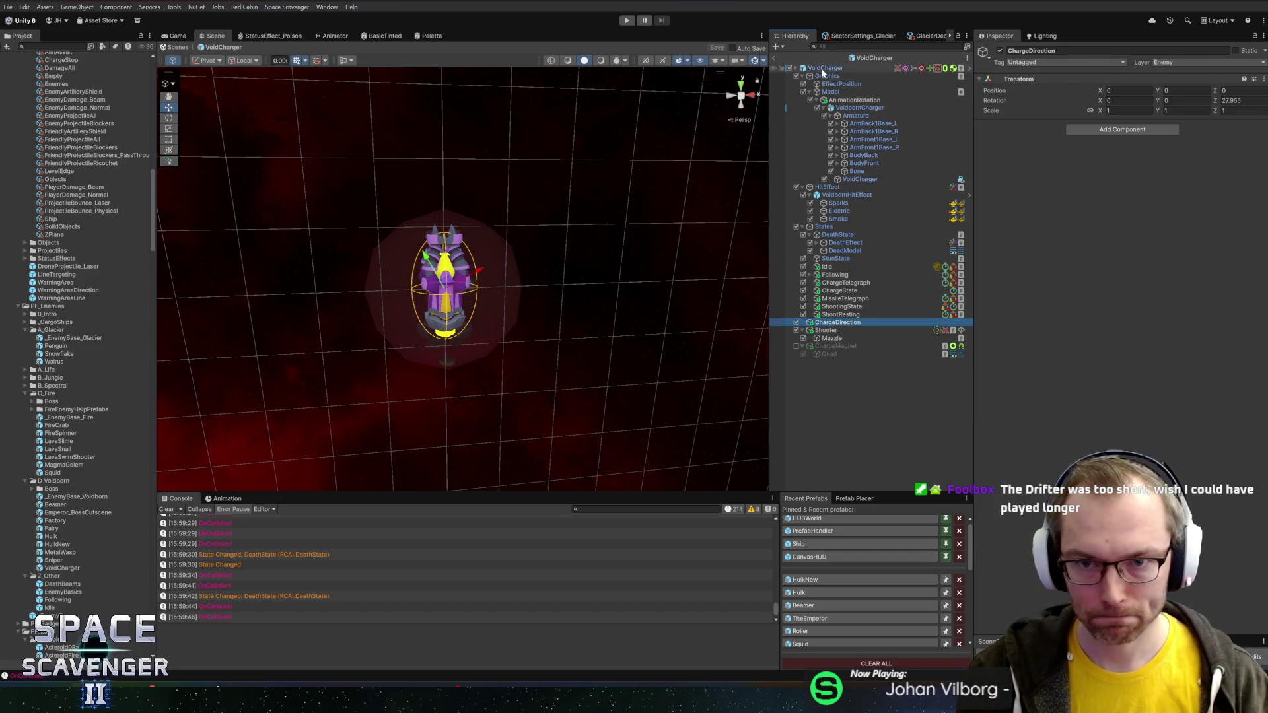
right_click(823, 68)
left_click(856, 260)
type("ChargeDamage")
key("Return")
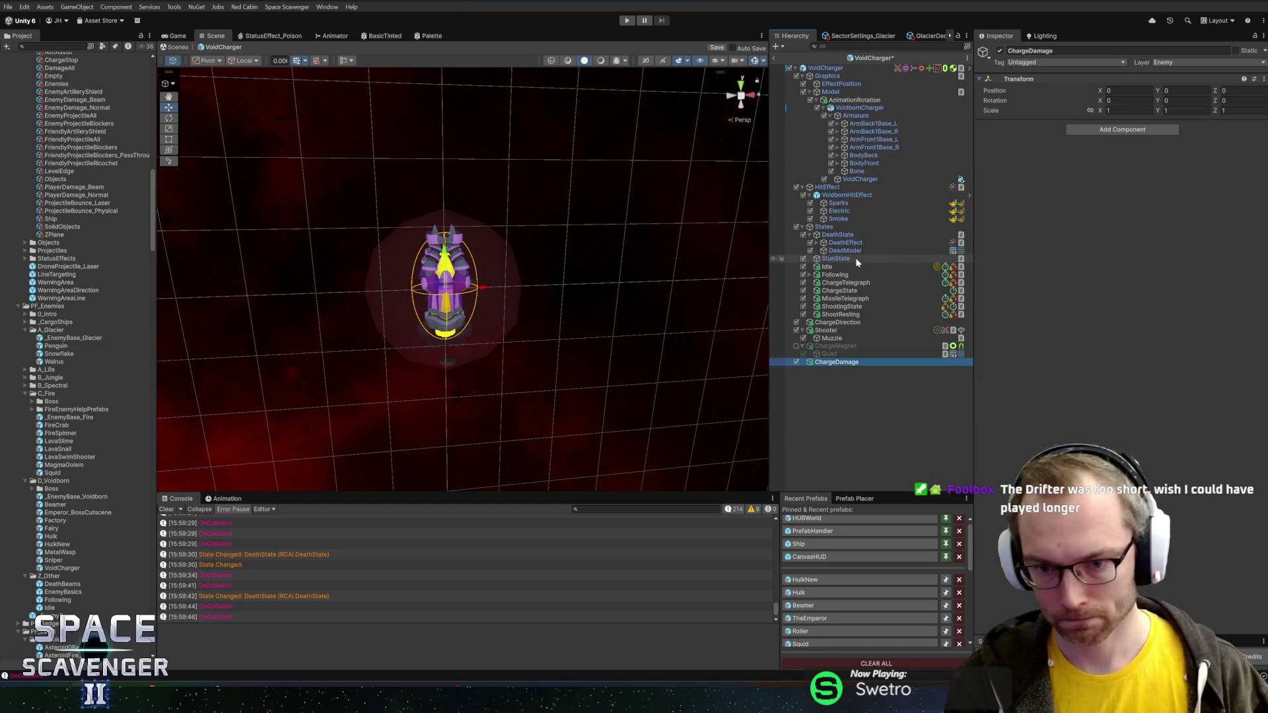
left_click(866, 68)
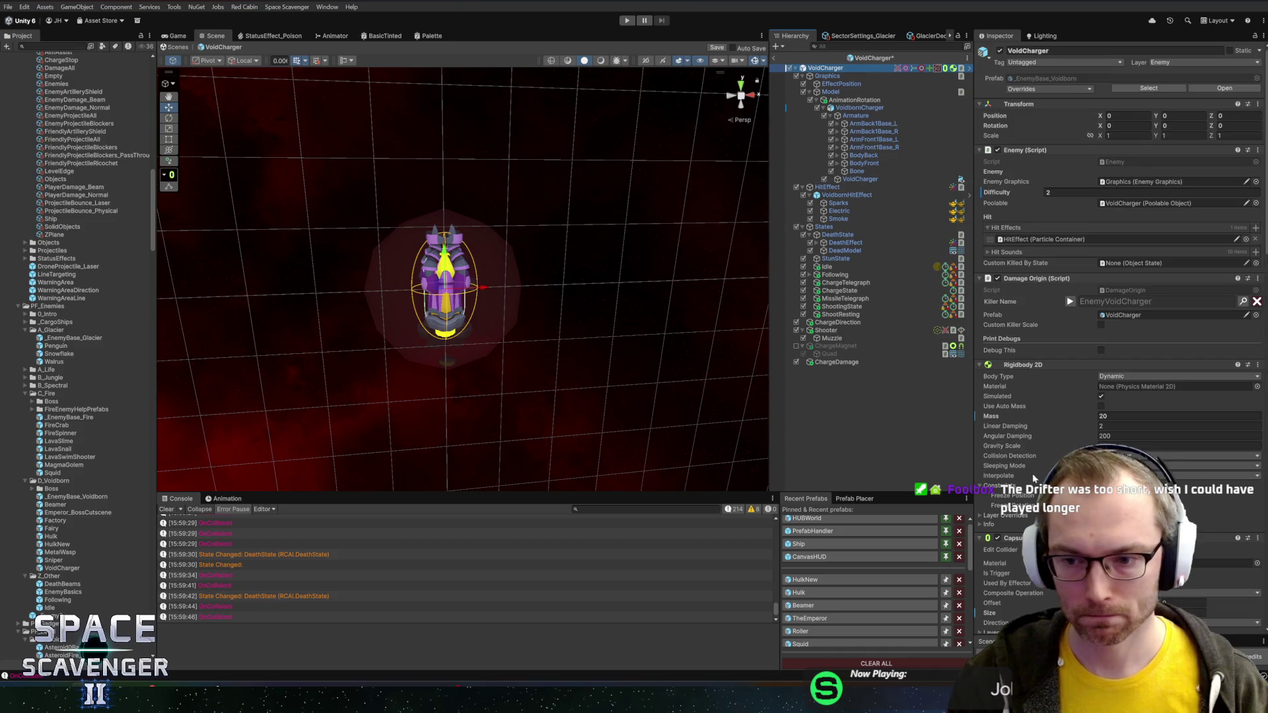
scroll(1123, 264, "down", 10)
scroll(1041, 327, "down", 2)
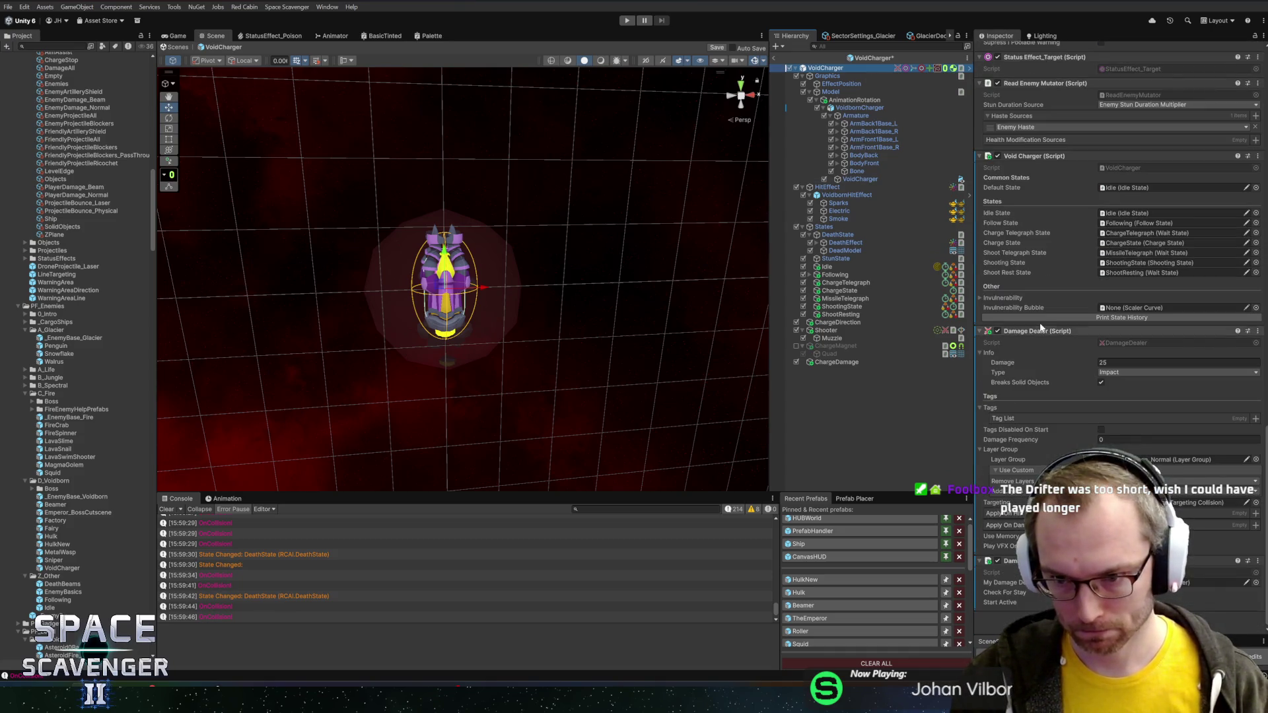
left_click_drag(1023, 333, 813, 378)
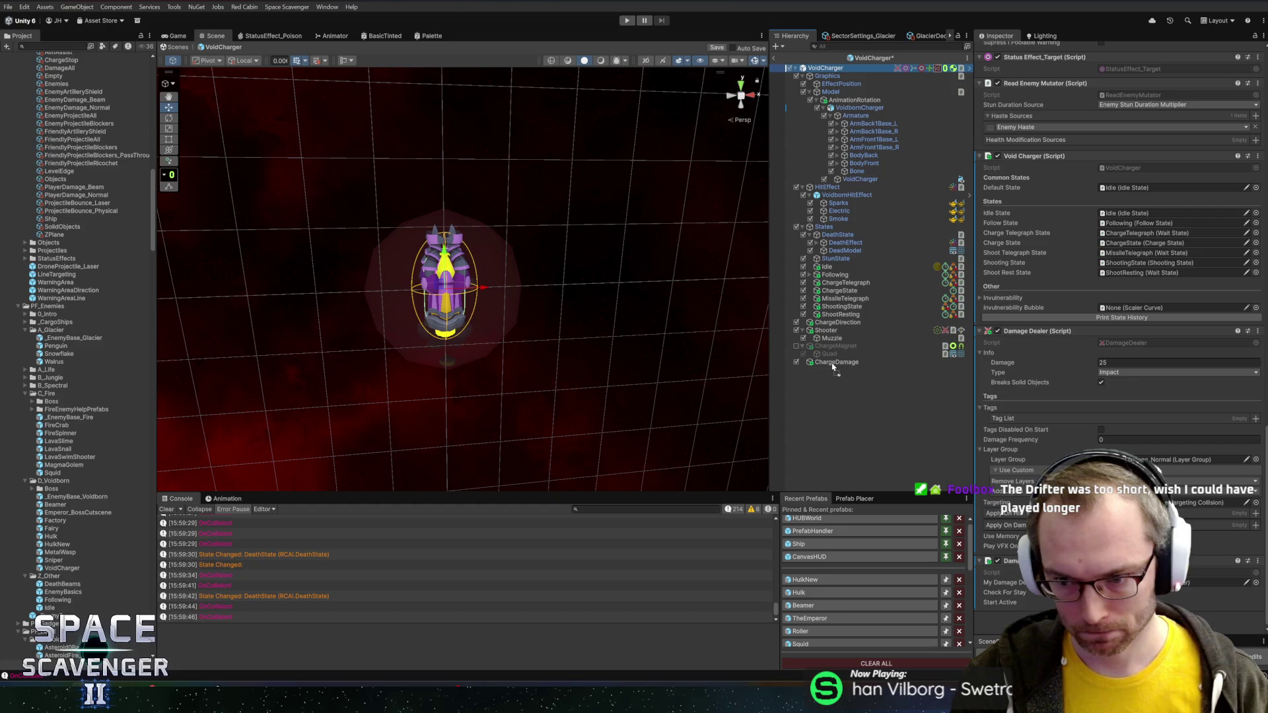
scroll(1119, 264, "up", 10)
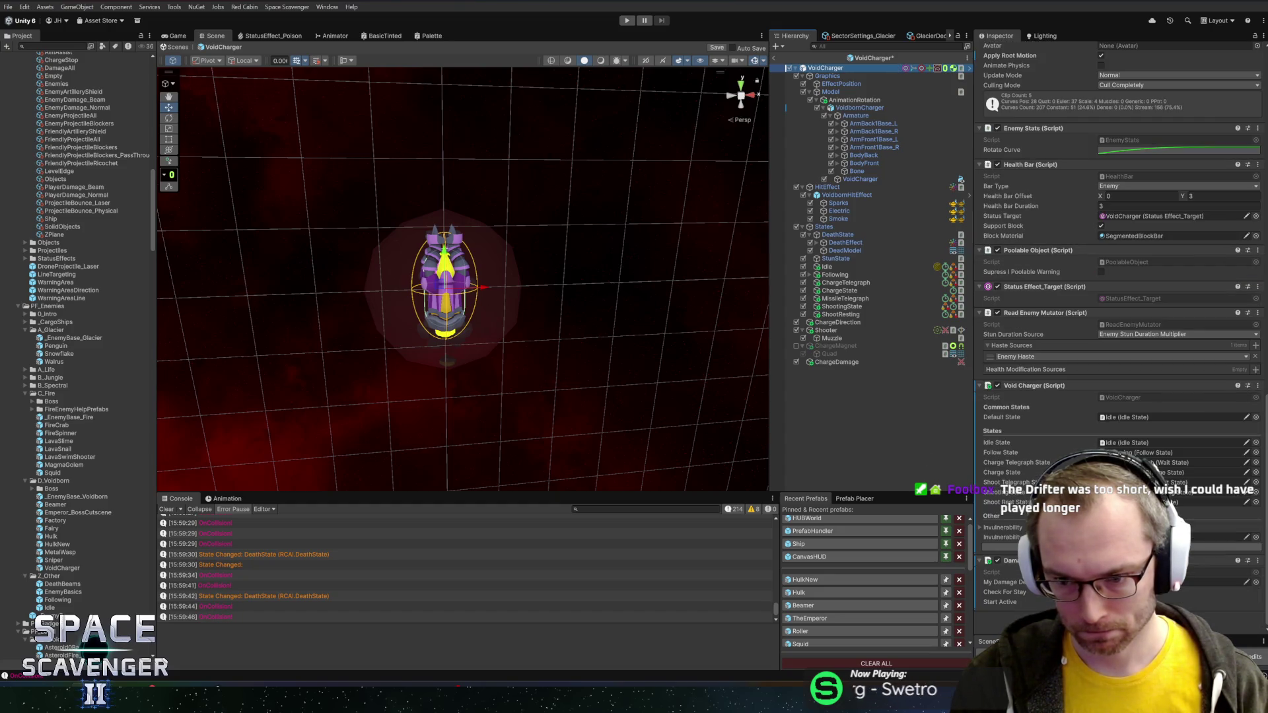
- Link ChargeDamage's Targeting and My Damage Dealer fields, then exit the prefab and start play mode
left_click(830, 363)
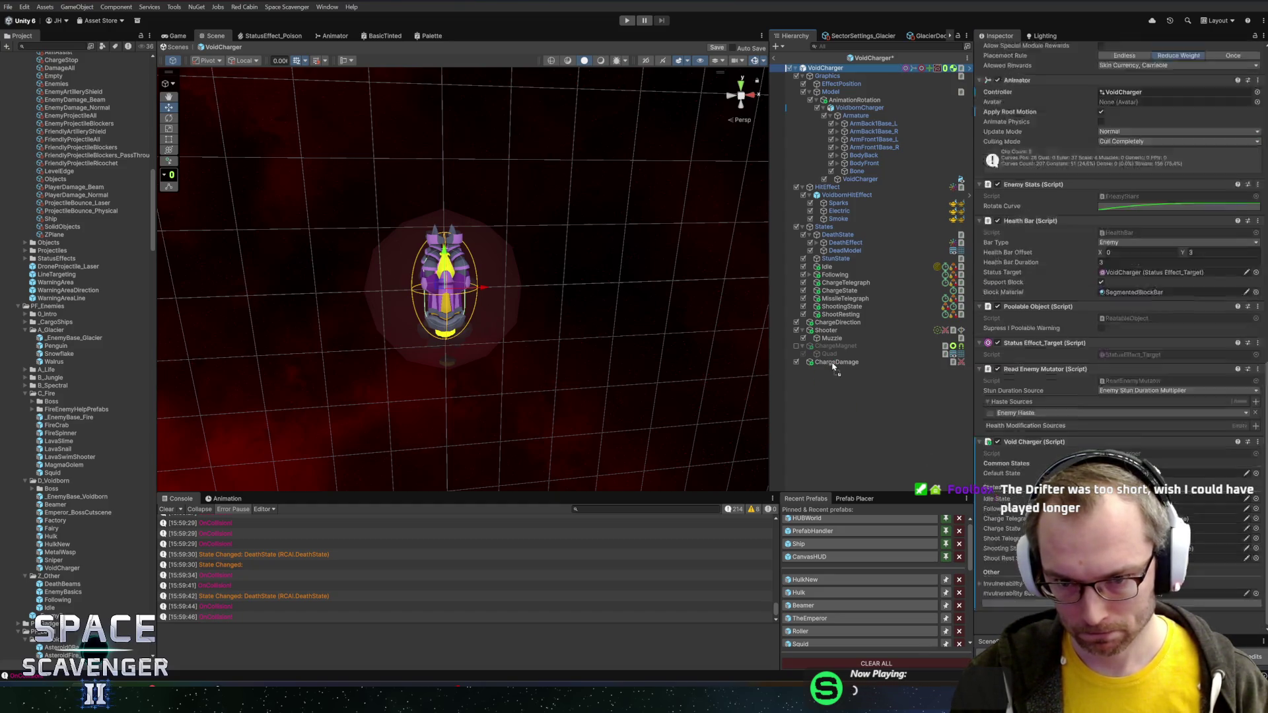
left_click_drag(1028, 354, 1126, 300)
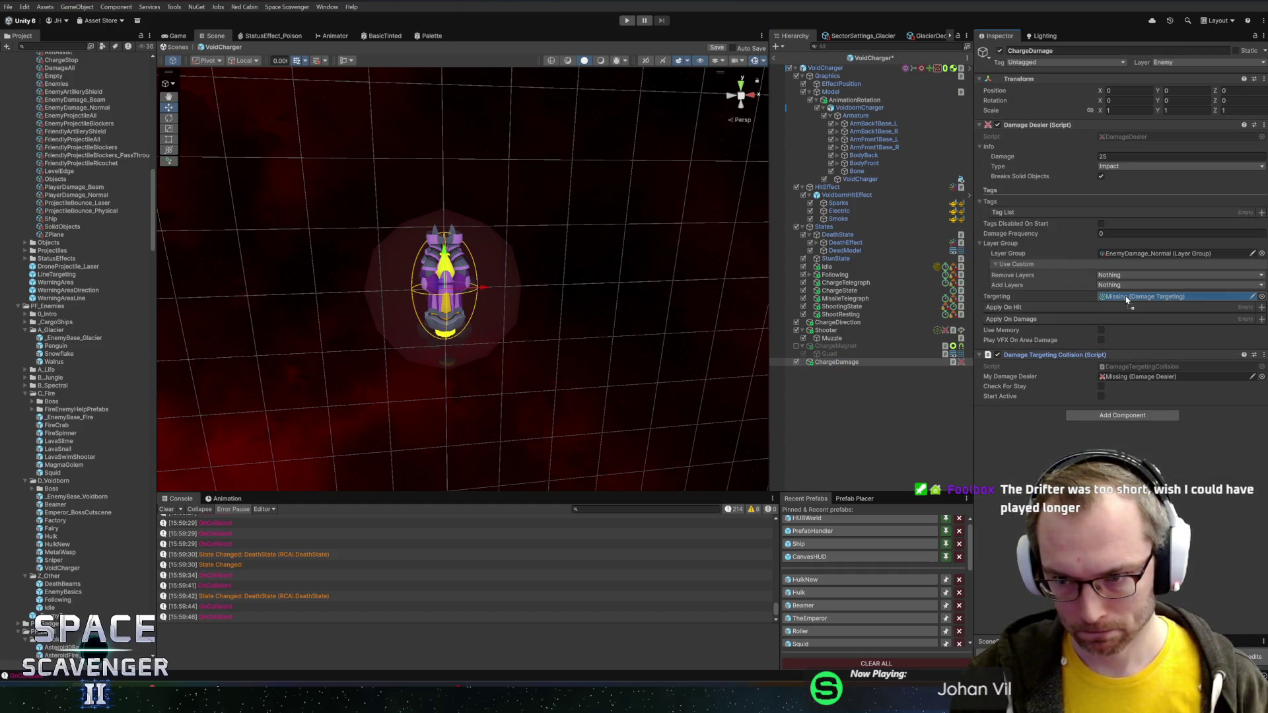
left_click_drag(1033, 124, 1126, 376)
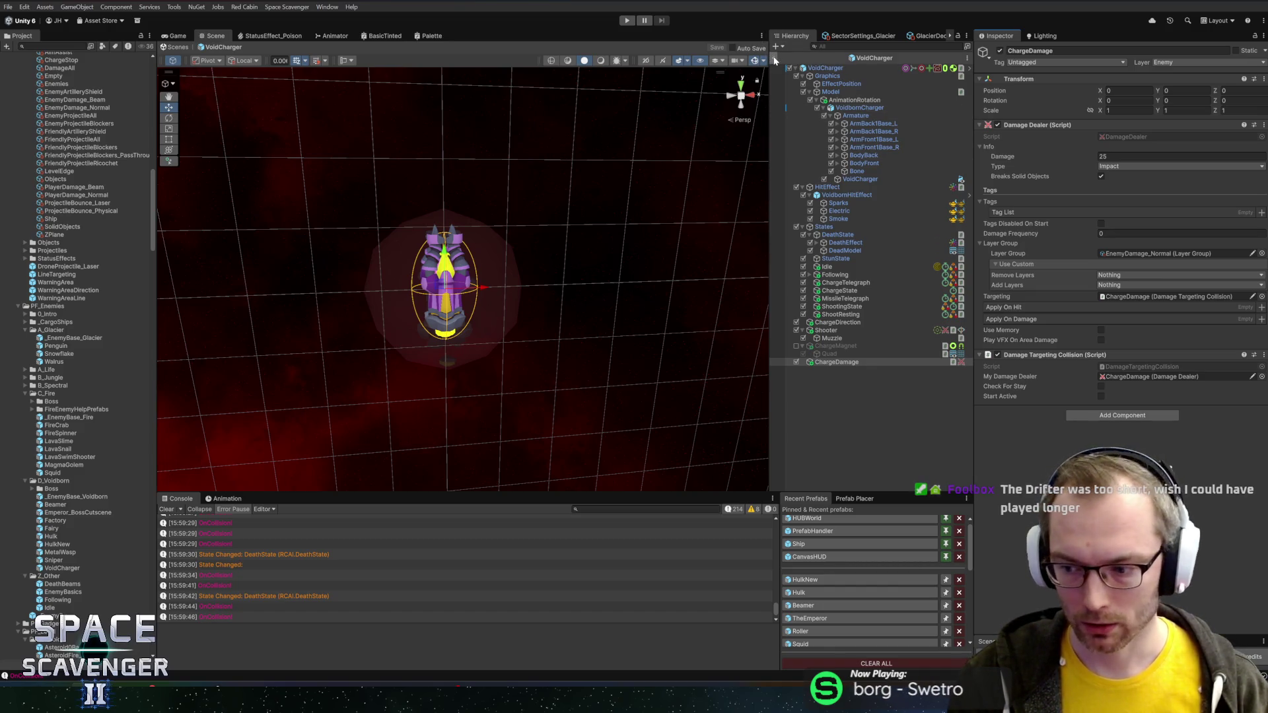
left_click(825, 68)
scroll(1146, 391, "down", 10)
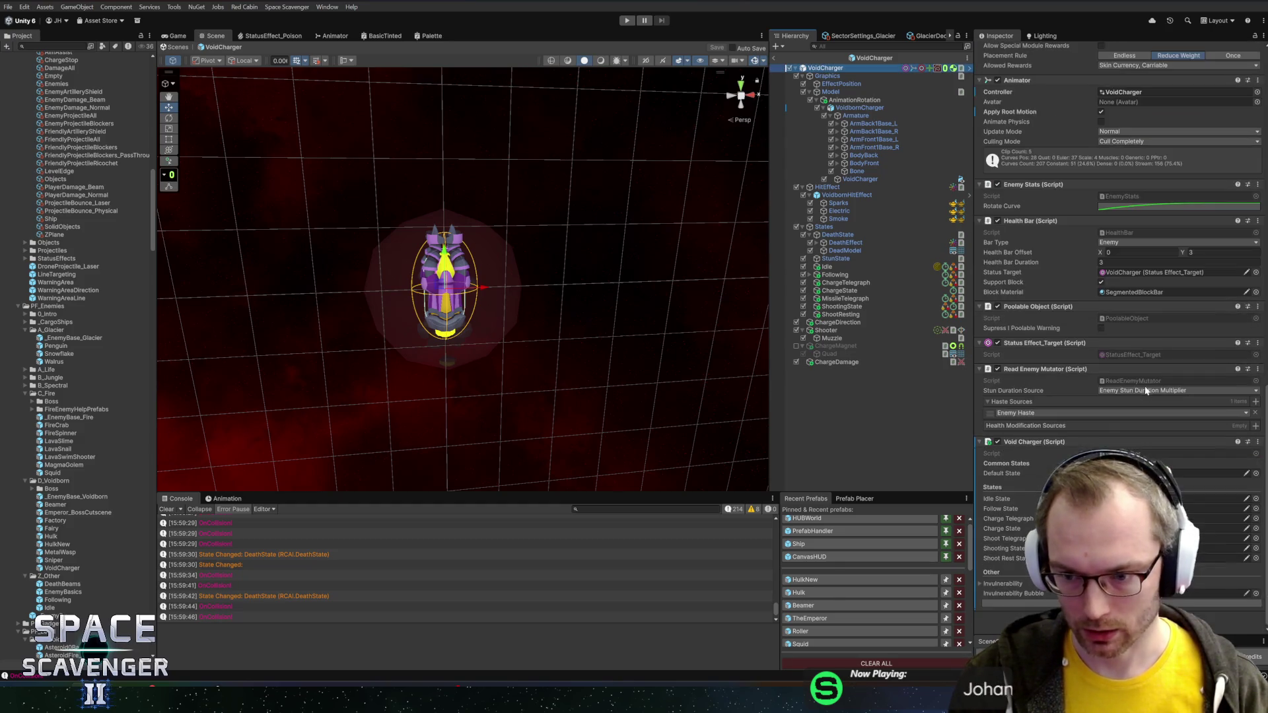
left_click(1162, 538)
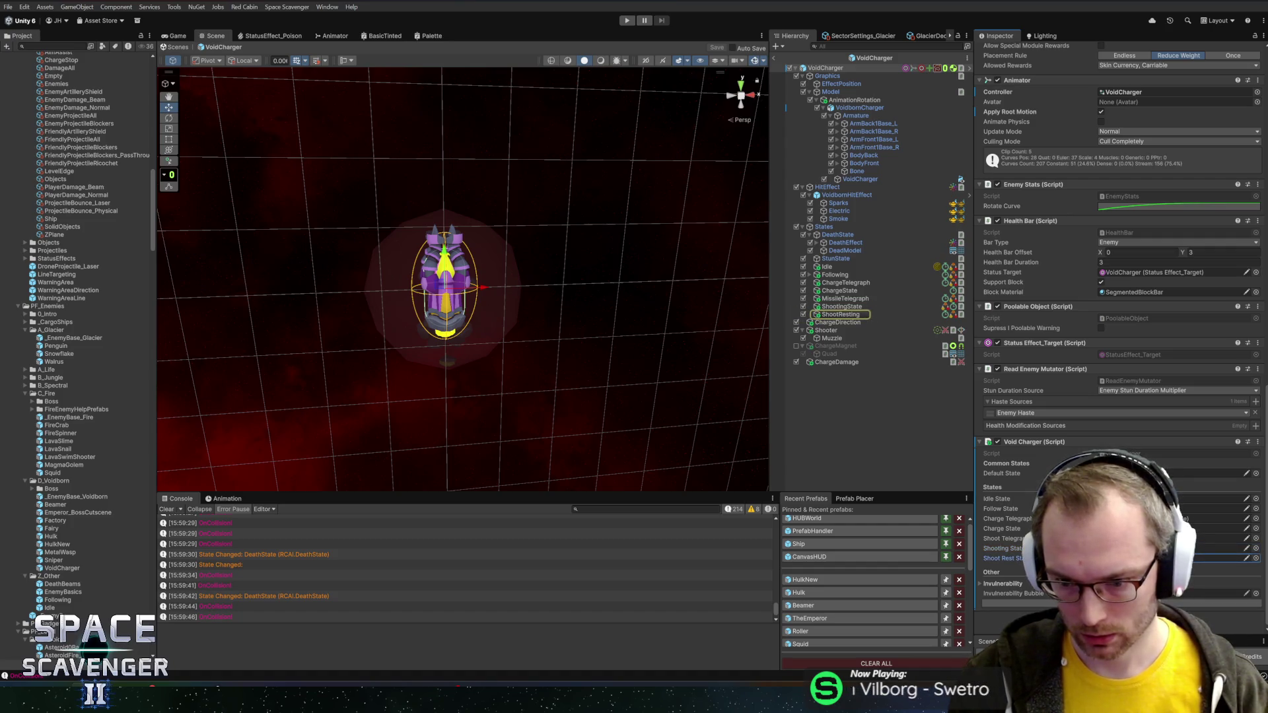
left_click(1163, 509)
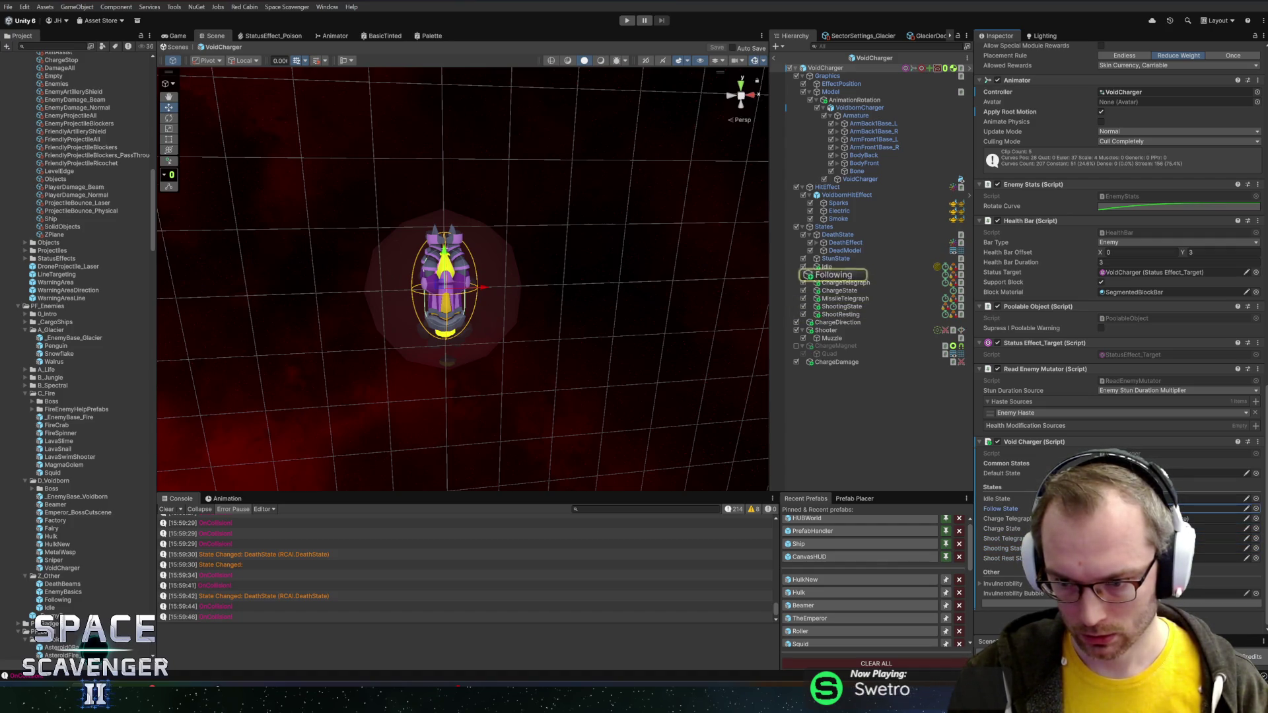
left_click(775, 59)
left_click(627, 20)
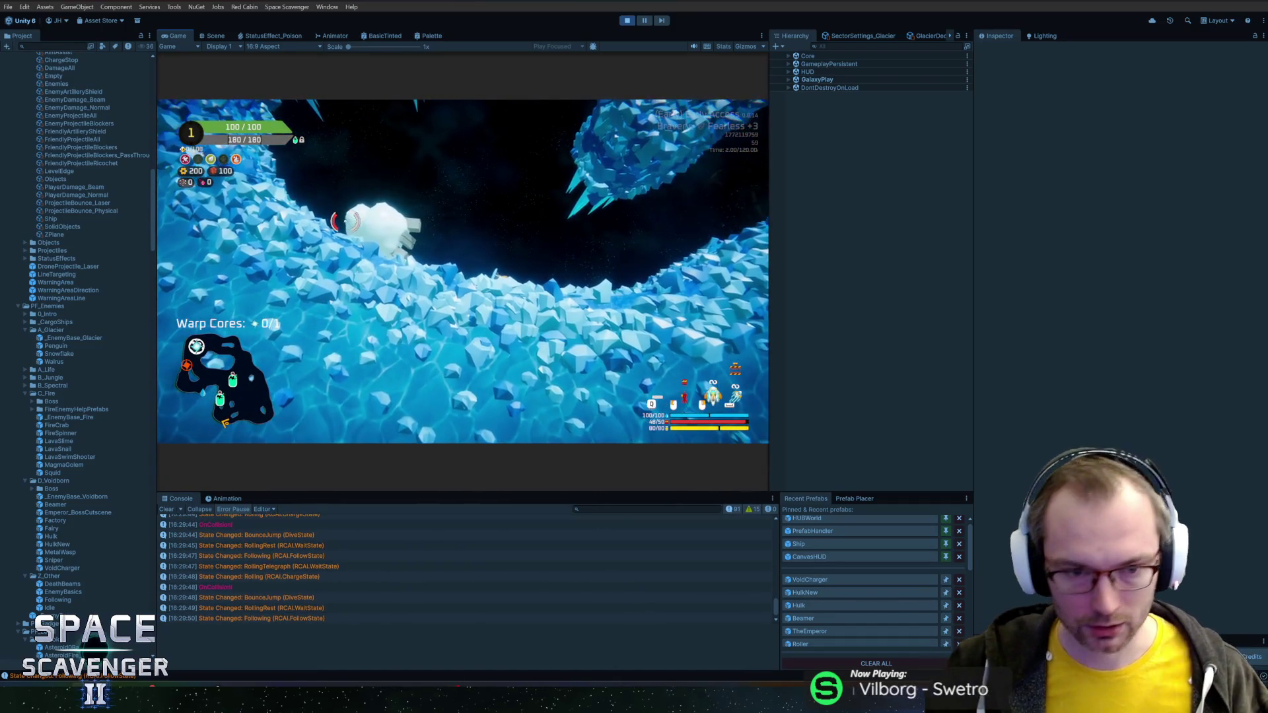
- Run the spawn snowflake console command, fight the enemies, then stop the game
key("grave")
type("s")
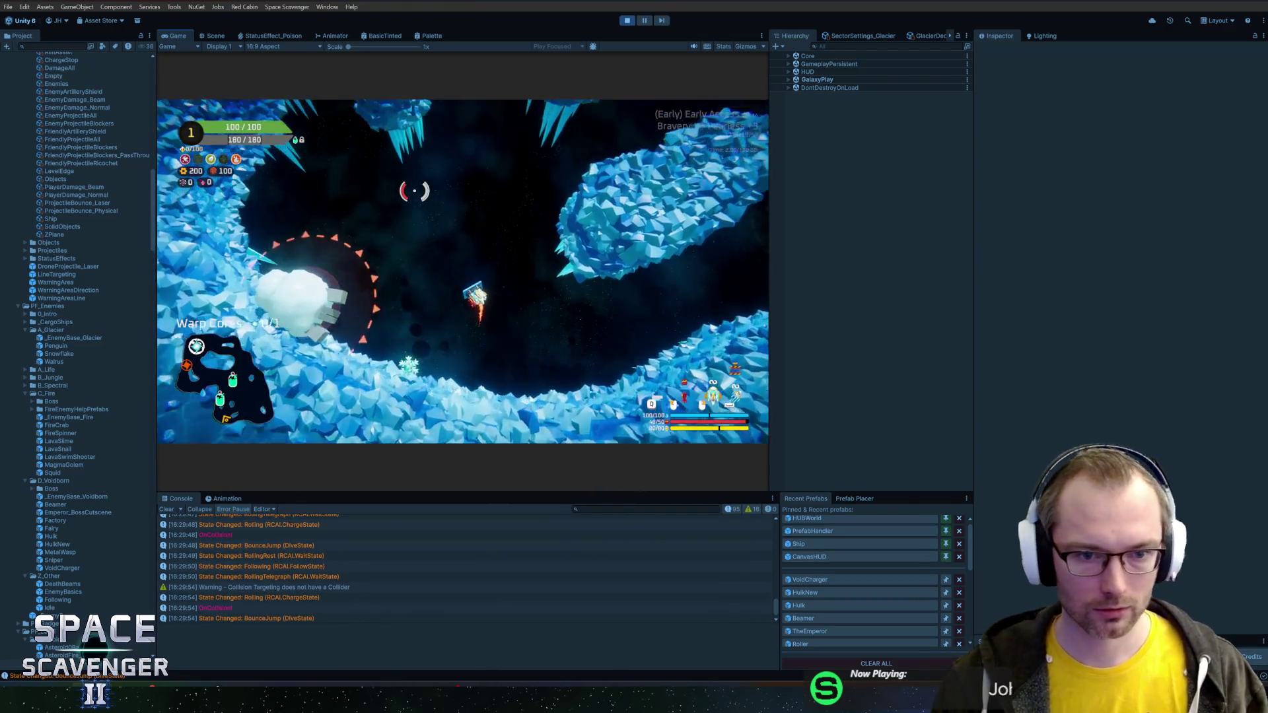
key("Return")
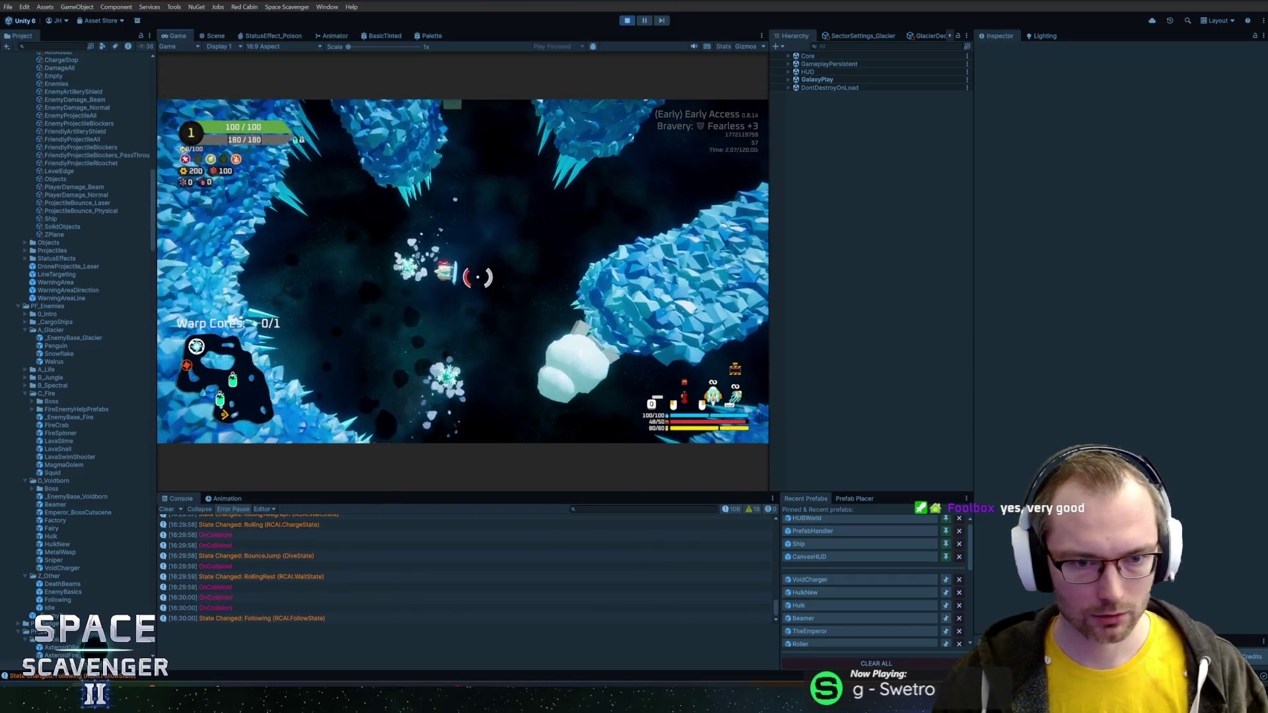
key("grave")
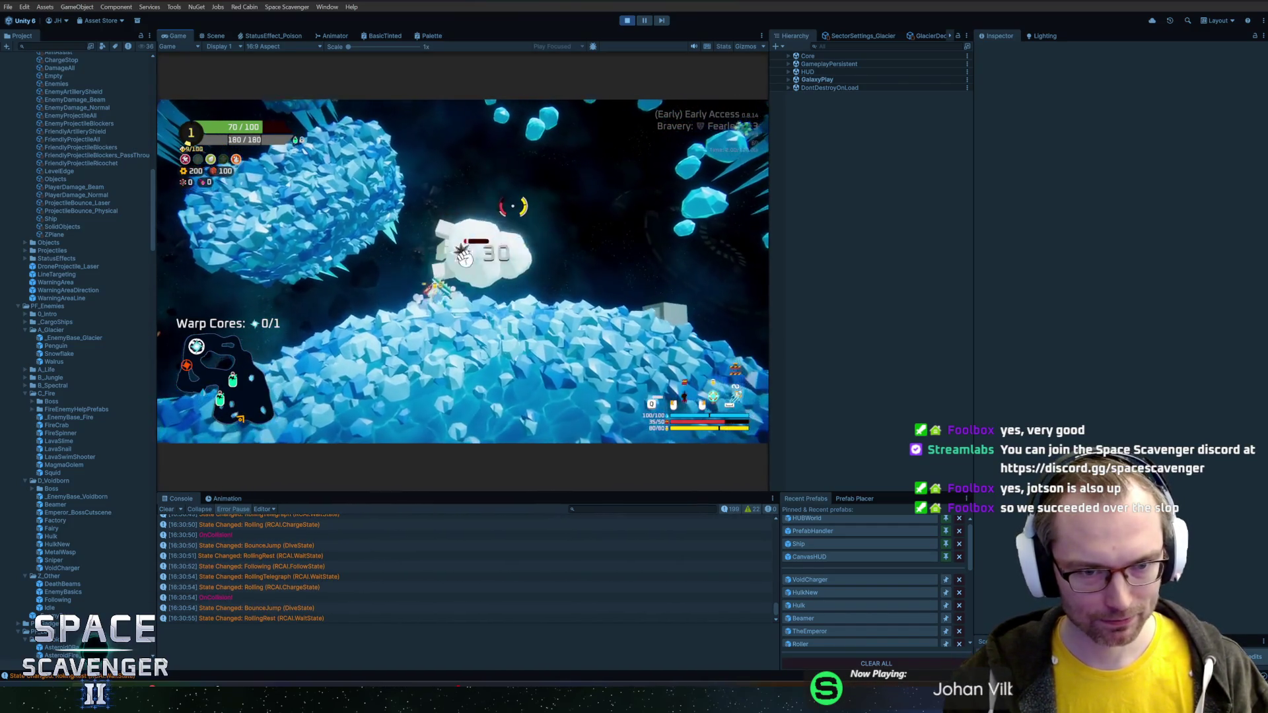
key("ctrl+p")
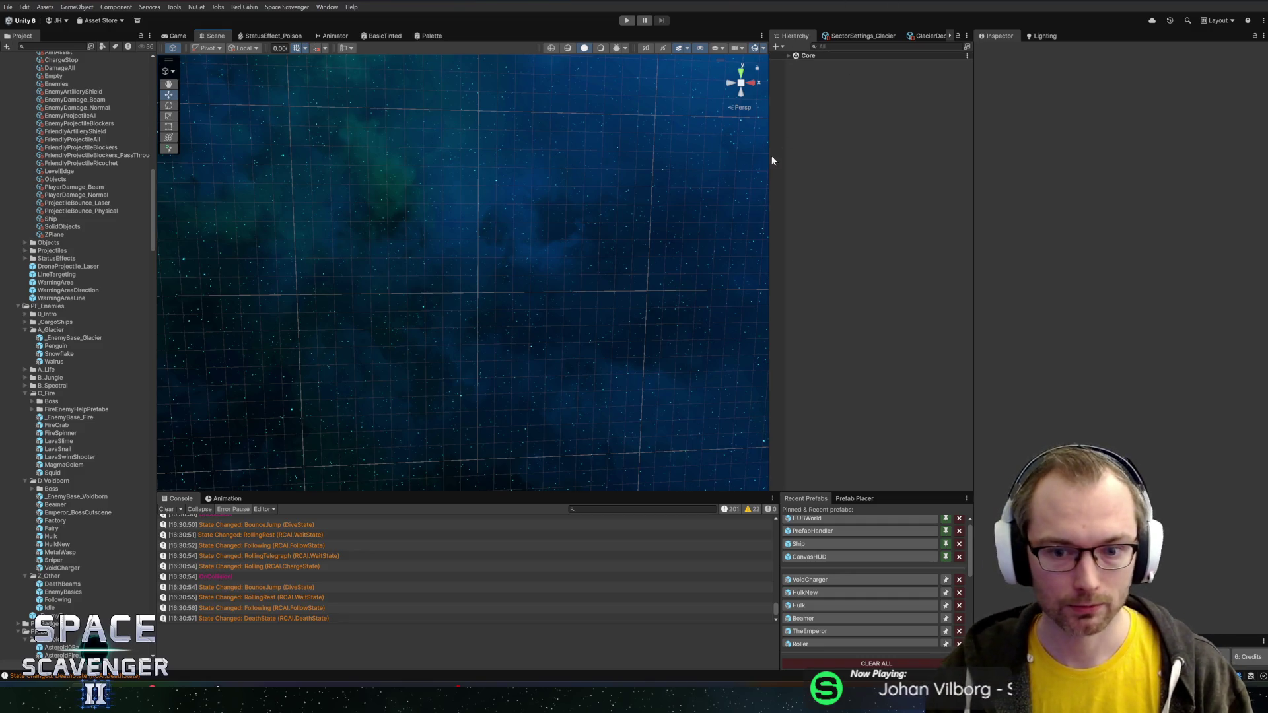
- Play with the game view maximized, spawn a Louse via the dev console, fight it, then pause
left_click_drag(461, 490, 462, 480)
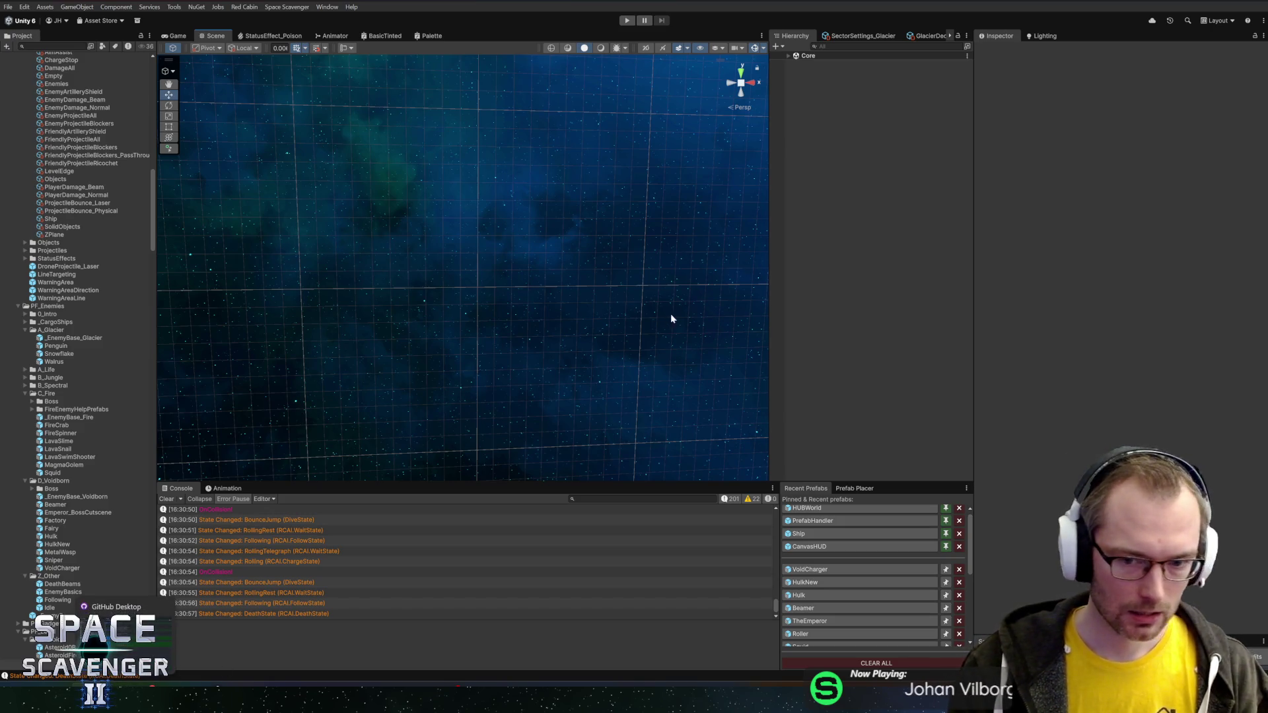
left_click(627, 21)
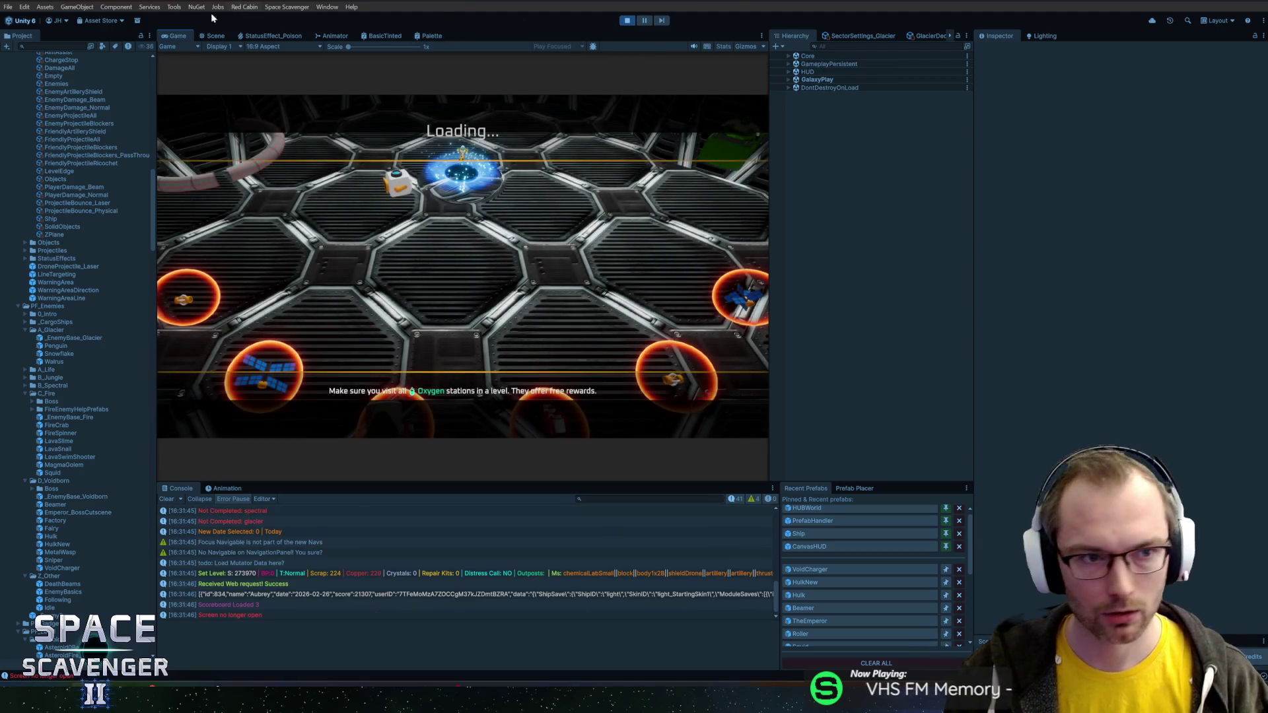
double_click(179, 38)
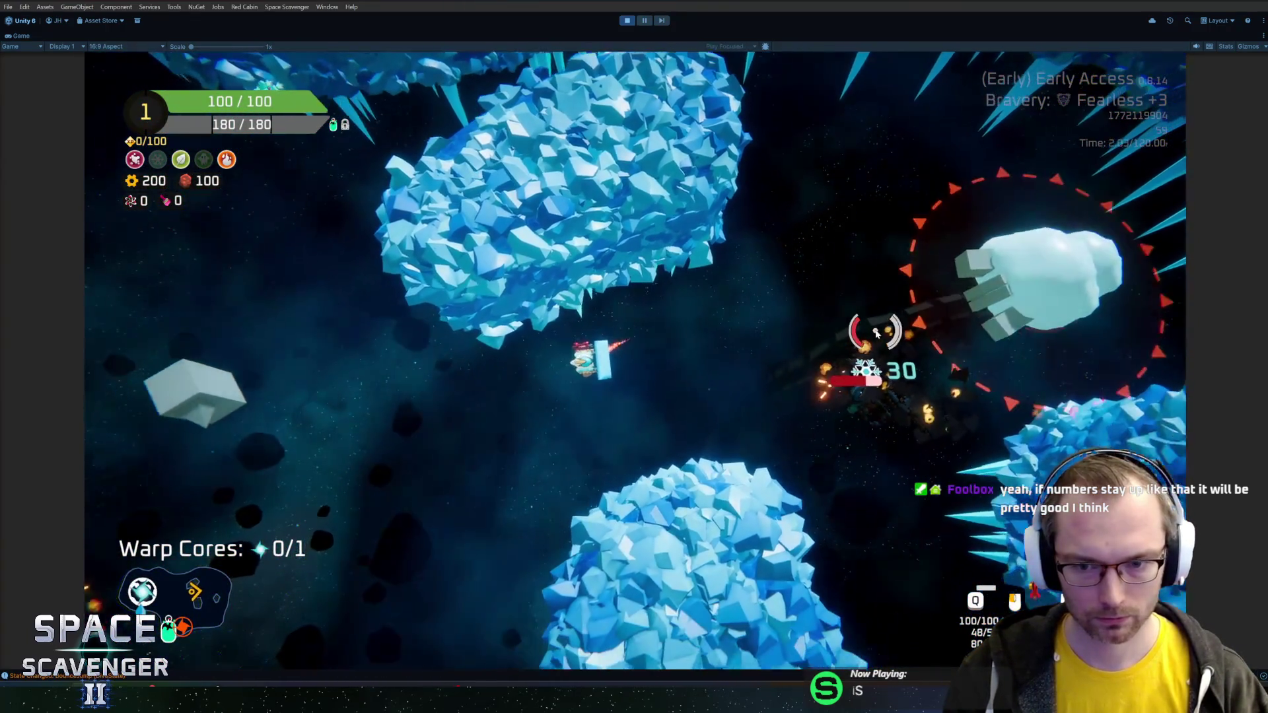
key("grave")
type("spawn")
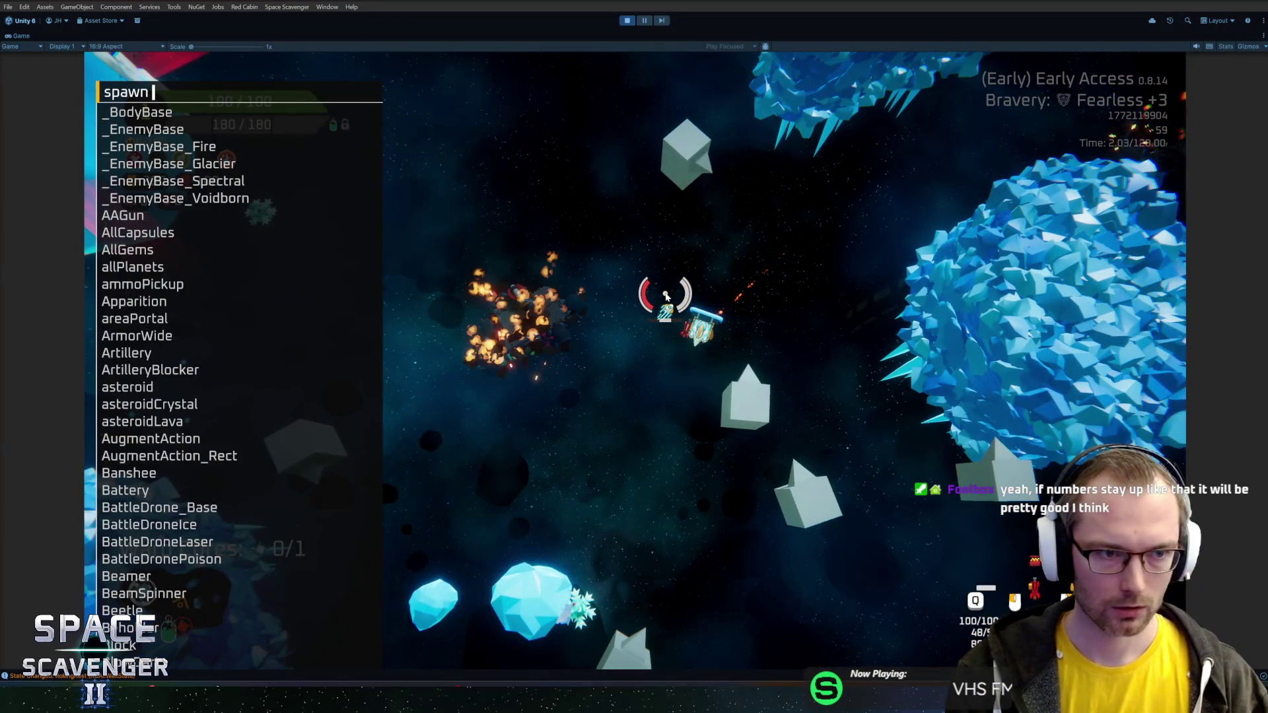
type("ouse")
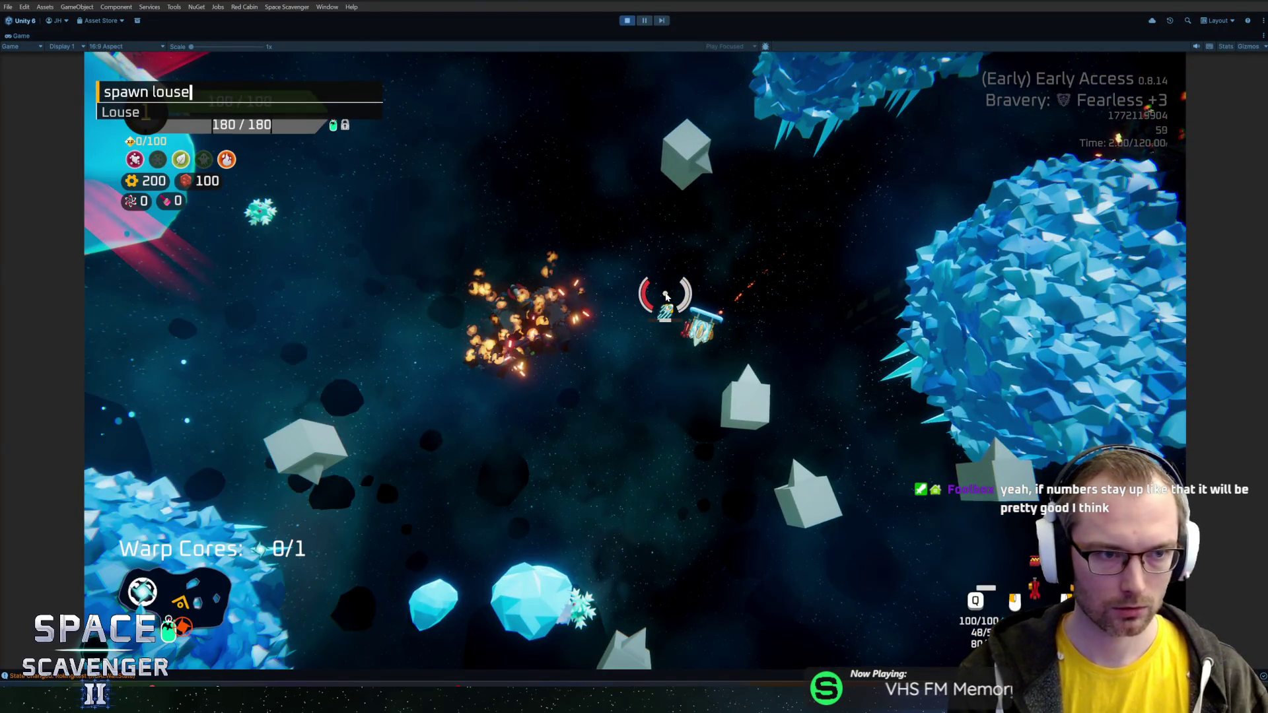
key("Return")
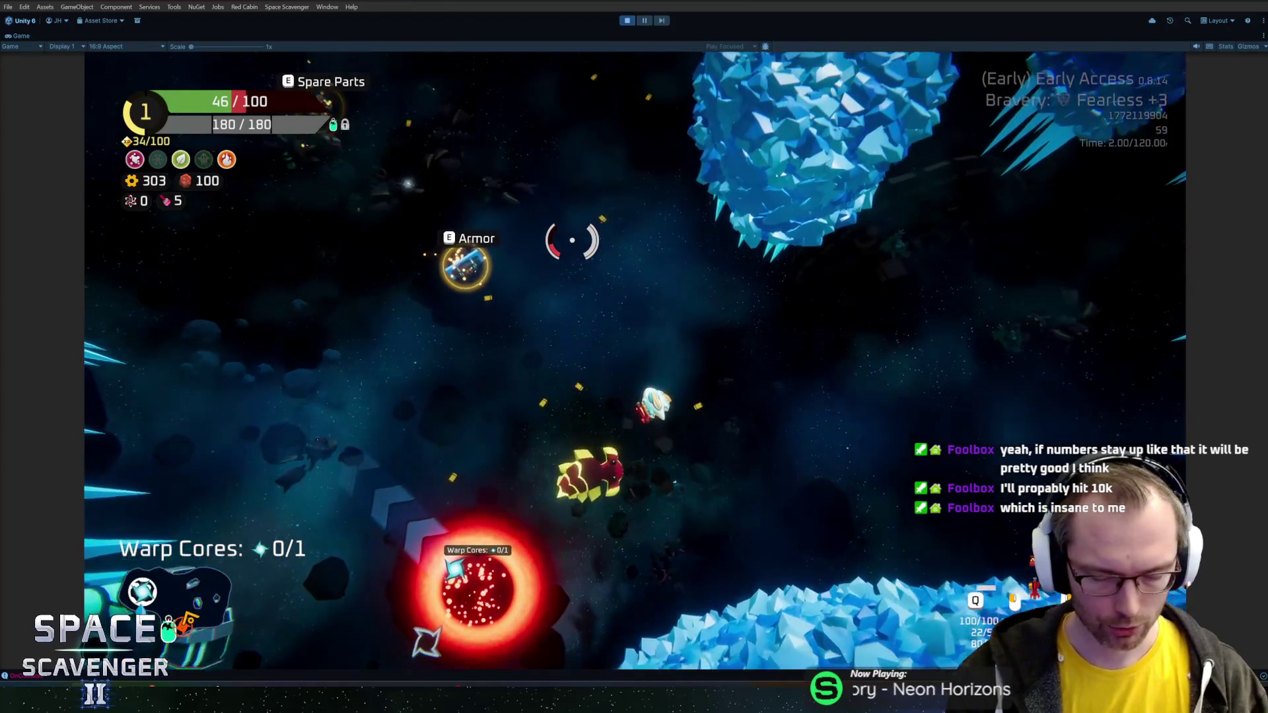
key("ctrl+shift+p")
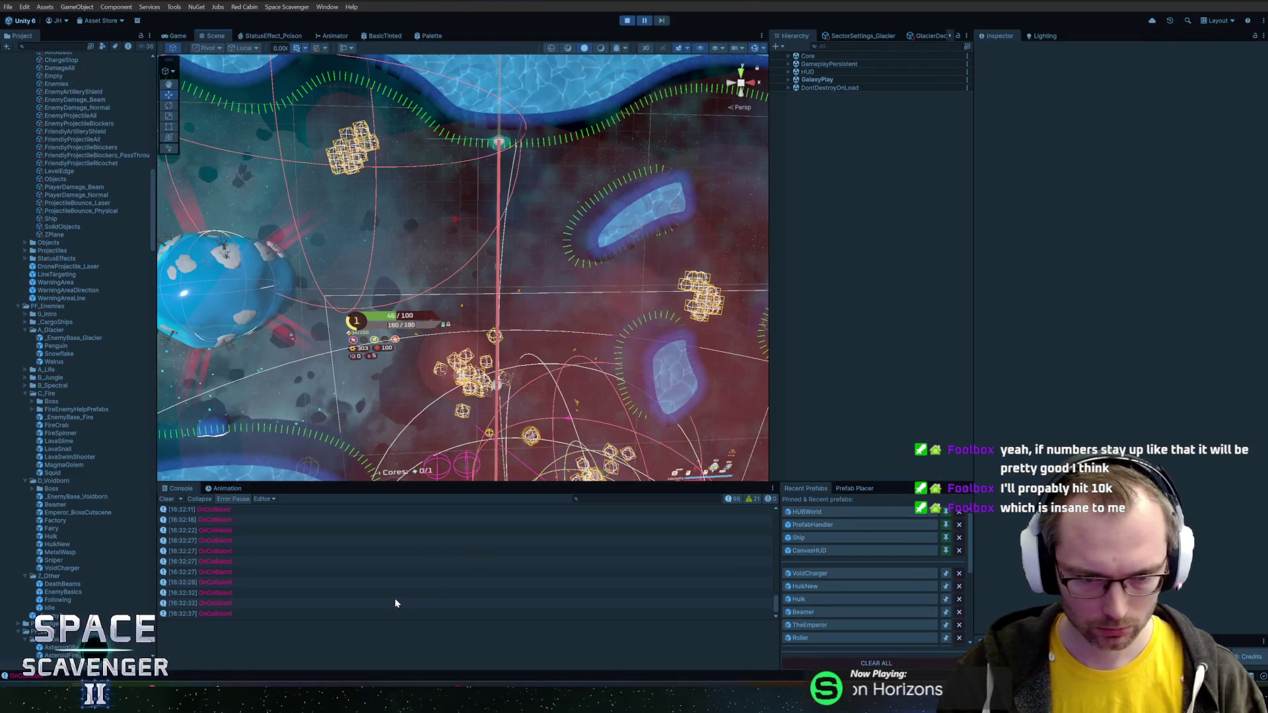
- Stop the game, review the Louse prefab's RollDamage and ChargeState, then switch to Steam
left_click(632, 21)
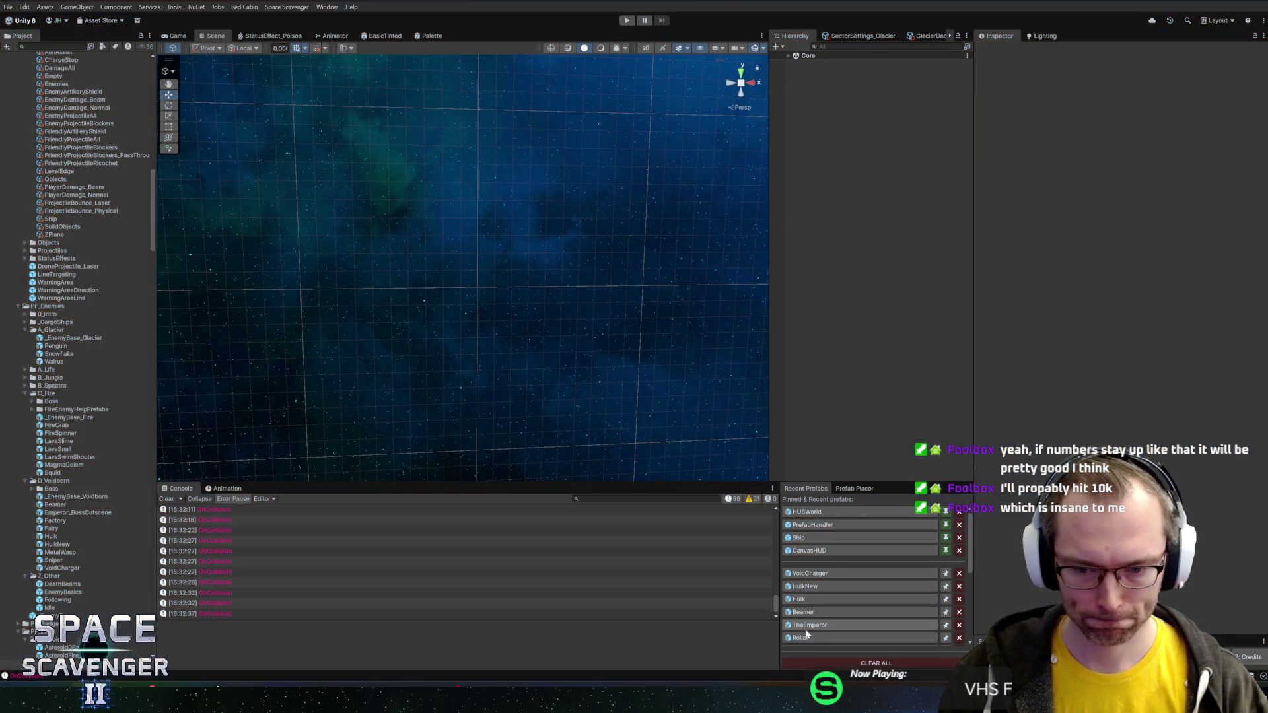
scroll(807, 634, "down", 10)
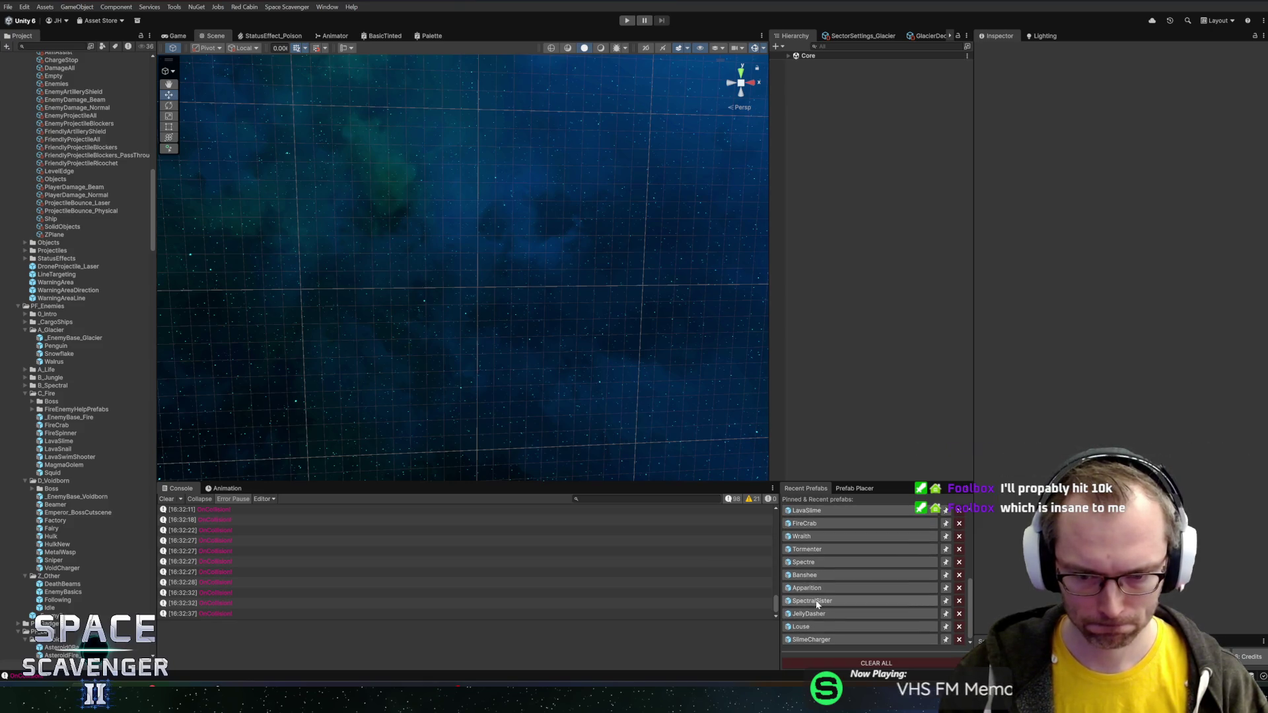
left_click(820, 626)
mouse_move(612, 284)
left_mouse_down()
mouse_move(580, 238)
mouse_move(532, 249)
mouse_move(628, 192)
left_mouse_up()
scroll(616, 192, "up", 4)
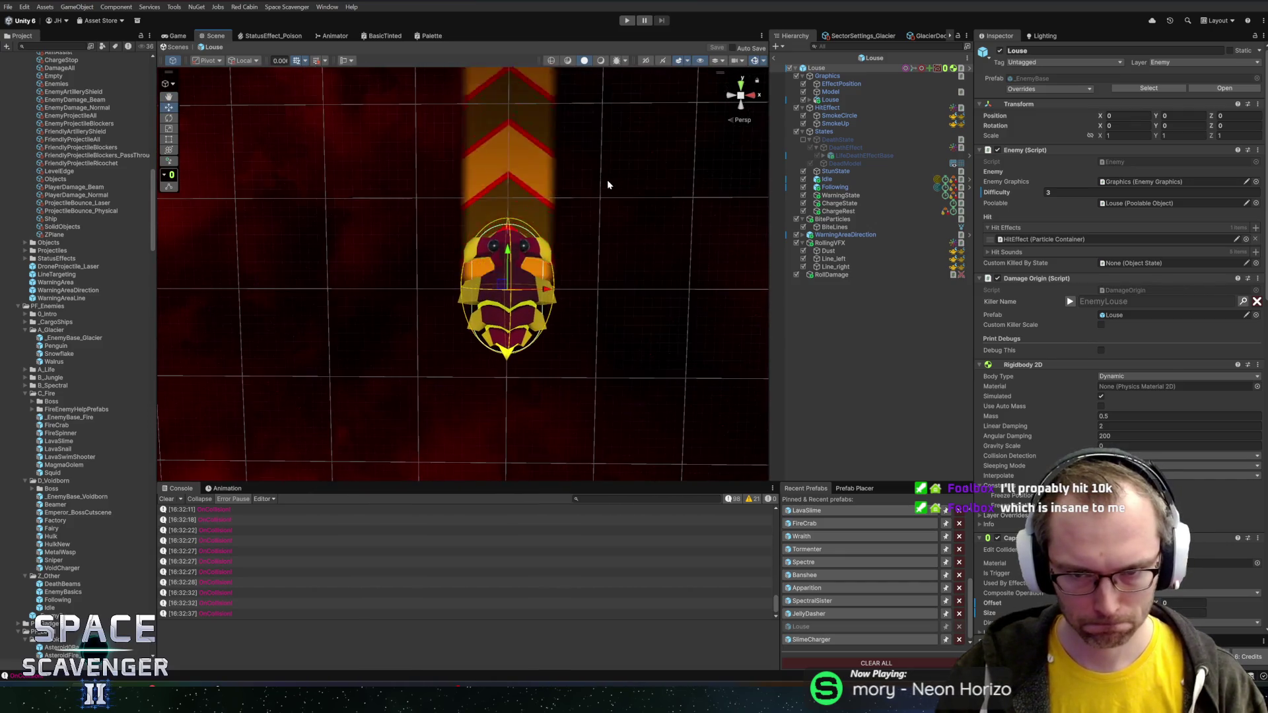
scroll(614, 188, "up", 1)
left_click(833, 274)
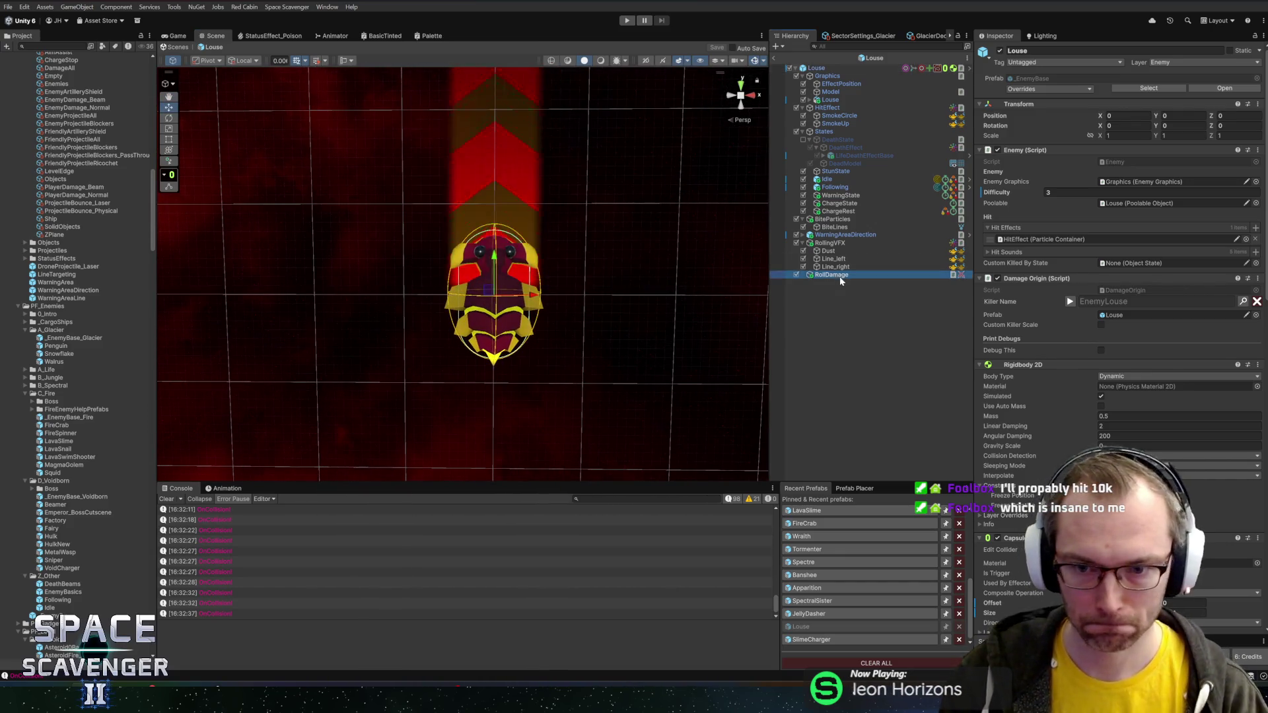
left_click(851, 203)
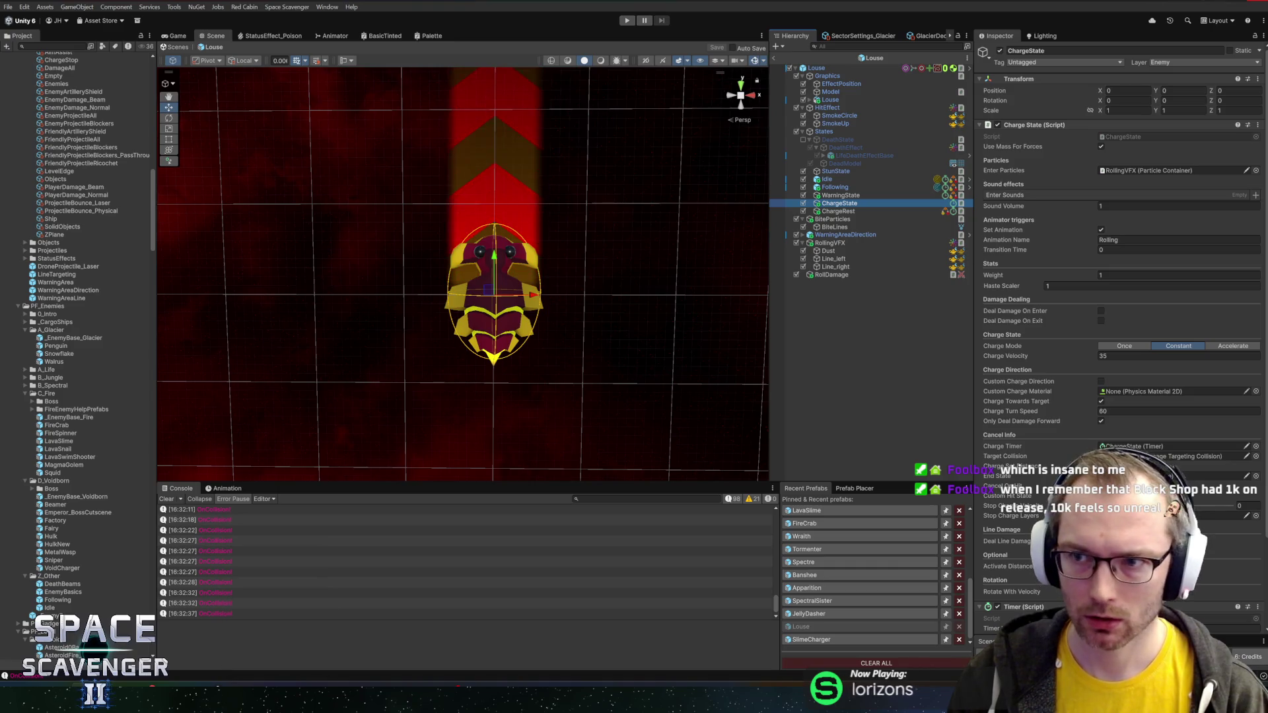
left_click(323, 627)
left_click(365, 641)
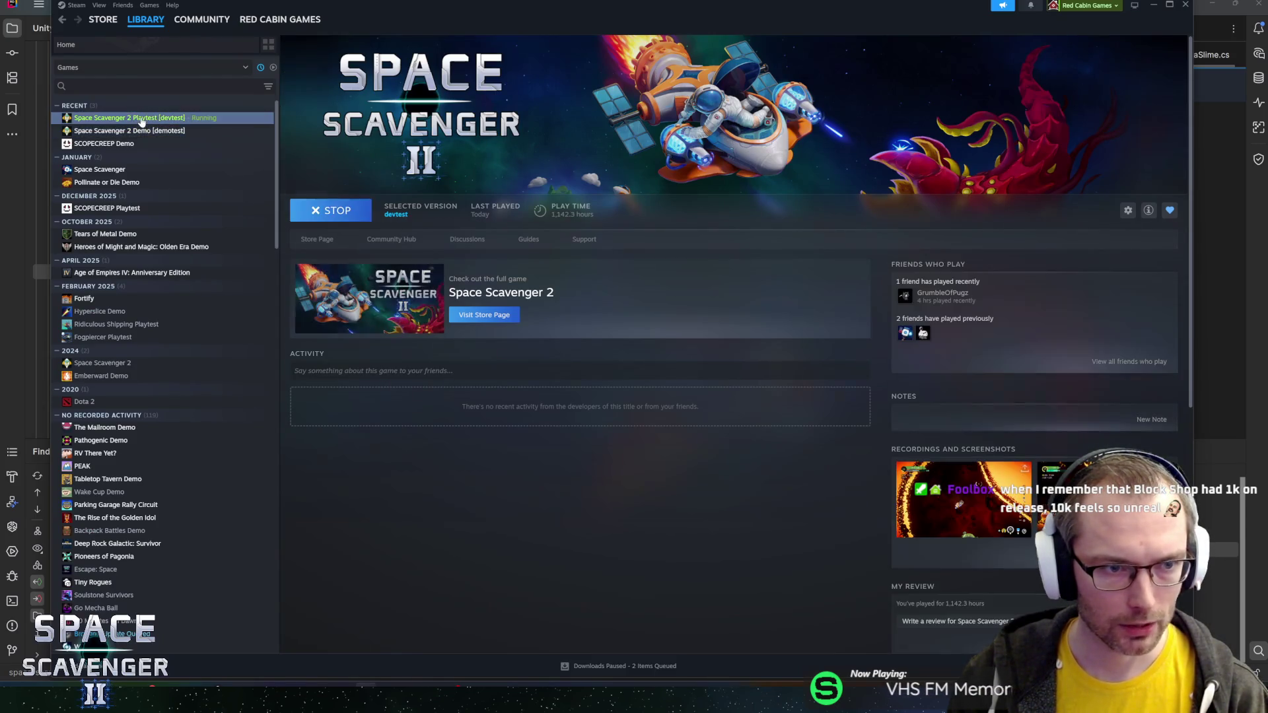
- Launch the Space Scavenger 2 playtest, dismiss the welcome message and start playing
left_click(342, 211)
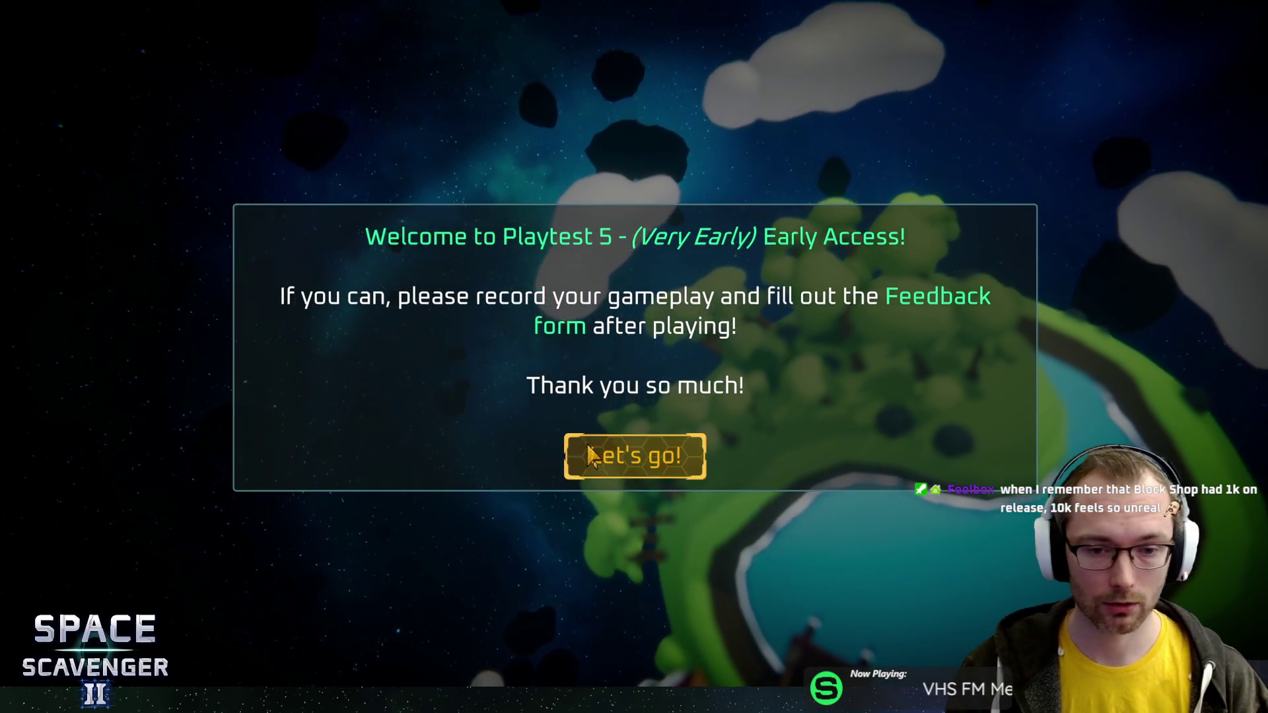
left_click(591, 456)
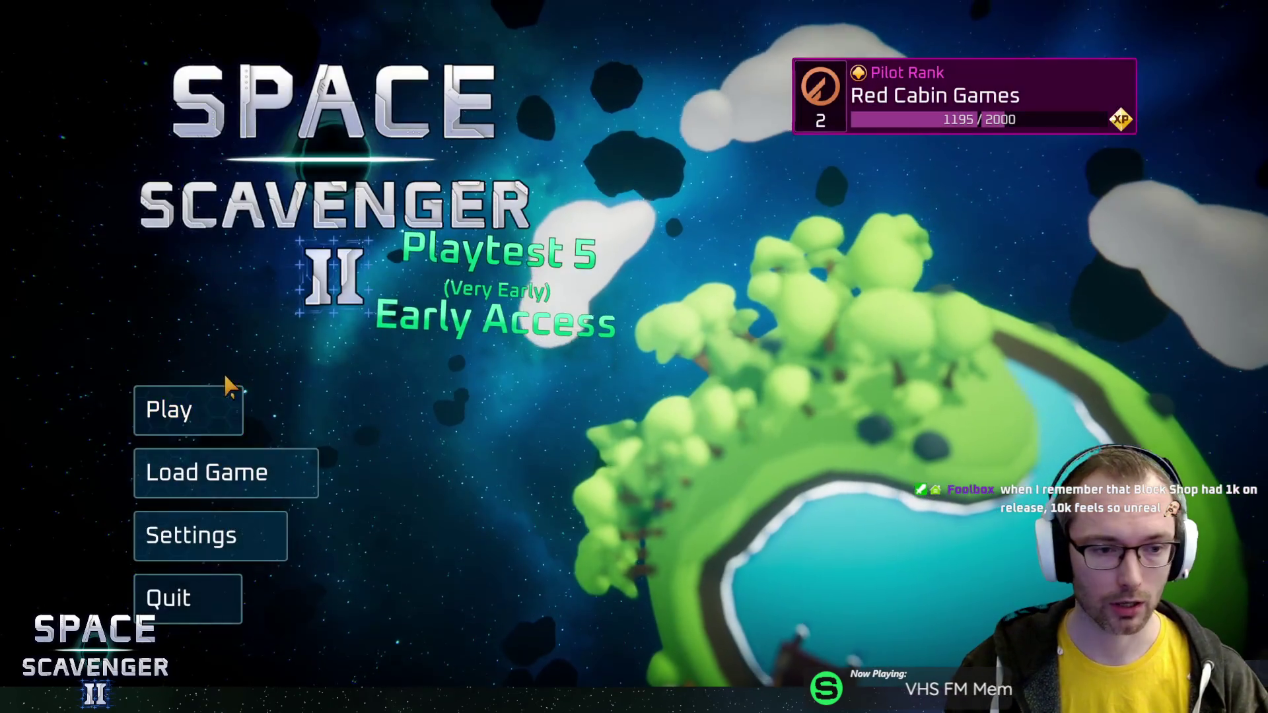
left_click(212, 402)
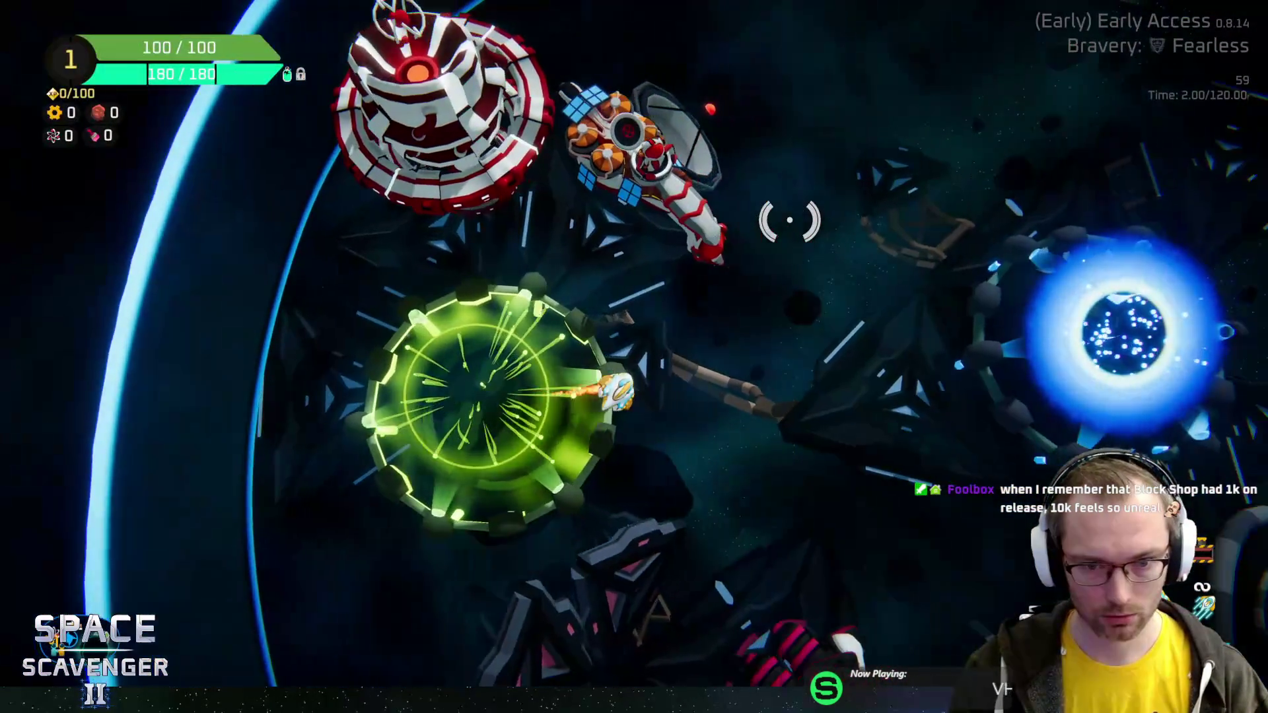
- Begin the Fearless trial run and fly the ship forward into the fight
key("f")
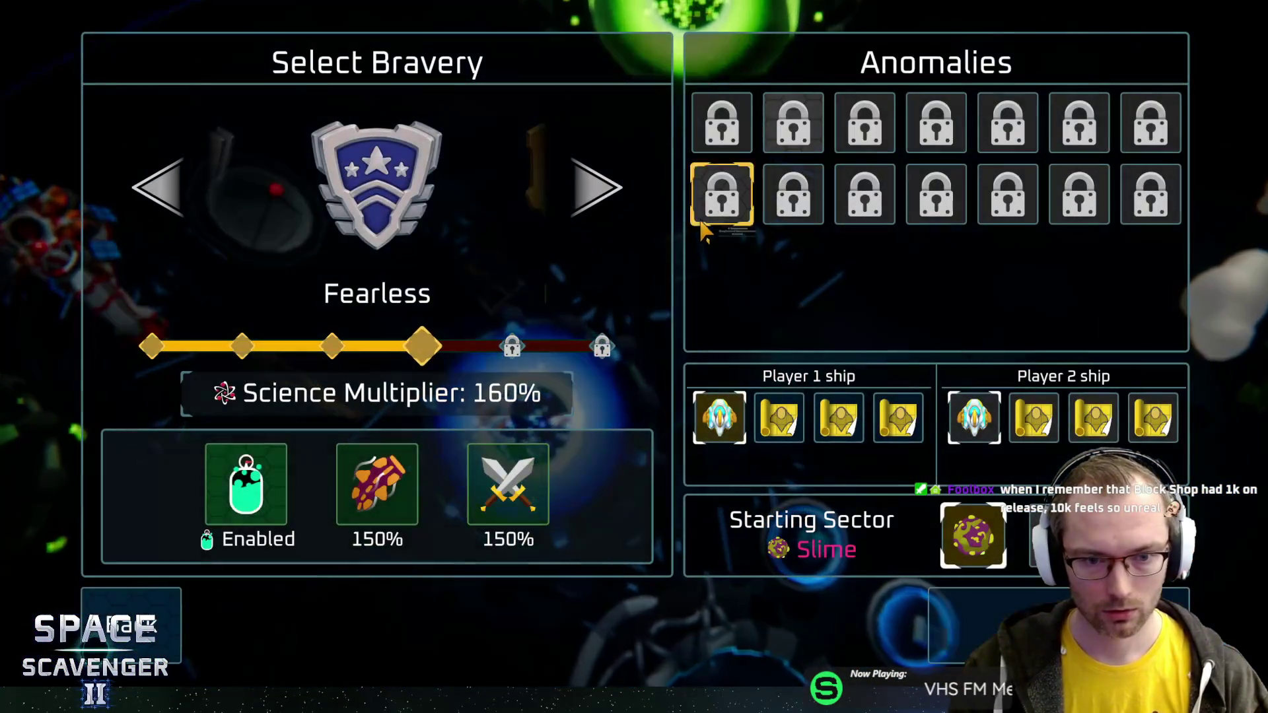
key("Escape")
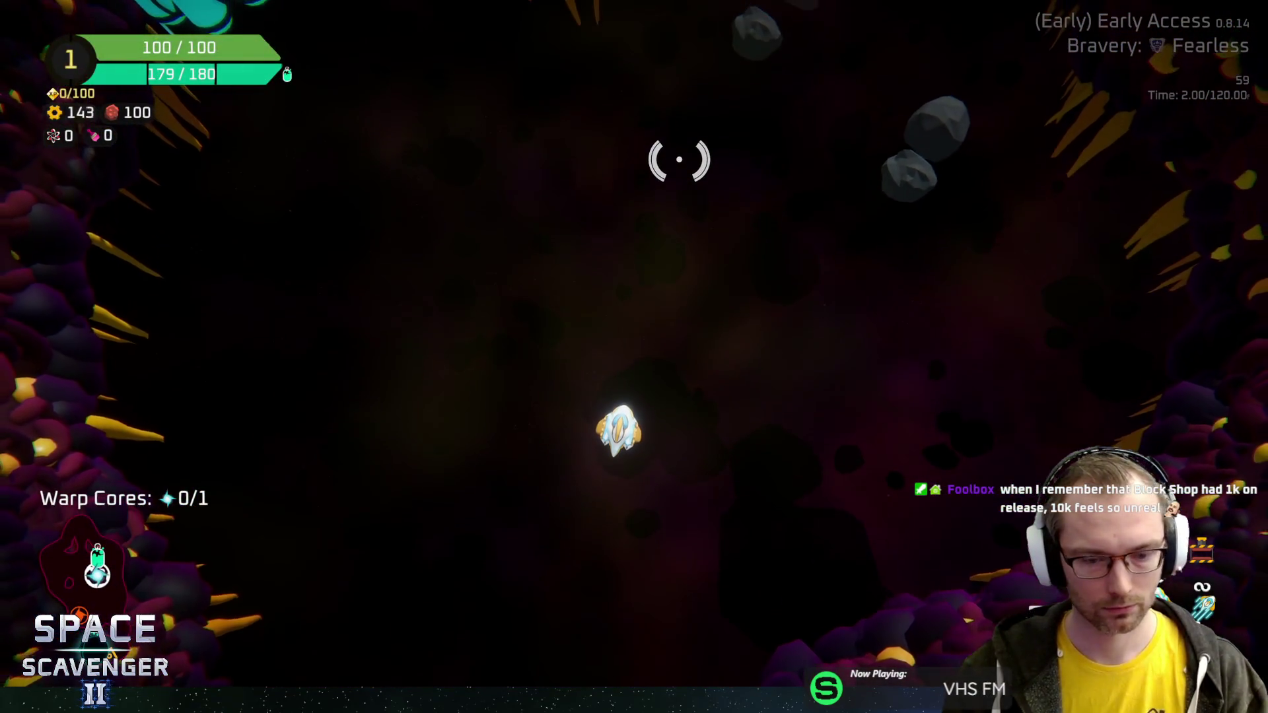
key("w")
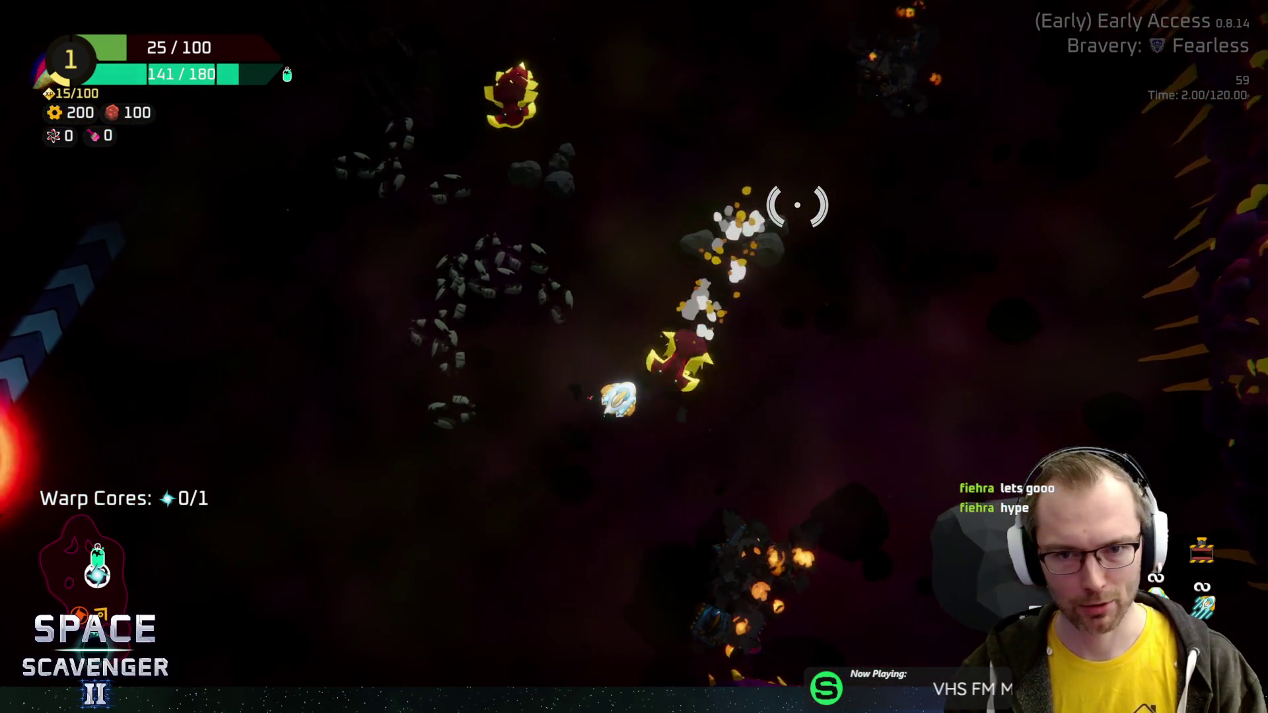
- Quit the run to the hub, then quit the game to the desktop
key("Escape")
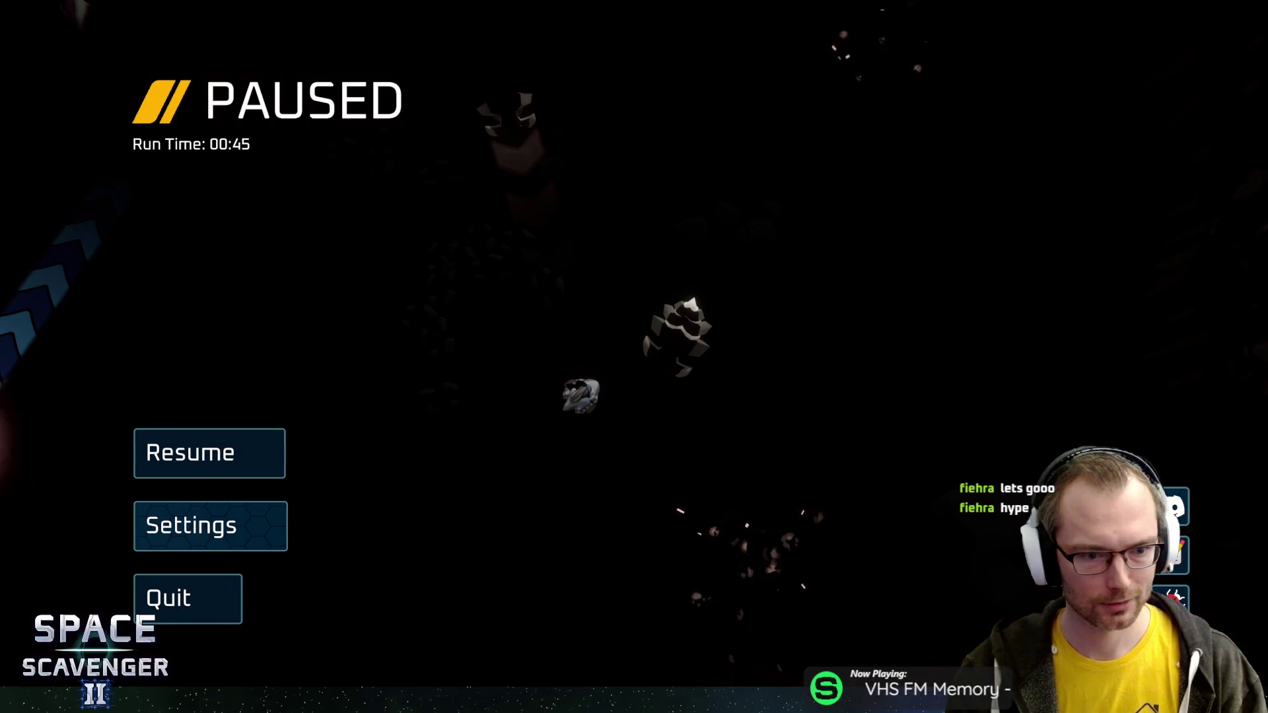
left_click(192, 598)
left_click(608, 391)
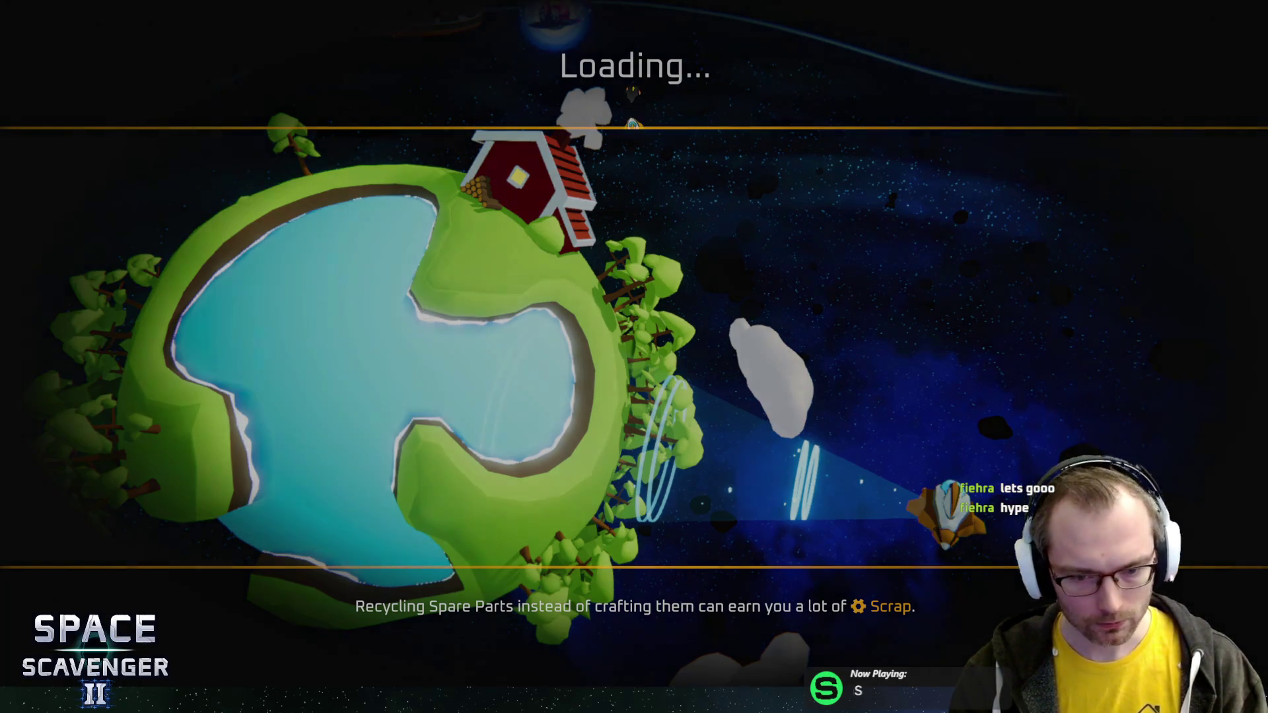
key("Escape")
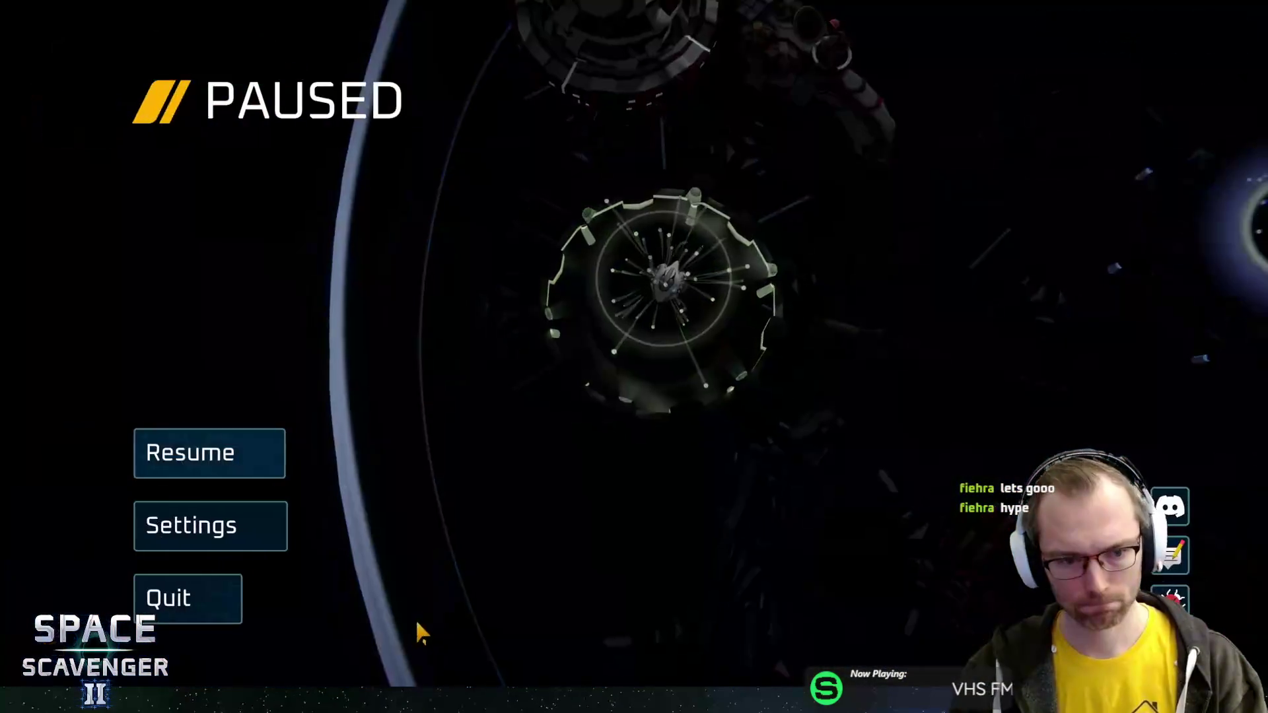
left_click(225, 604)
left_click(640, 396)
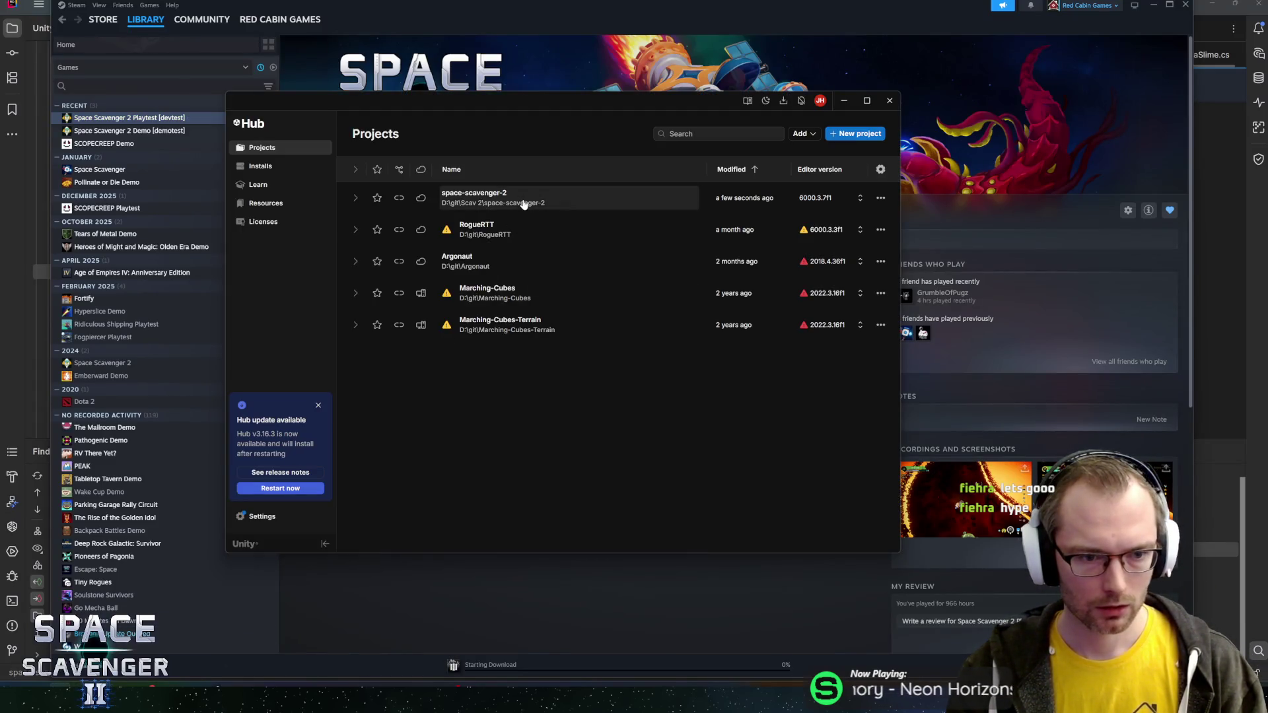
- Open space-scavenger-2 from Unity Hub, browse installable editor versions, cancel, and minimize the Hub
left_click(523, 203)
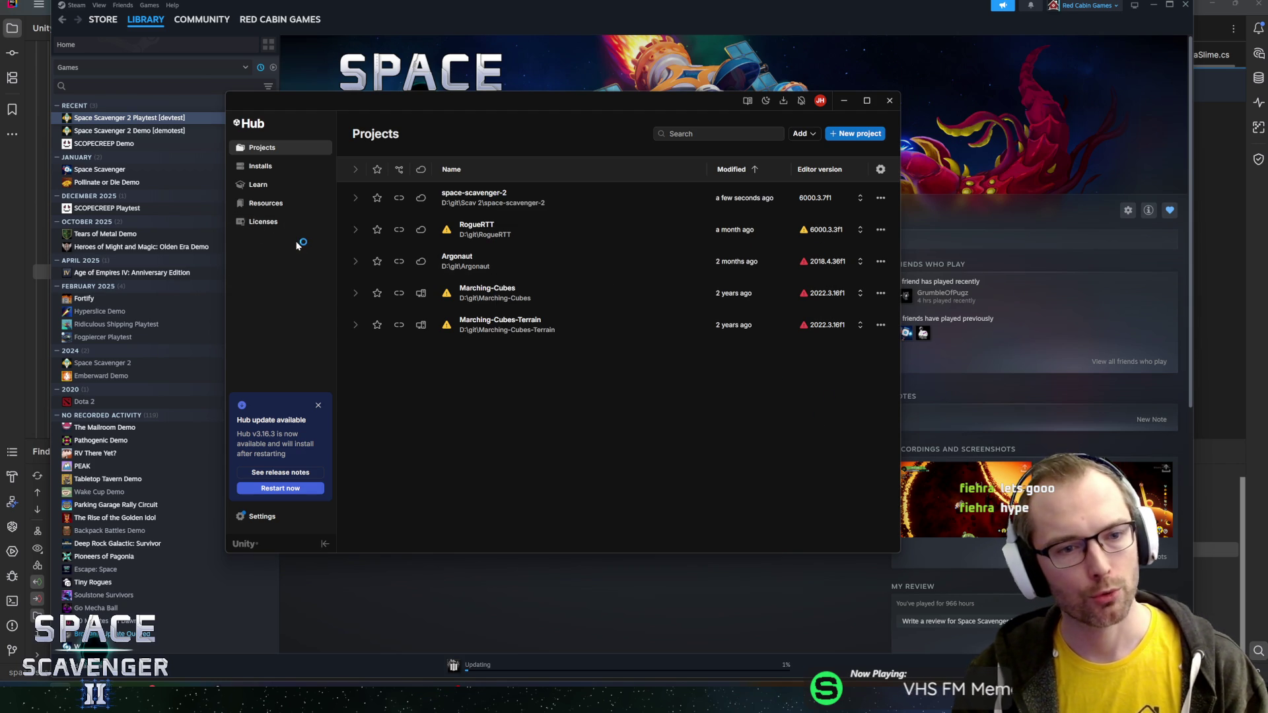
left_click(278, 166)
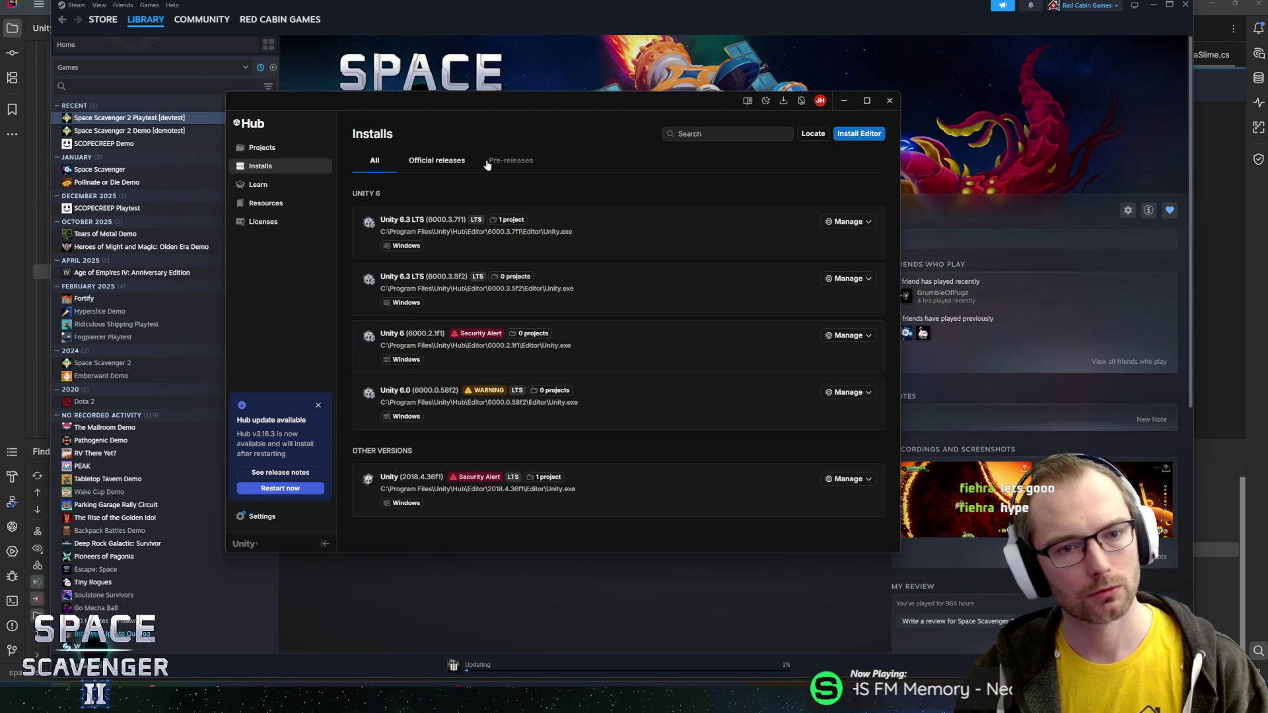
left_click(848, 136)
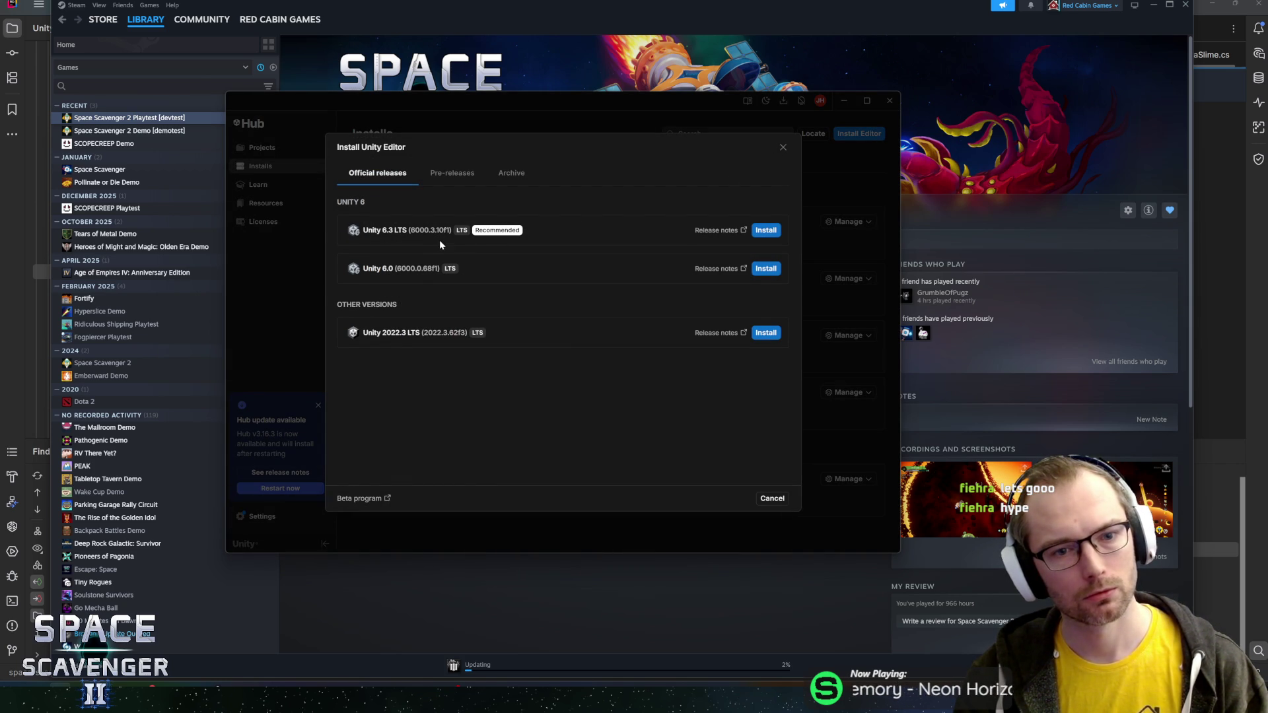
left_click(784, 147)
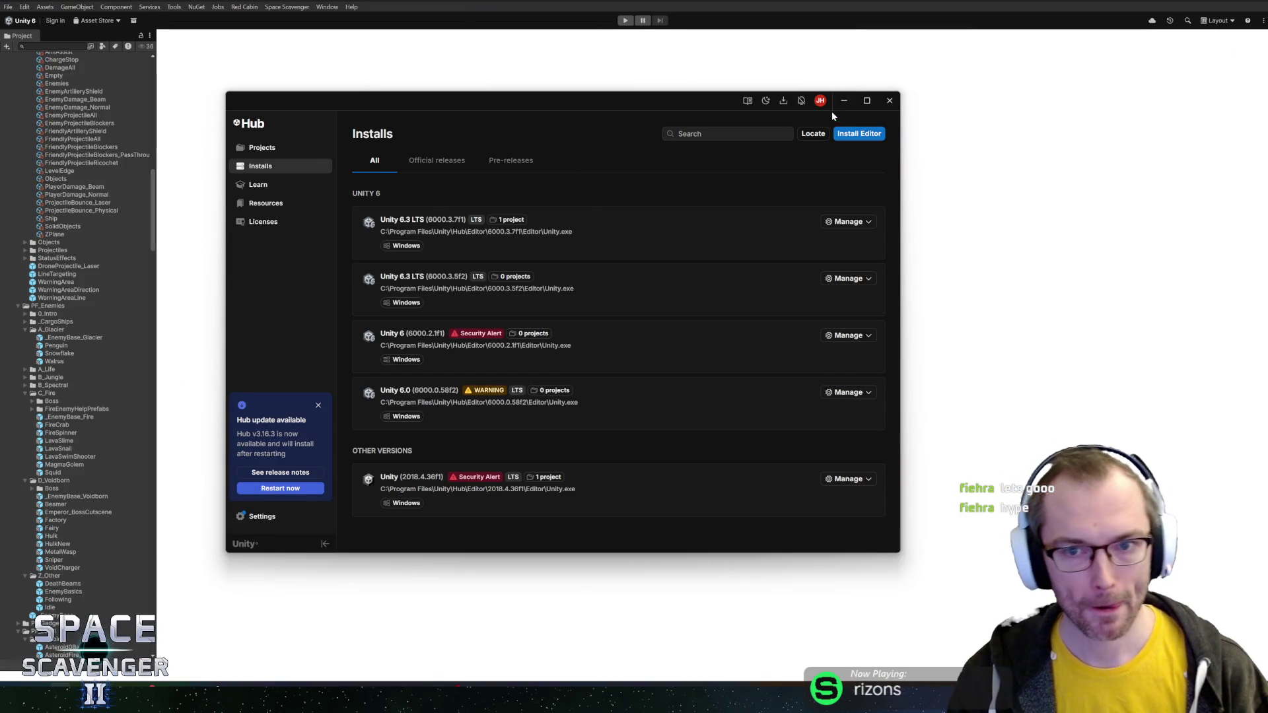
left_click(840, 101)
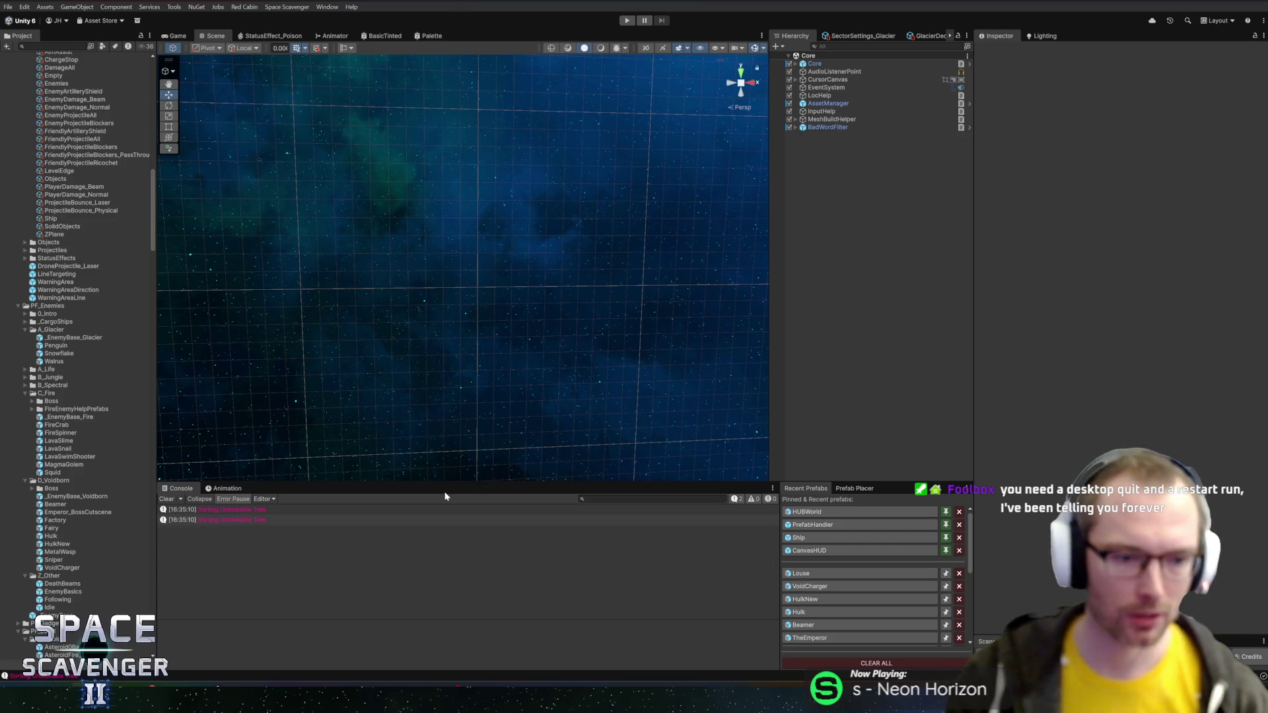
- Clear the two console errors, make the Scene view taller, and widen the Hierarchy panel
left_click_drag(444, 483, 451, 486)
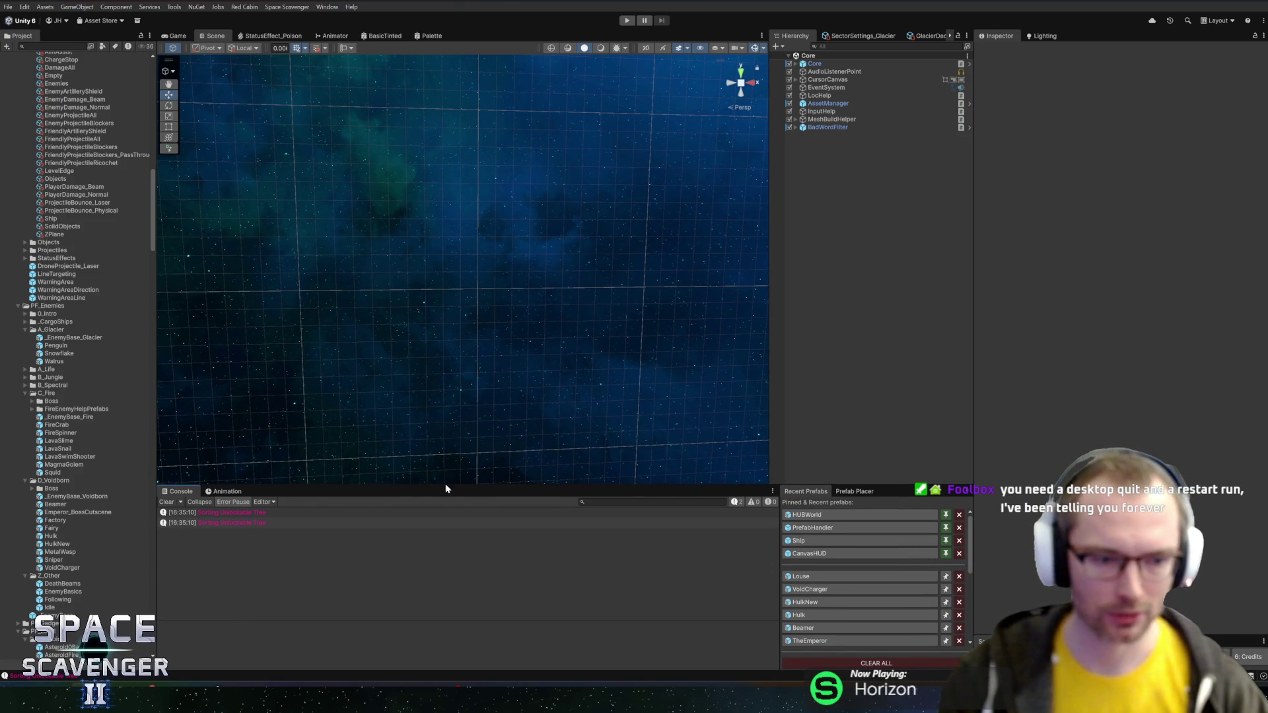
left_click(166, 502)
left_click_drag(470, 489, 516, 474)
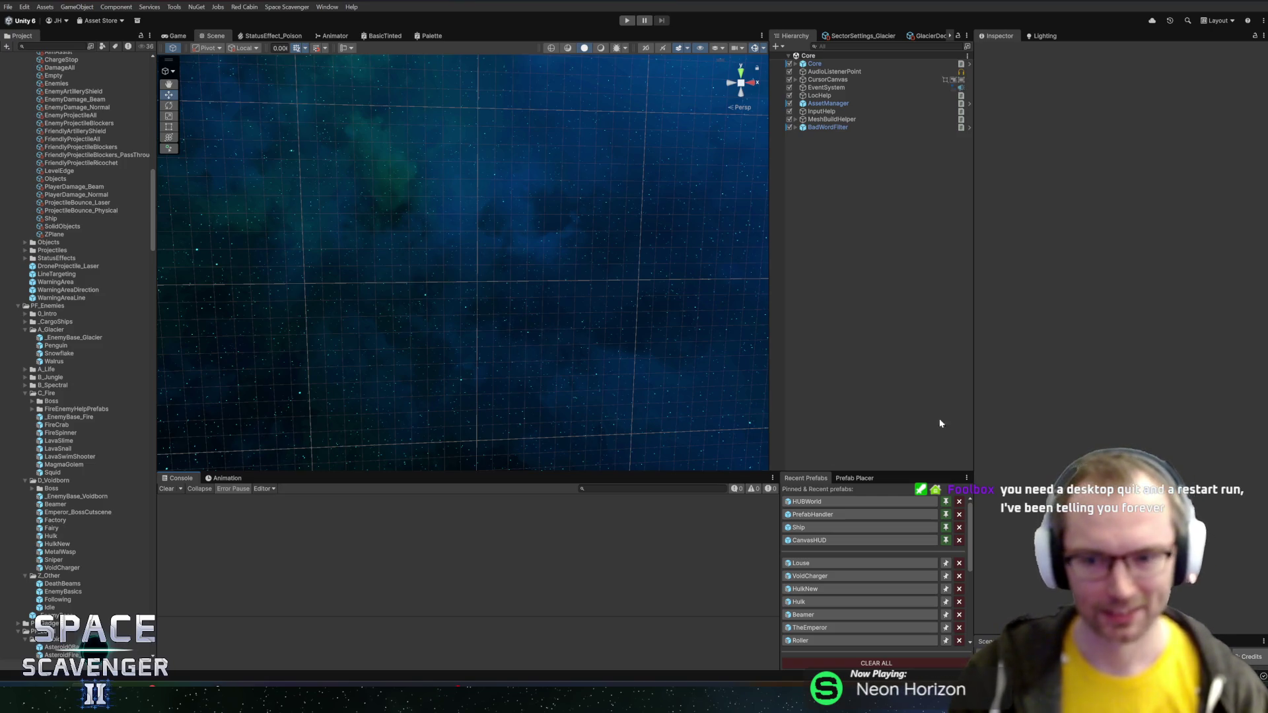
left_click_drag(976, 406, 996, 405)
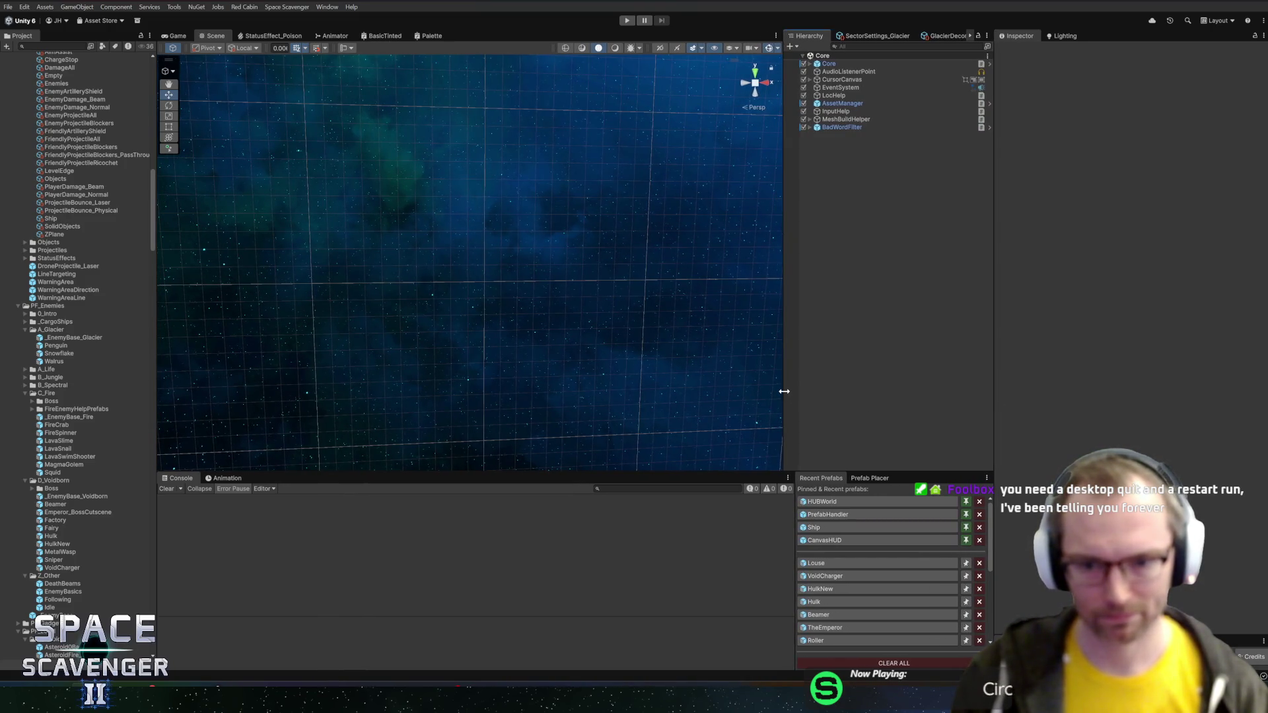
left_click_drag(786, 391, 780, 390)
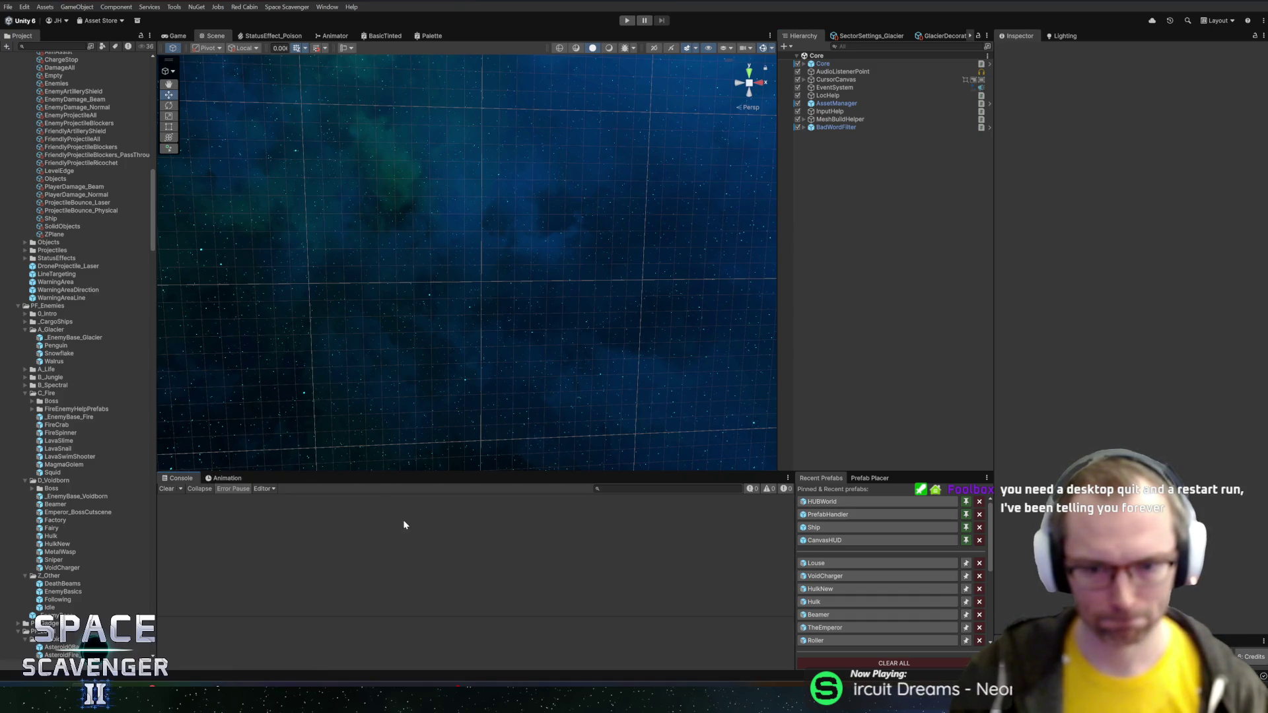
left_click_drag(161, 421, 170, 411)
- Collapse the LayerGroups, BeamVisuals, ArtilleryProjectiles, Snowflake, Enemies and PF_Animation folders
scroll(120, 403, "up", 5)
double_click(56, 223)
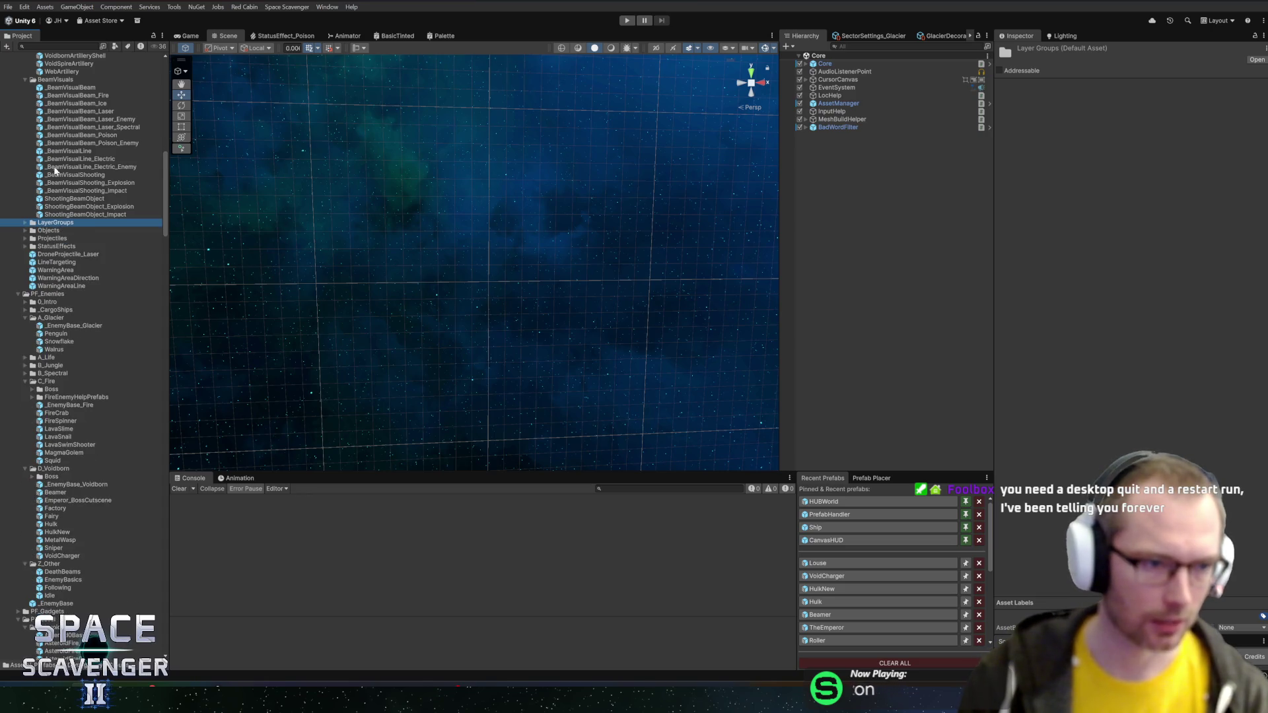
scroll(55, 175, "up", 10)
left_click(50, 378)
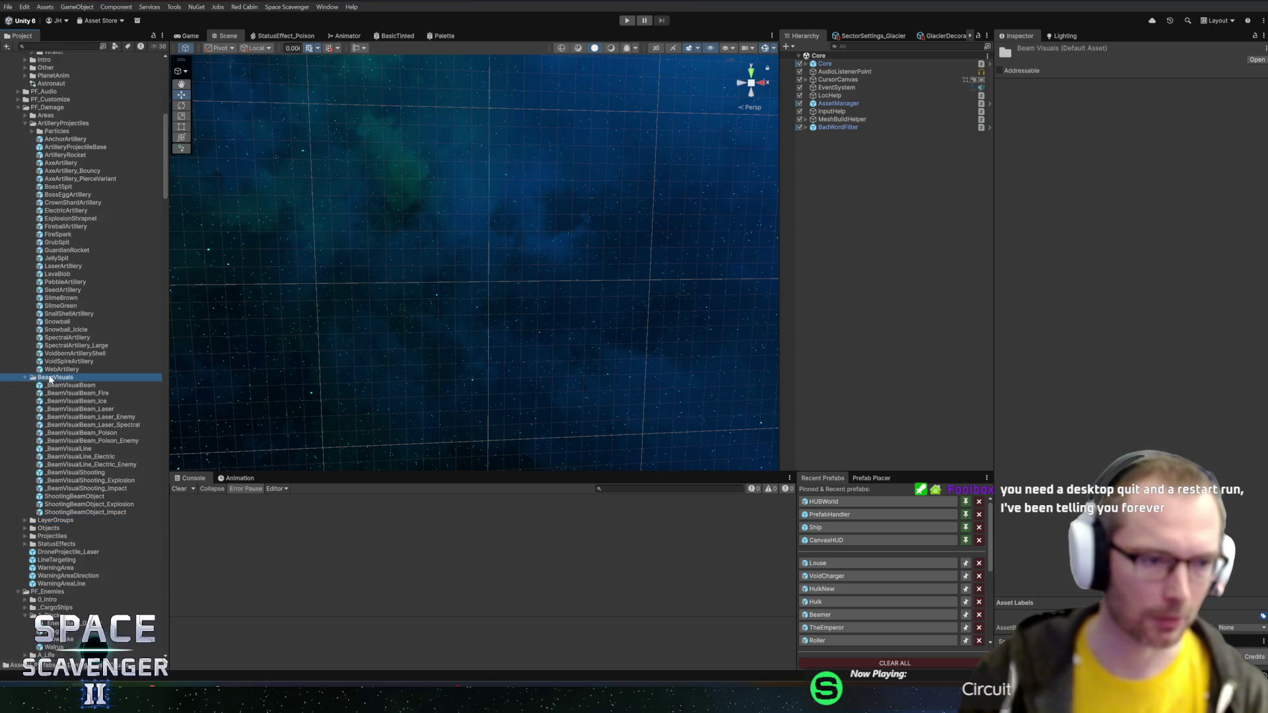
double_click(50, 379)
scroll(62, 269, "up", 5)
double_click(50, 273)
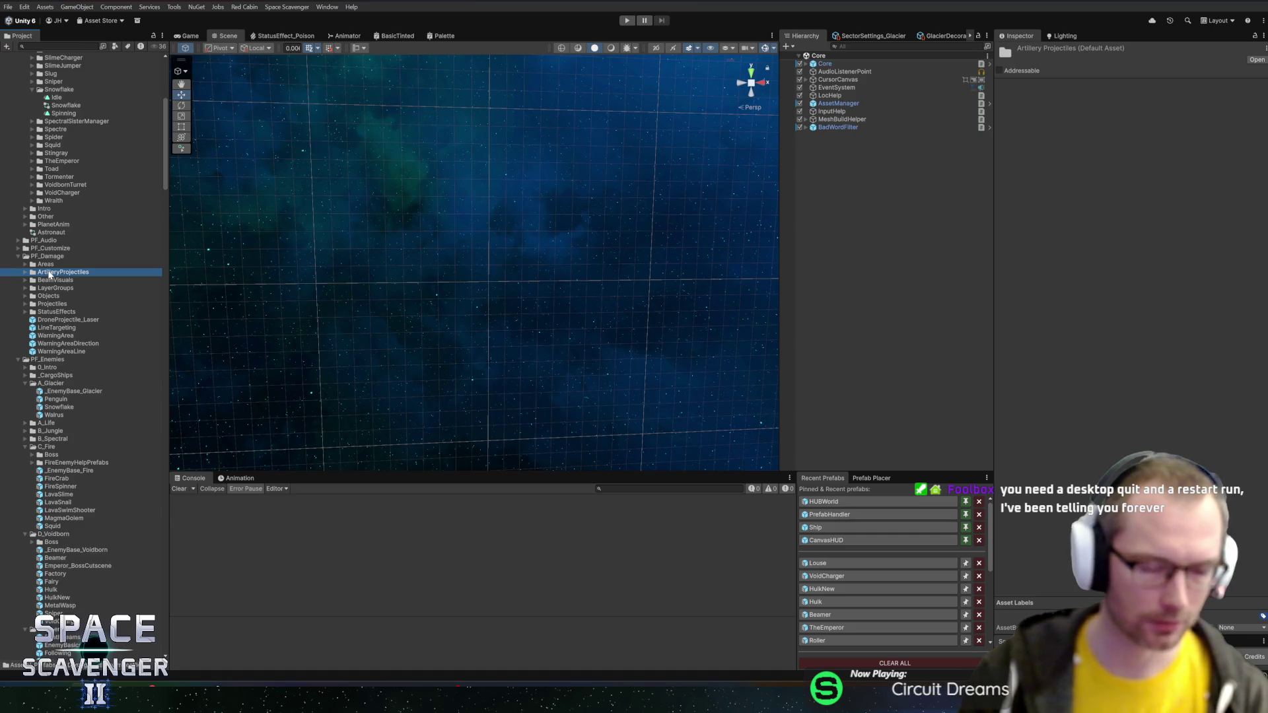
left_click(48, 257)
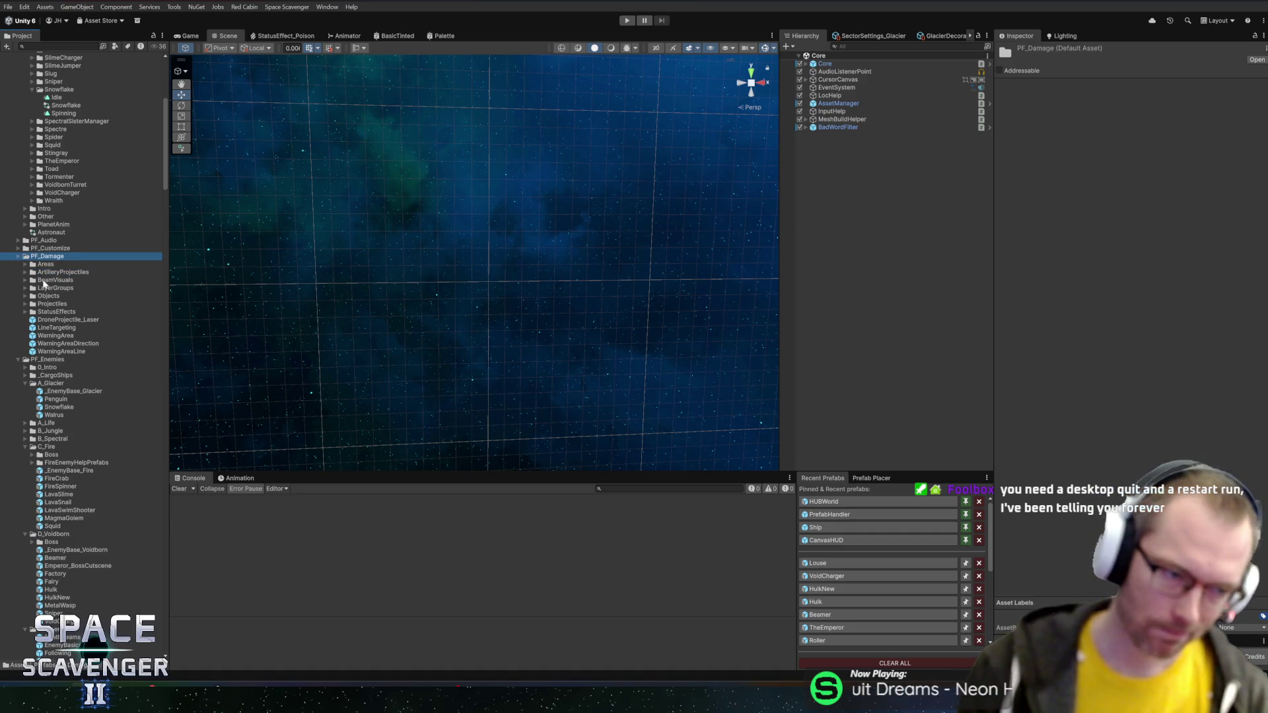
scroll(60, 290, "up", 9)
scroll(62, 301, "up", 1)
double_click(57, 368)
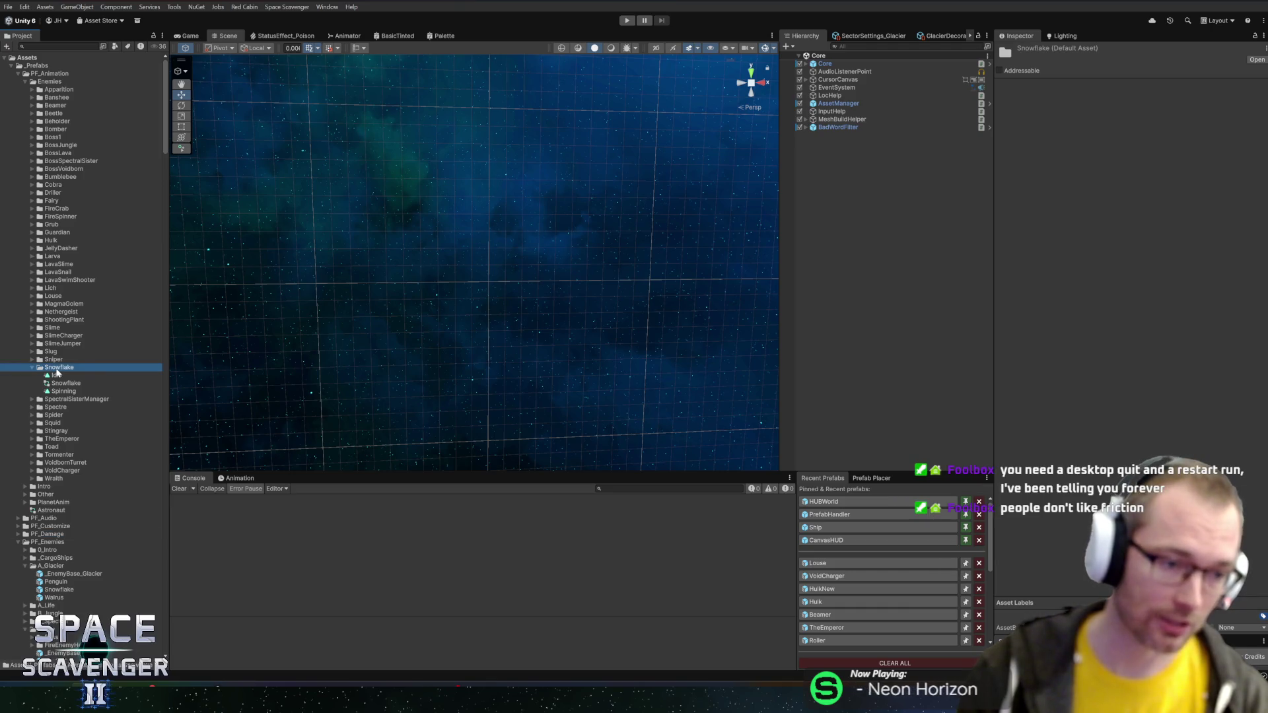
double_click(51, 84)
double_click(52, 74)
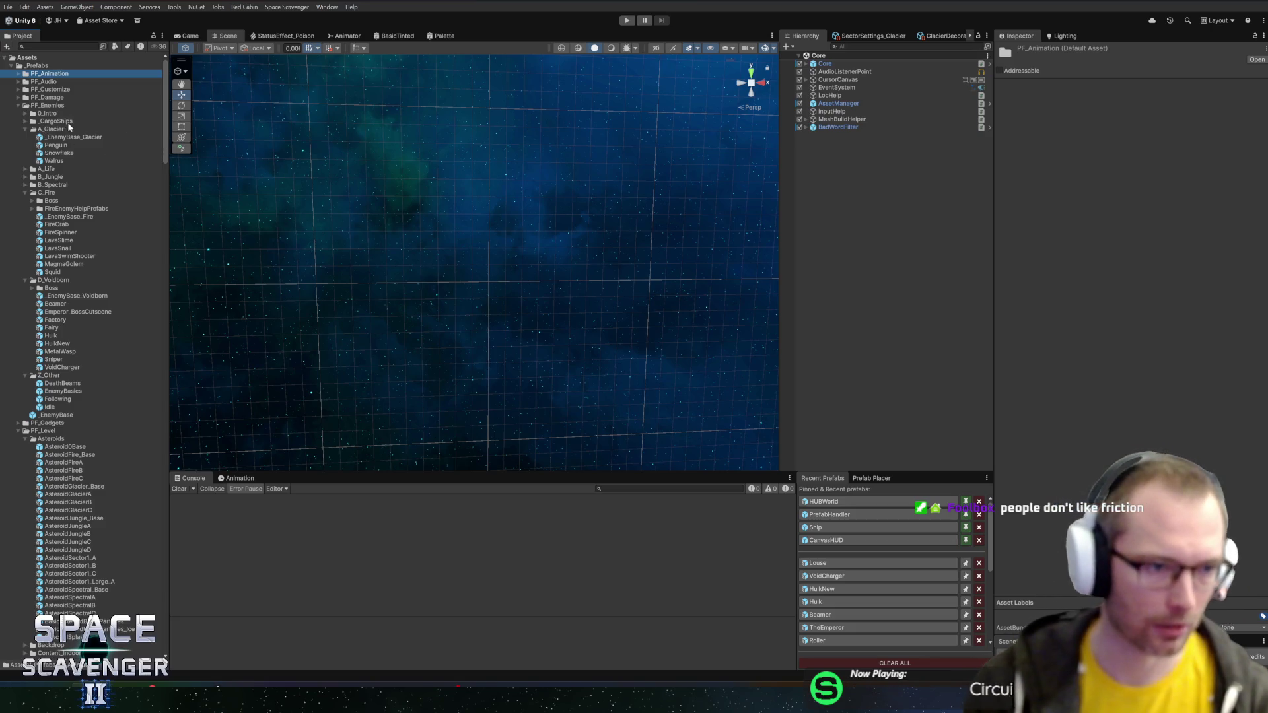
- Collapse the A_Glacier, C_Fire, D_Voidborn, Z_Other, Asteroids and PF_Level folders
double_click(51, 129)
left_click(25, 161)
left_click(46, 160)
left_click(49, 169)
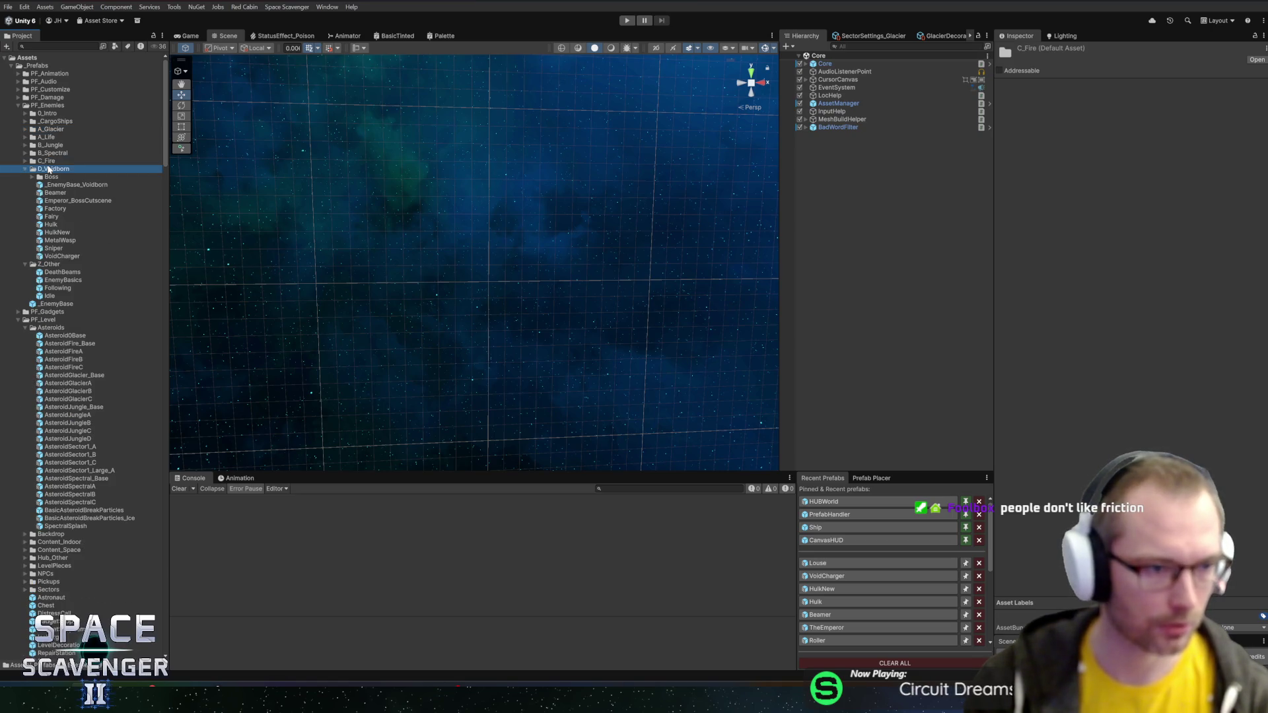
double_click(49, 170)
left_click(48, 177)
left_click(25, 177)
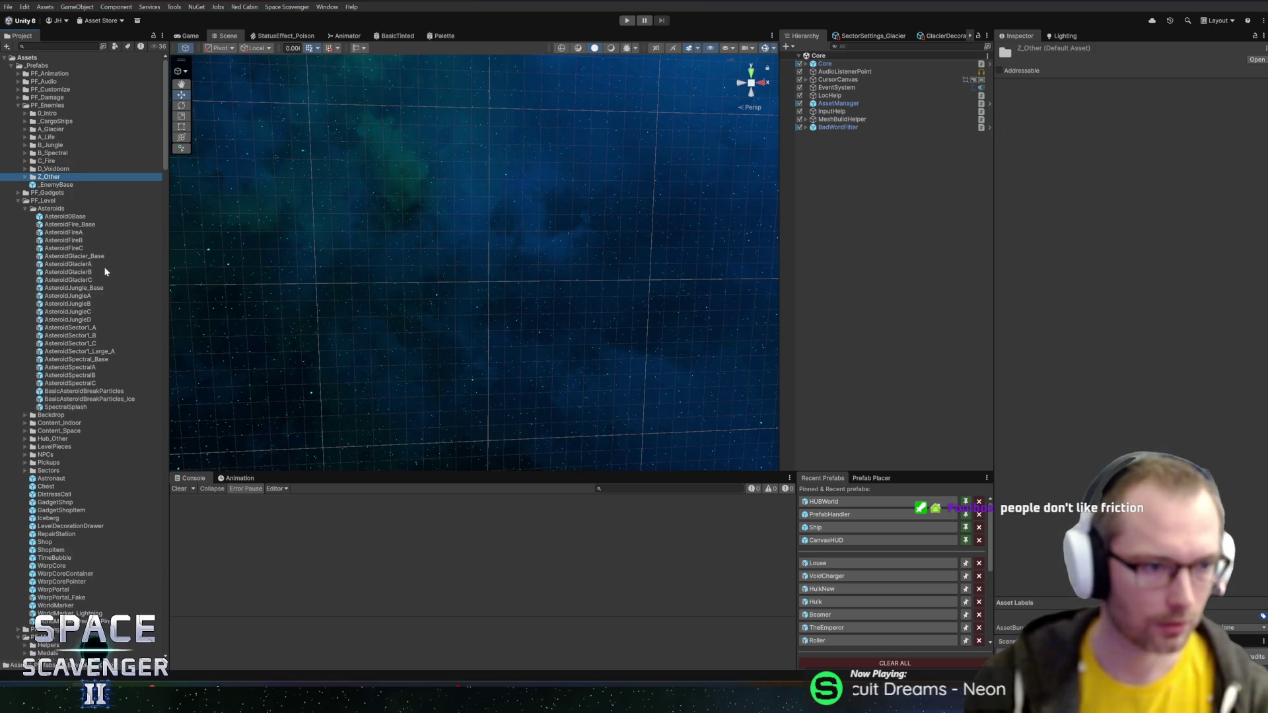
left_click(49, 208)
left_click(33, 209)
left_click(43, 200)
left_click(18, 201)
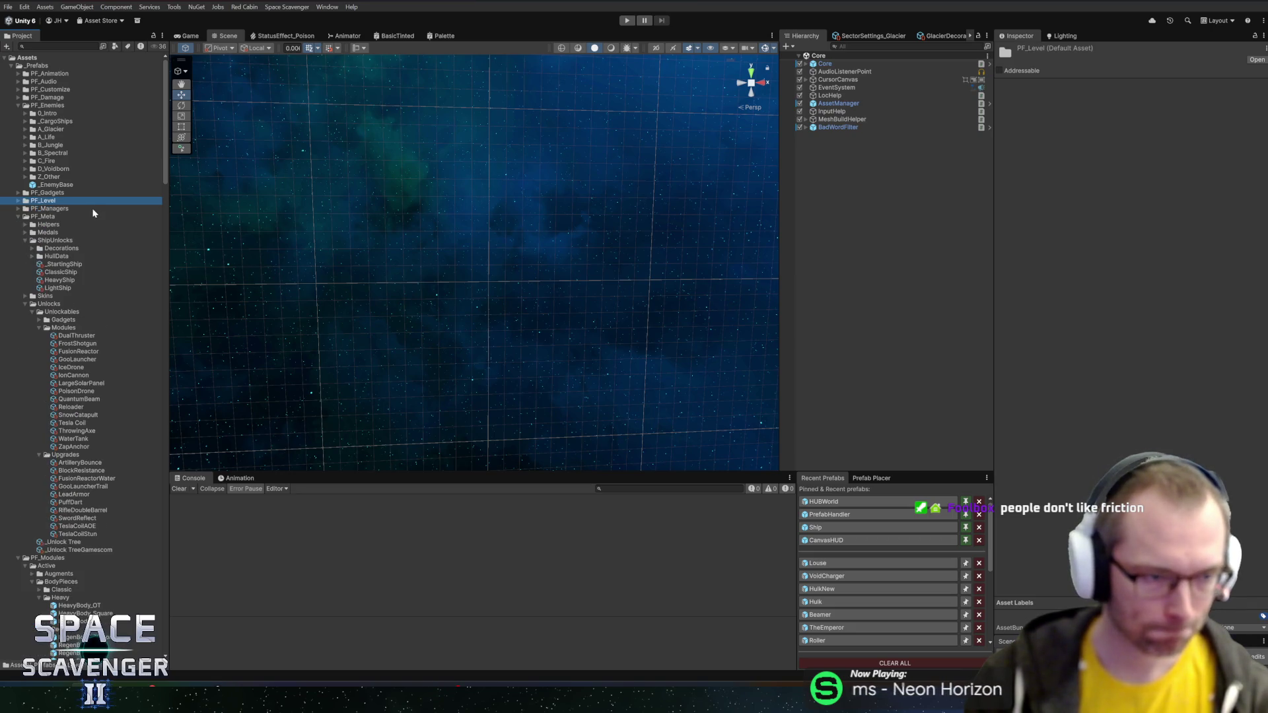
- Collapse ShipUnlocks, PF_Meta, PF_Modules, PF_RunGeneration, PF_Warp, NewSfx and Sfx folders
double_click(39, 240)
double_click(43, 216)
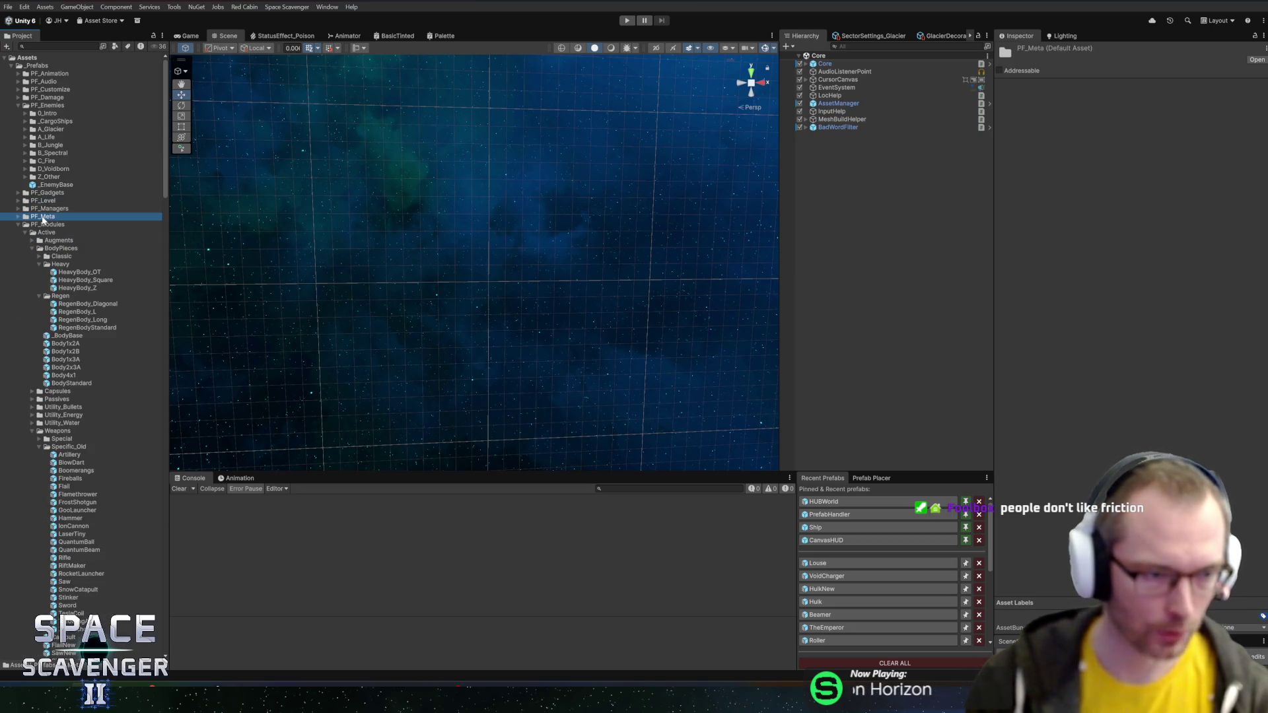
double_click(43, 217)
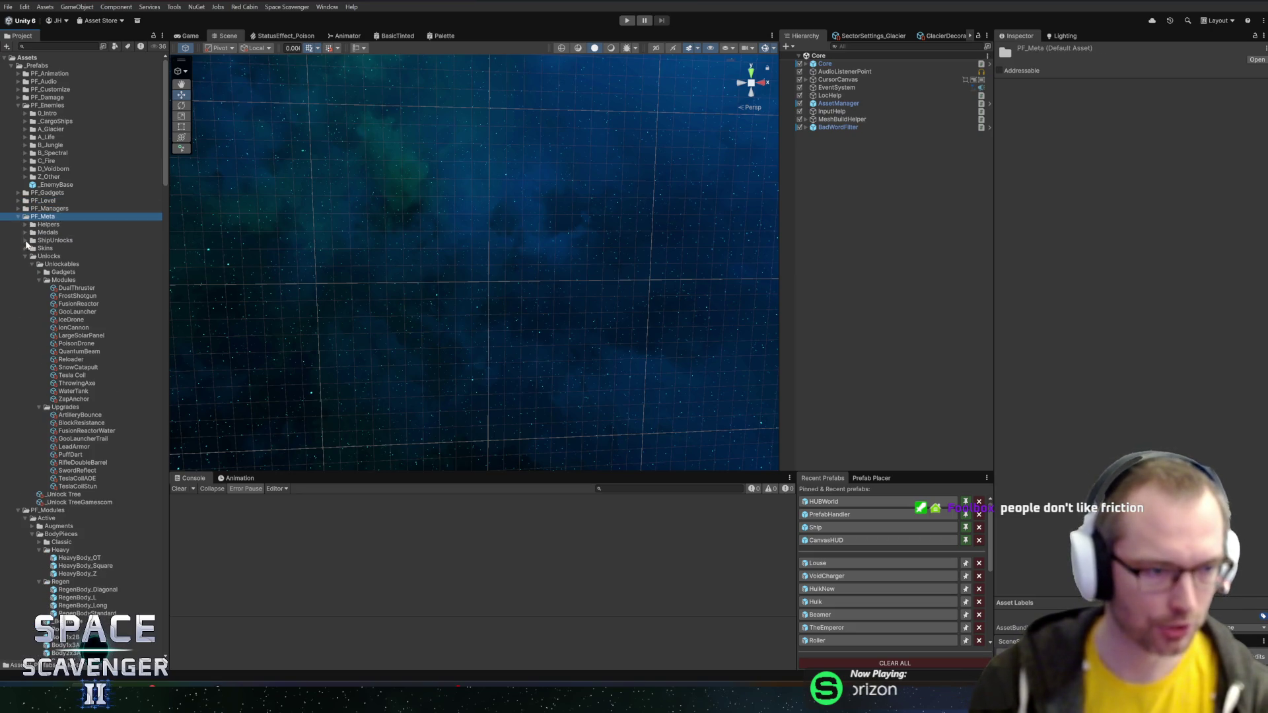
left_click(19, 216)
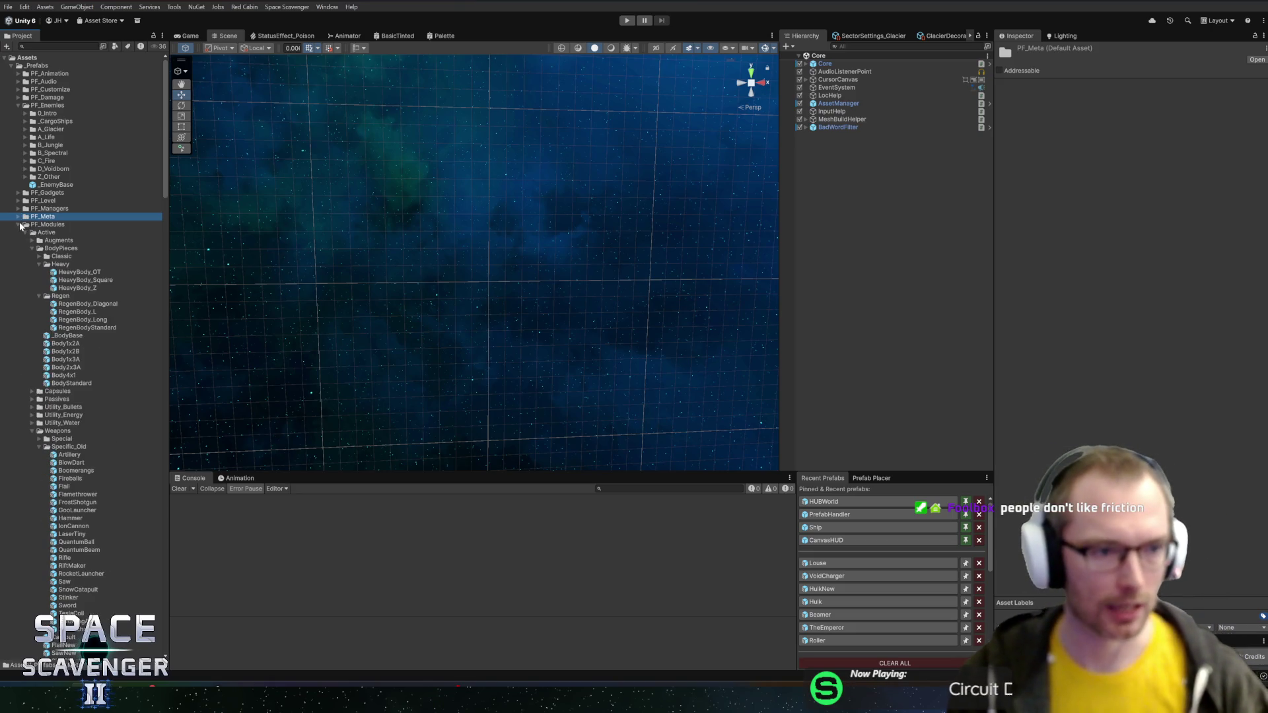
left_click(19, 224)
left_click(24, 242)
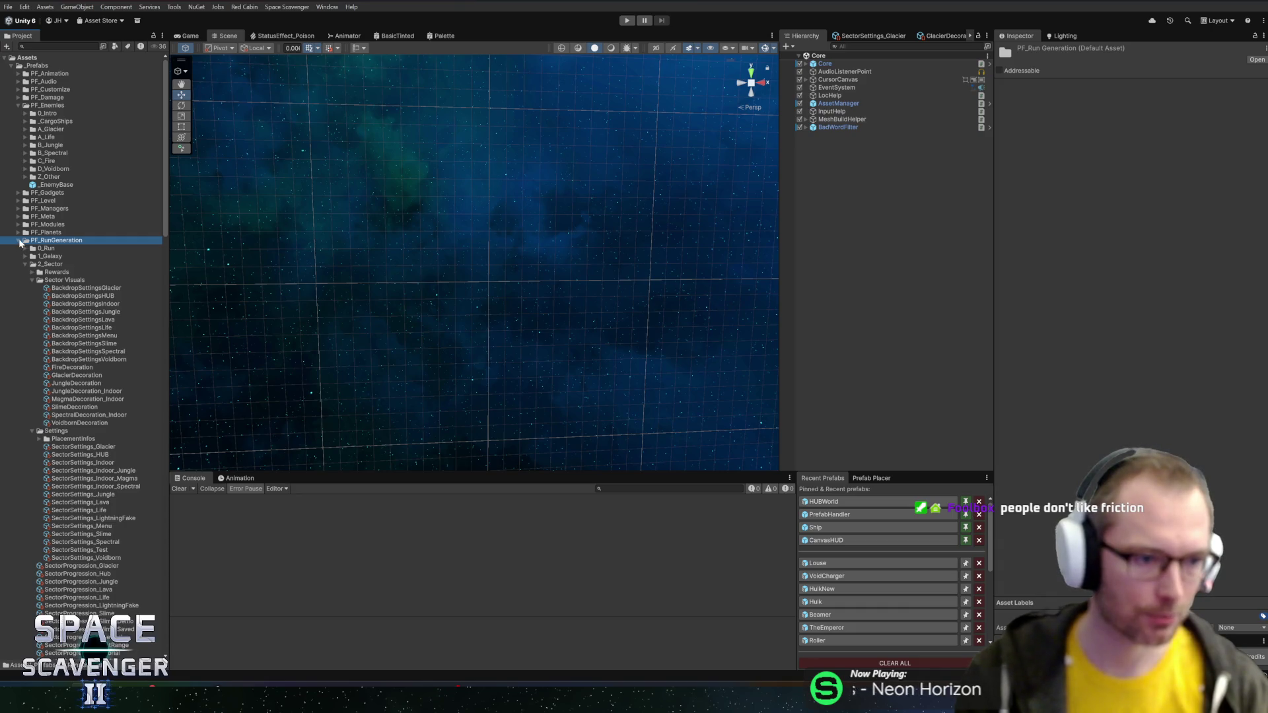
left_click(18, 241)
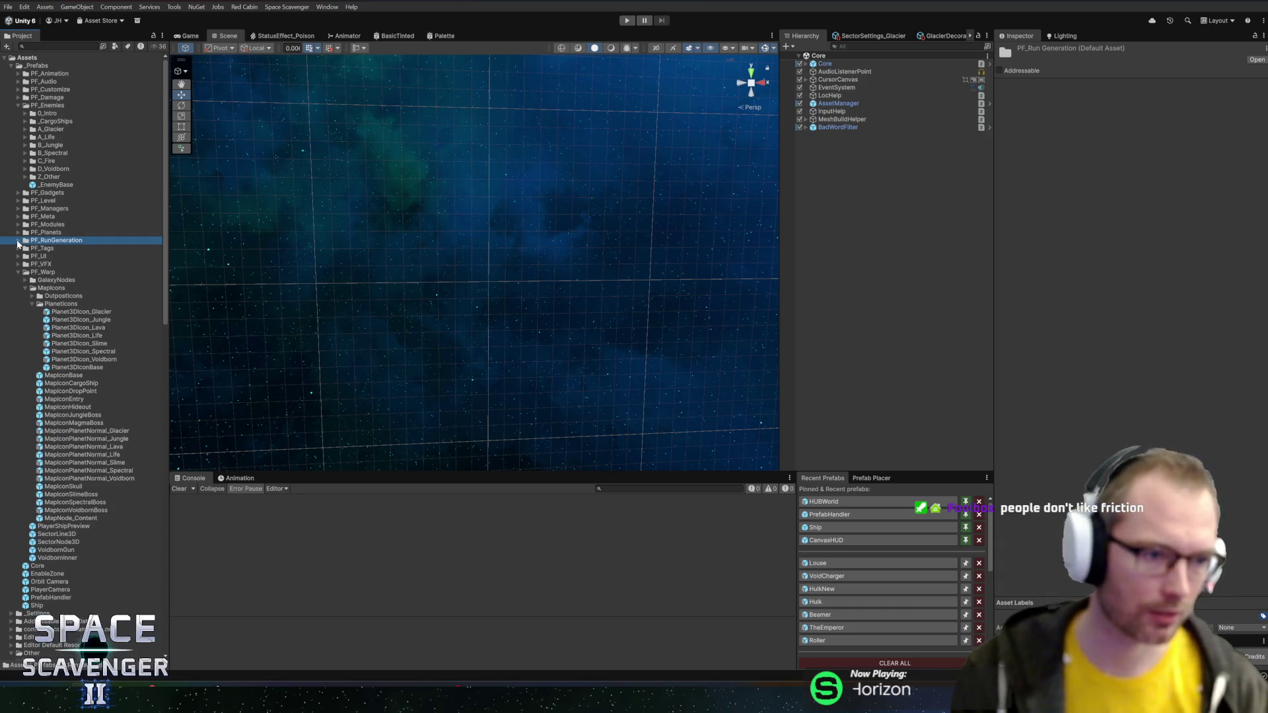
left_click(17, 272)
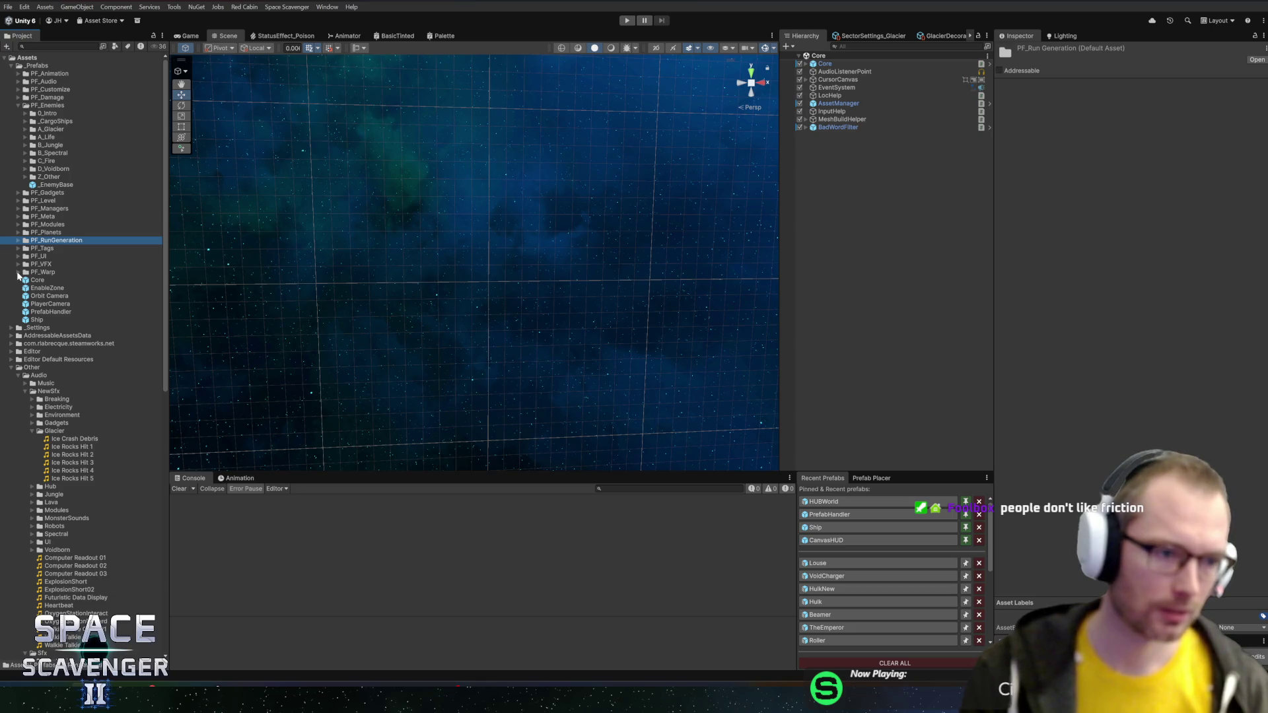
left_click(64, 435)
left_click(48, 391)
key("Left")
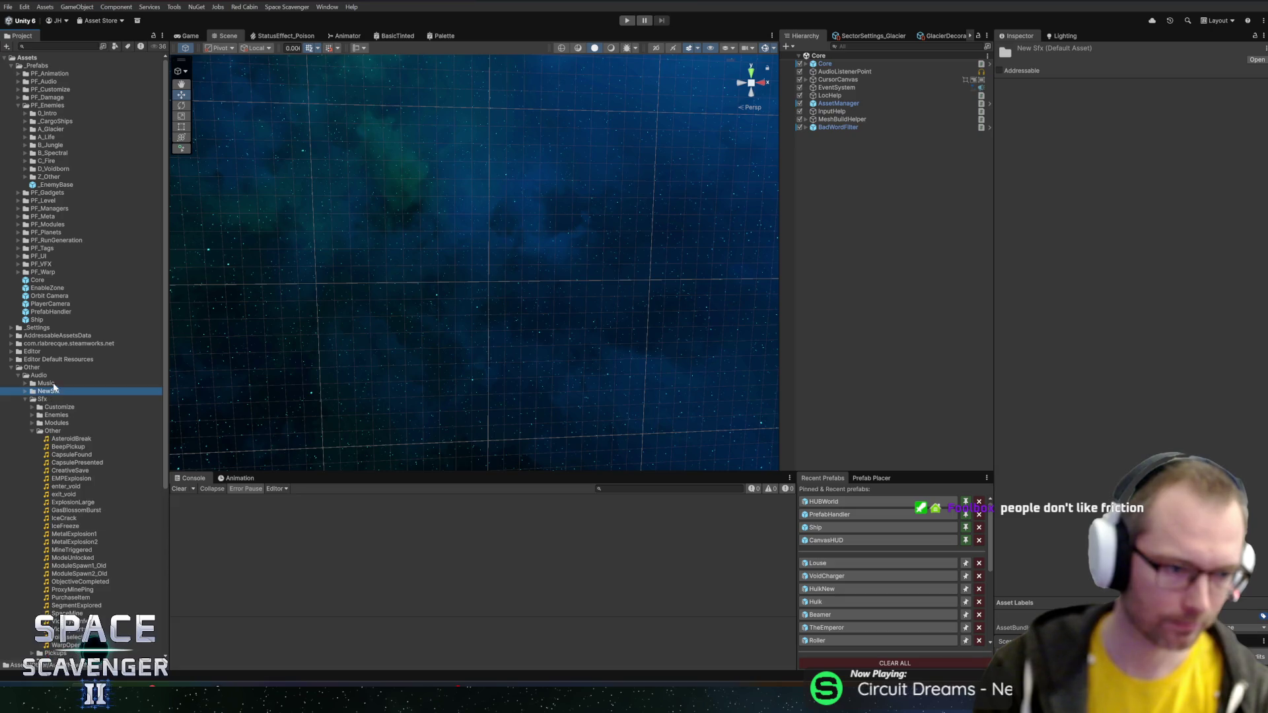
left_click(52, 429)
key("Left")
key("Left")
key("Left")
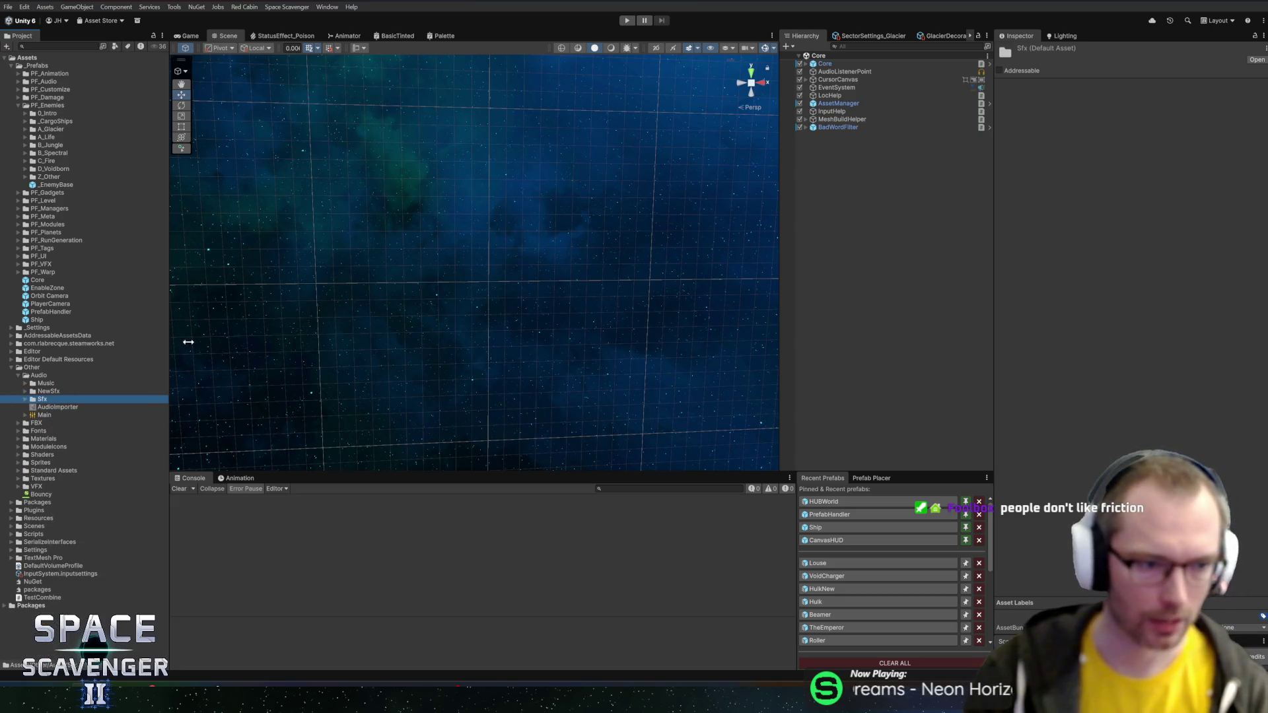
- Open the Louse prefab, locate its Charge State reference, and bring up Louse.cs in Rider
left_click(818, 563)
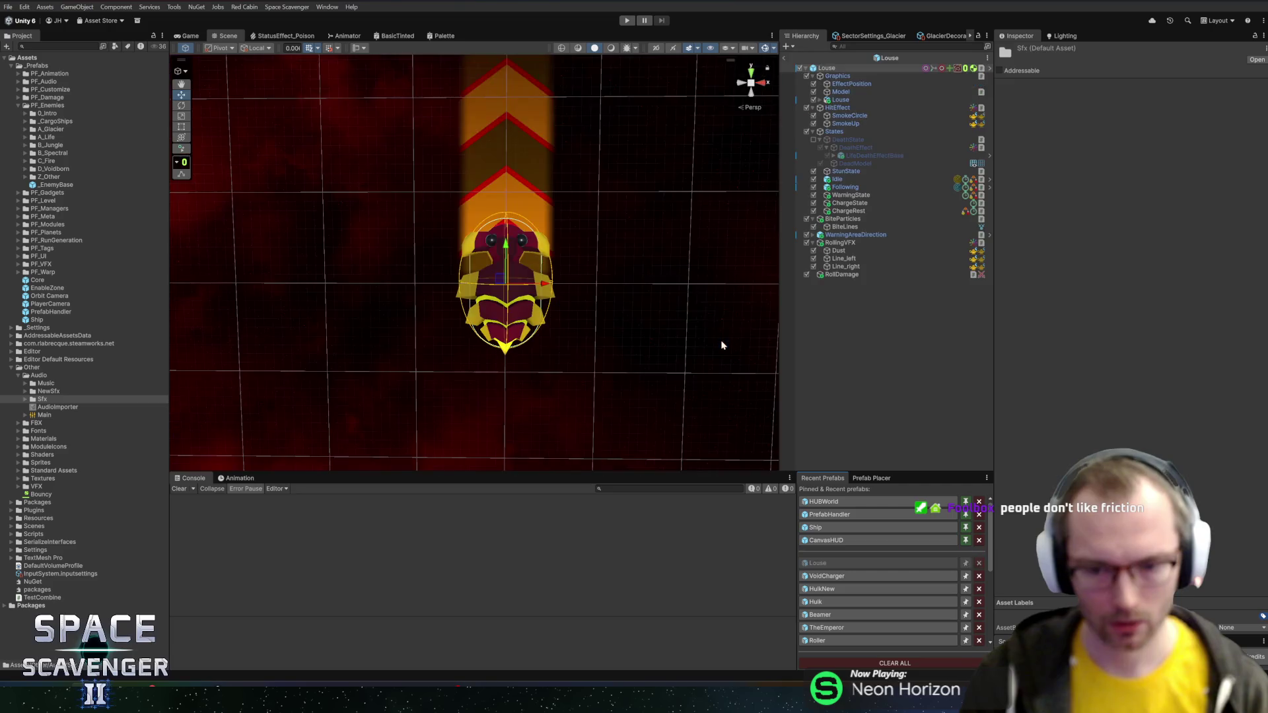
scroll(1078, 371, "down", 15)
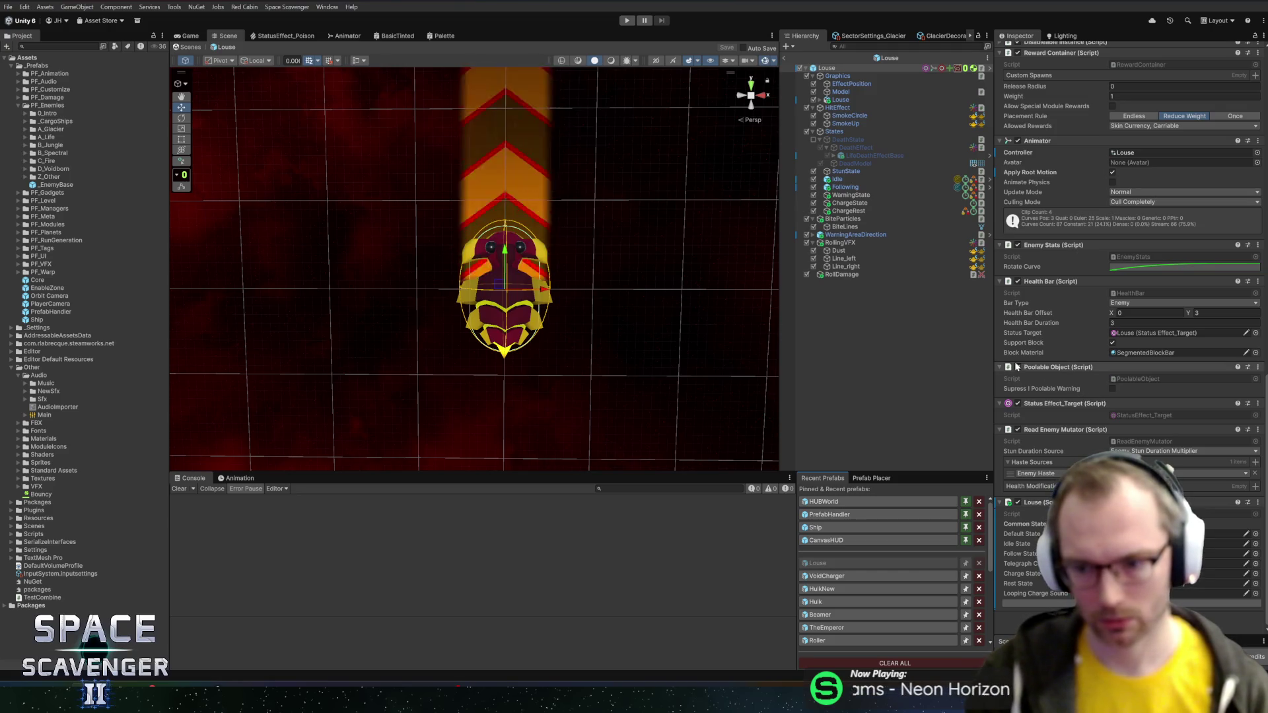
left_click(1188, 573)
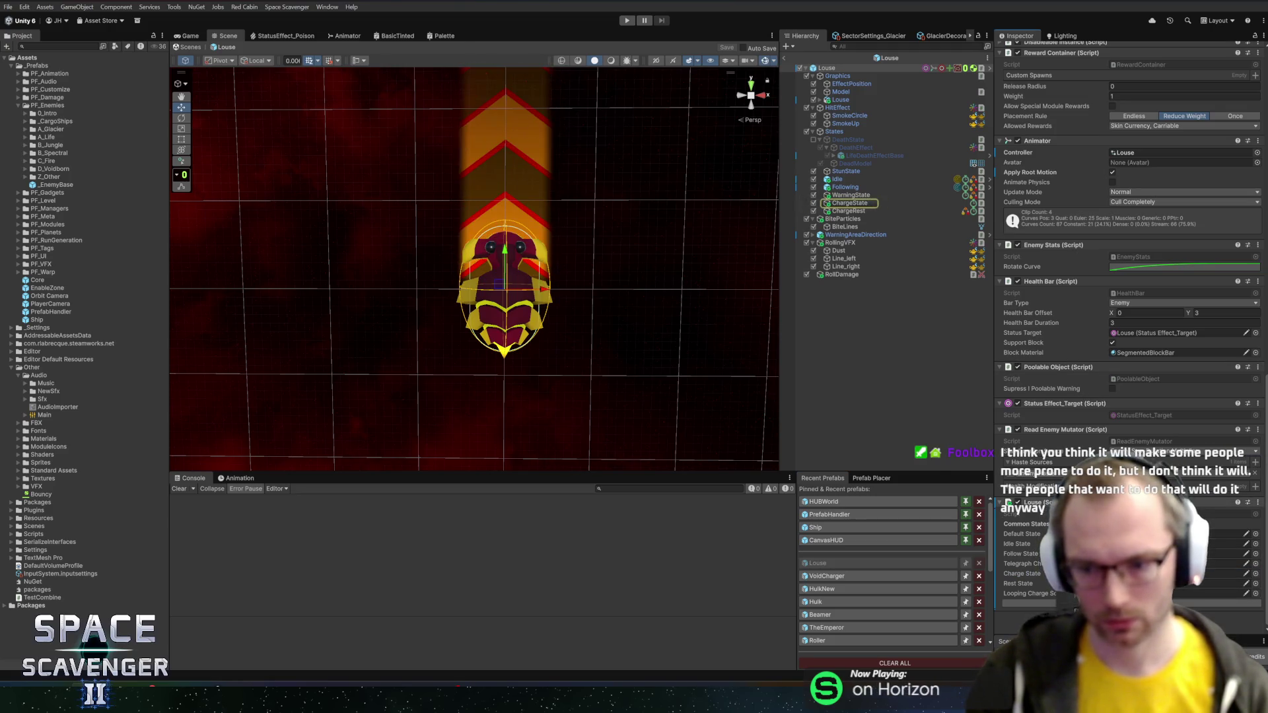
key("alt+Tab")
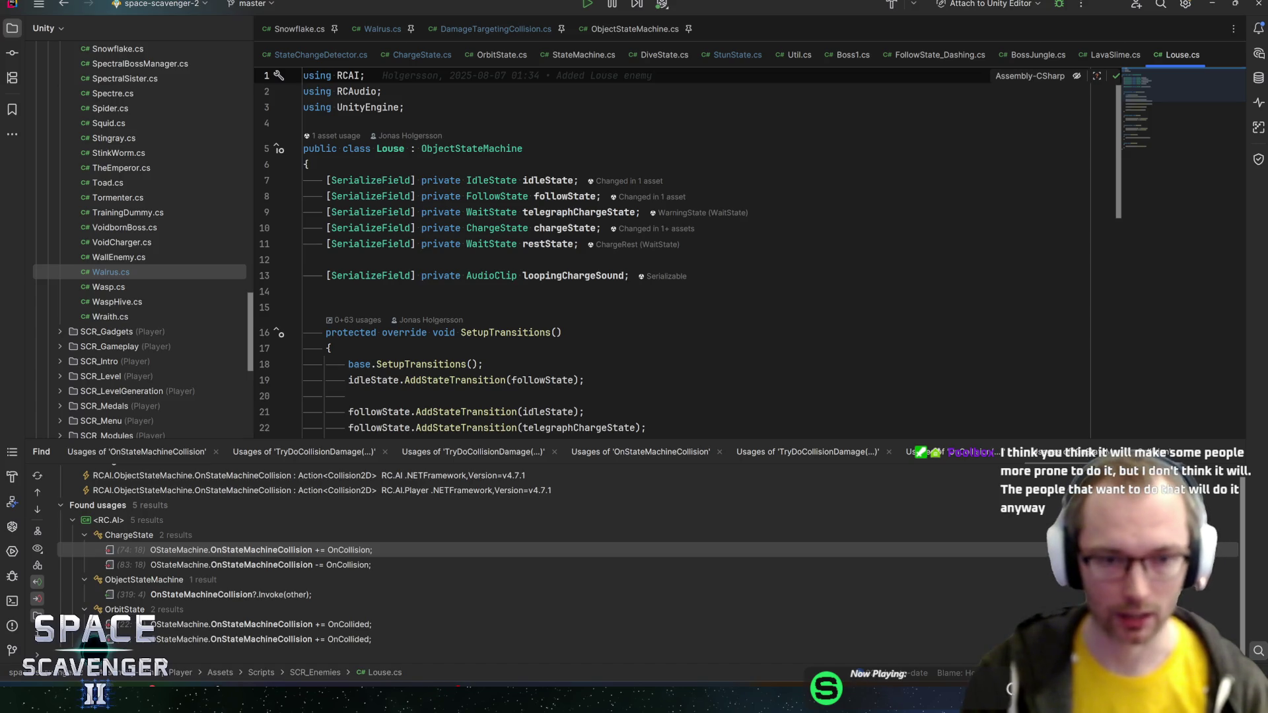
- Review the chargeState and telegraphChargeState fields in Louse.cs
left_click(317, 259)
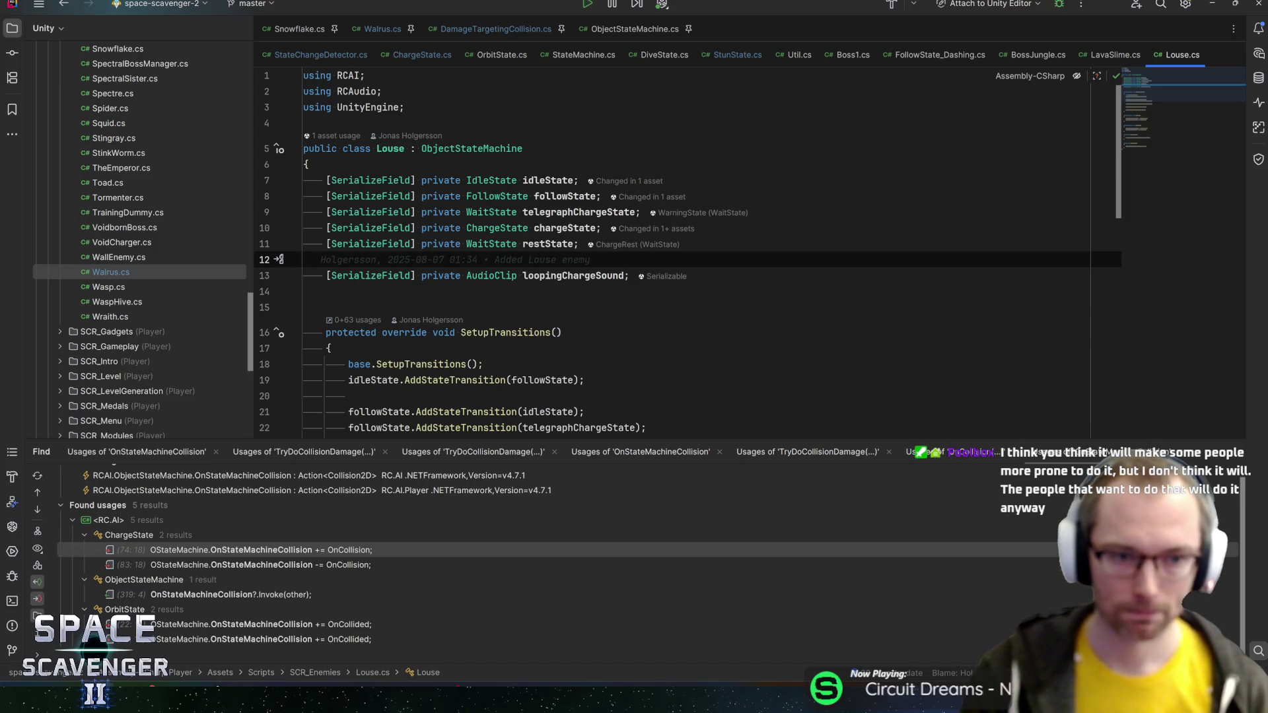
double_click(605, 212)
double_click(565, 228)
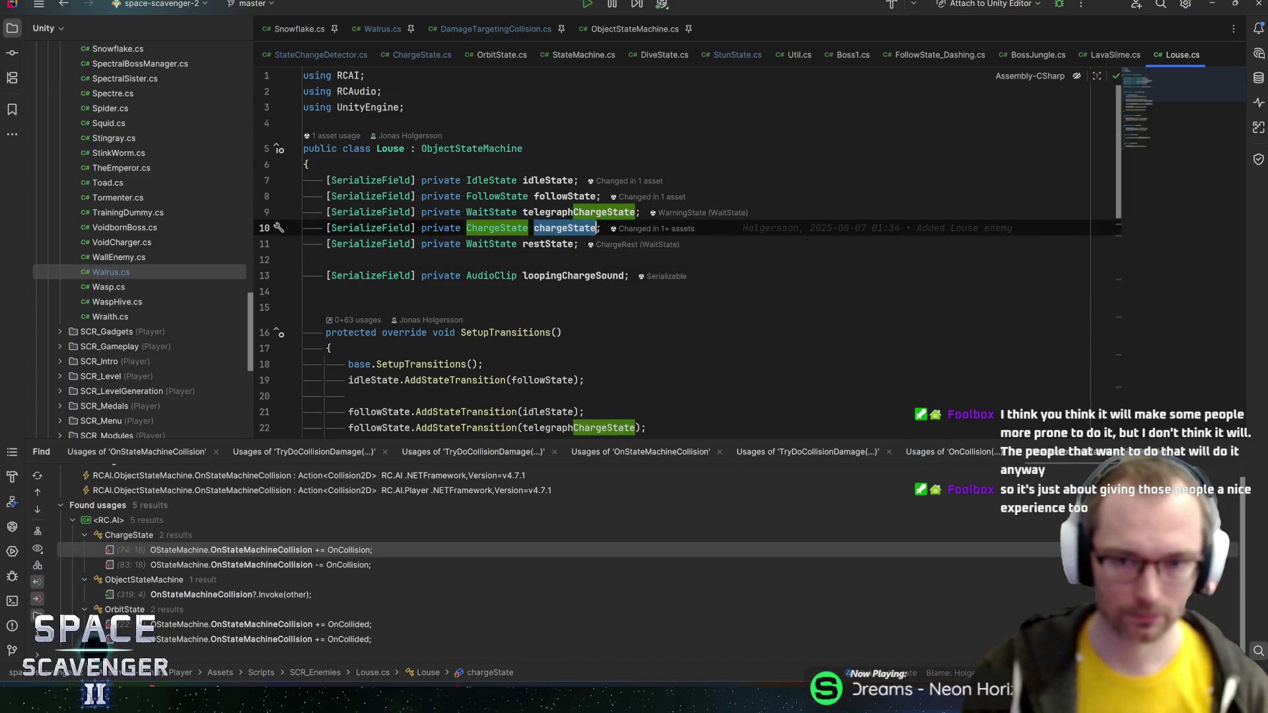
mouse_move(553, 181)
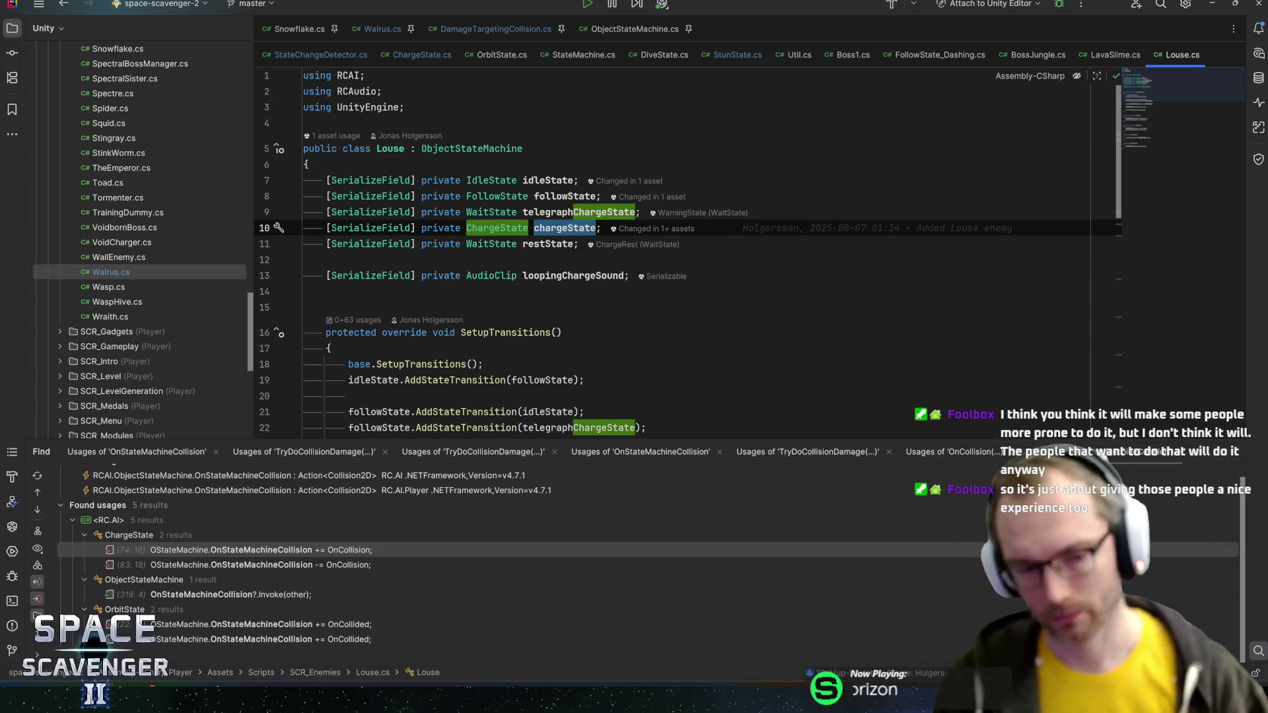
double_click(579, 212)
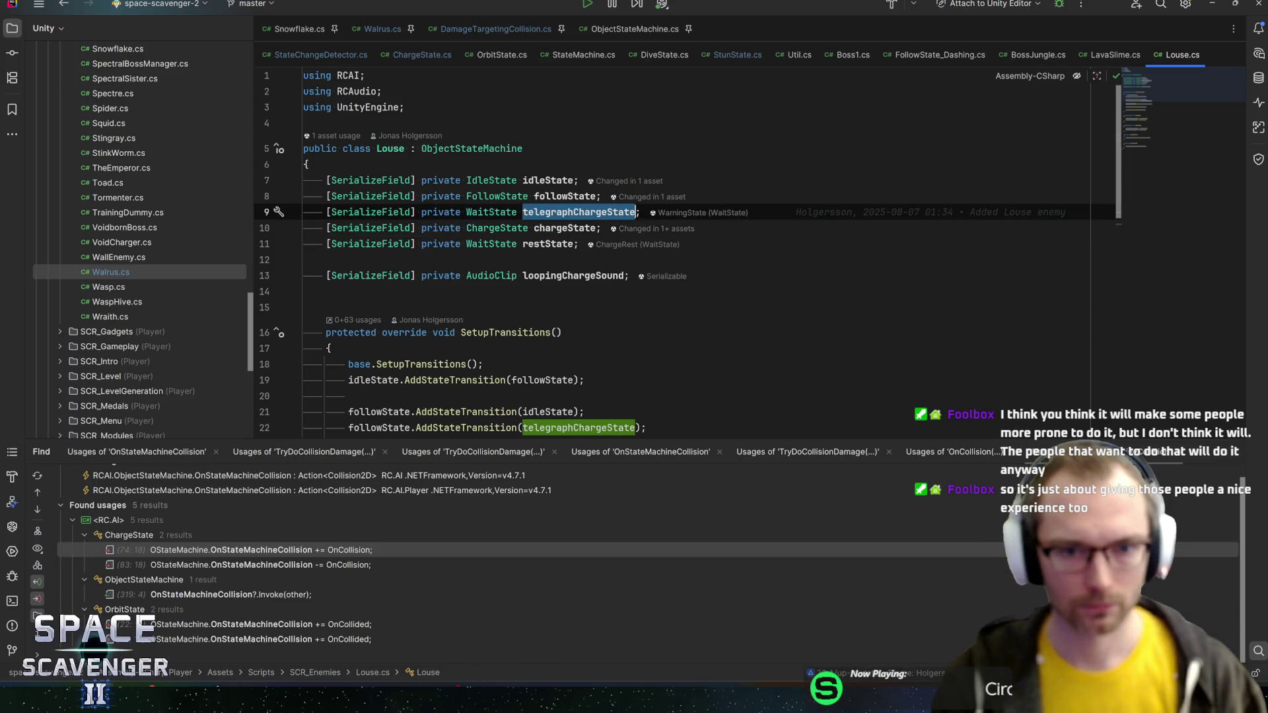
scroll(579, 217, "down", 2)
- Close the other Find result tabs, review the telegraph-to-charge transition, and return to Unity
left_click_drag(537, 451, 537, 481)
right_click(1068, 481)
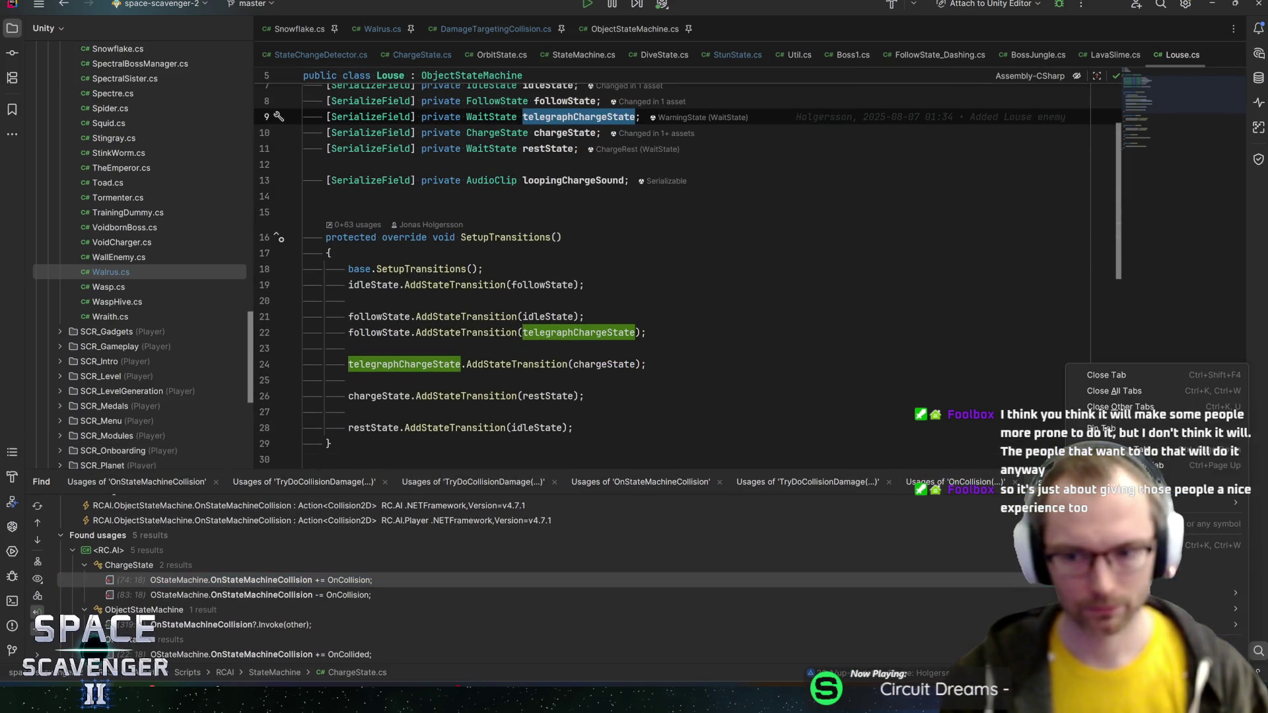
left_click(1121, 407)
left_click(646, 364)
scroll(647, 364, "down", 4)
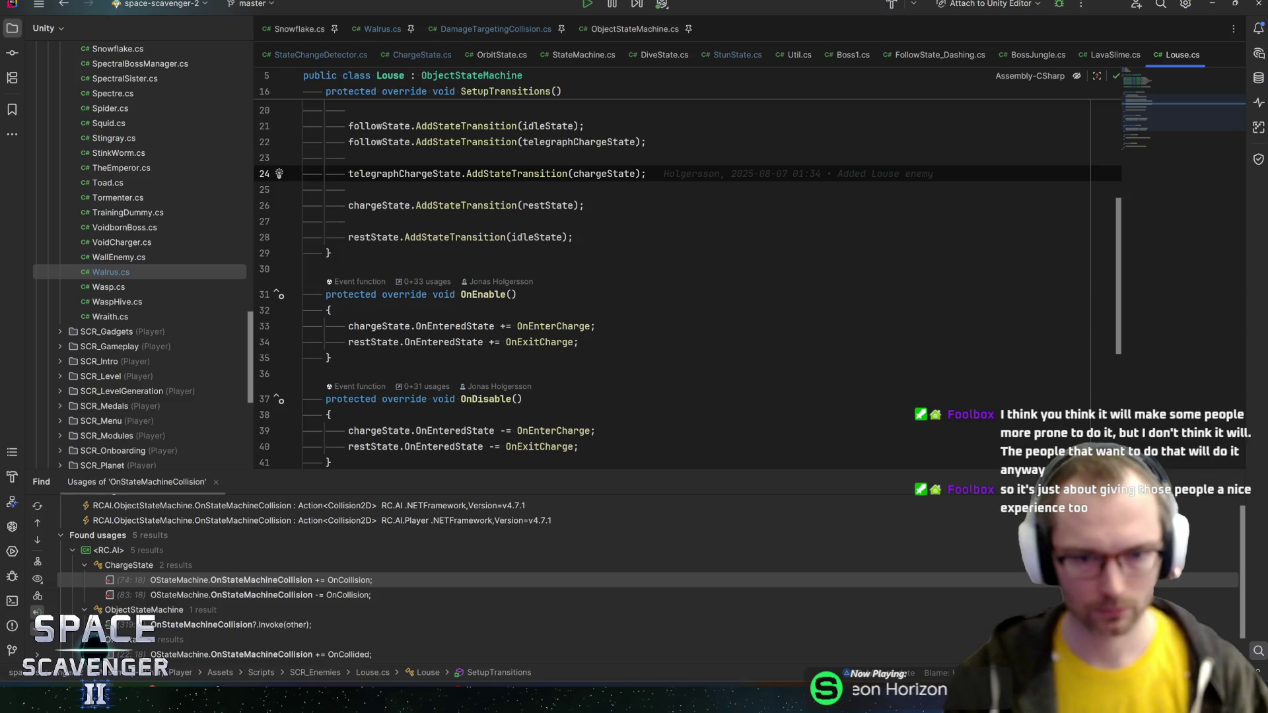
scroll(647, 363, "up", 6)
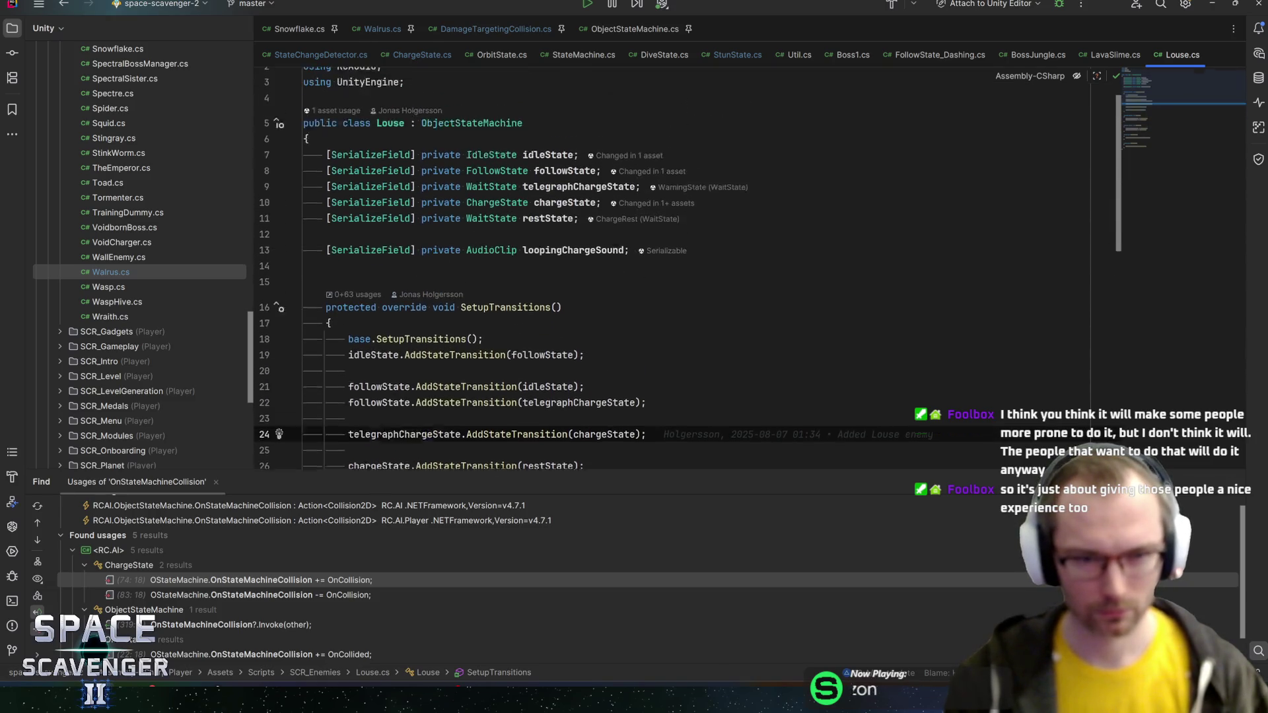
key("alt+Tab")
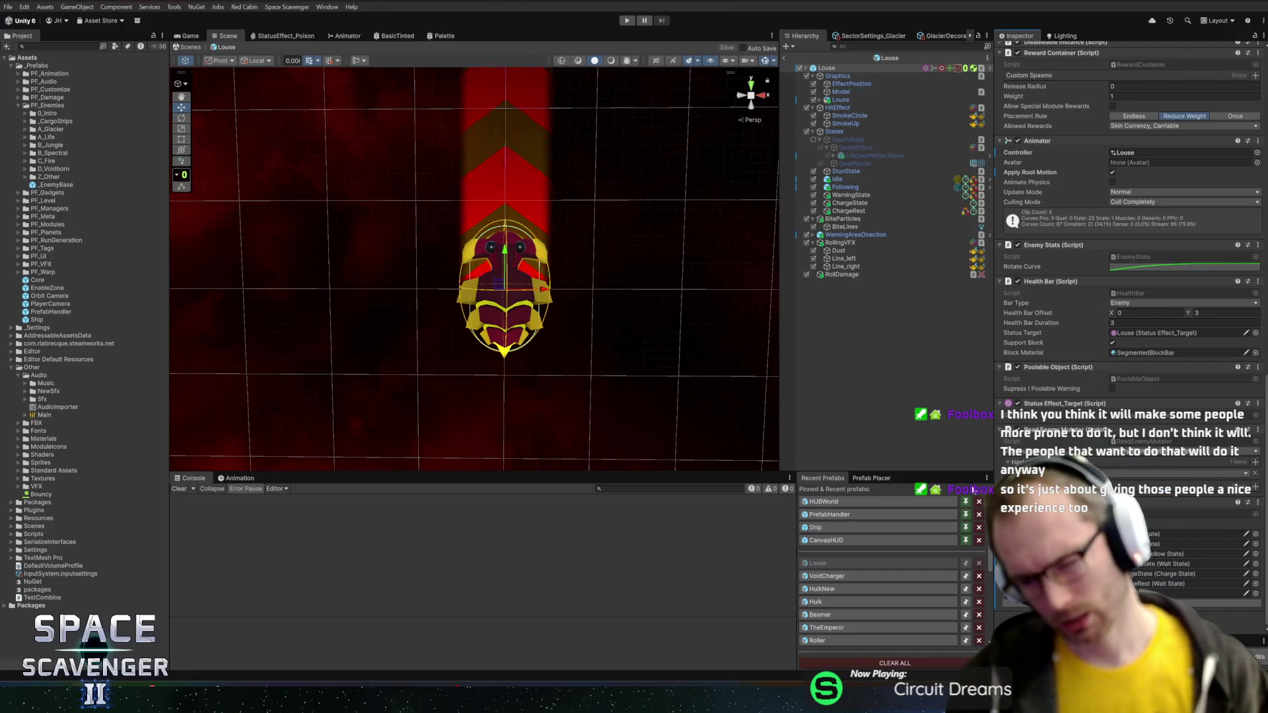
- Inspect the Louse's RollDamage and ChargeState objects, then open ChargeState.cs via Edit Script
left_click(852, 275)
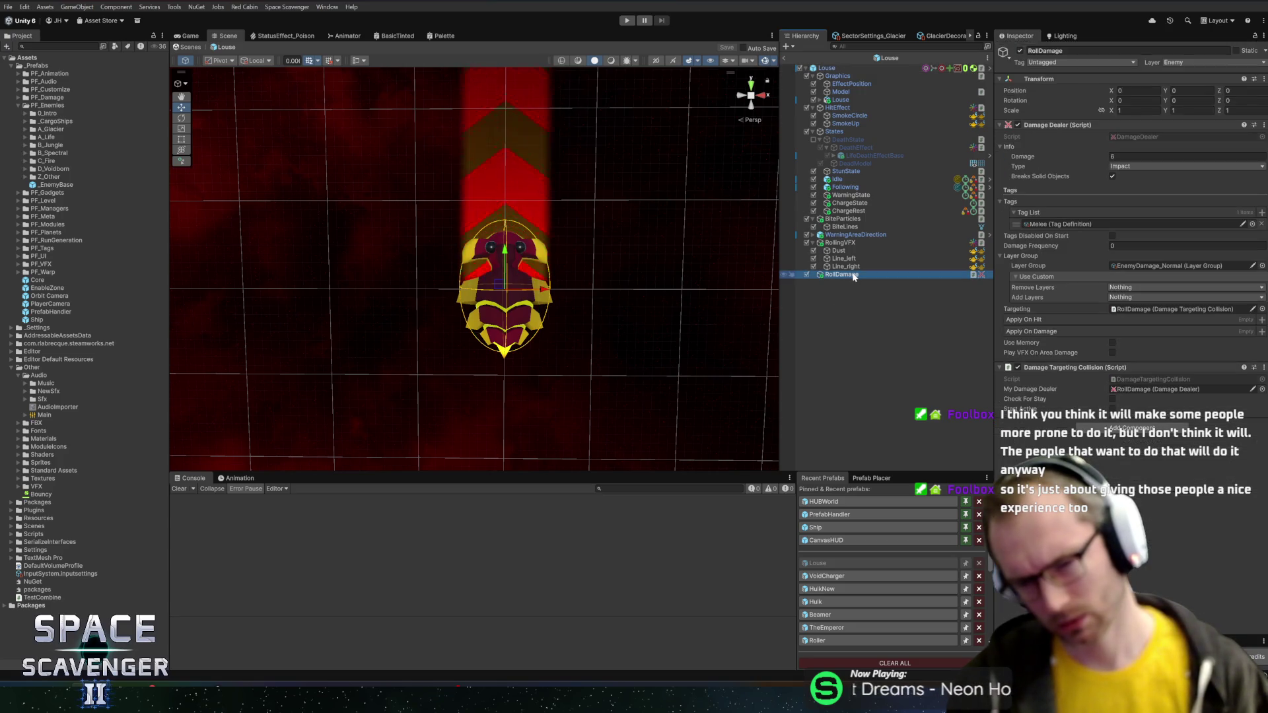
left_click(852, 204)
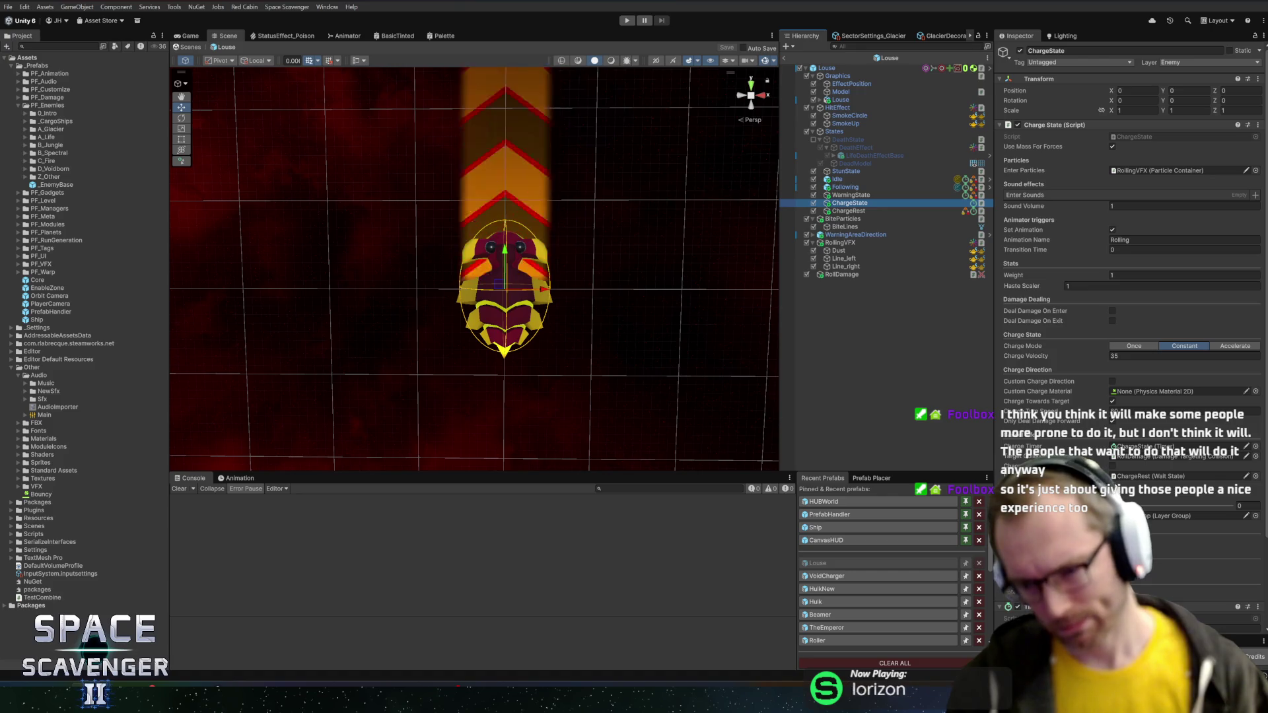
right_click(1066, 131)
left_click(1090, 260)
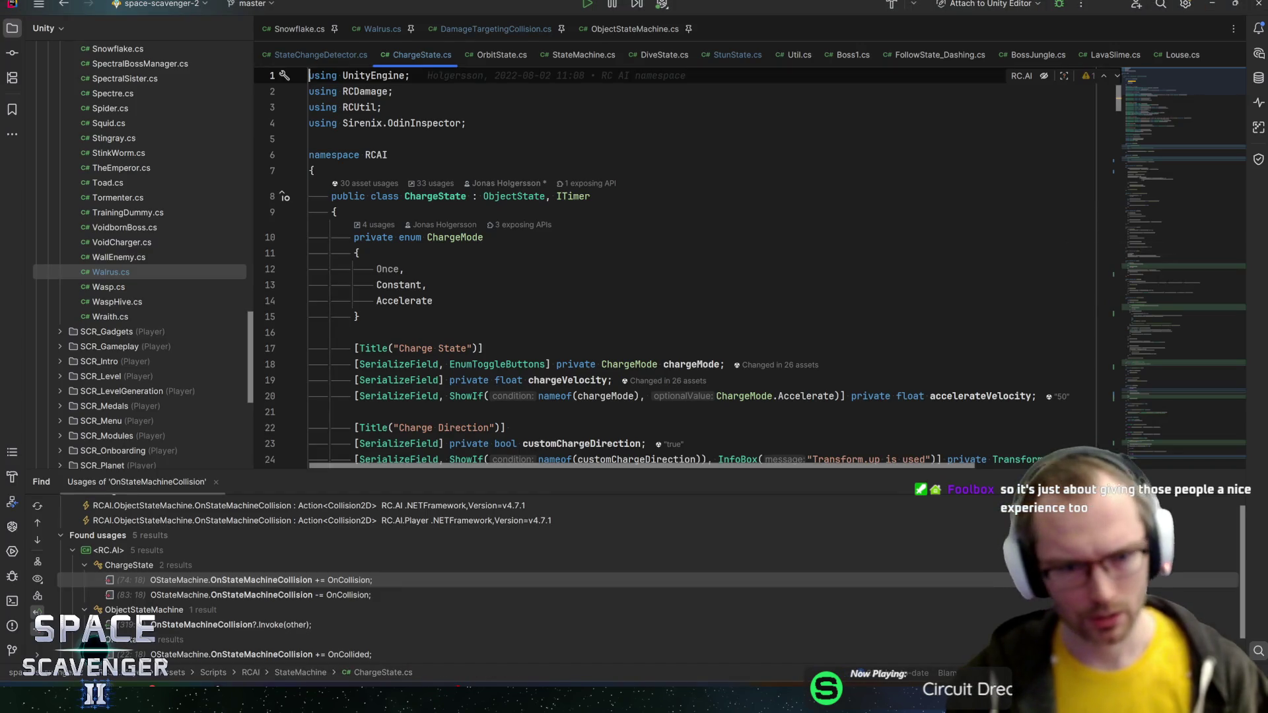
- Search ChargeState.cs for the cancelOnHit field and review its uses, including ChargeHit's check
key("ctrl+f")
type("cancelonh")
double_click(536, 237)
key("ctrl+f")
key("Return")
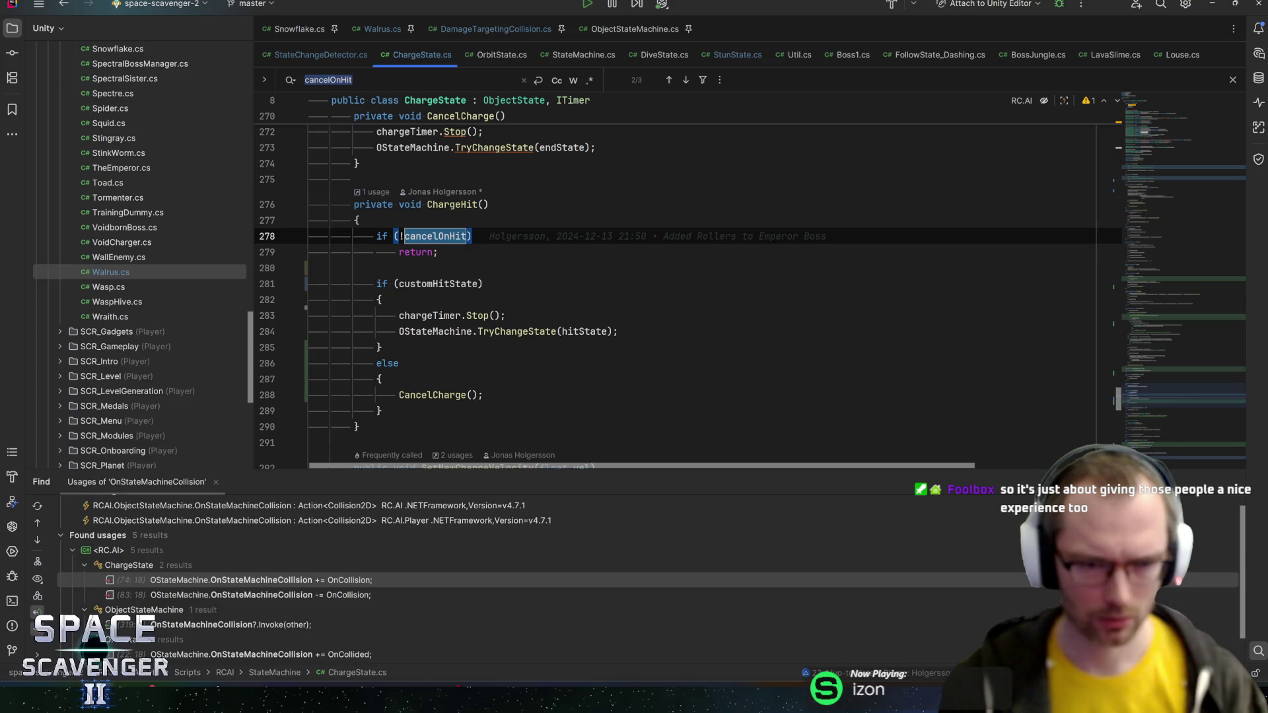
left_click(451, 204)
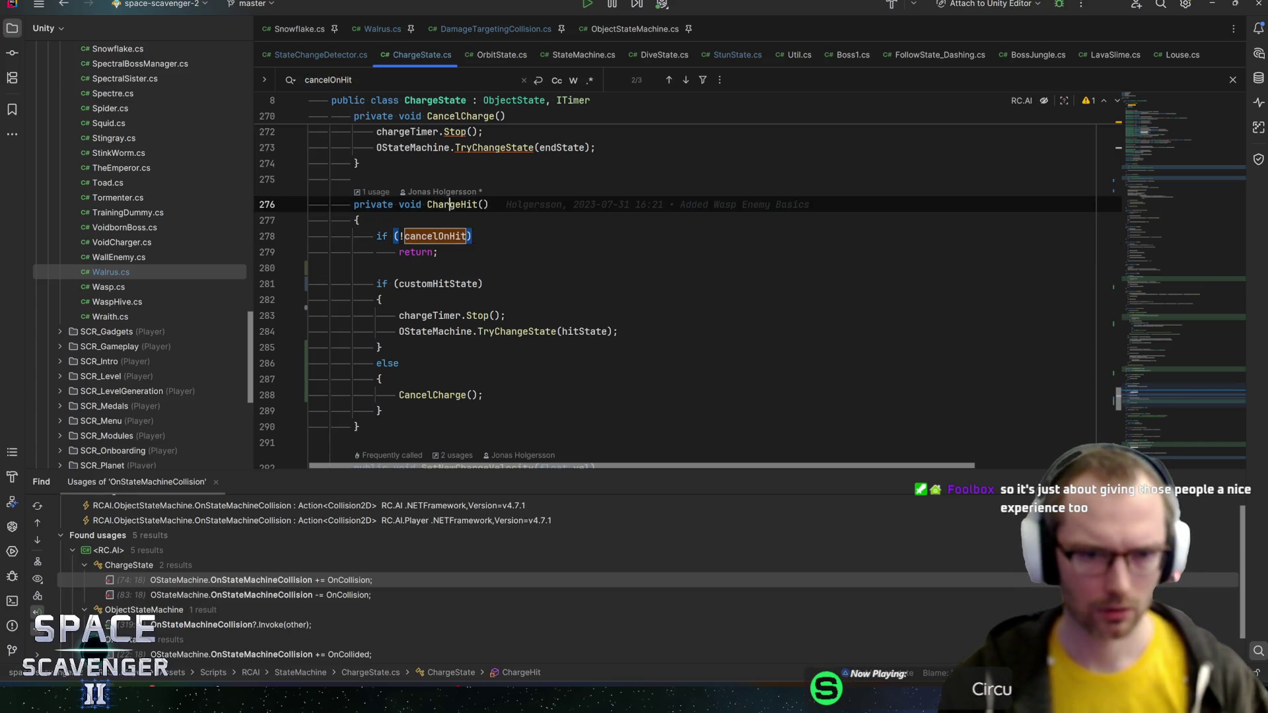
double_click(435, 236)
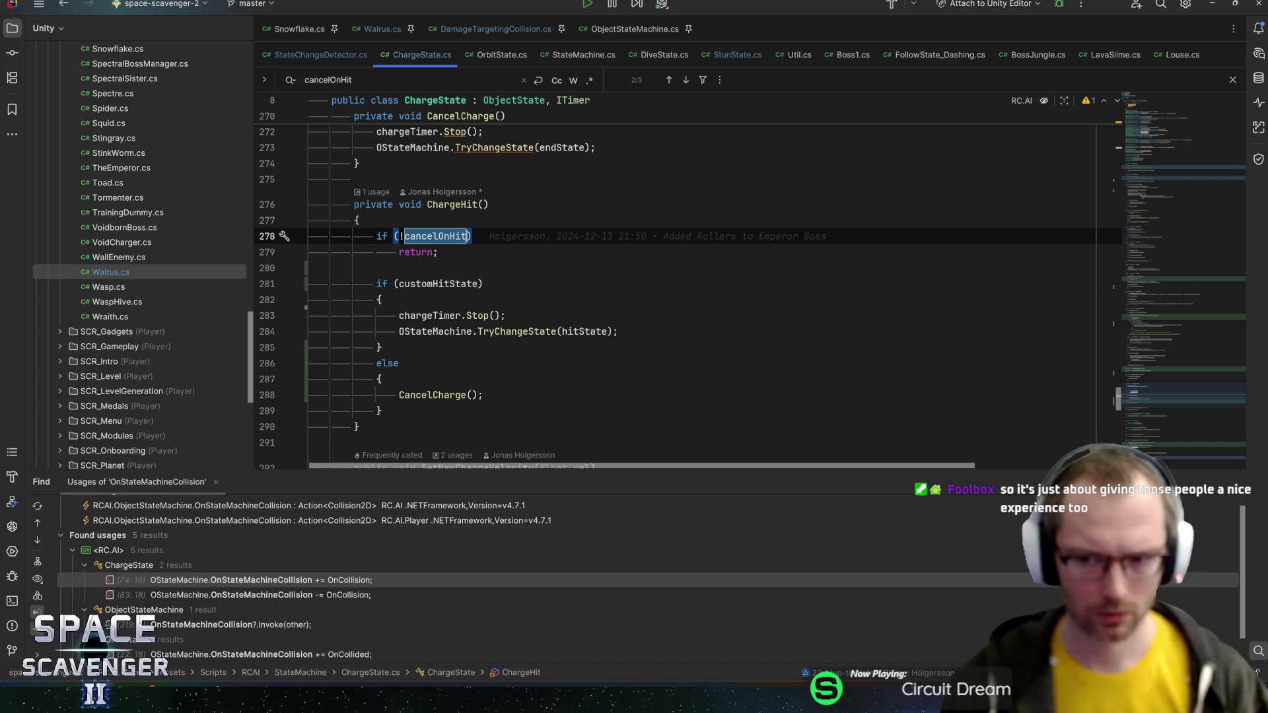
left_click(685, 79)
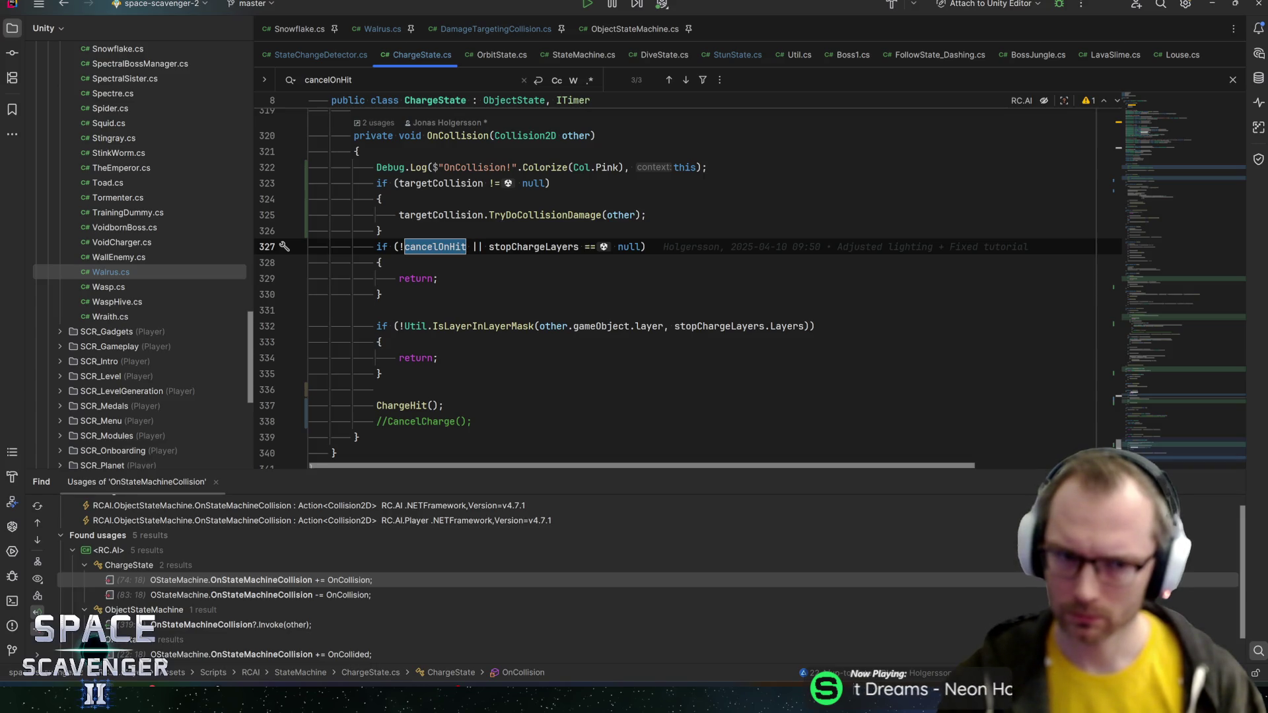
- Trace OnCollision's usages and declaration, and read the TryDoCollisionDamage documentation
scroll(673, 284, "up", 4)
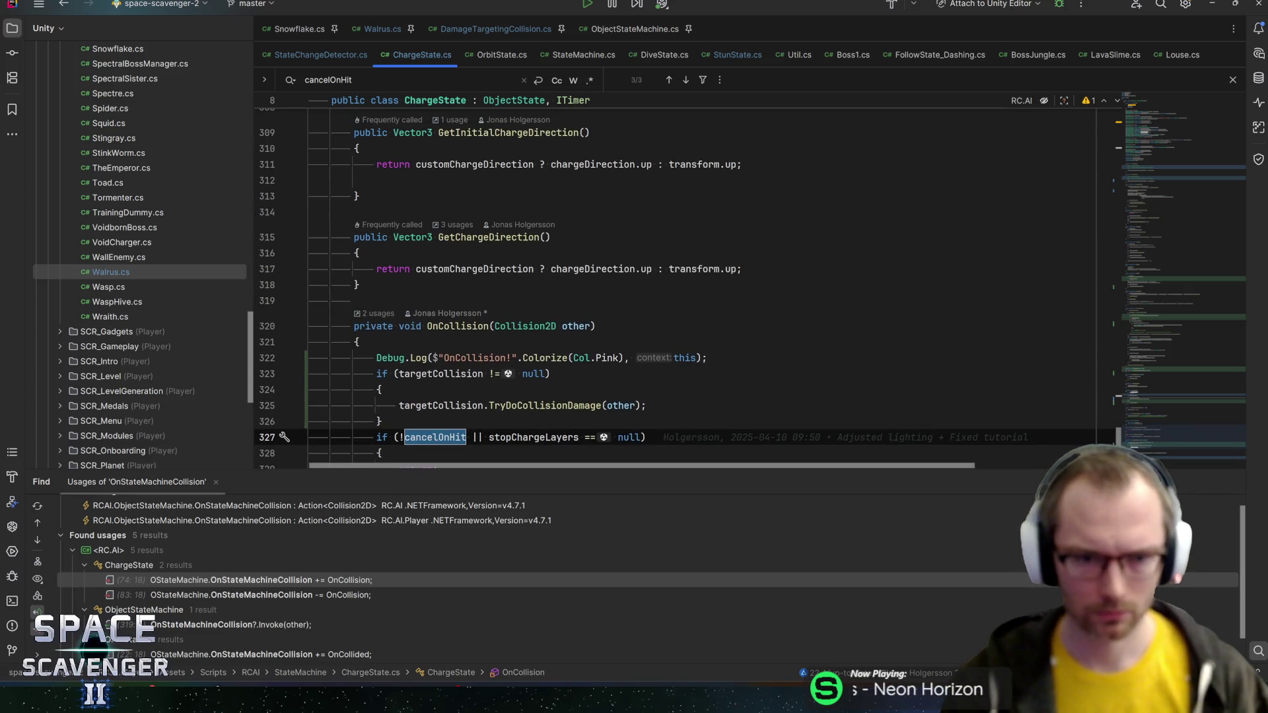
left_click(458, 326, "ctrl")
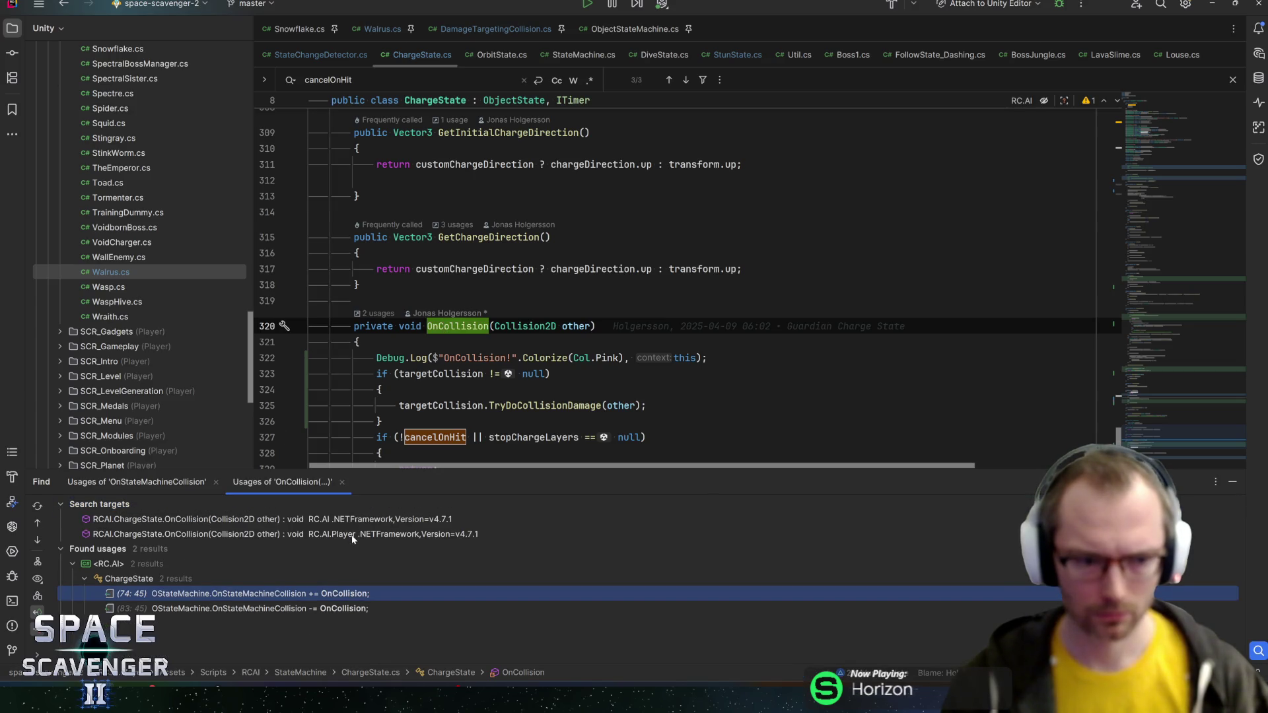
double_click(290, 597)
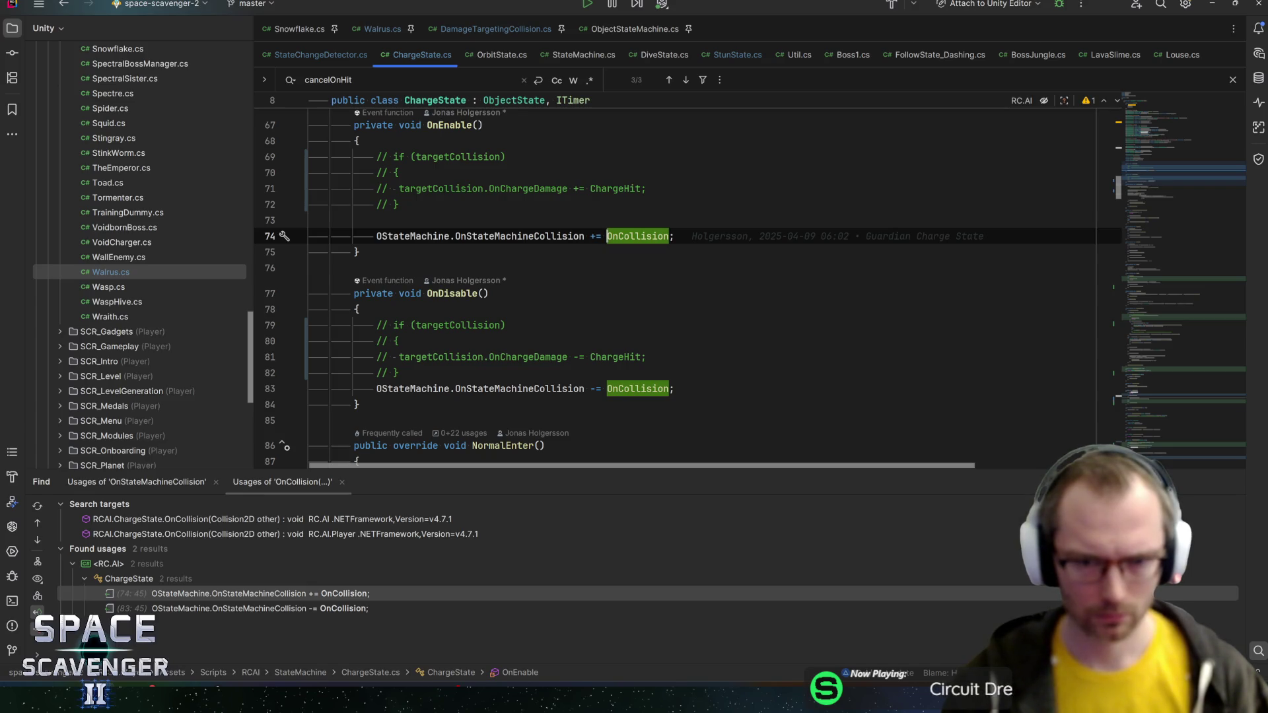
key("ctrl+q")
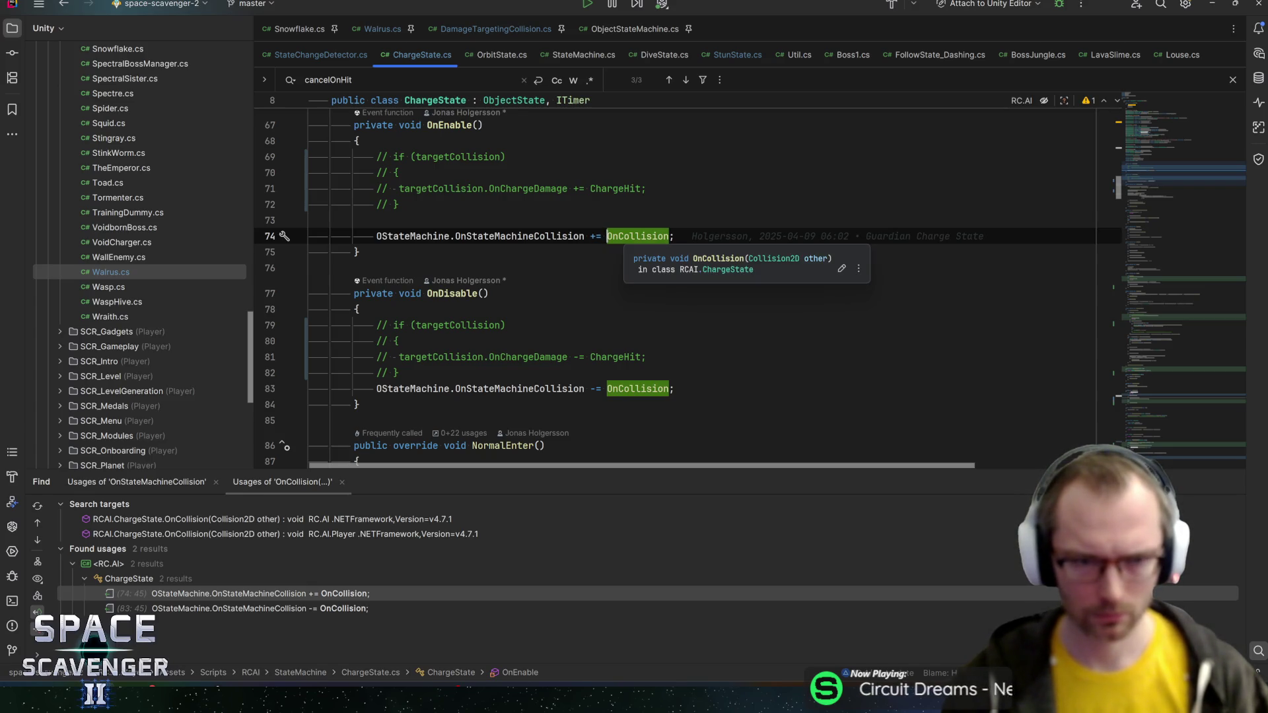
key("ctrl+b")
key("ctrl+alt+Left")
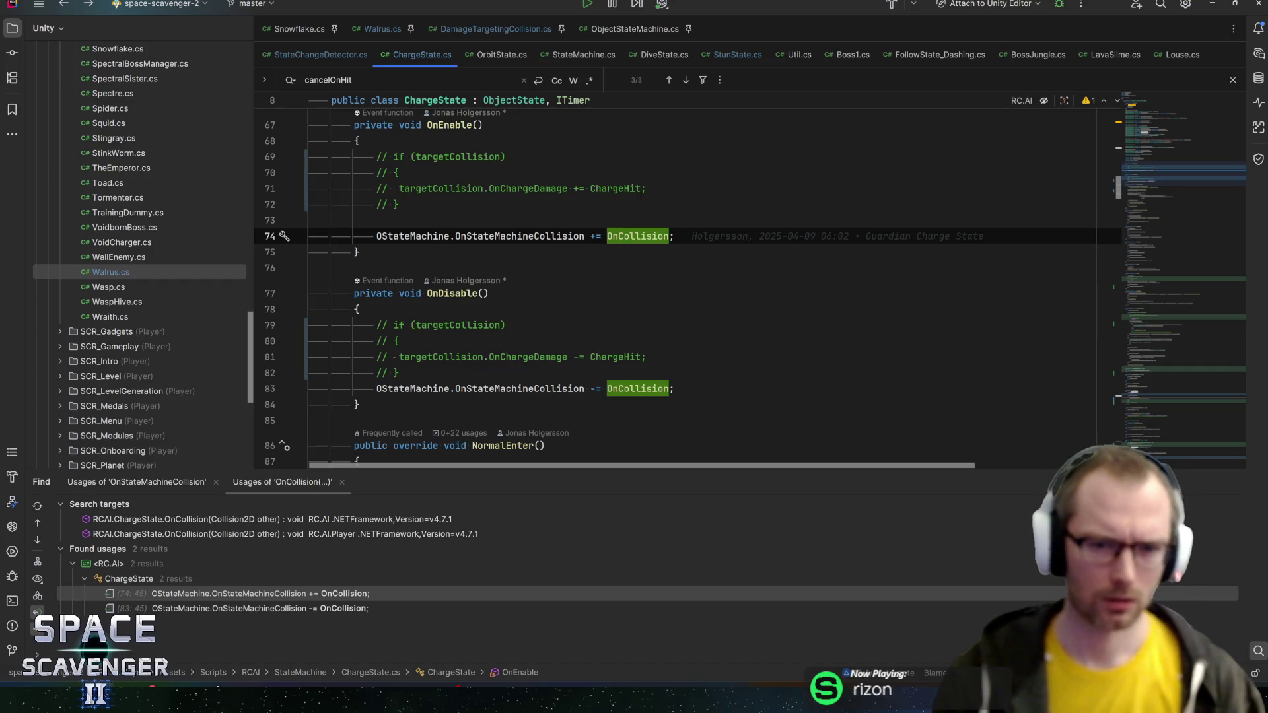
key("ctrl+b")
scroll(687, 291, "down", 1)
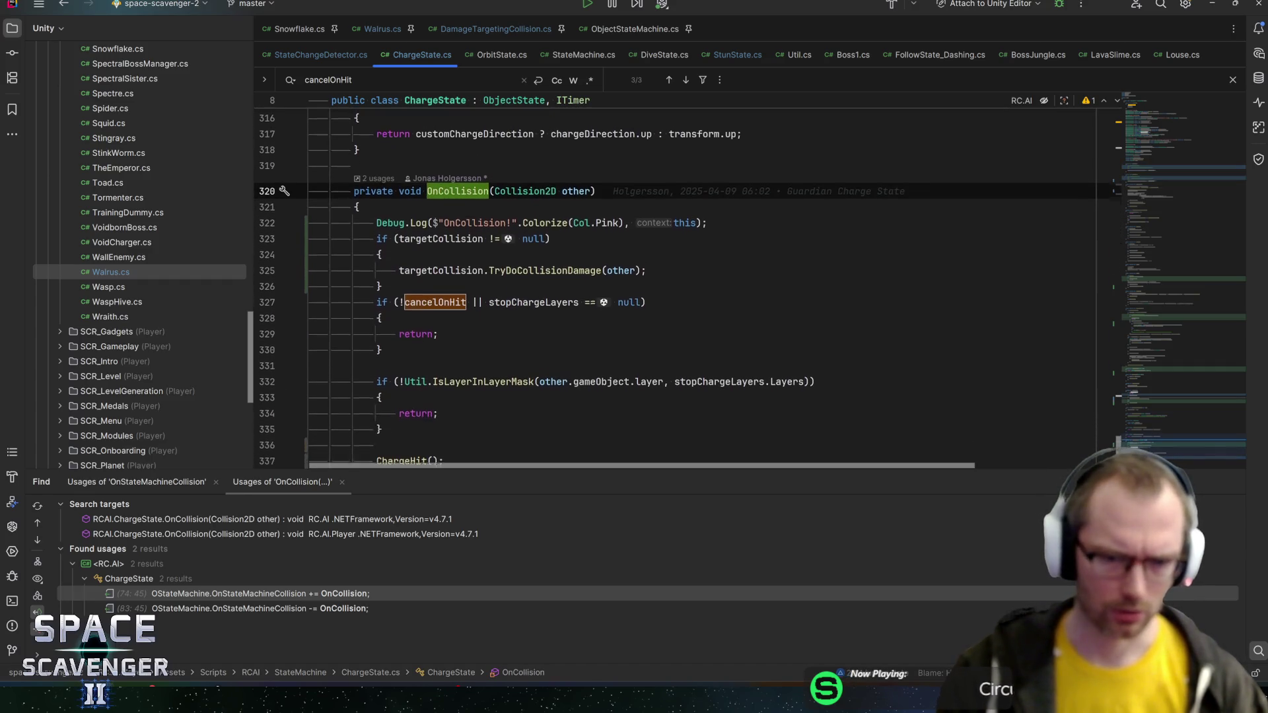
left_click_drag(398, 267, 647, 267)
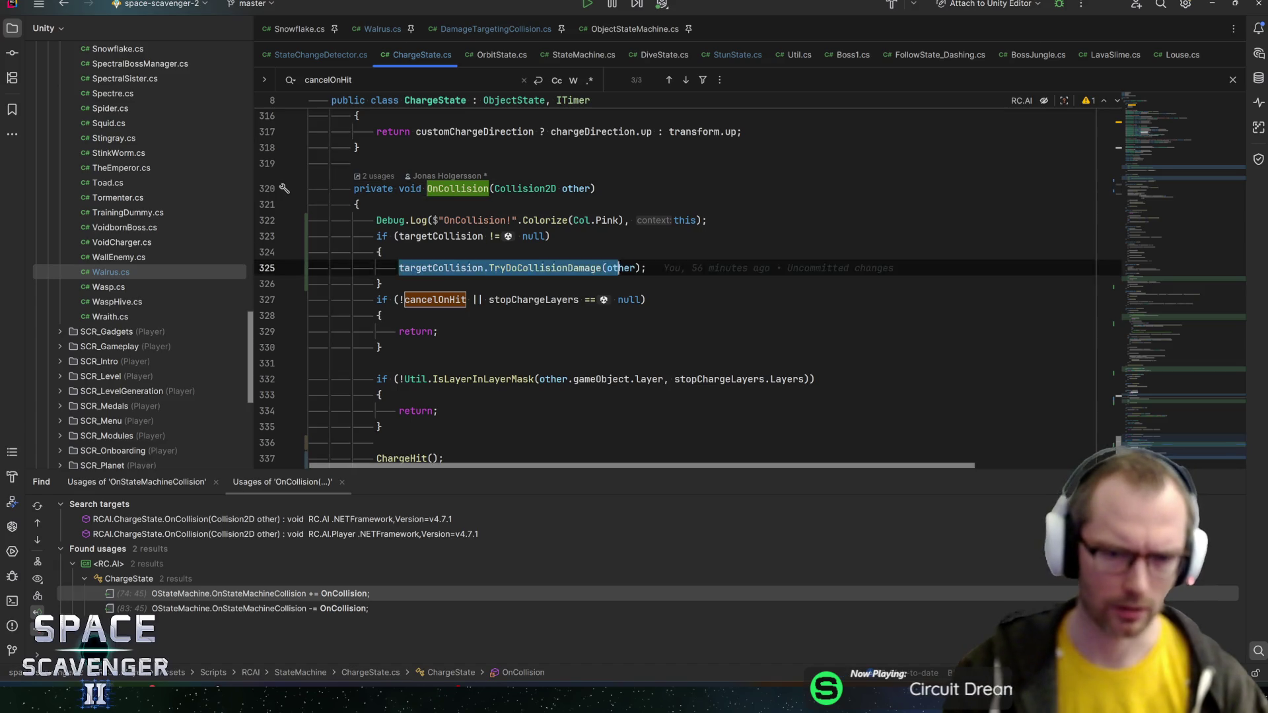
key("Escape")
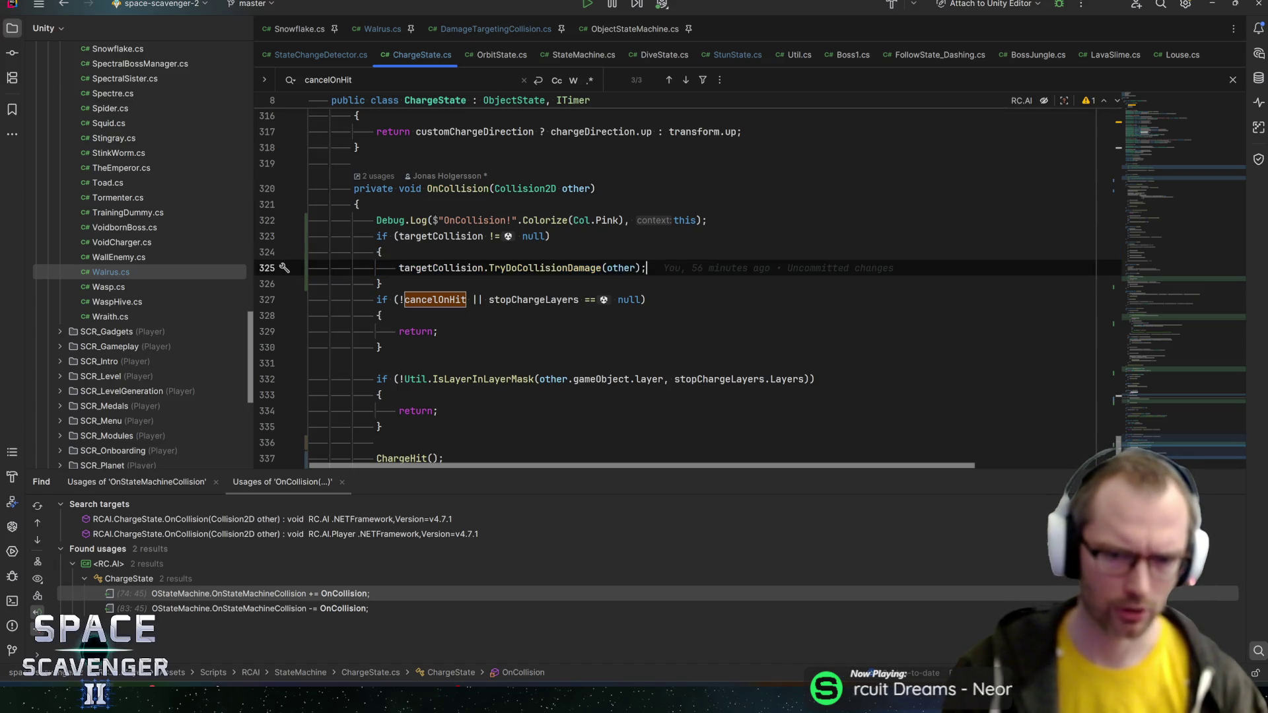
key("ctrl+q")
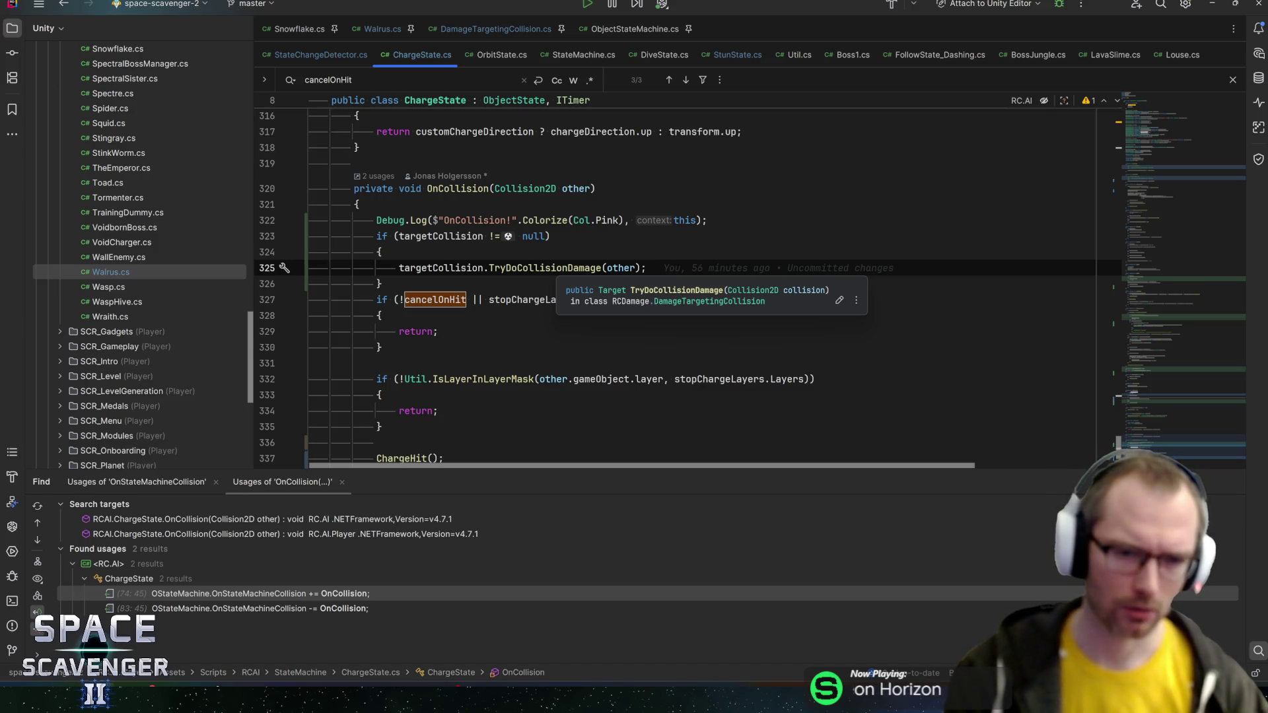
key("Escape")
mouse_move(528, 300)
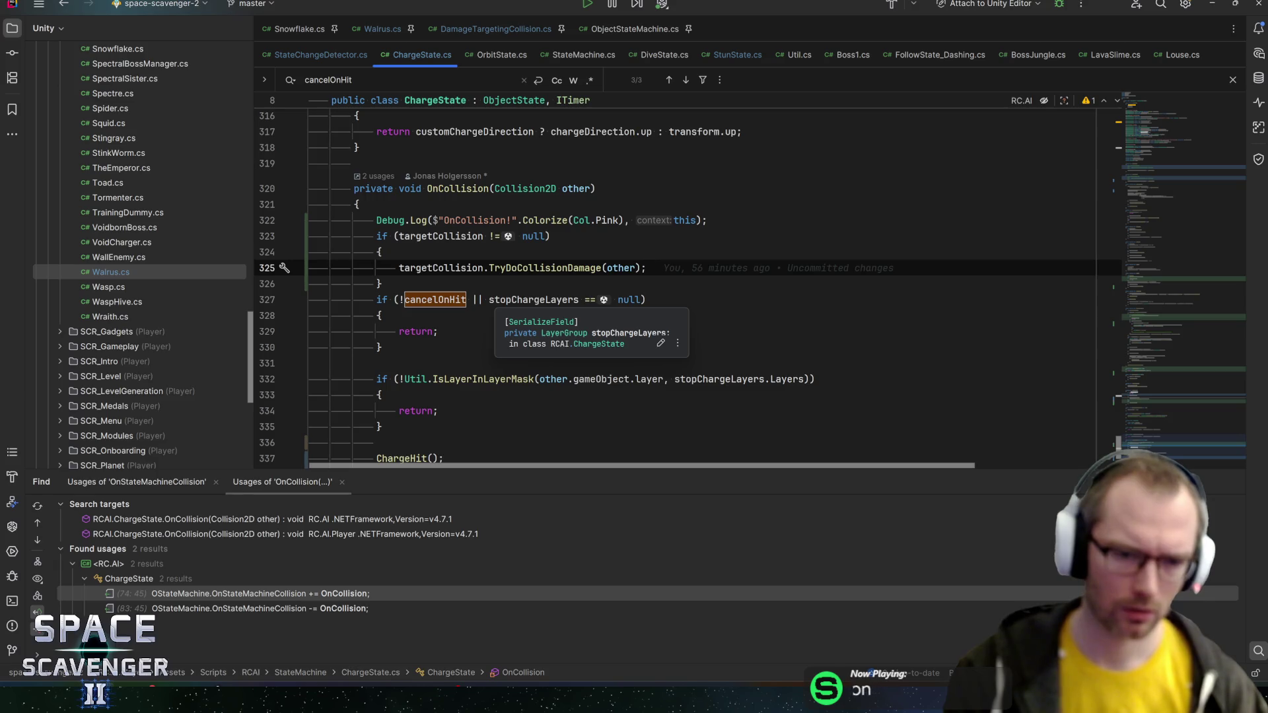
scroll(528, 300, "down", 2)
- Uncomment CancelCharge() and delete the ChargeHit() call at the end of OnCollision
left_click(376, 363)
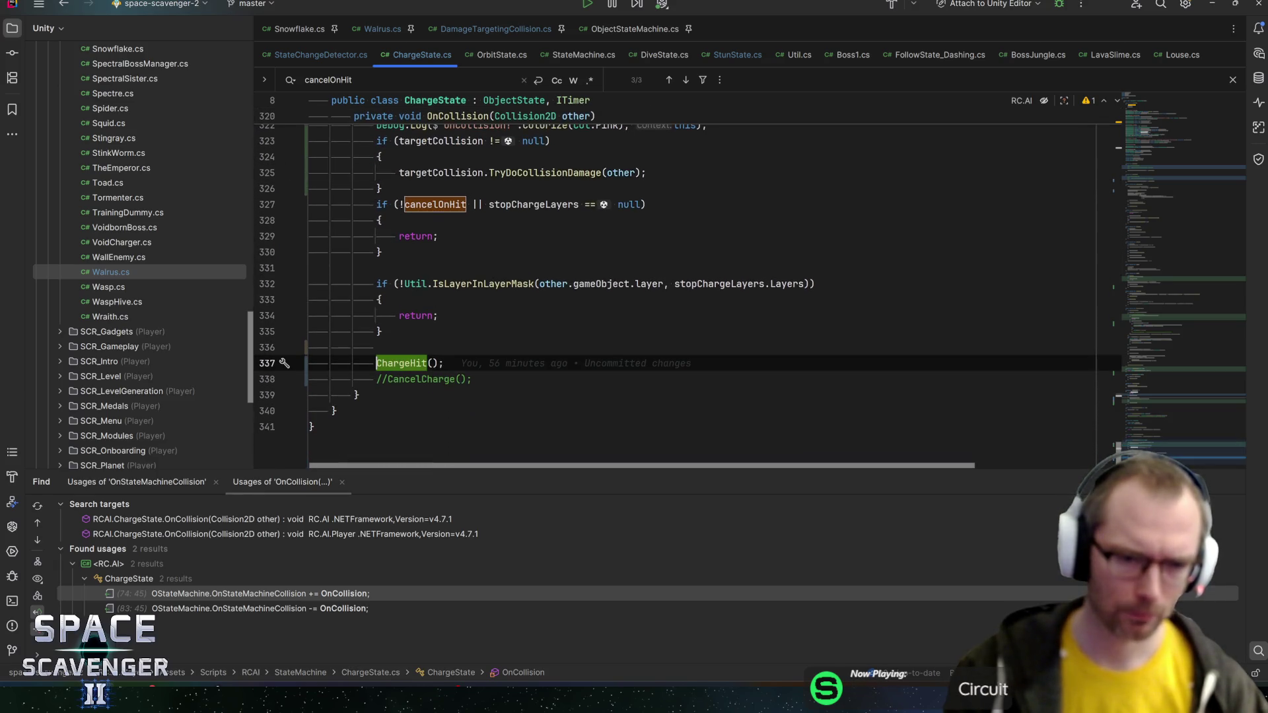
key("Down")
key("Delete")
key("Delete")
key("Up")
key("ctrl+x")
key("Up")
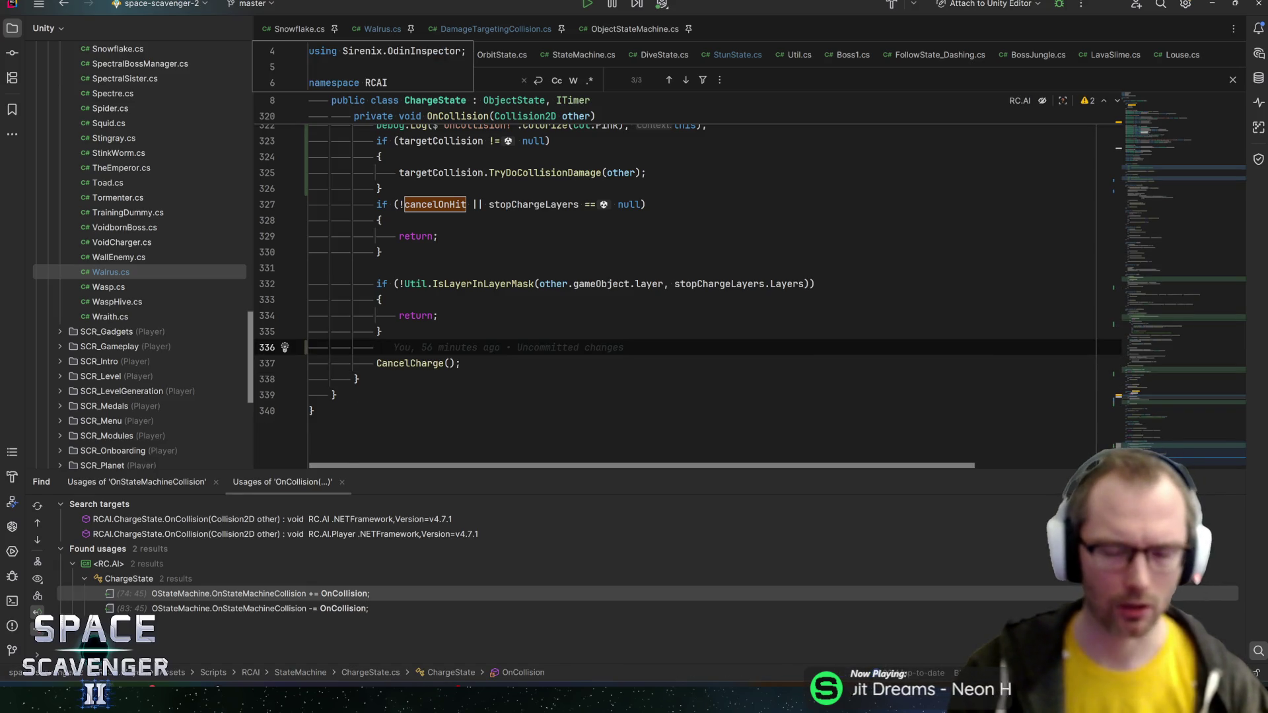
key("alt+Tab")
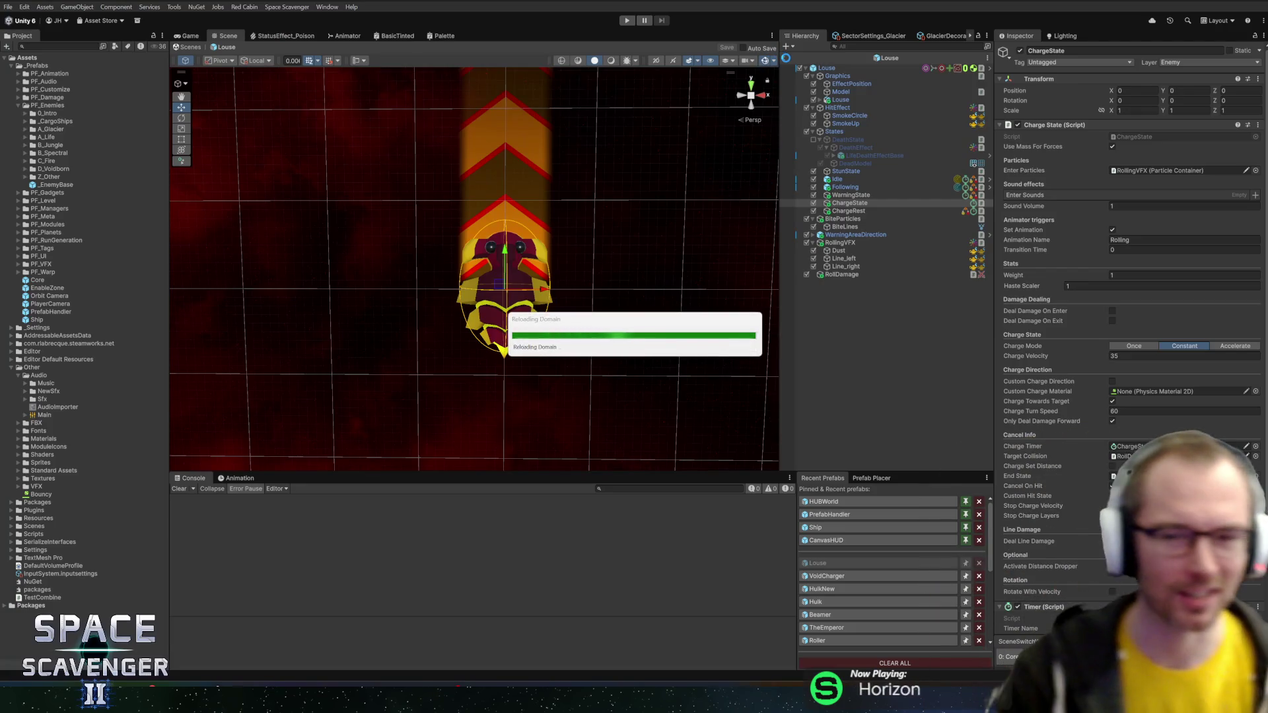
- Exit the Louse prefab, start Play mode, and glance at ChargeHit() in Rider while it loads
left_click(786, 59)
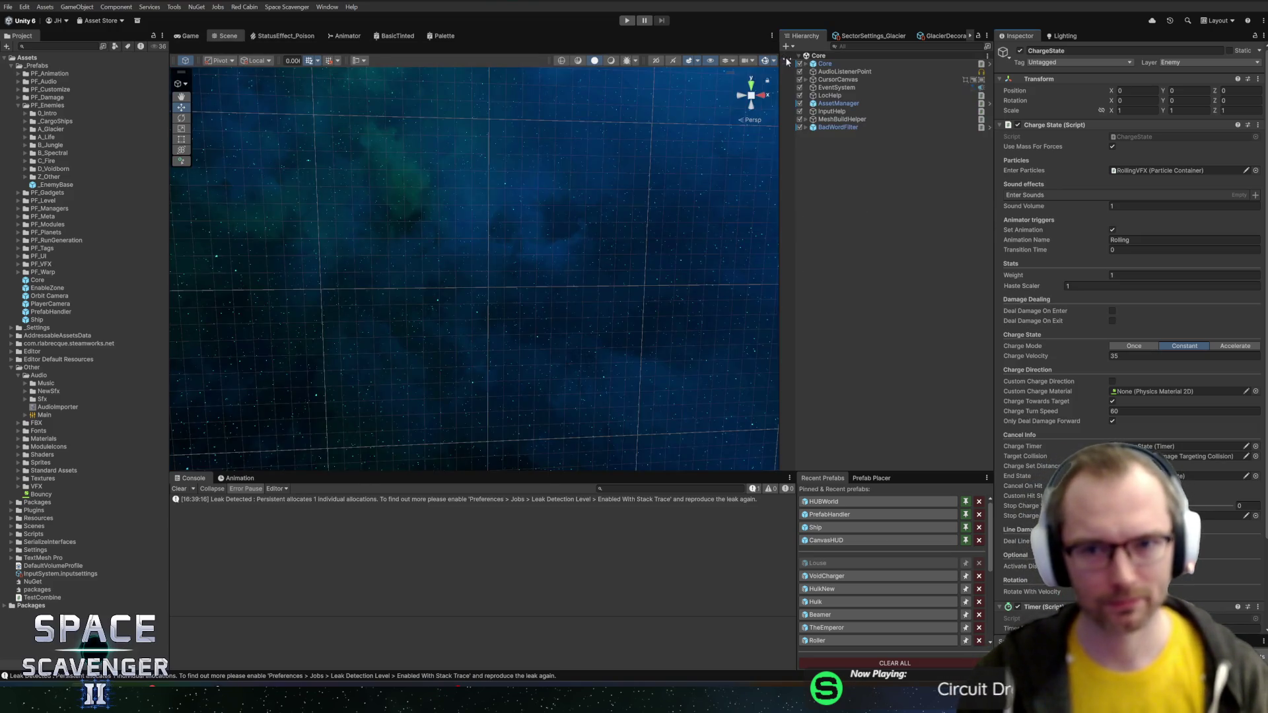
left_click(627, 21)
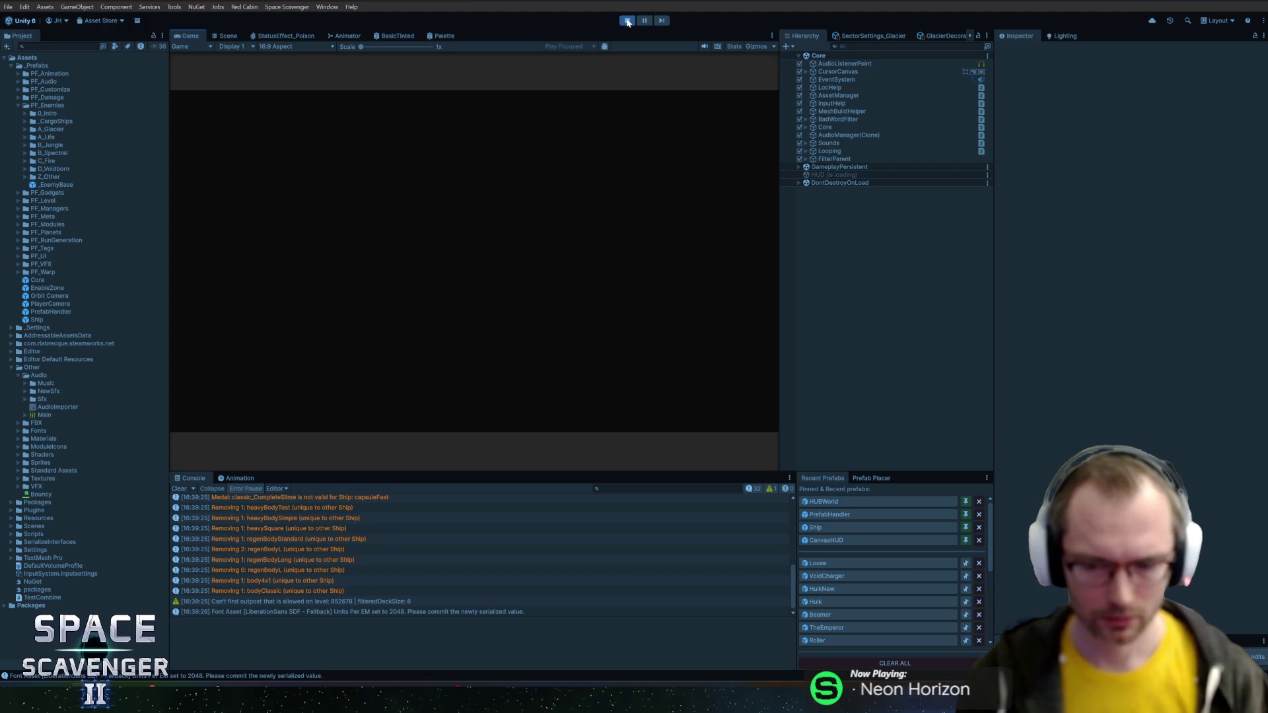
key("alt+Tab")
scroll(661, 290, "up", 10)
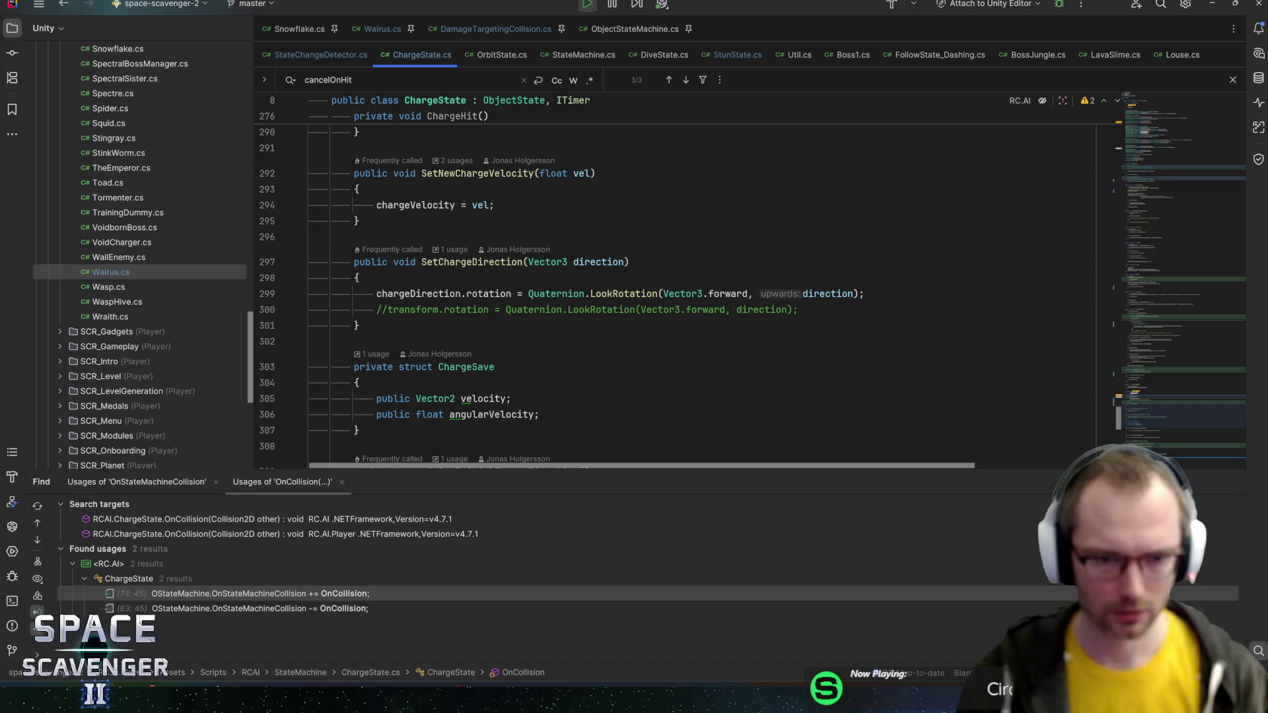
scroll(661, 291, "up", 6)
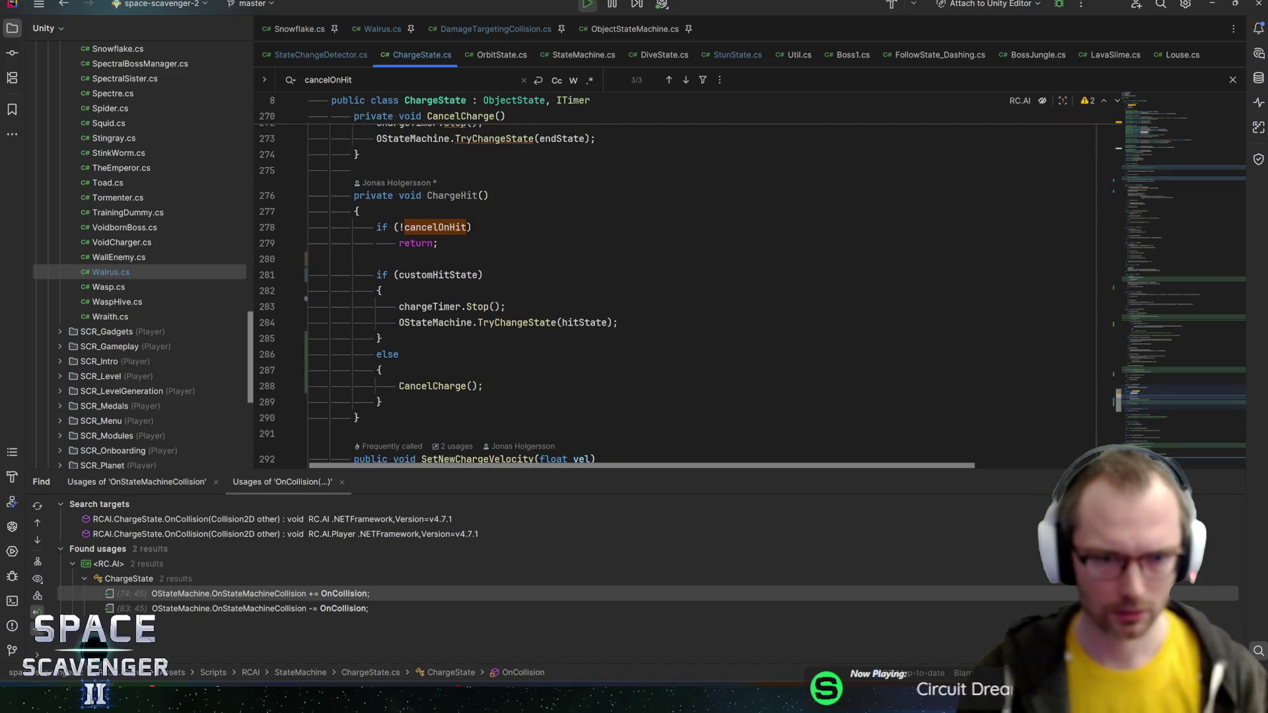
left_click(455, 196)
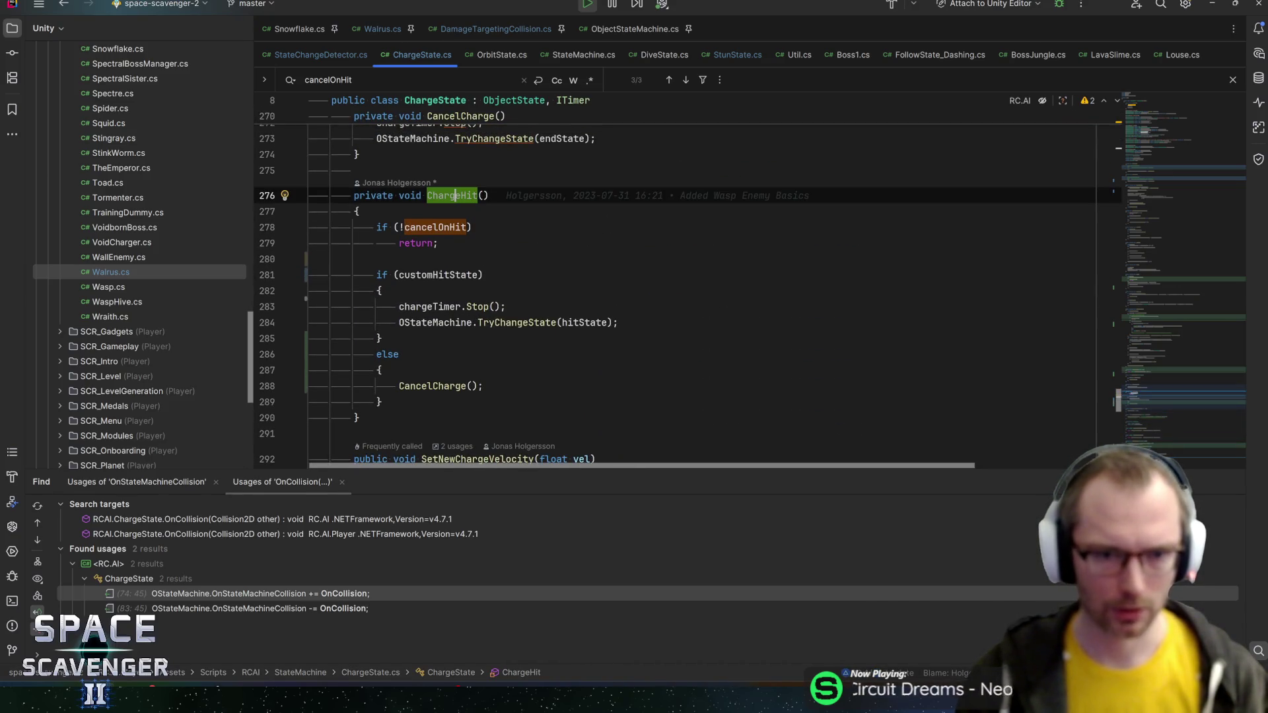
key("alt+Tab")
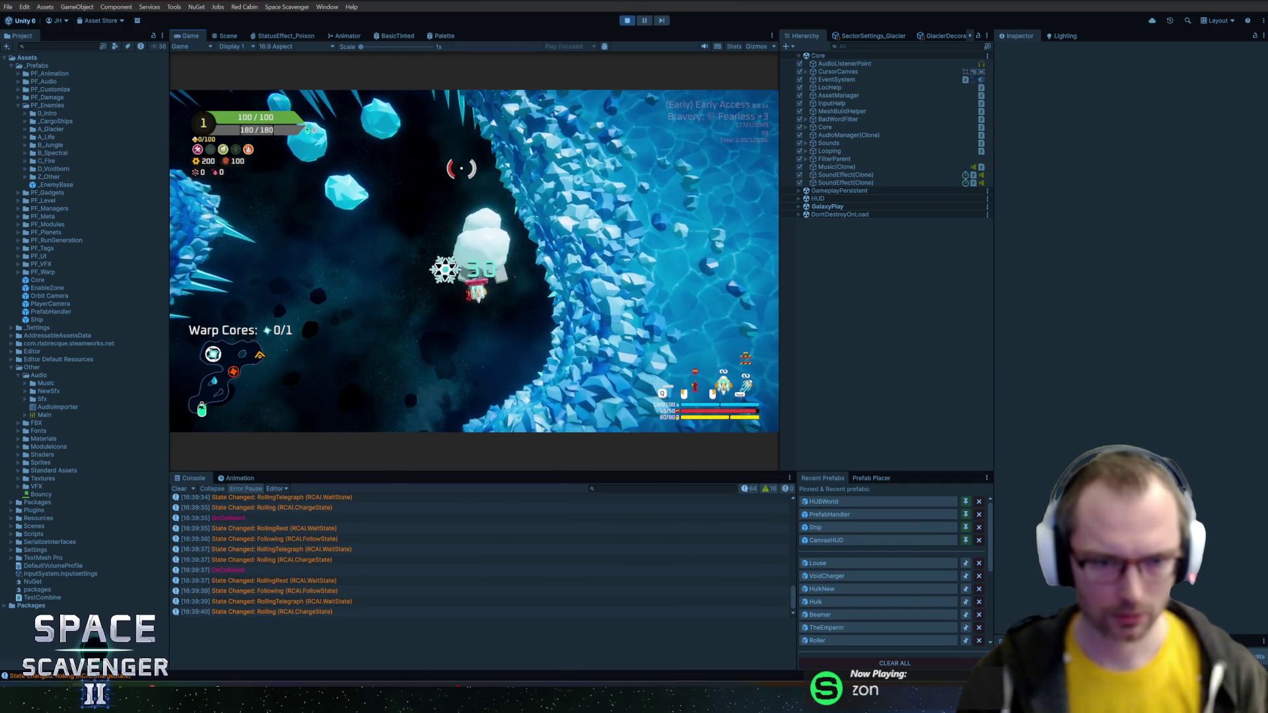
- Spawn the enemy with the in-game console's spawn command and let it charge the ship
key("grave")
type("spawn")
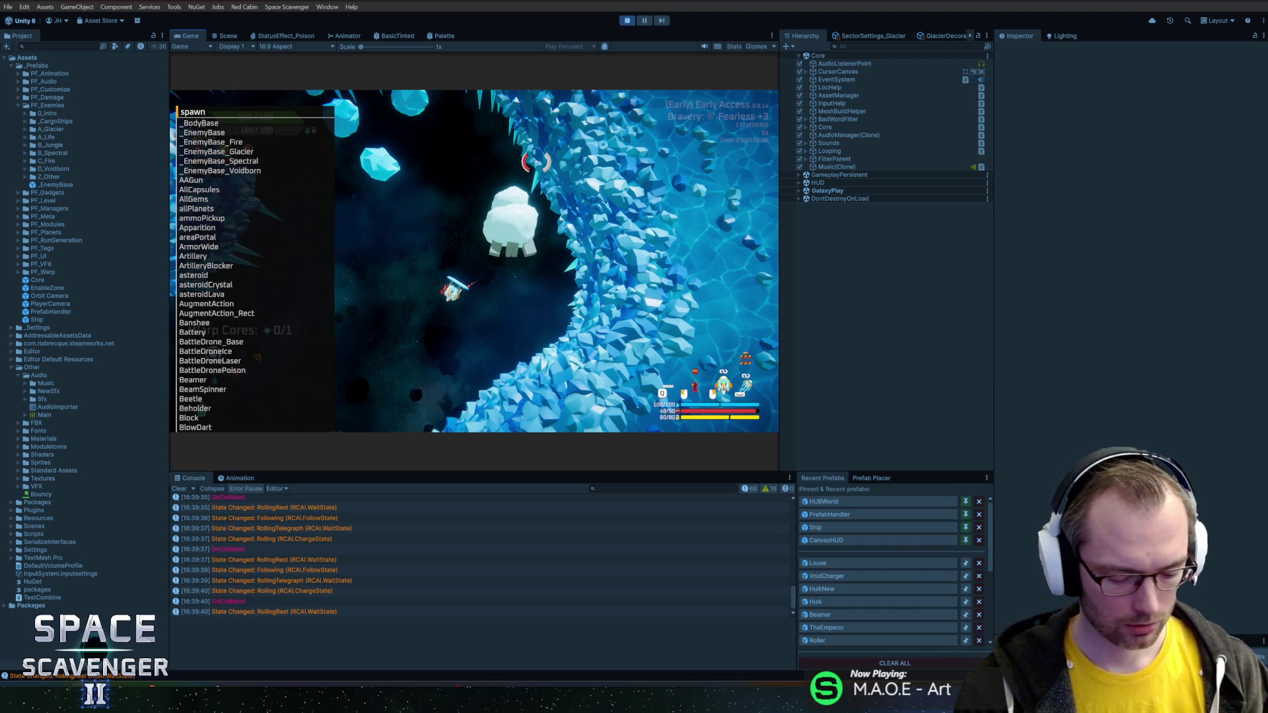
key("Escape")
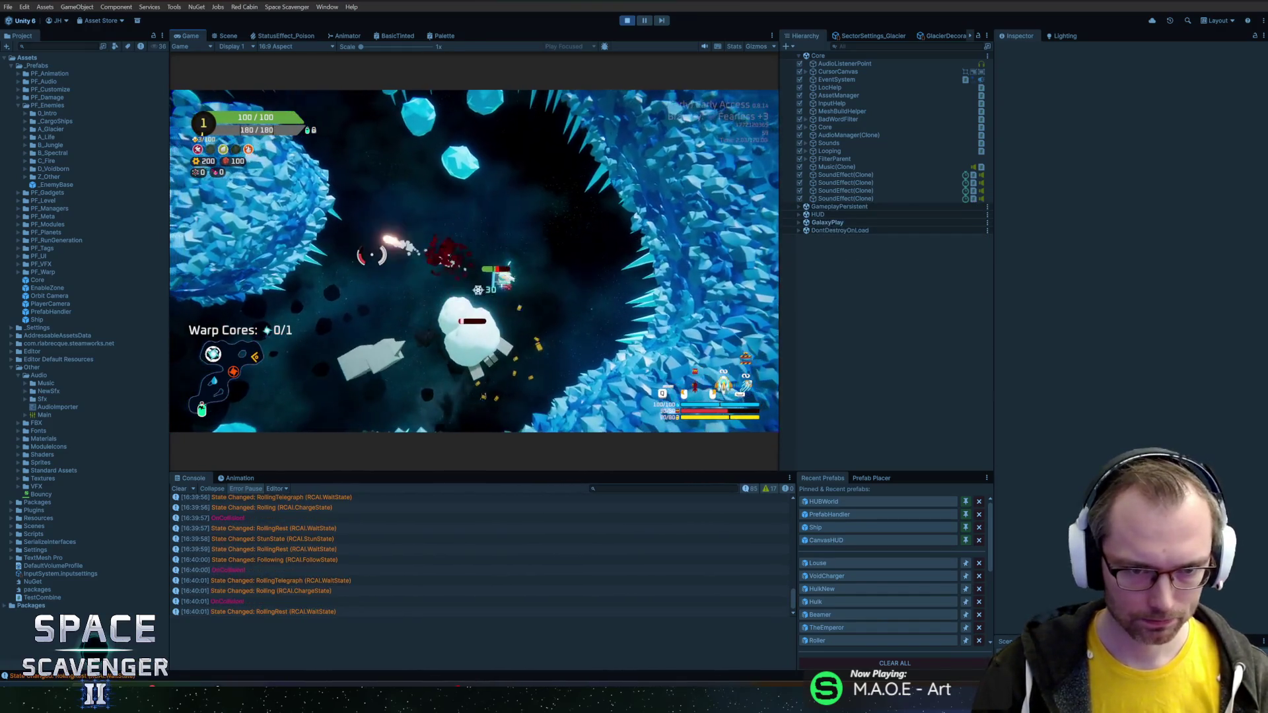
- Kill the enemy with the debug damage console command, then switch to the Scene view
key("grave")
type("debug dama")
key("Tab")
key("Return")
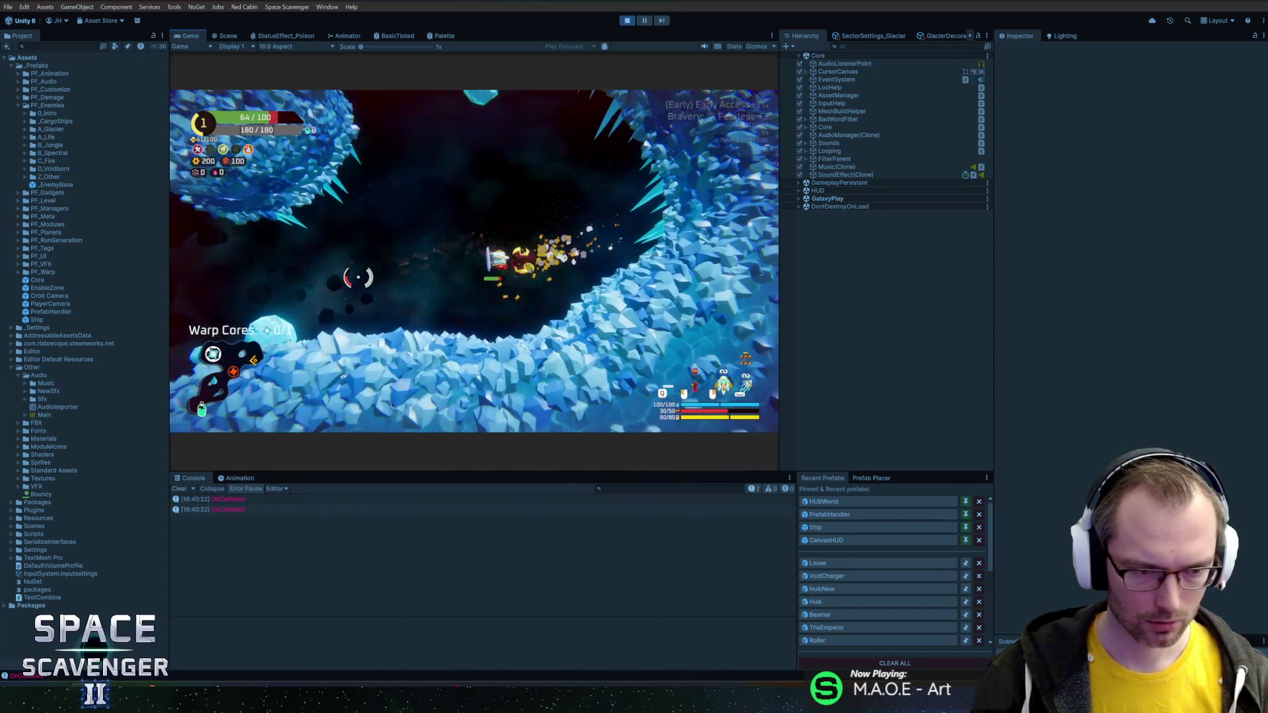
key("ctrl+1")
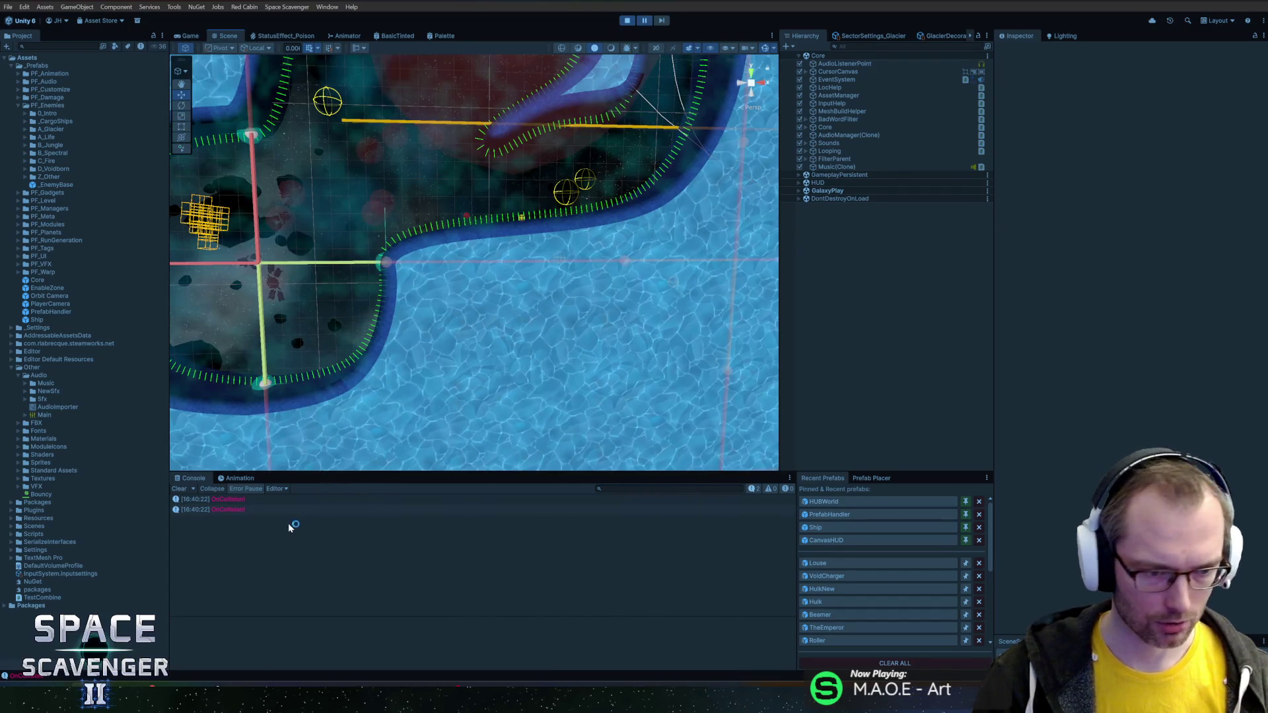
- Open the first OnCollision log's OnCollisionEnter2D source in Rider from its stack trace
left_click(231, 499)
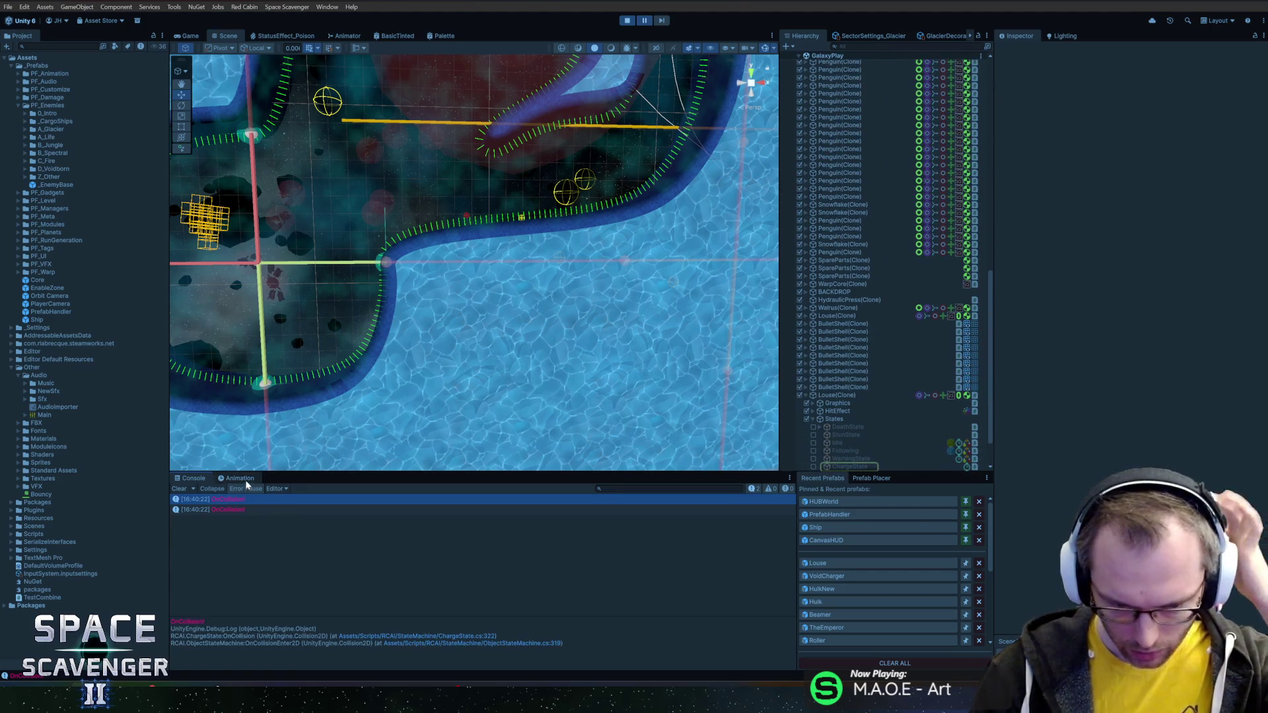
left_click(473, 644)
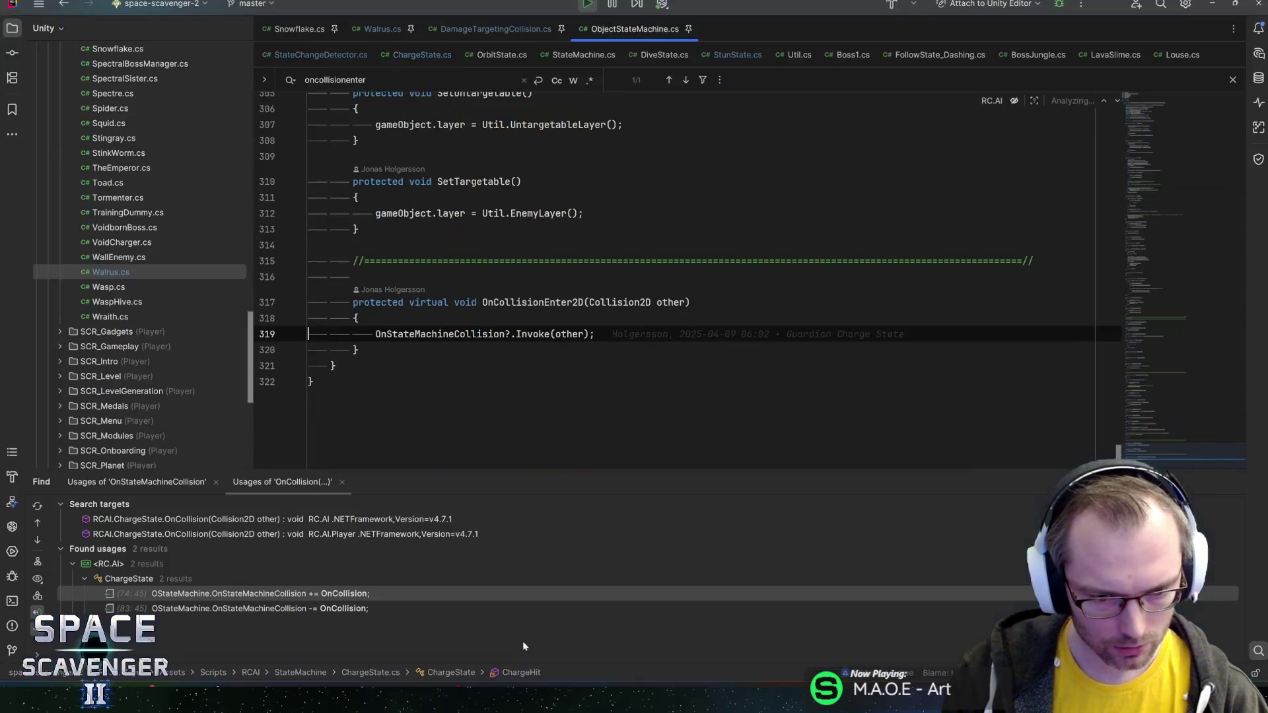
key("alt+Tab")
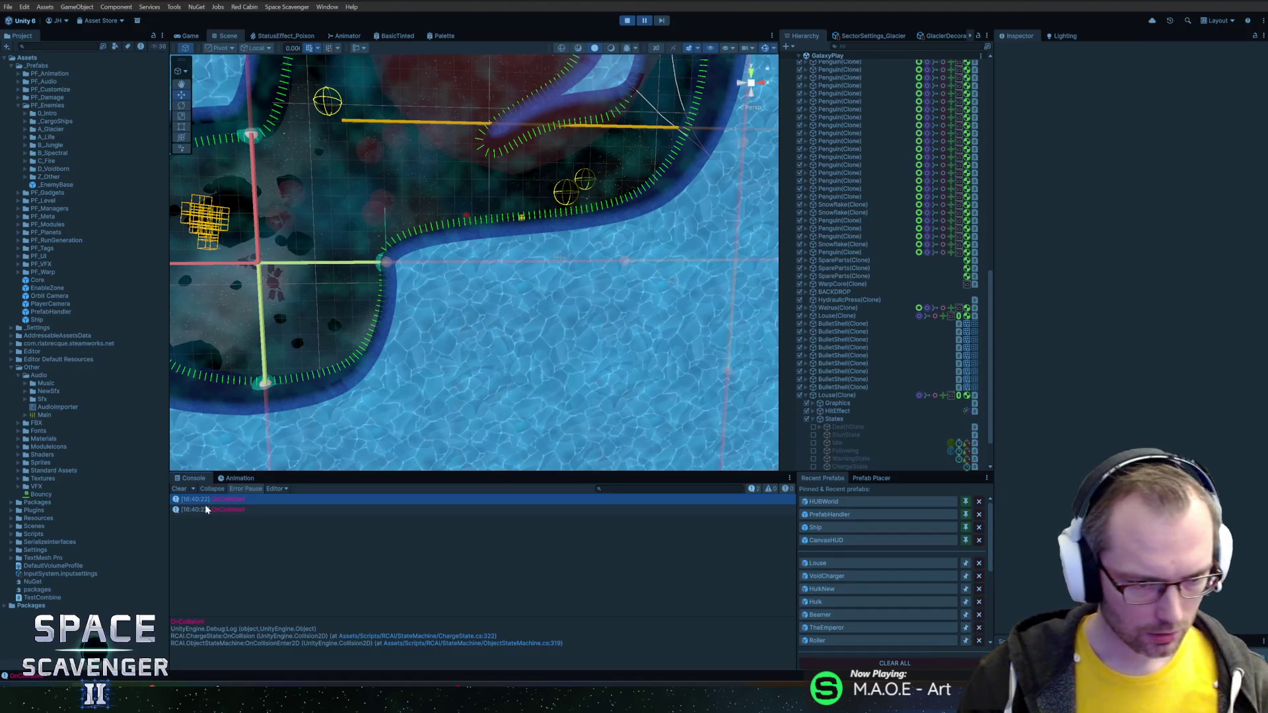
- Compare both OnCollision log entries, pinging the Louse clone's ChargeState in the Hierarchy
left_click(212, 509)
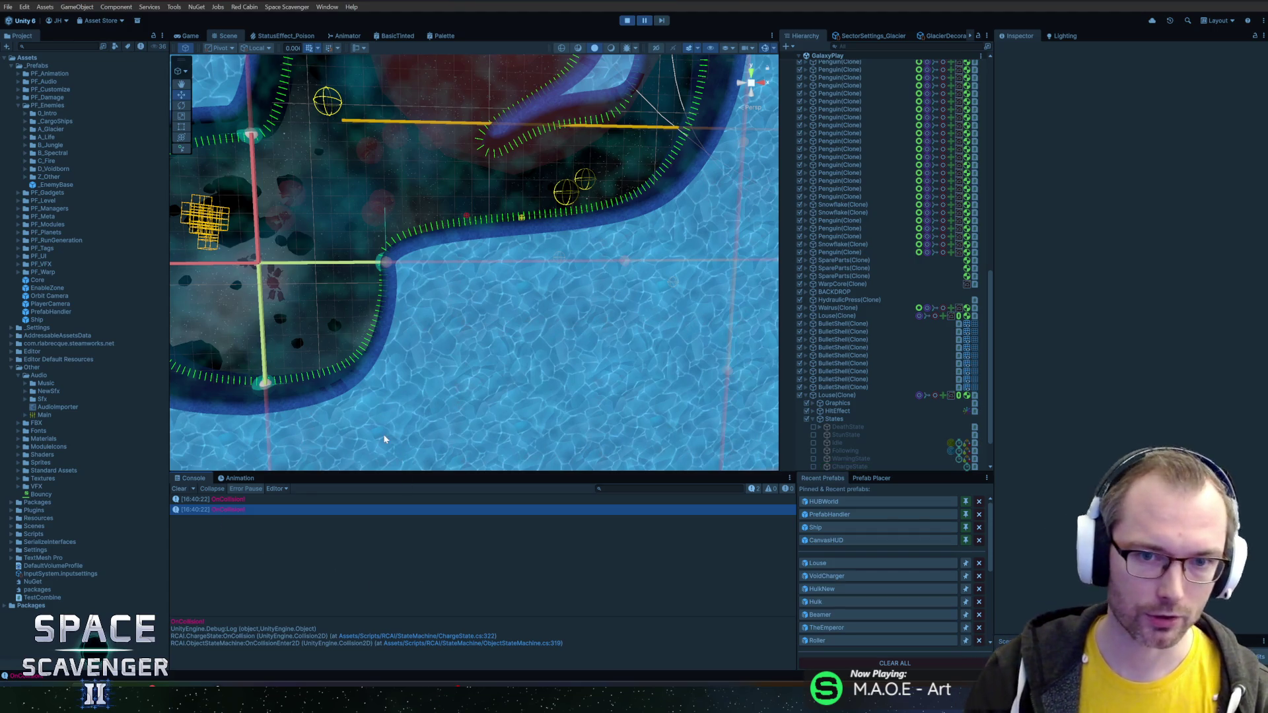
scroll(507, 302, "down", 5)
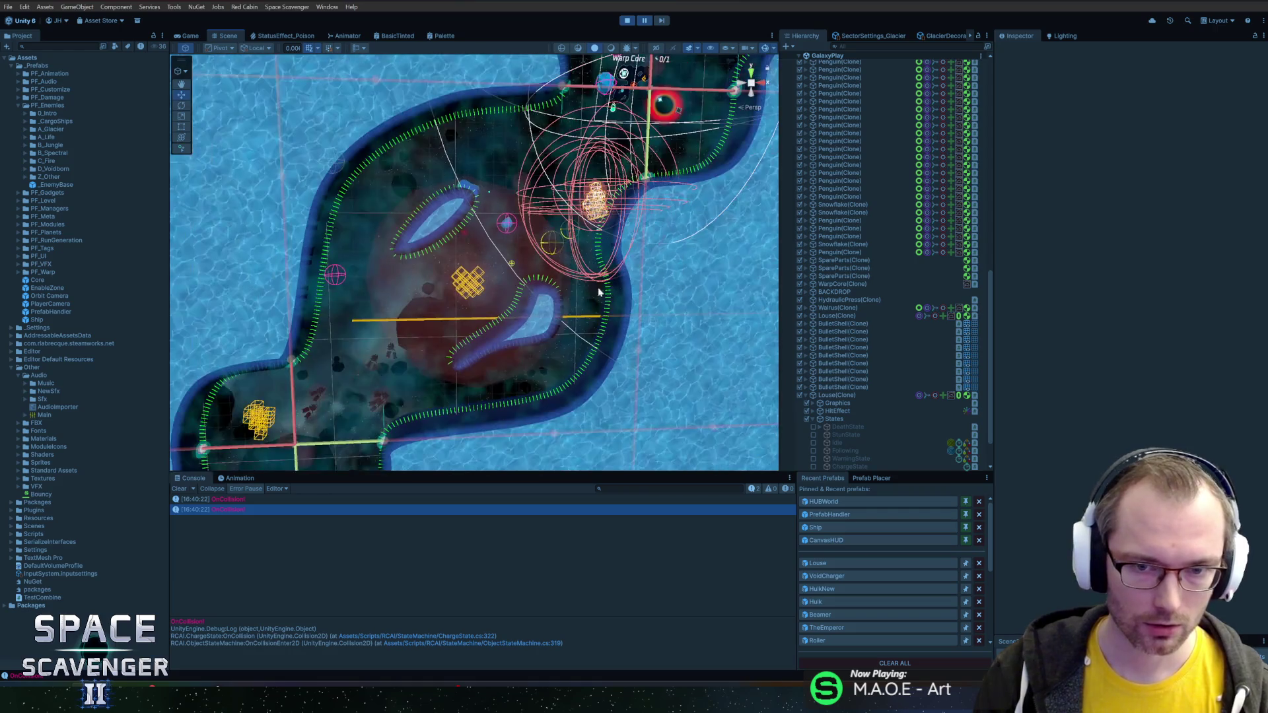
scroll(603, 294, "up", 3)
scroll(546, 305, "down", 2)
scroll(582, 302, "up", 8)
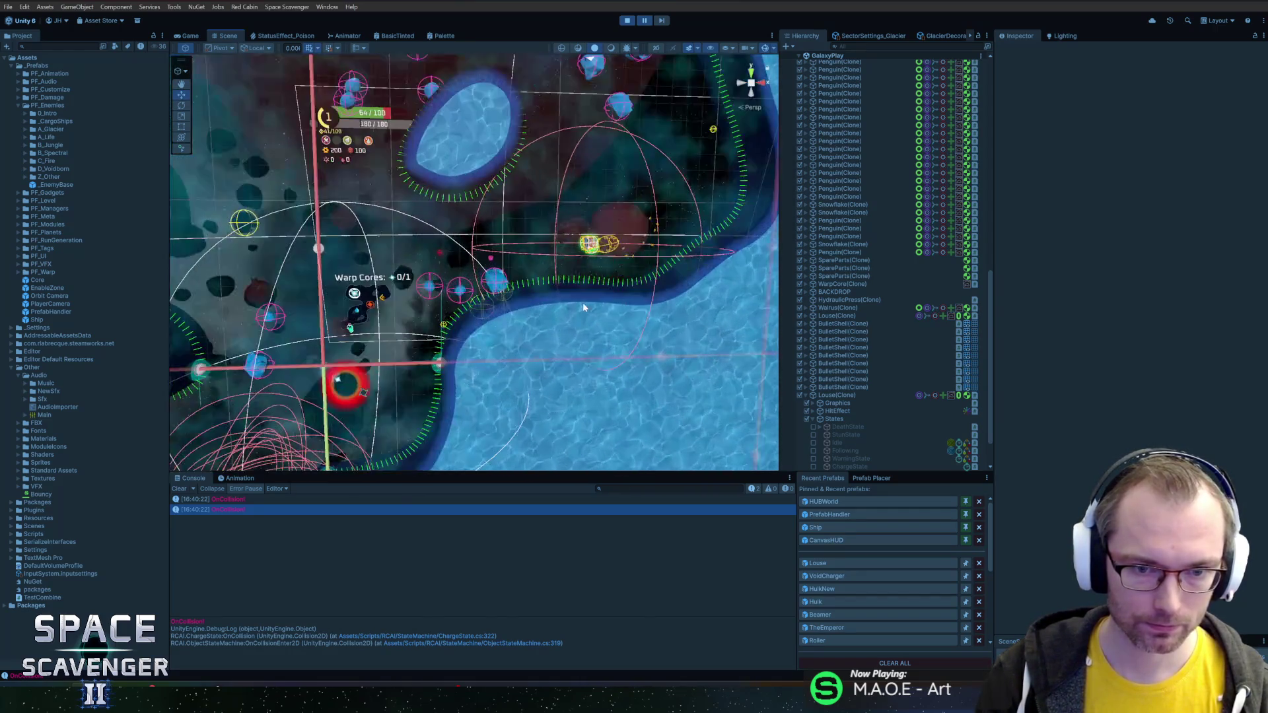
scroll(590, 338, "up", 2)
scroll(508, 263, "down", 1)
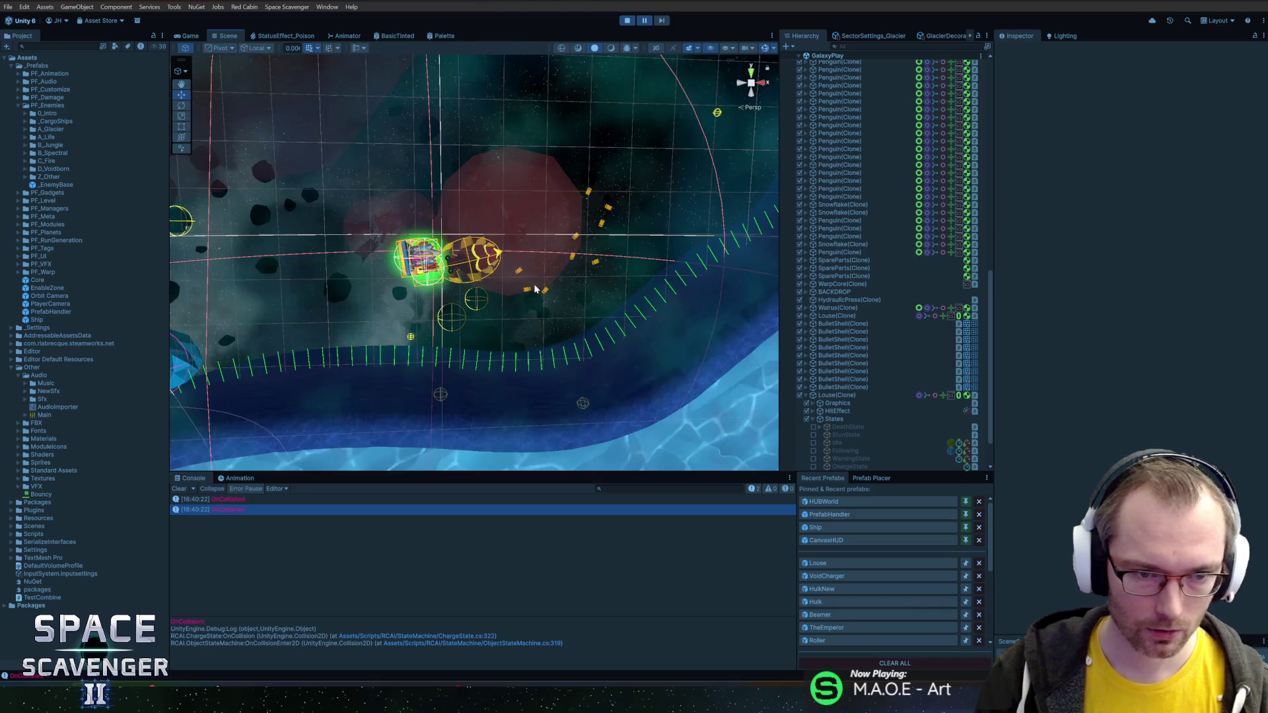
left_click(242, 511)
left_click(244, 502)
left_click(235, 509)
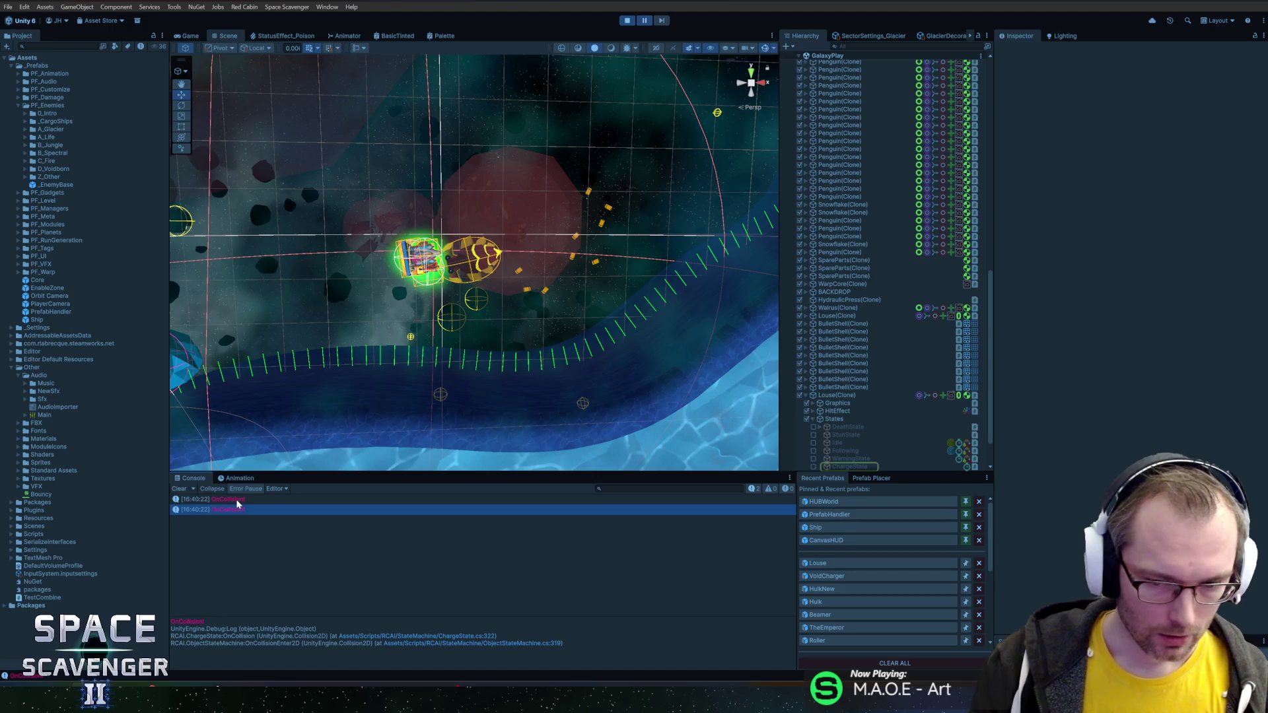
left_click(237, 501)
left_click(240, 503)
left_click(242, 510)
left_click(243, 500)
- Change line 322's log to "f:{Time.frameCount} | OnCollision!" and save ChargeState.cs
double_click(243, 499)
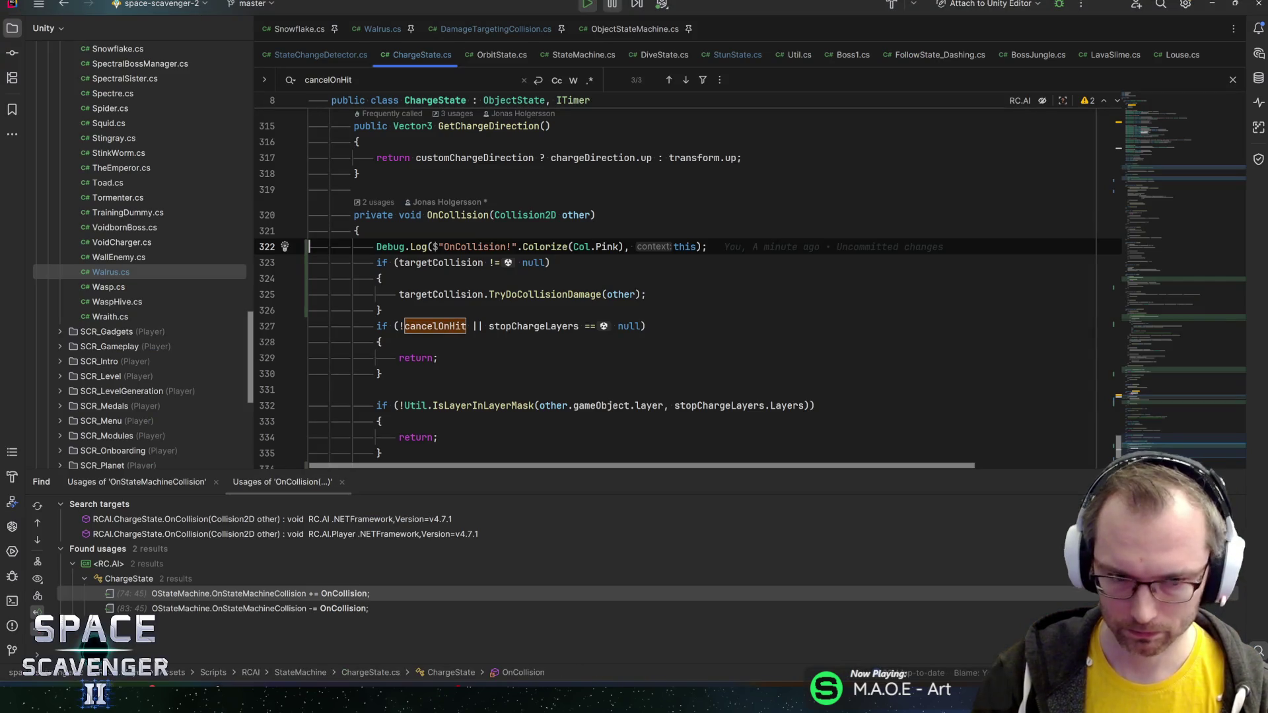
left_click(444, 247)
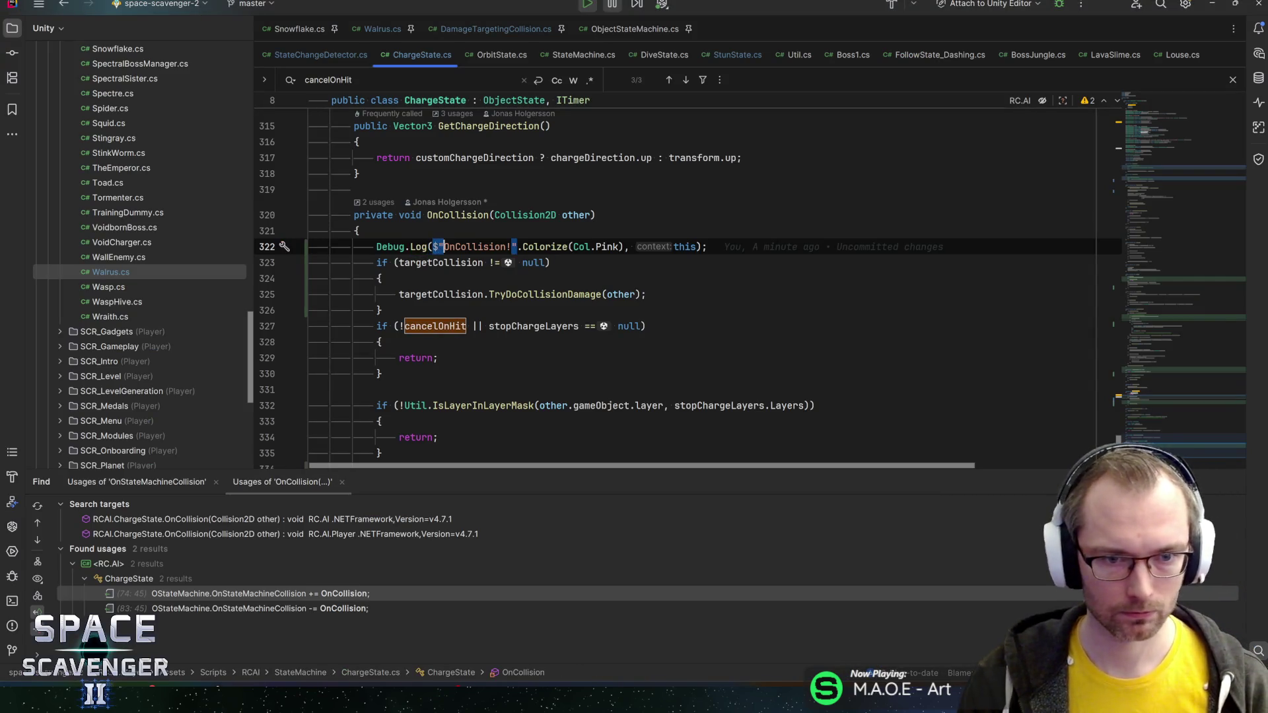
type("{Time.fr")
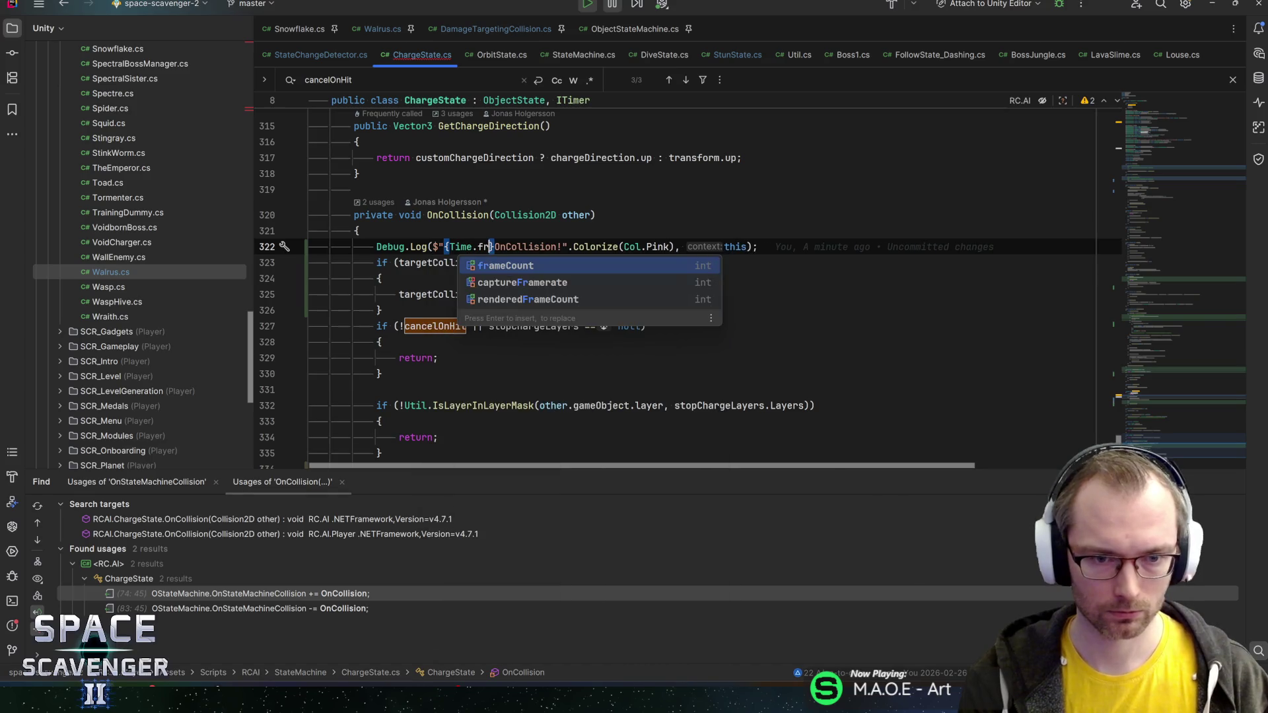
key("Return")
type("|")
key("ctrl+Left")
key("ctrl+Left")
key("ctrl+Left")
type("f:")
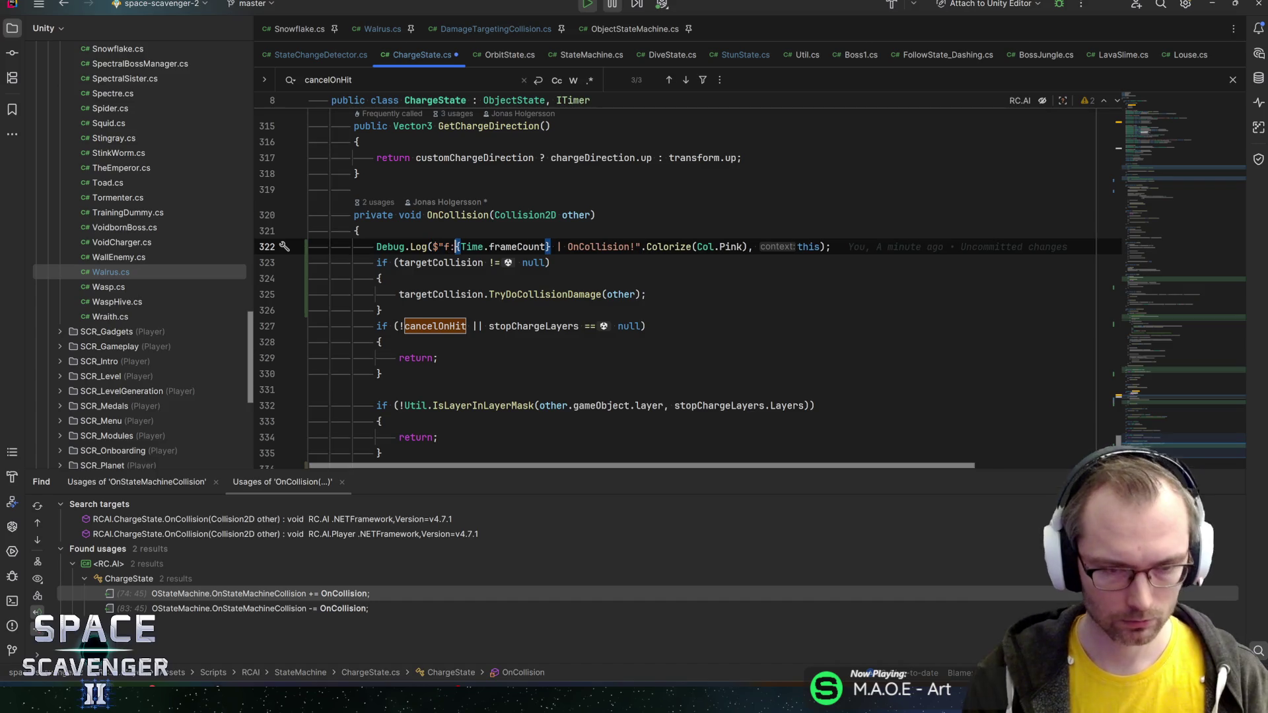
key("End")
key("ctrl+s")
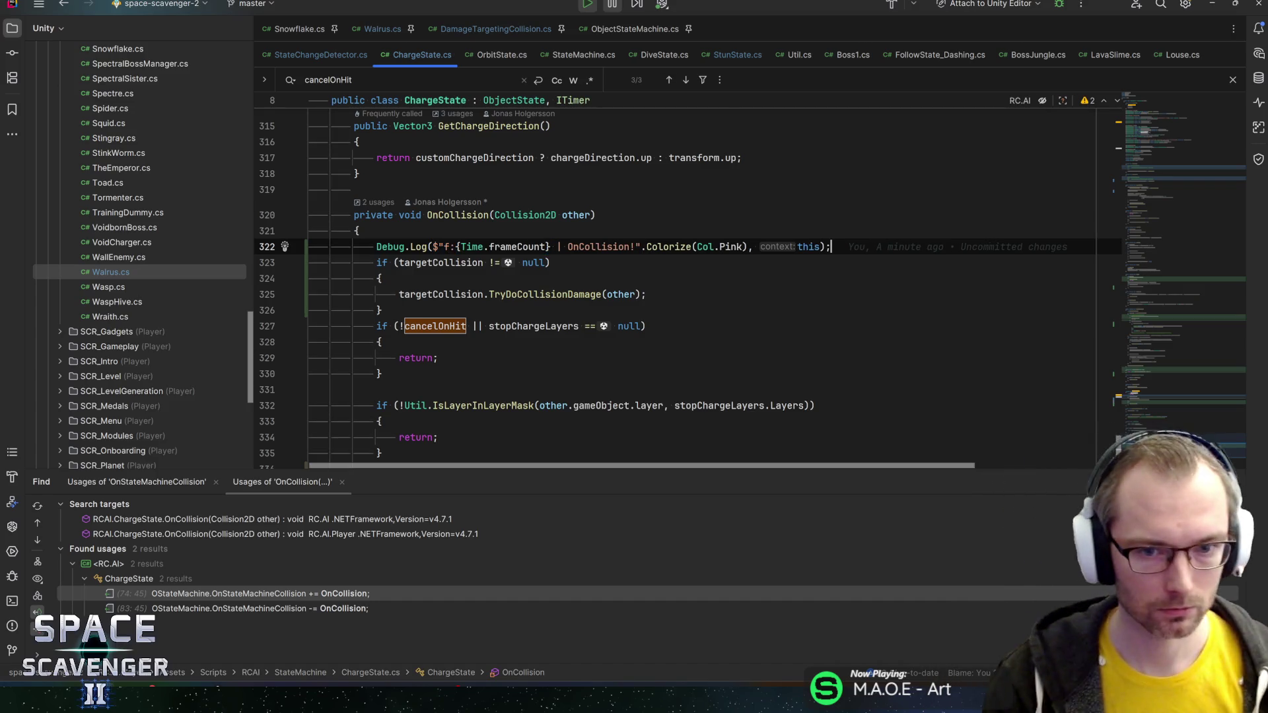
- Start play mode in Unity, then review OnCollision's targetCollision, cancelOnHit and stopChargeLayers checks
key("alt+Tab")
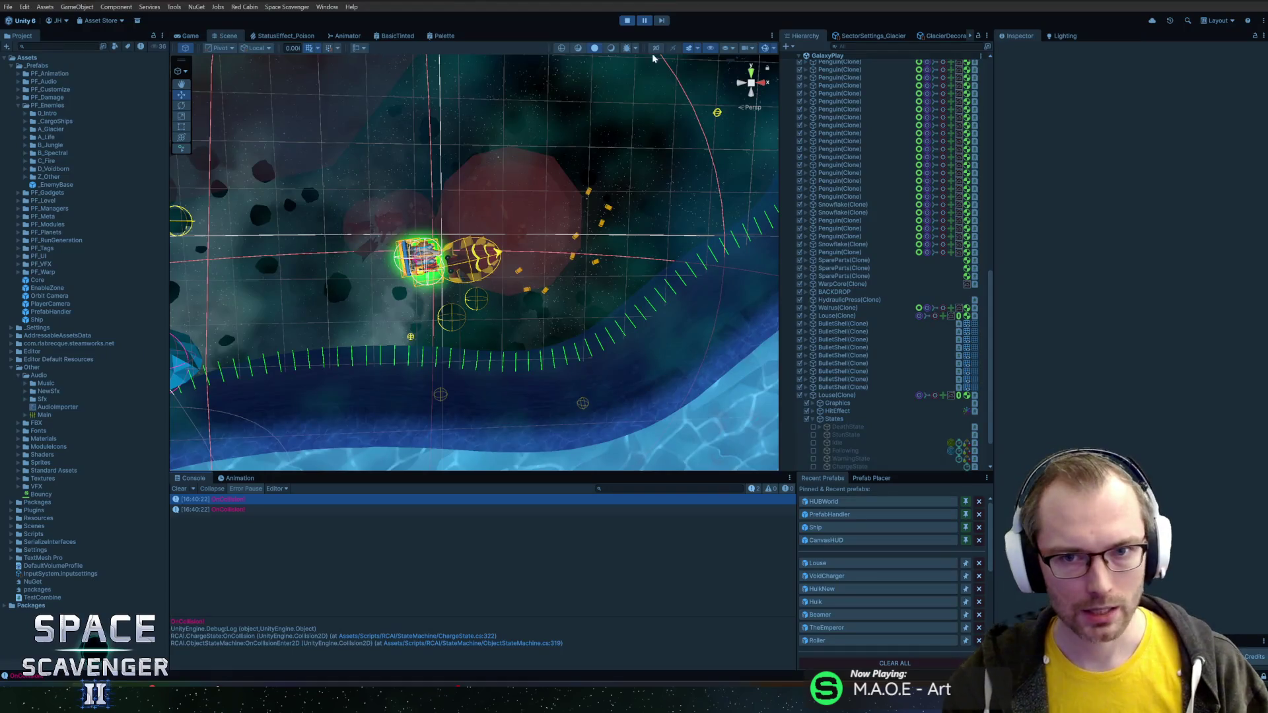
left_click(626, 22)
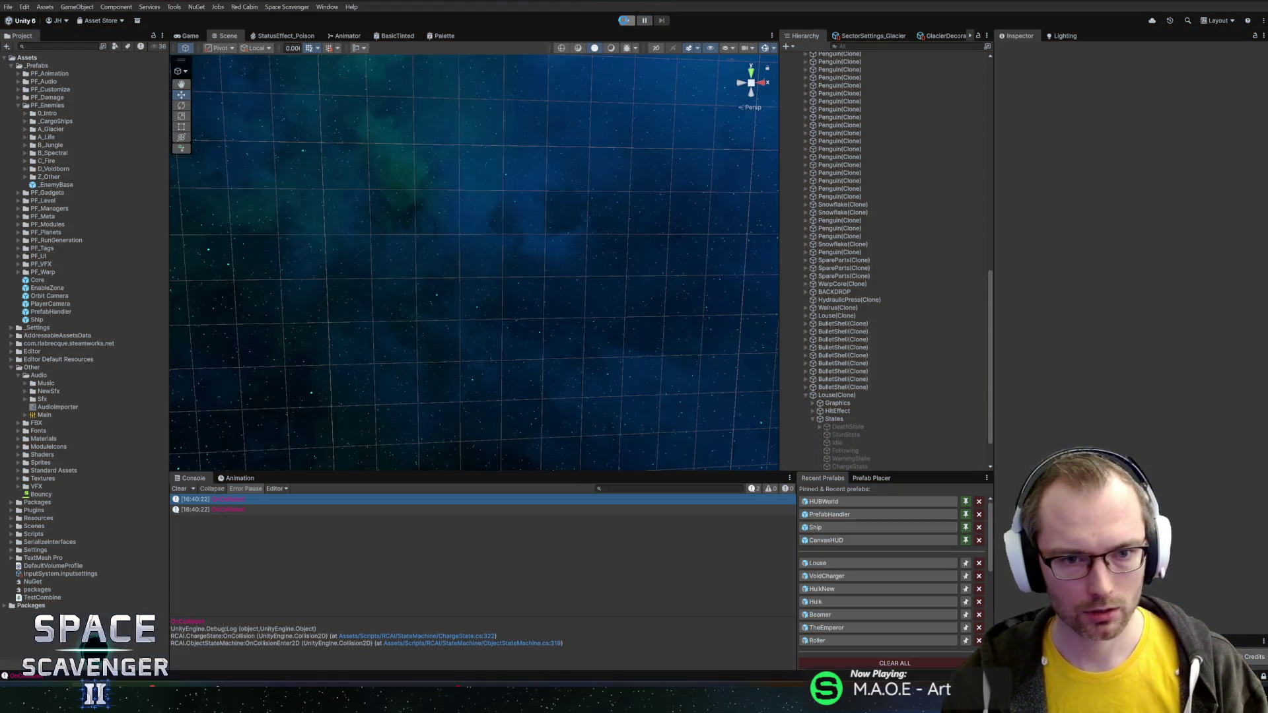
key("alt+Tab")
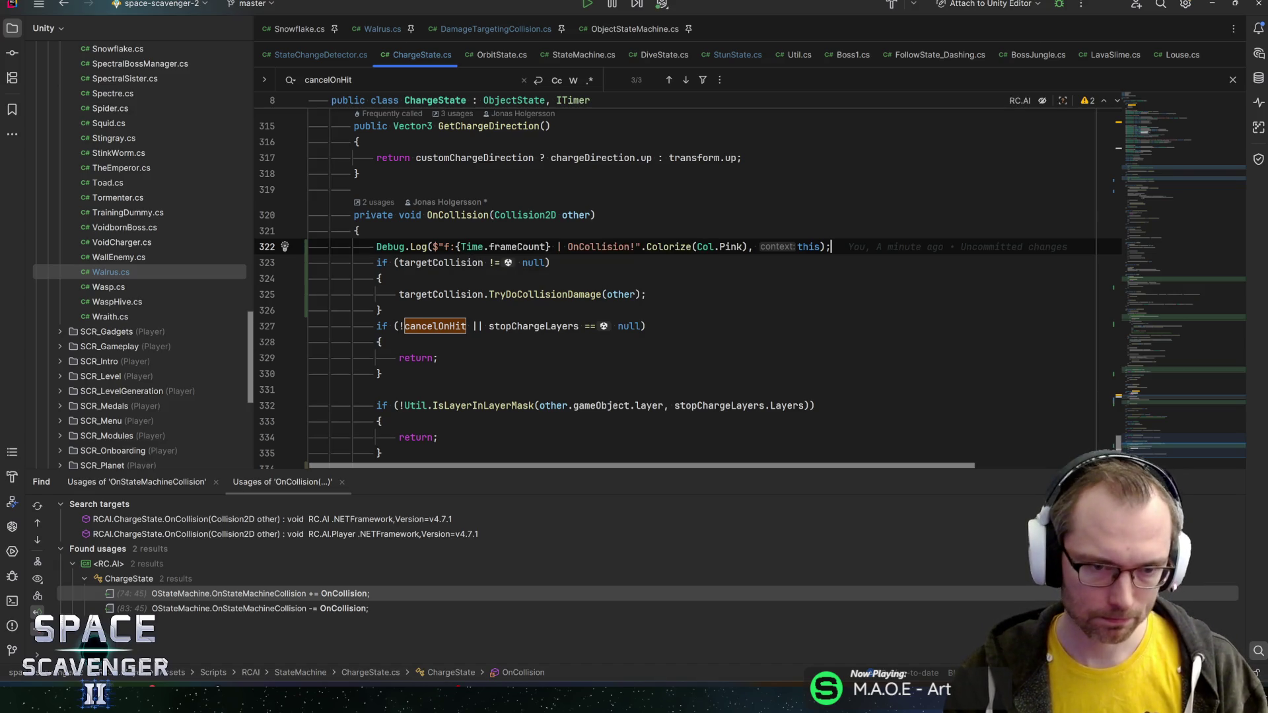
left_click(433, 294)
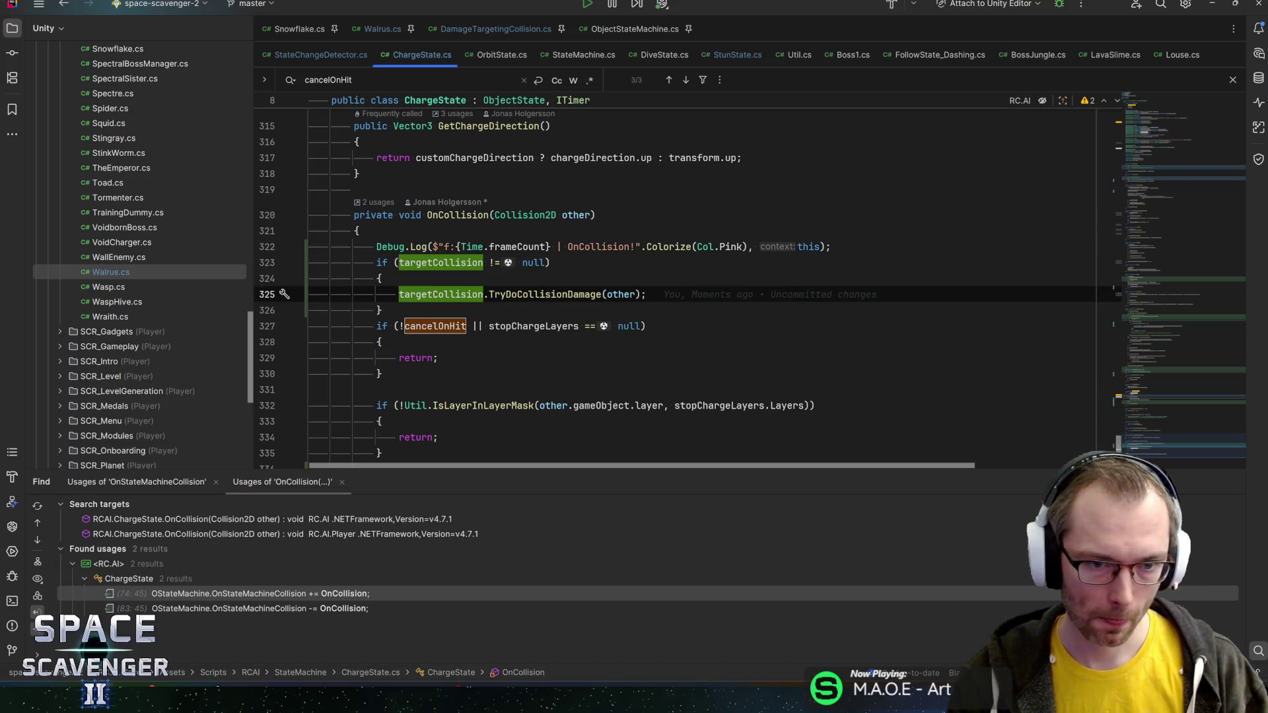
scroll(687, 288, "down", 2)
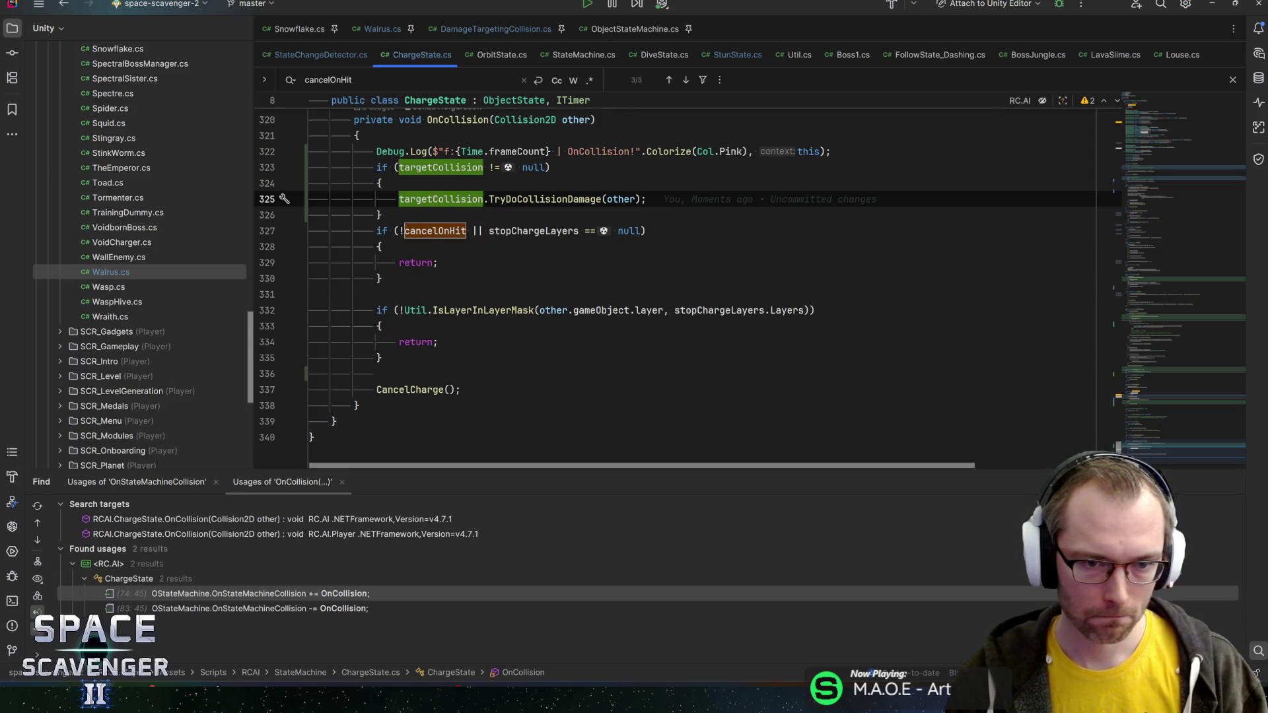
left_click(428, 230)
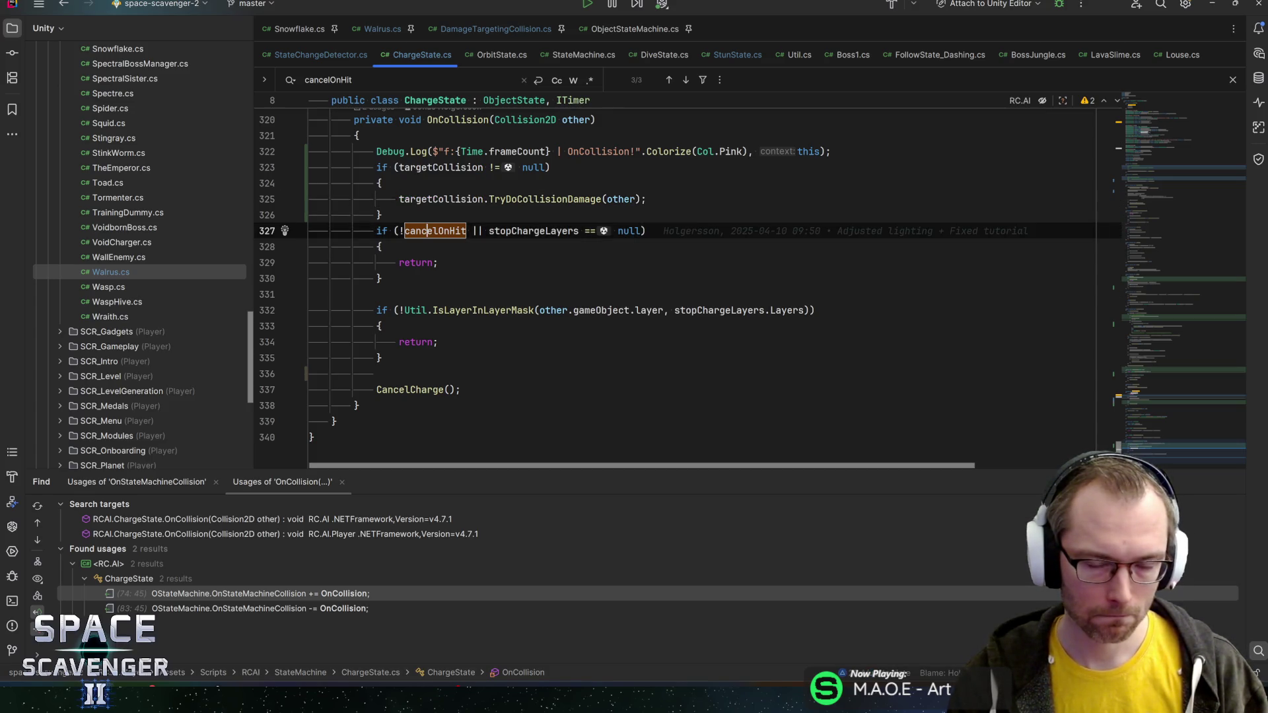
left_click(534, 230)
key("alt+Tab")
- Open the Louse prefab and confirm its ChargeState Stop Charge Layer is ChargeStop
left_click(878, 563)
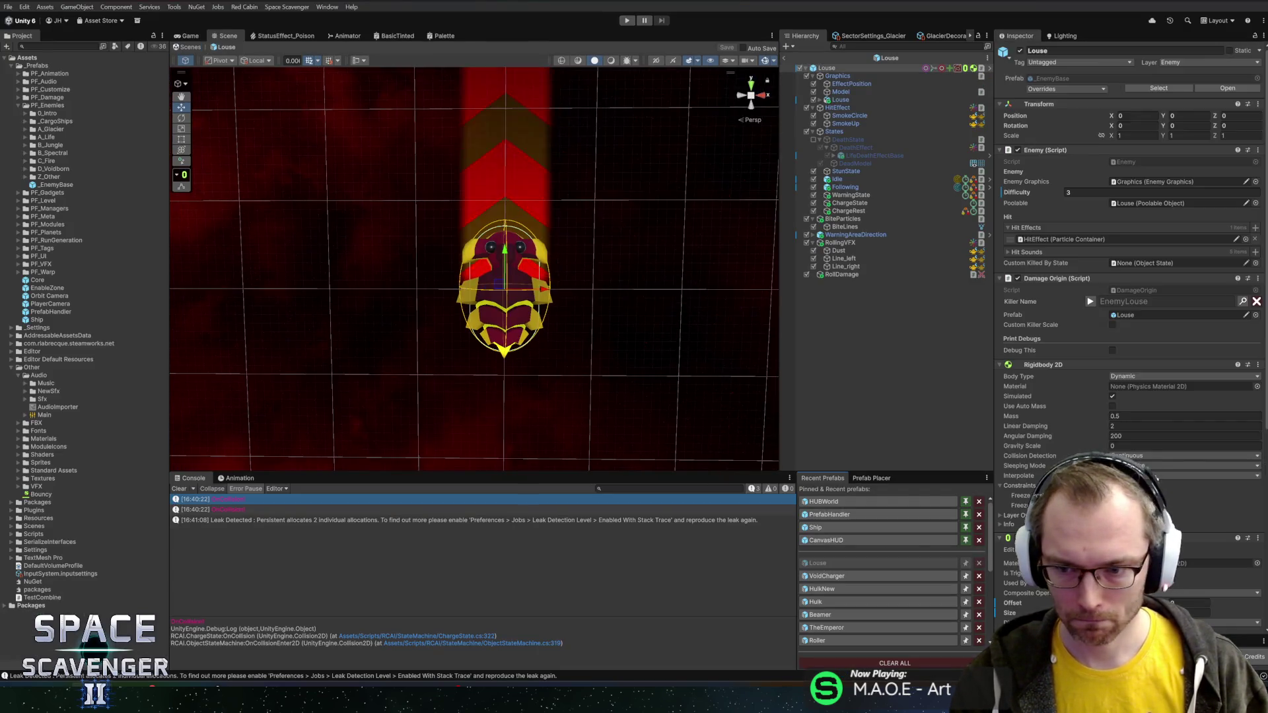
scroll(1044, 371, "down", 15)
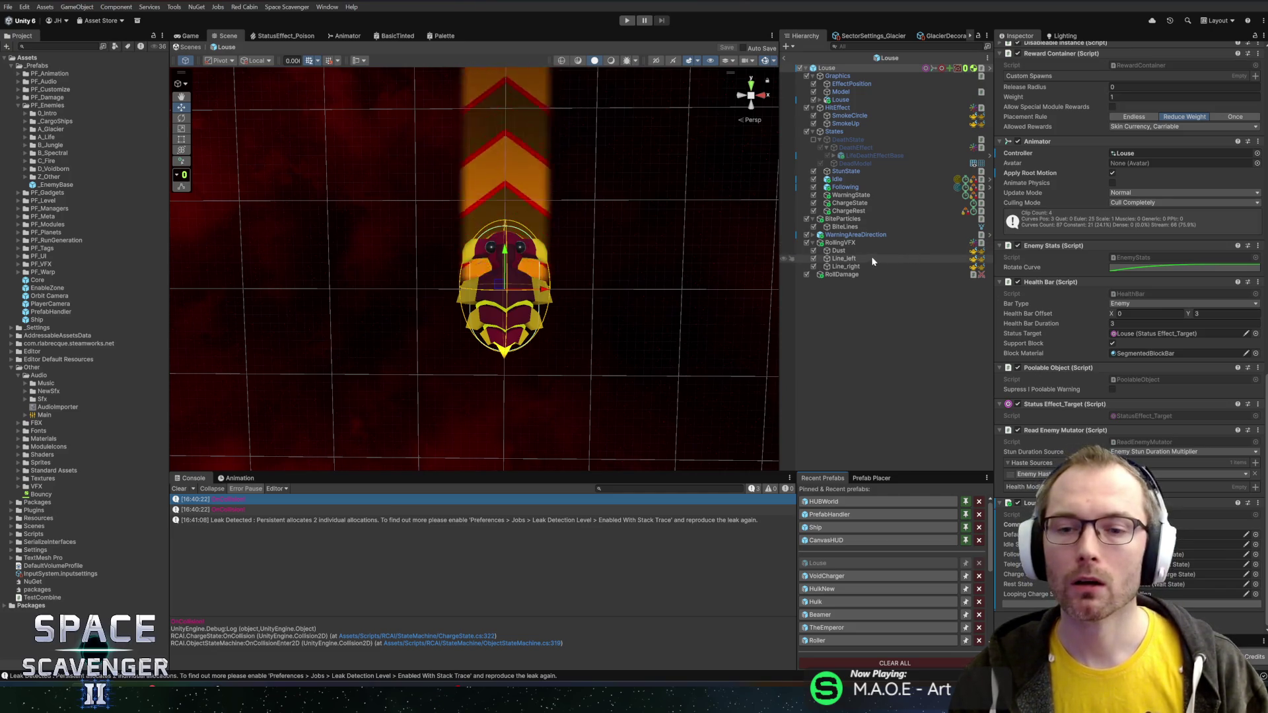
left_click(849, 205)
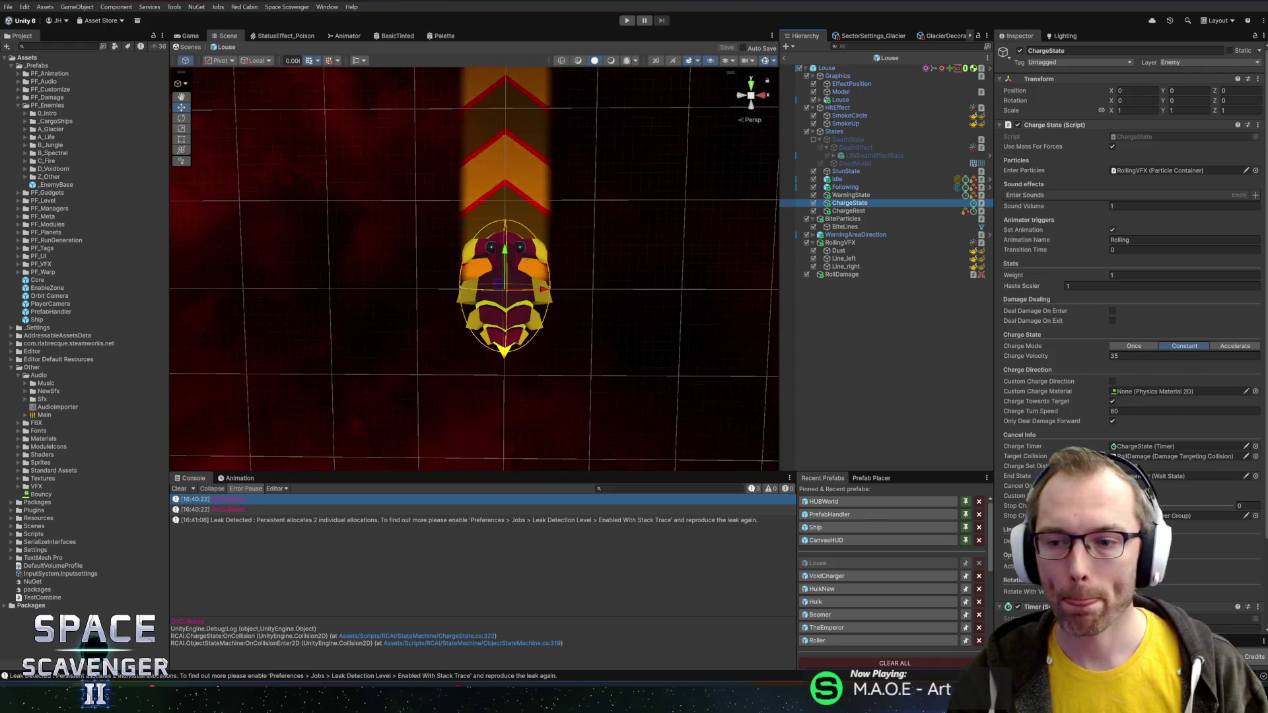
scroll(1129, 324, "down", 2)
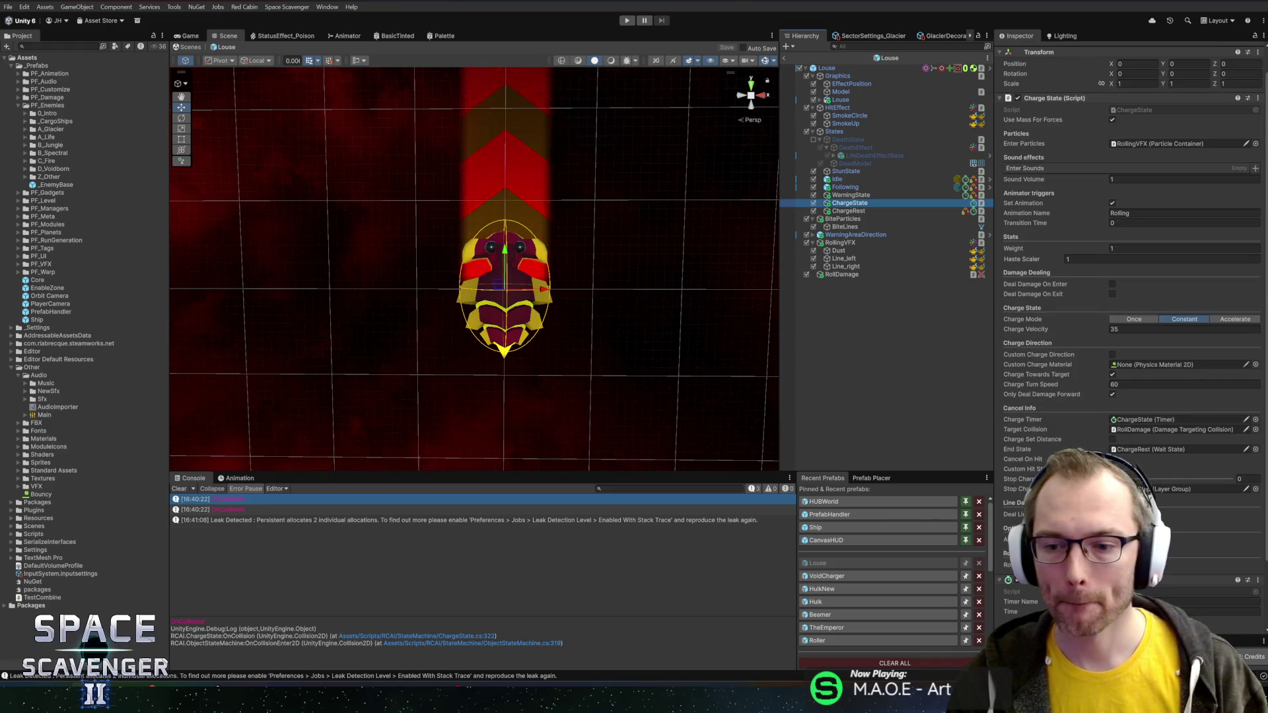
scroll(1218, 467, "down", 2)
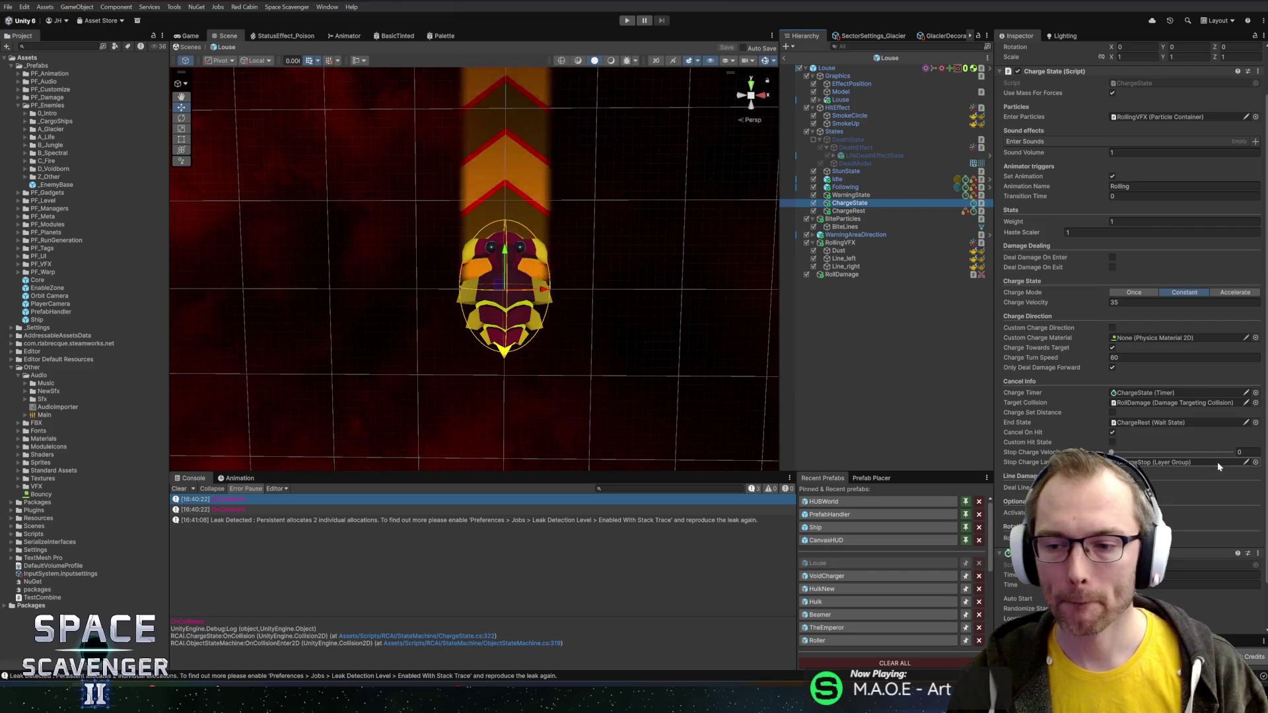
left_click(1256, 463)
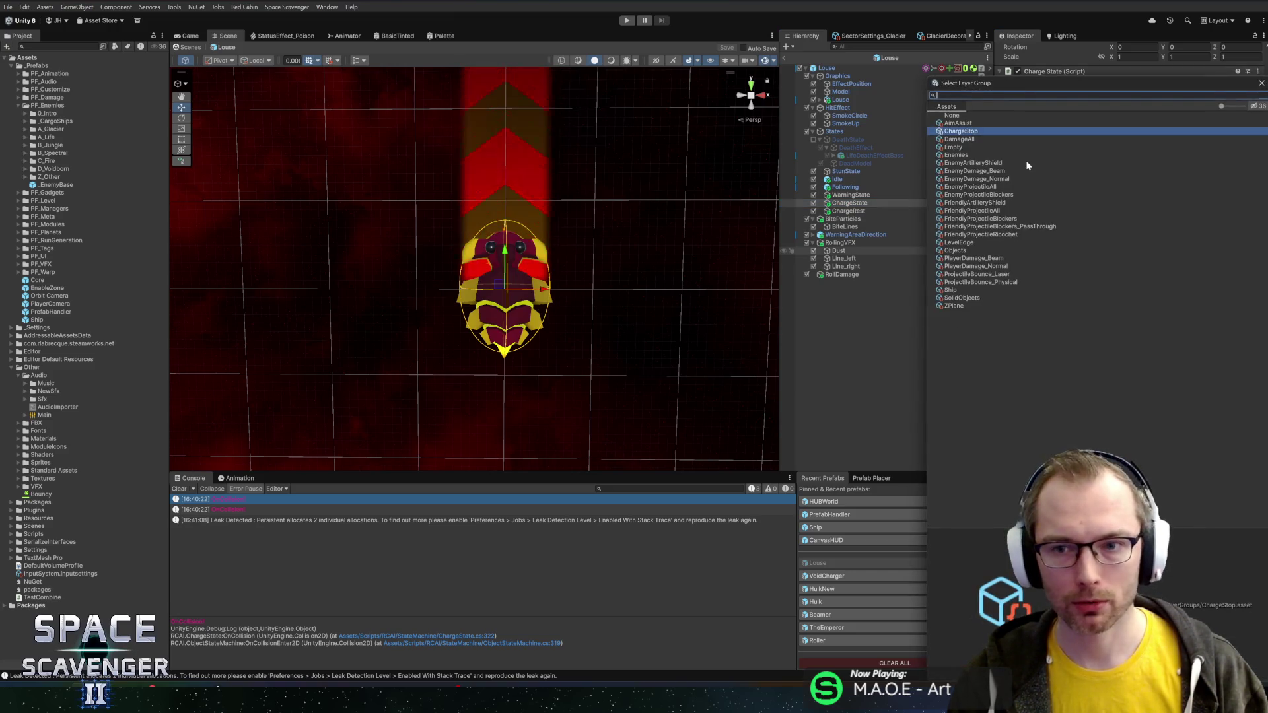
key("Return")
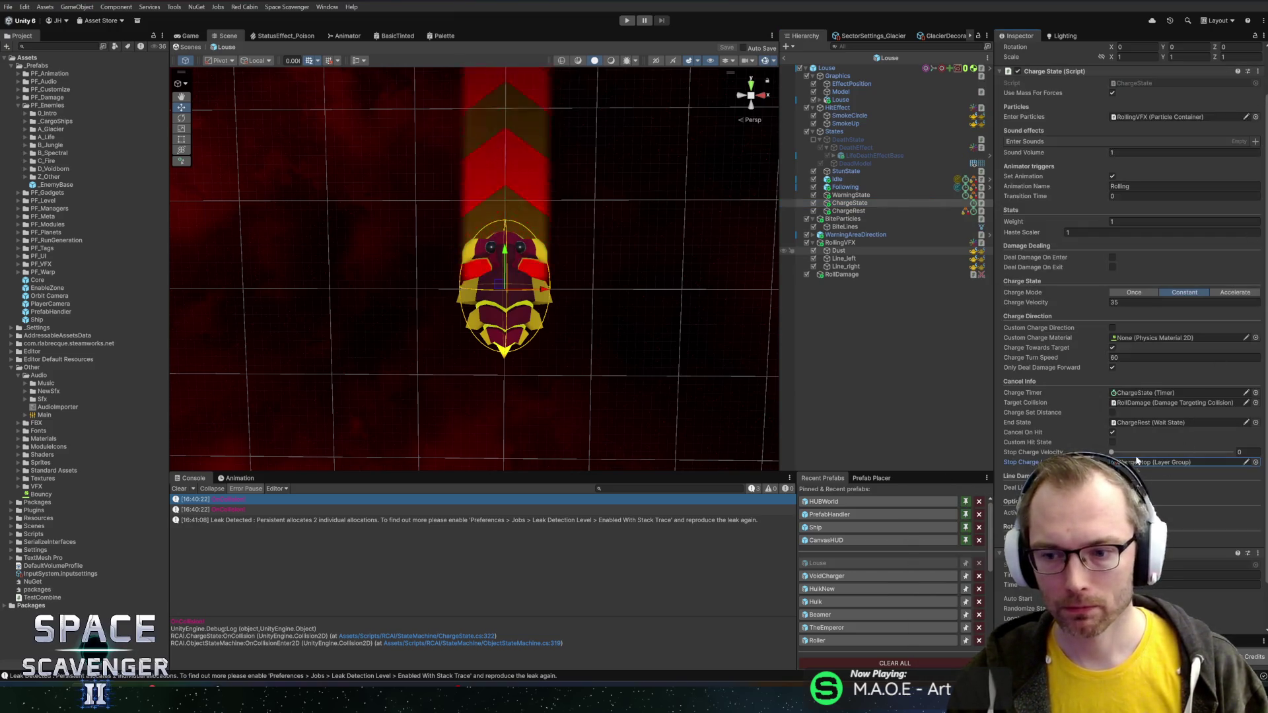
- Open the ChargeStop layer group asset and check its Layers list includes Water and GalaxyEdge
double_click(1137, 462)
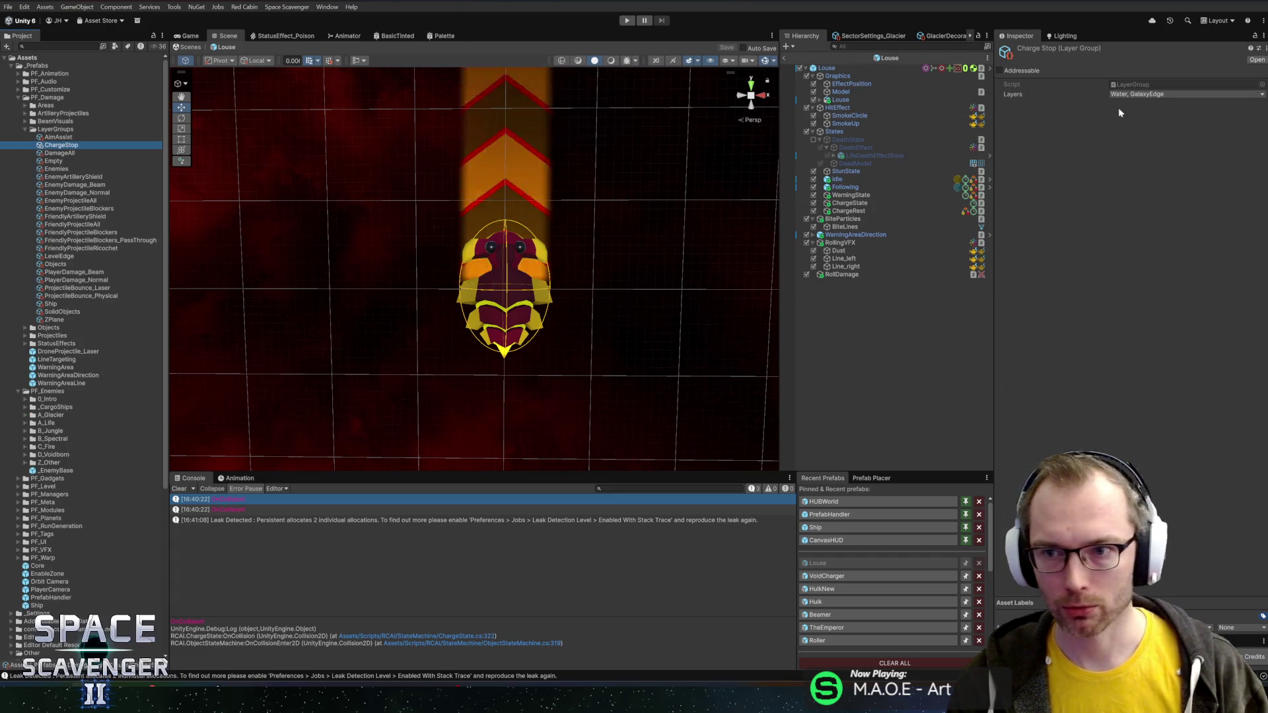
left_click(1123, 94)
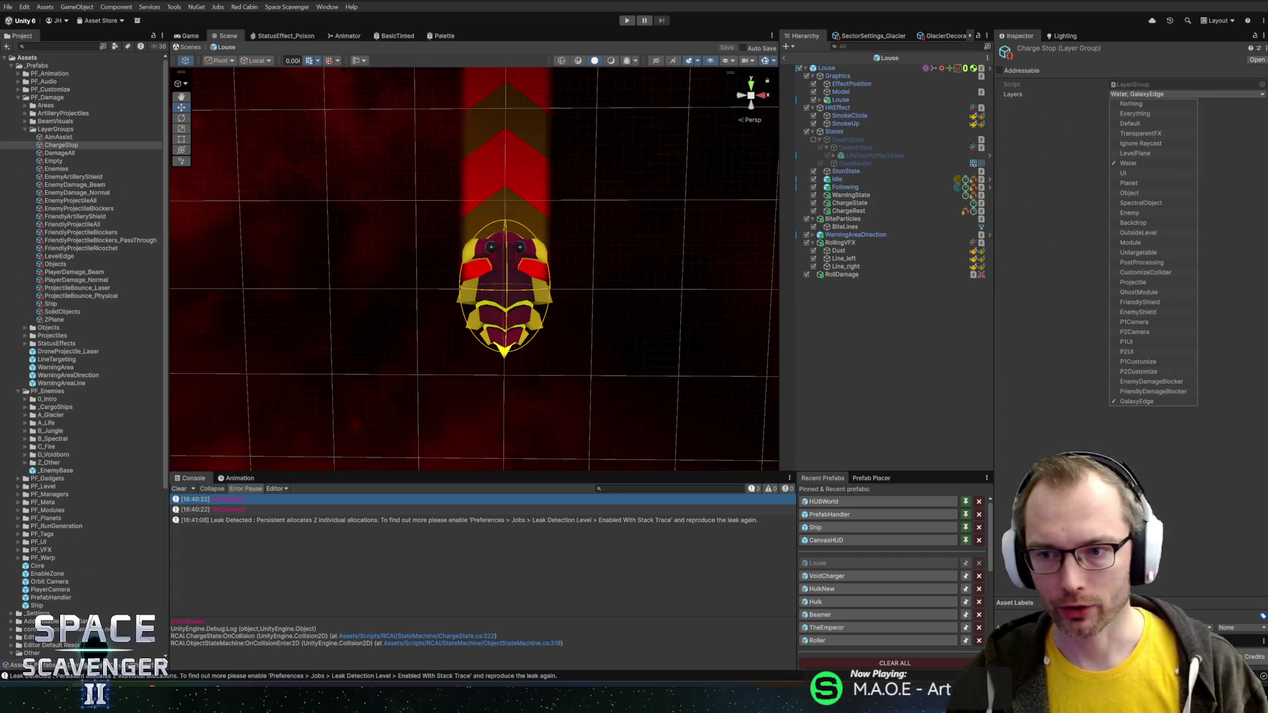
left_click(1039, 161)
key("alt+Tab")
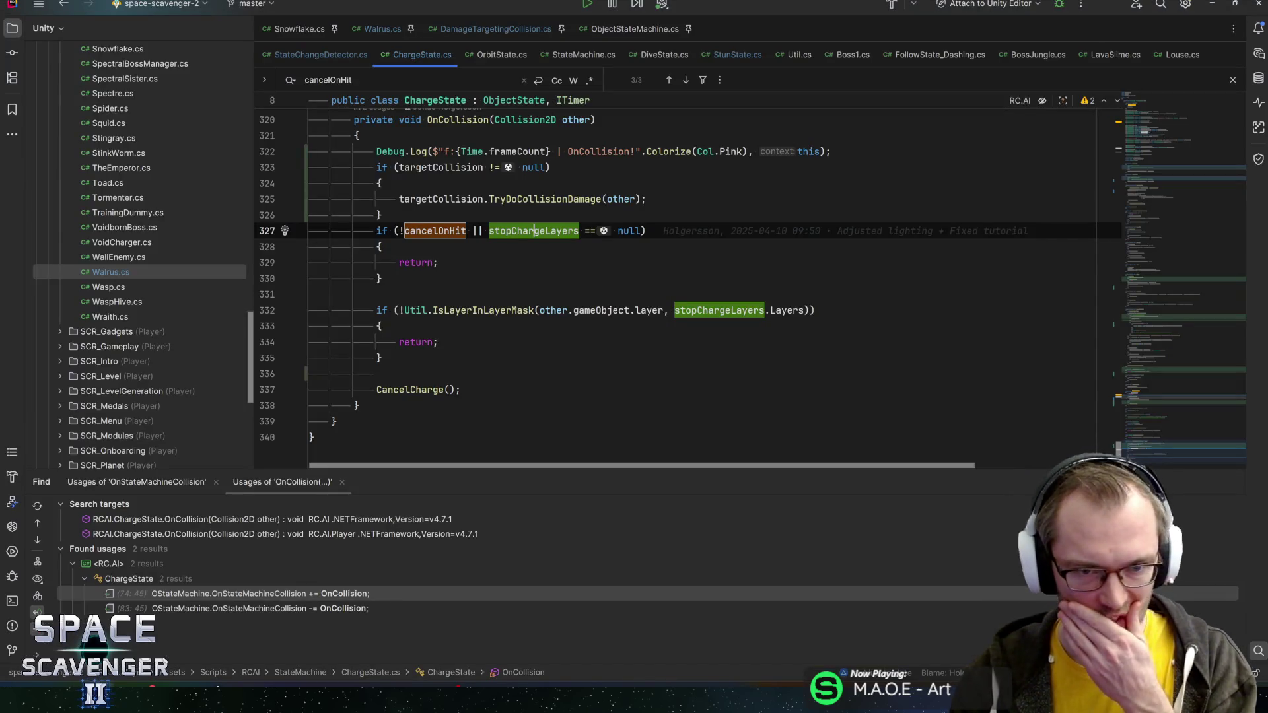
- View the TryDoCollisionDamage declaration, then inspect the stopChargeLayers check and early return on lines 332–334
key("Up")
key("Up")
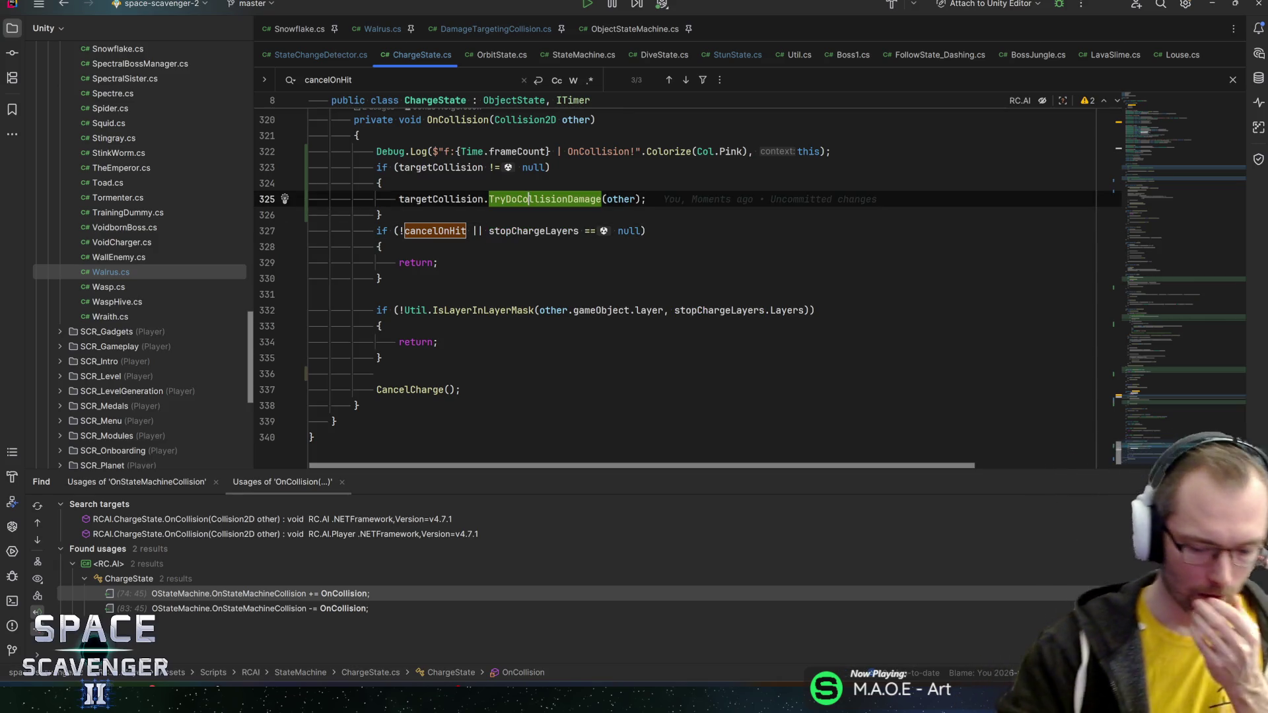
key("ctrl+b")
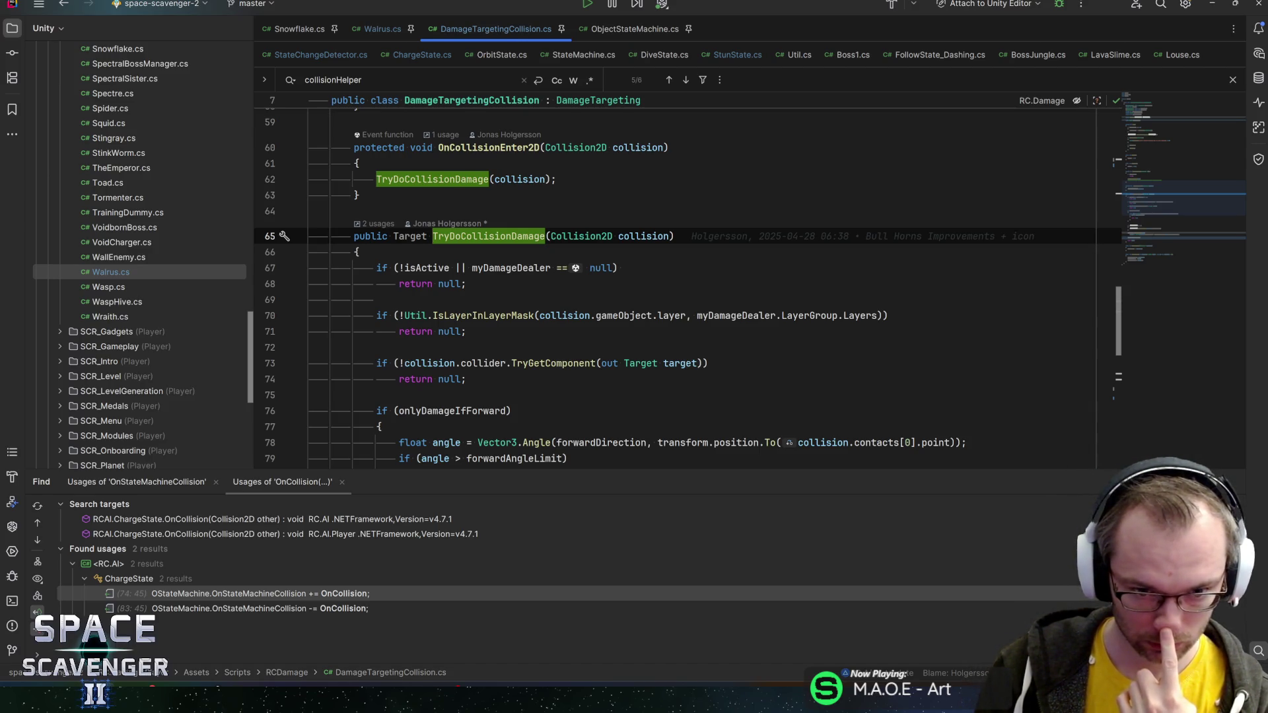
key("ctrl+alt+Left")
key("Down")
key("Down")
key("Down")
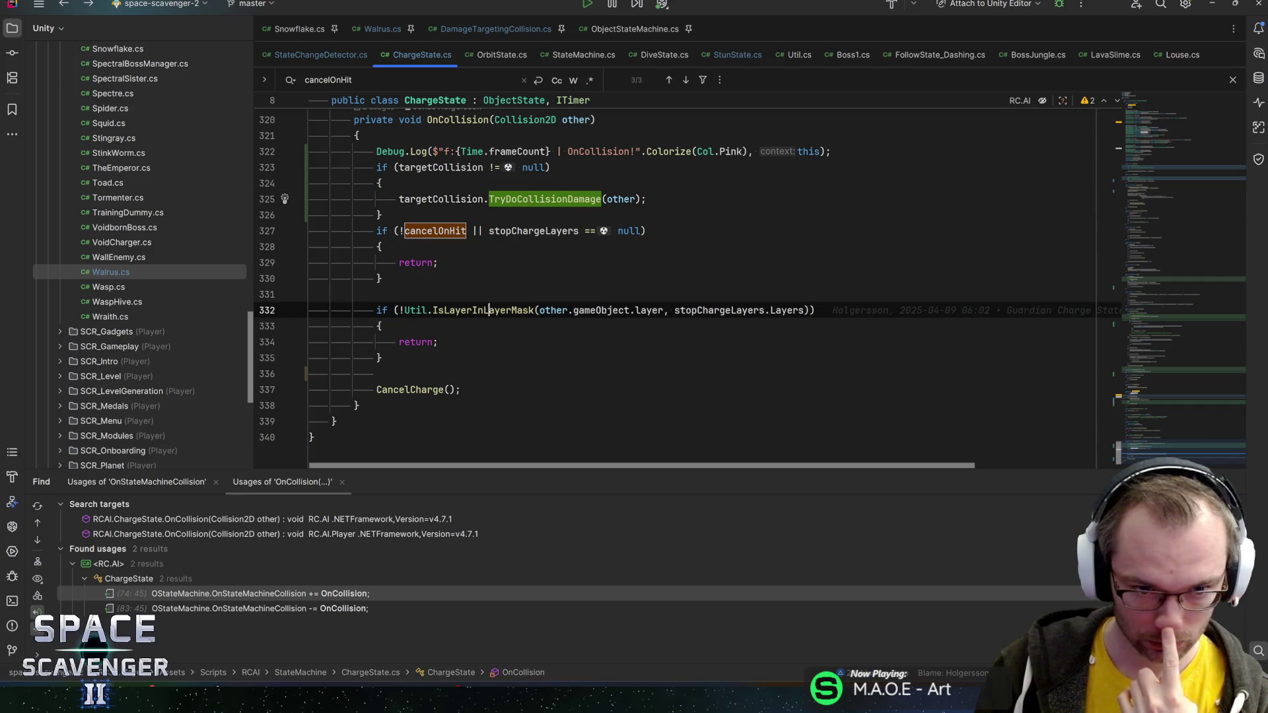
left_click(714, 310)
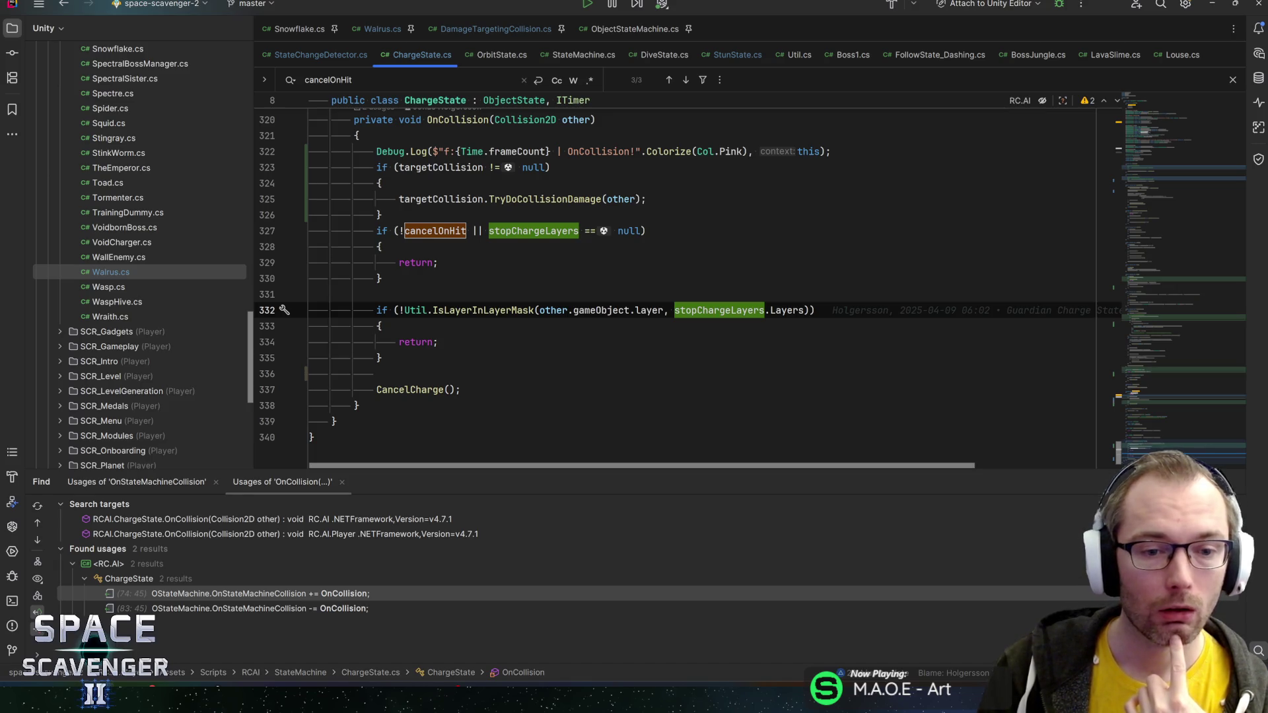
left_click(428, 342)
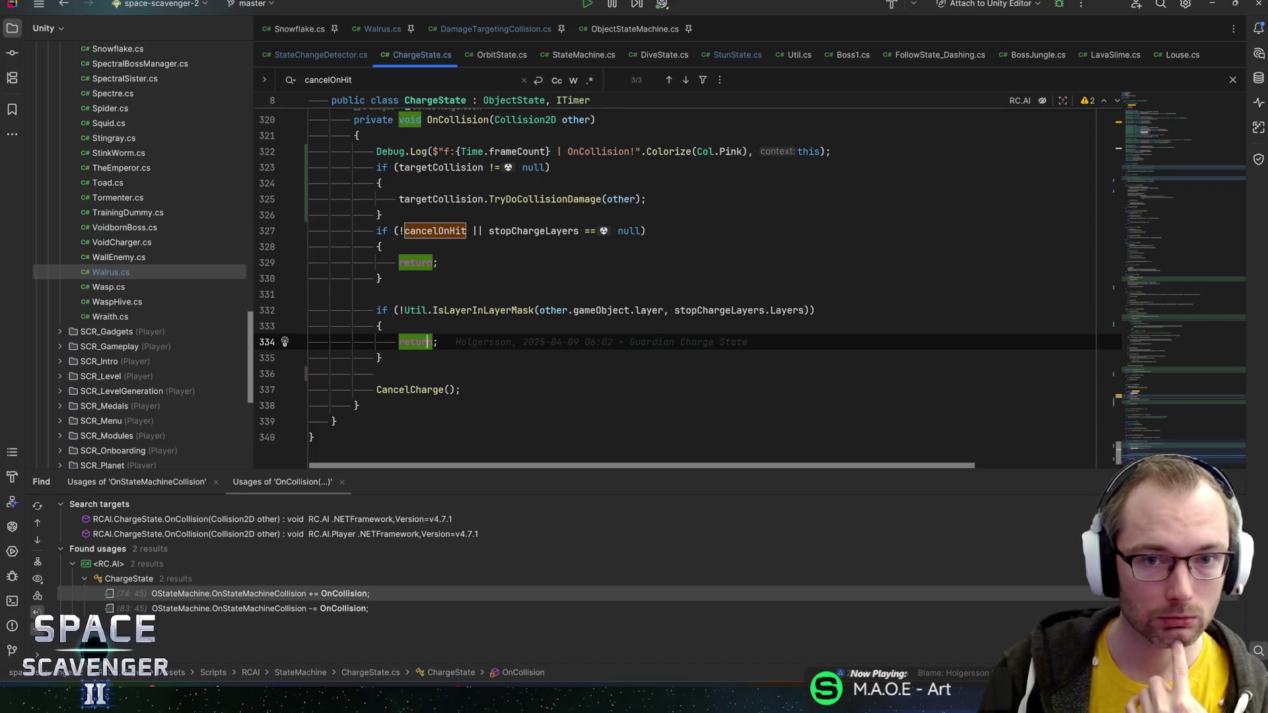
key("alt+Tab")
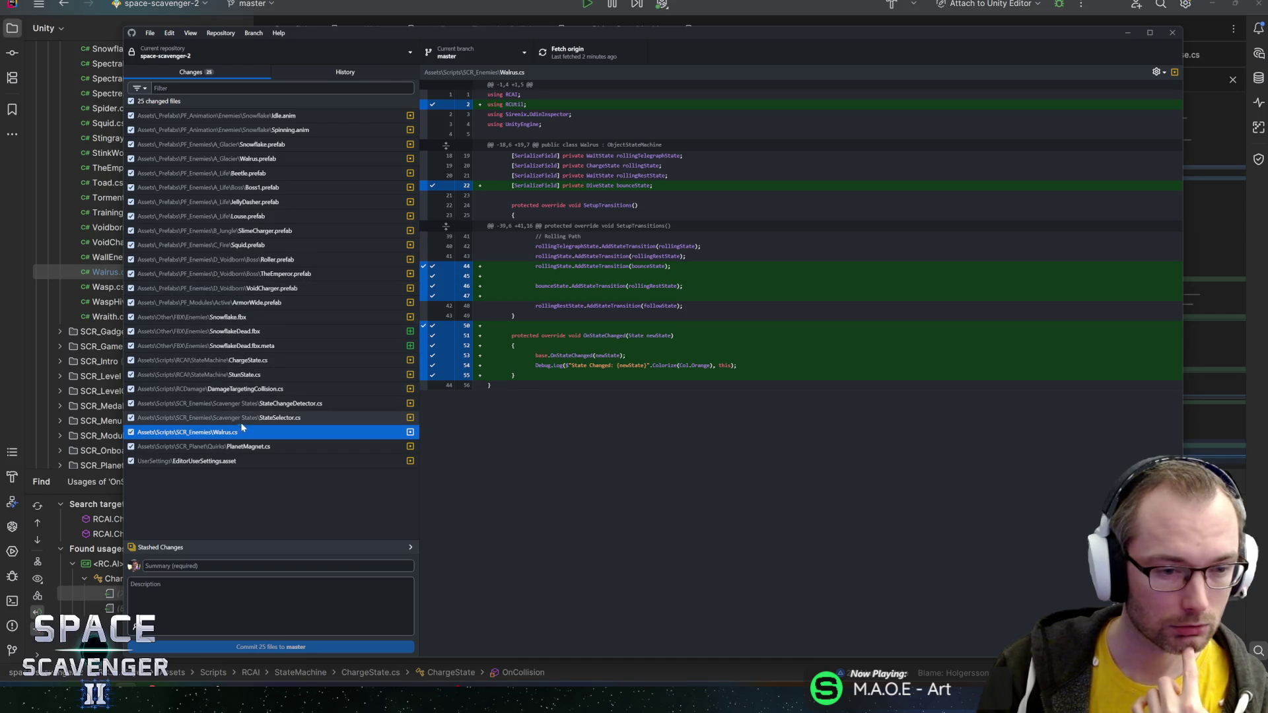
- Glance at the ChargeState.cs diff, briefly comparing it with the code in Rider
left_click(230, 360)
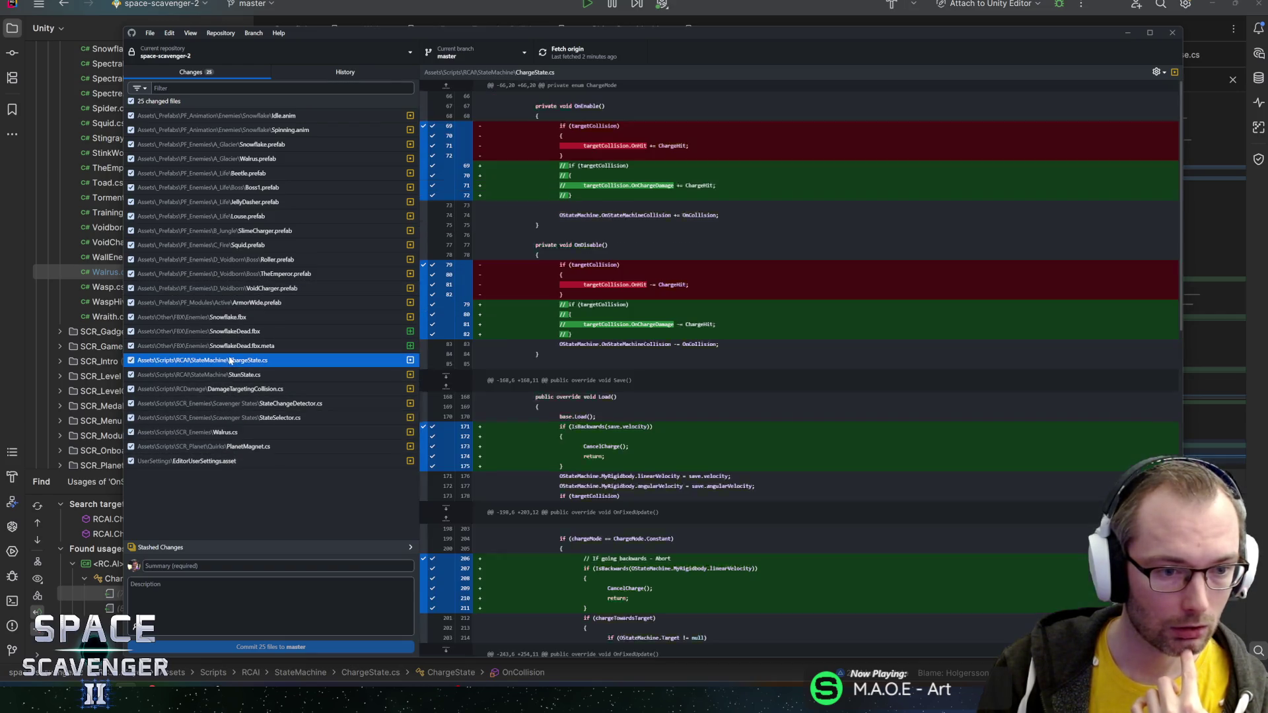
scroll(572, 280, "down", 10)
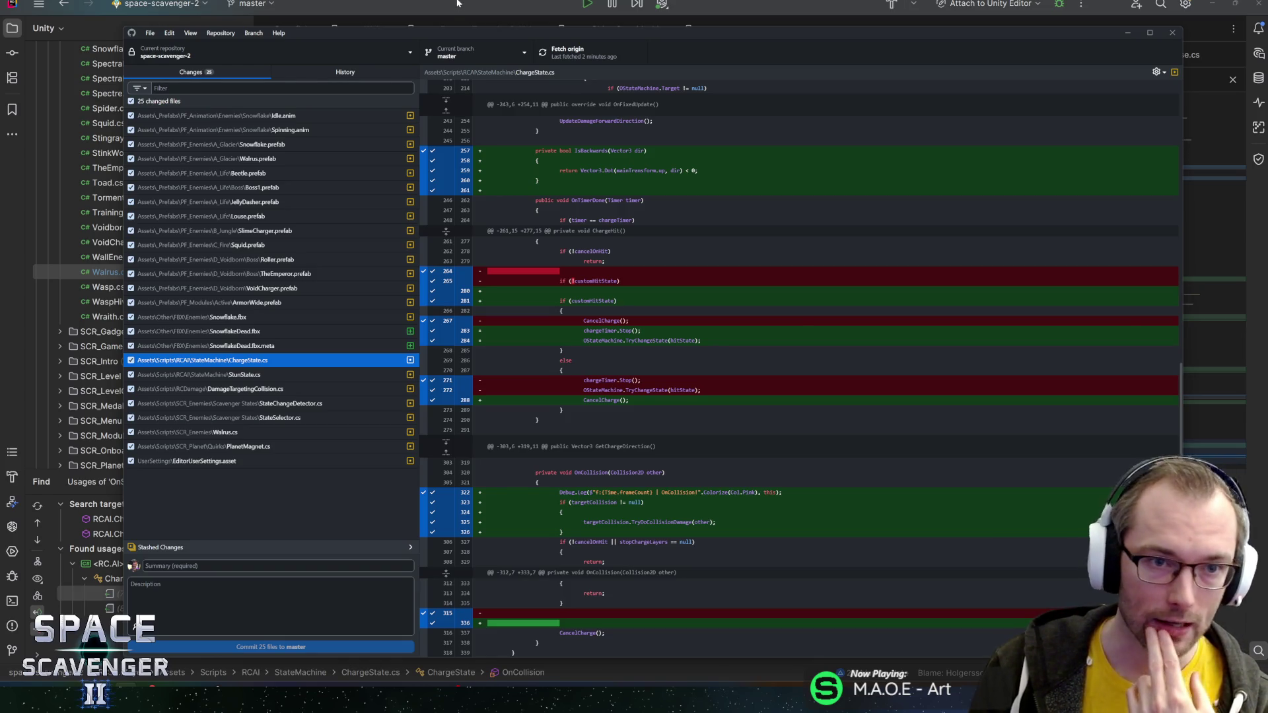
key("alt+Tab")
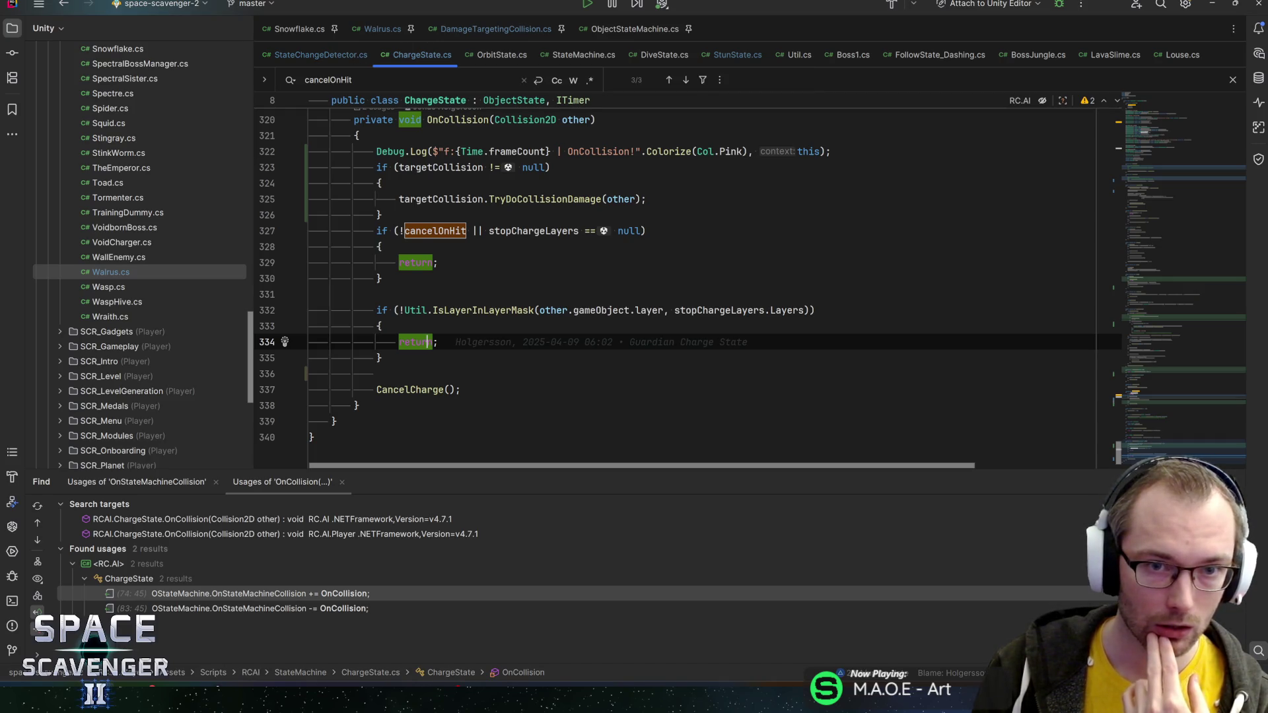
key("alt+Tab")
- Browse the StateChangeDetector, DamageTargetingCollision, StunState, StateSelector, Walrus, PlanetMagnet and EditorUserSettings diffs
left_click(257, 403)
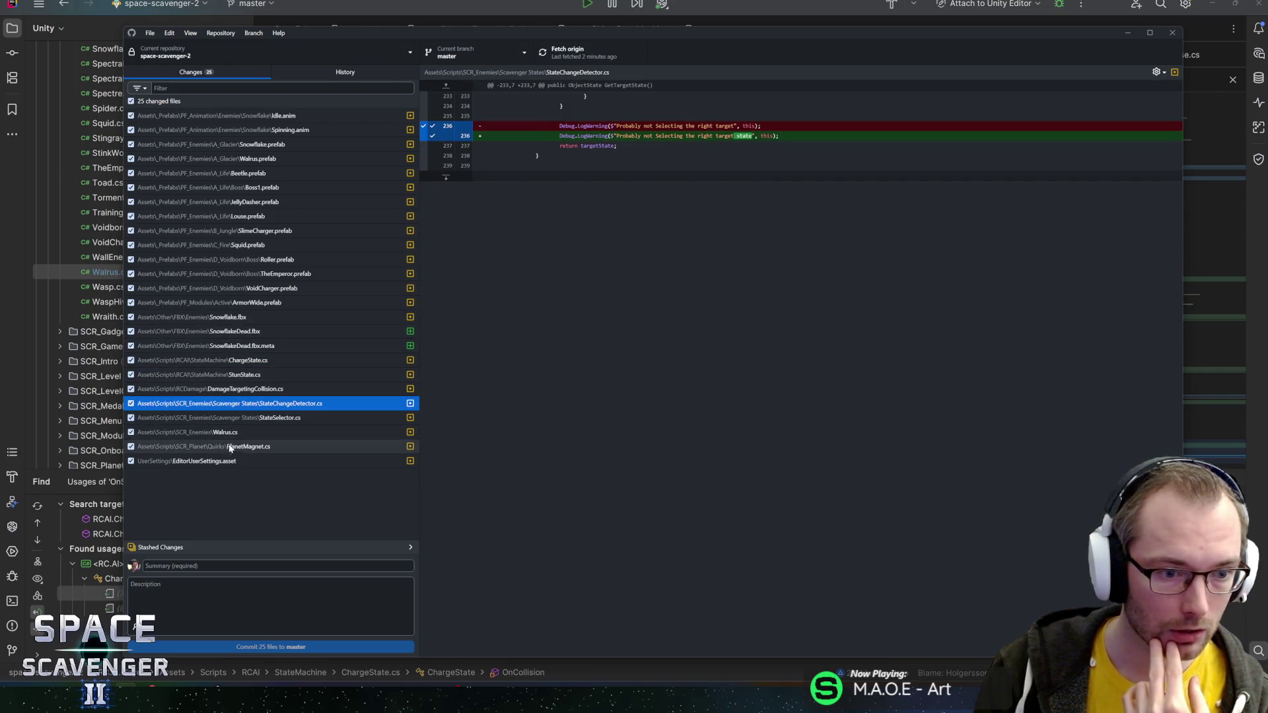
left_click(204, 388)
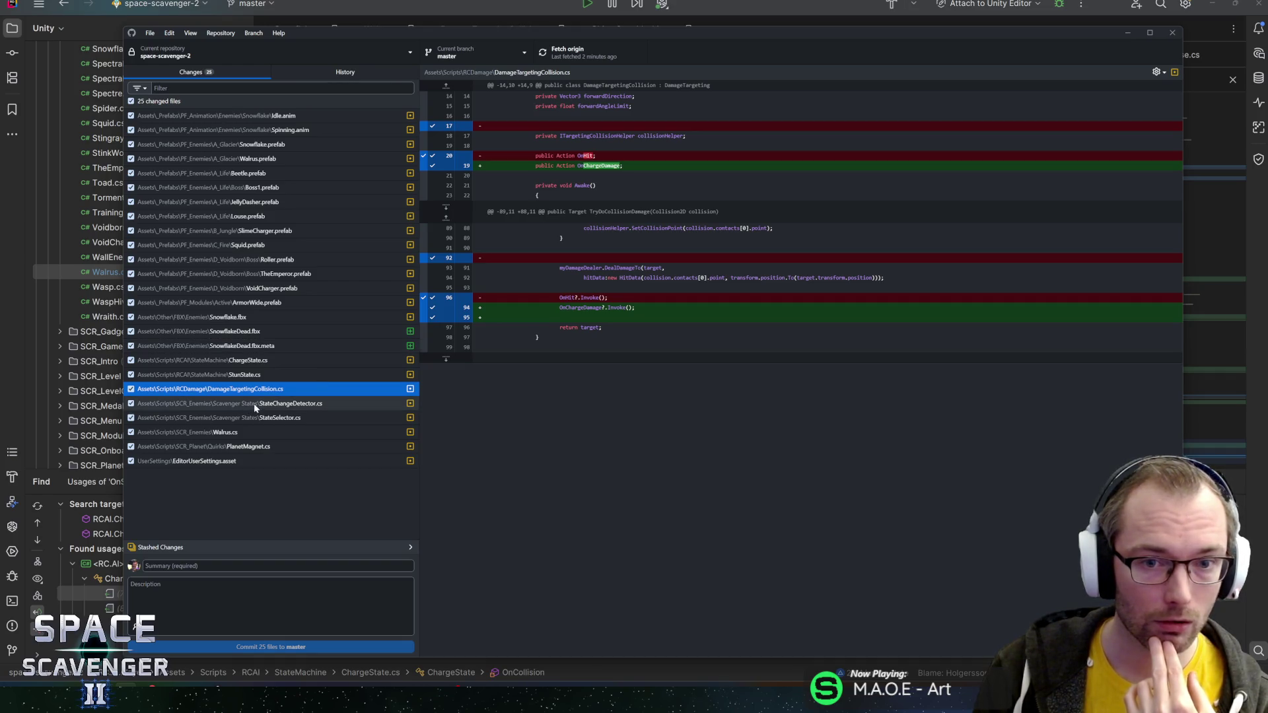
left_click(264, 374)
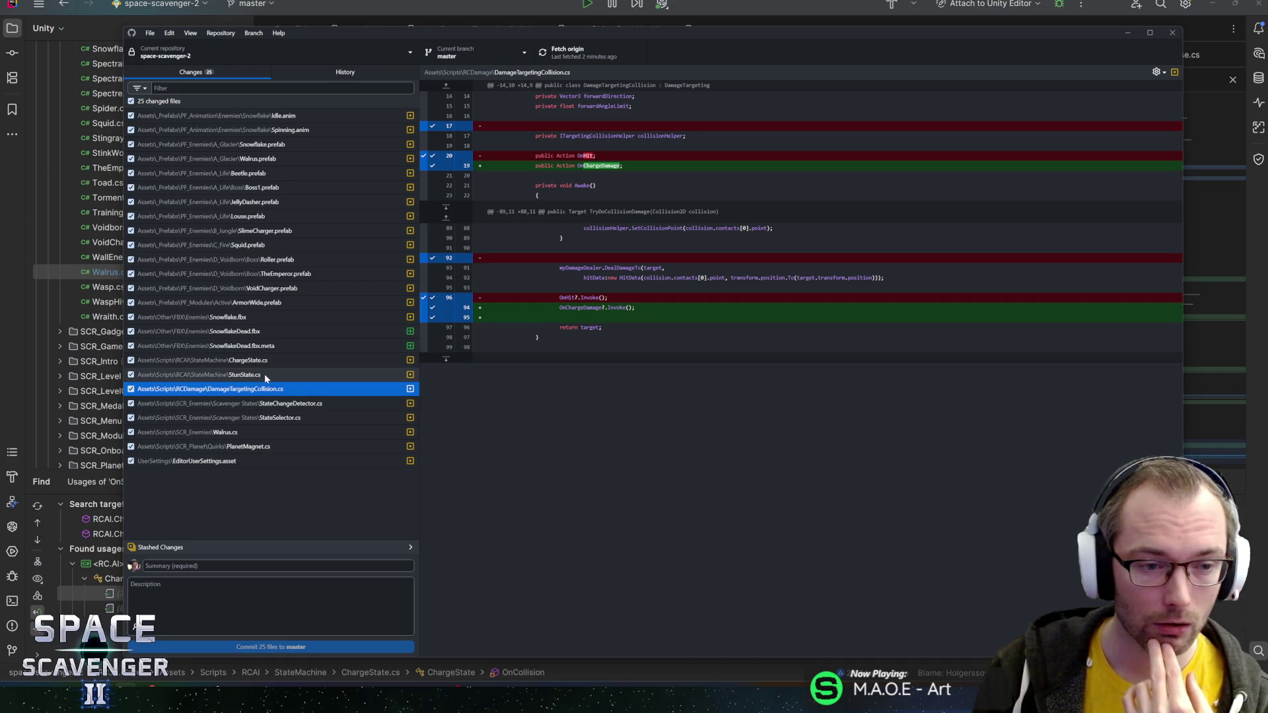
left_click(269, 389)
left_click(271, 404)
left_click(276, 418)
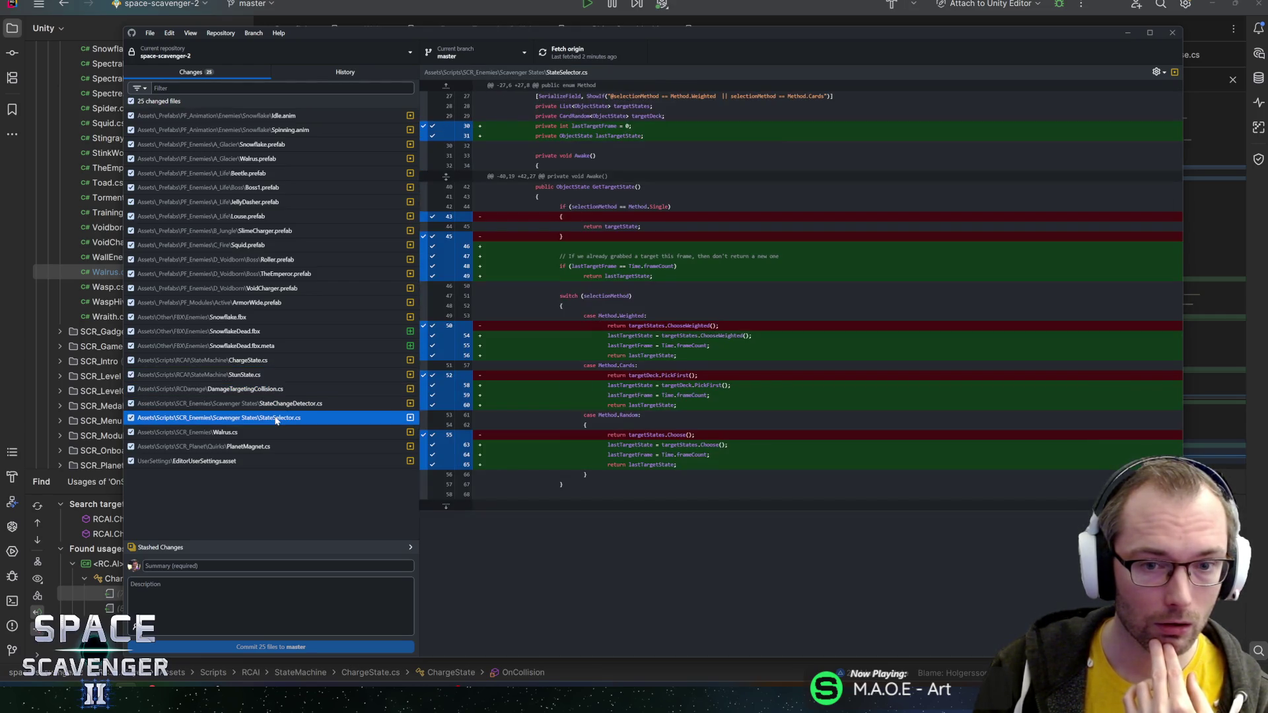
left_click(270, 433)
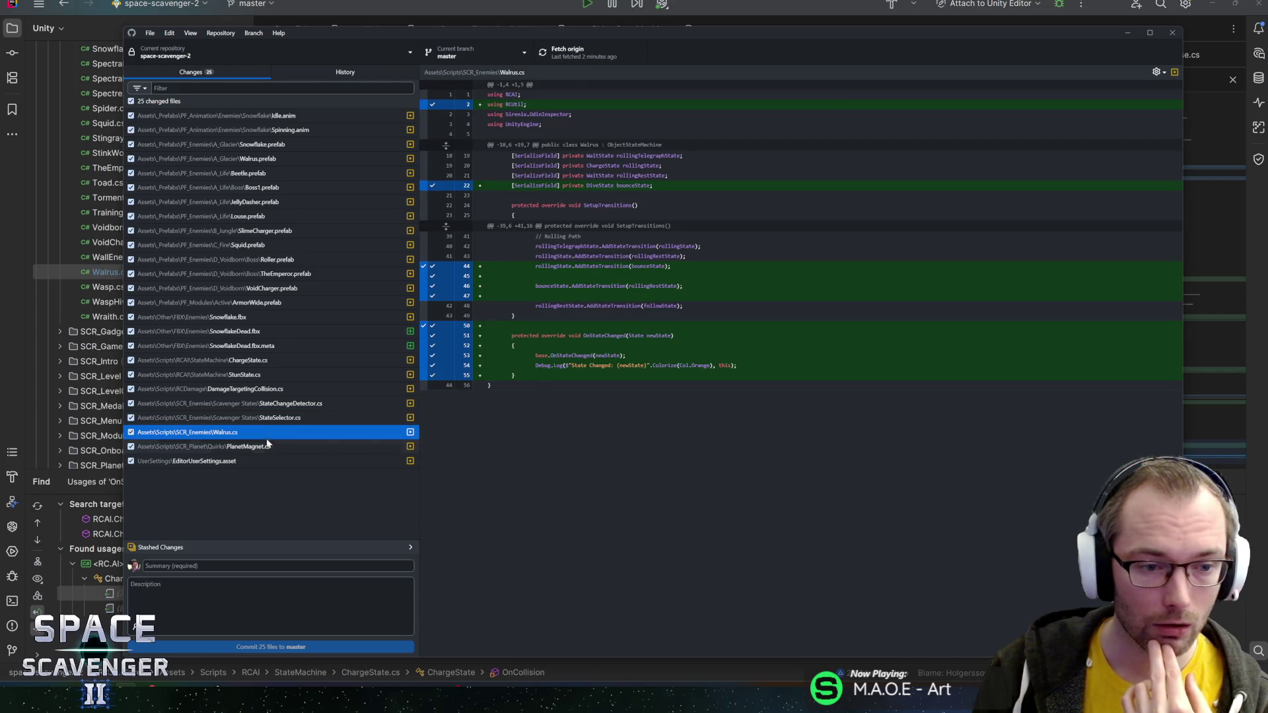
left_click(266, 447)
left_click(261, 437)
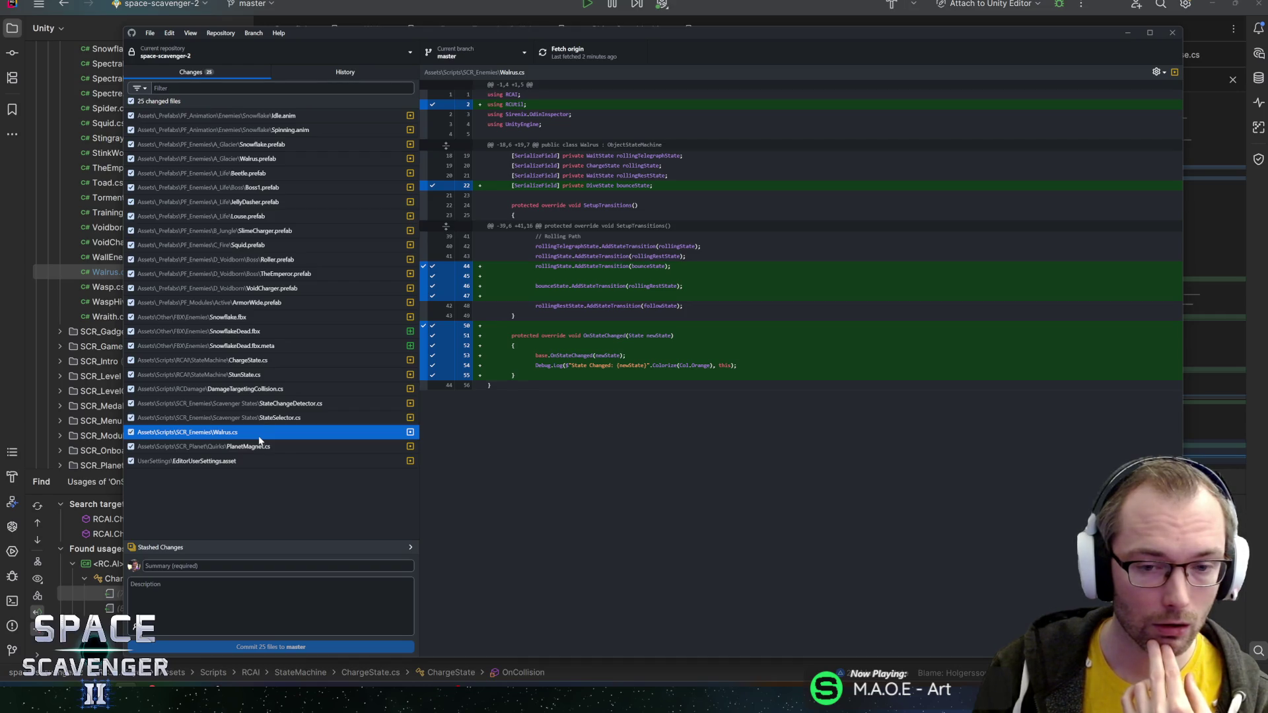
left_click(267, 446)
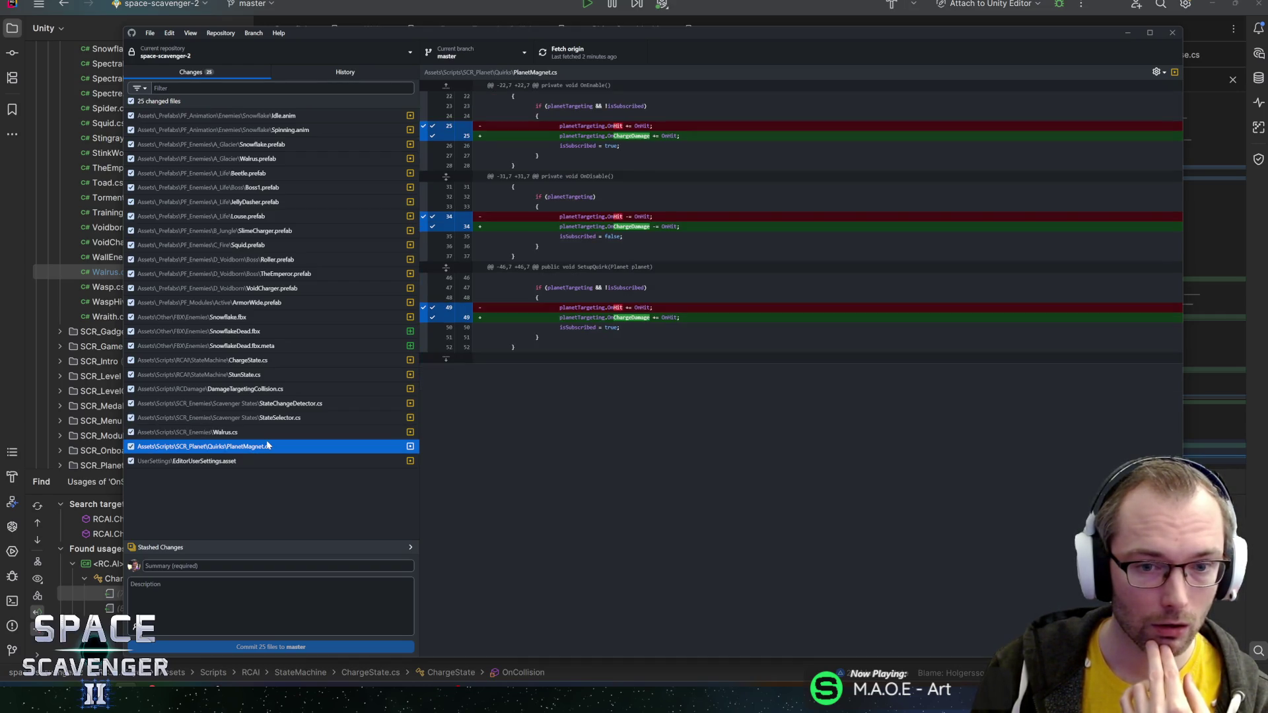
left_click(258, 461)
left_click(243, 449)
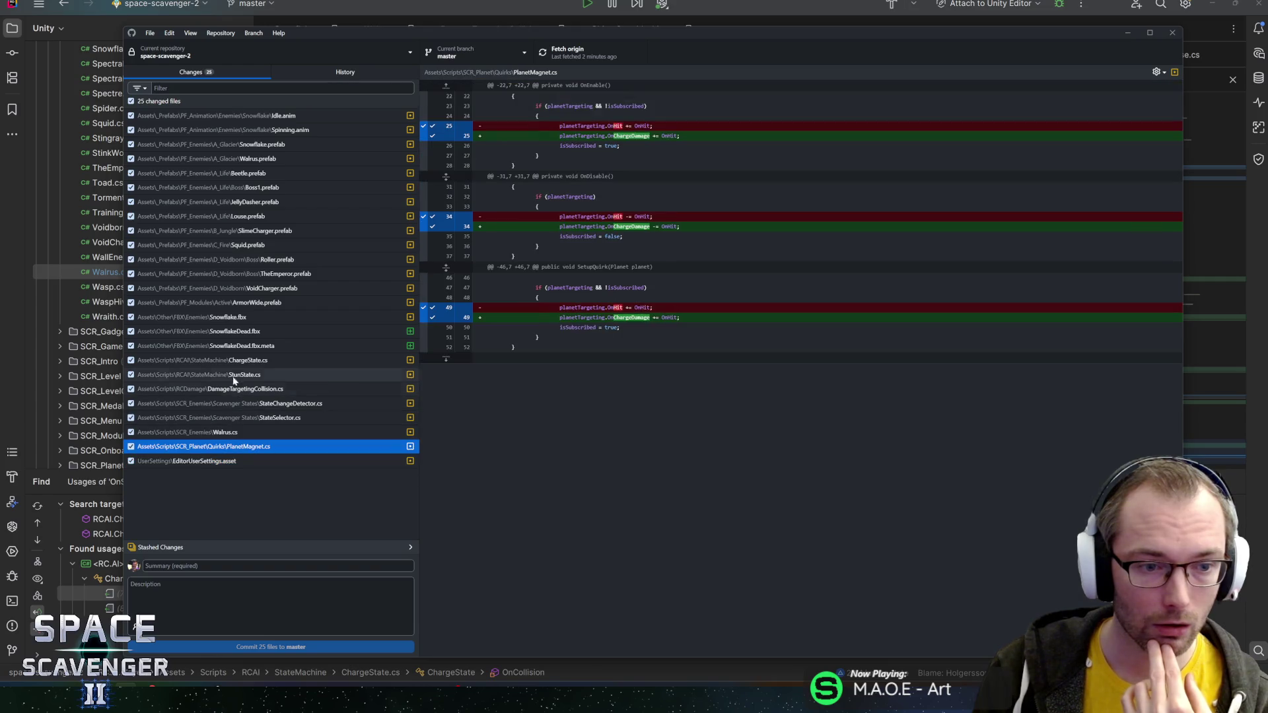
- Scroll through the ChargeState.cs diff to review the ChargeHit and OnCollision edits
left_click(231, 359)
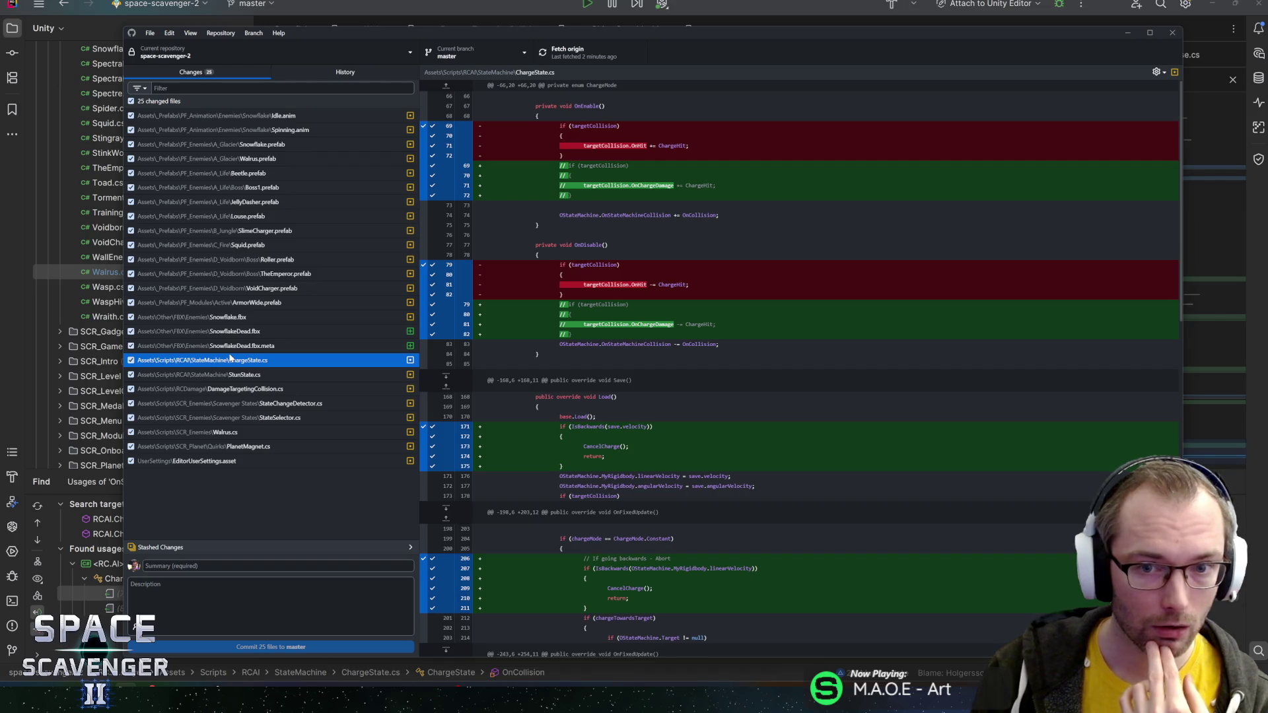
scroll(799, 370, "down", 5)
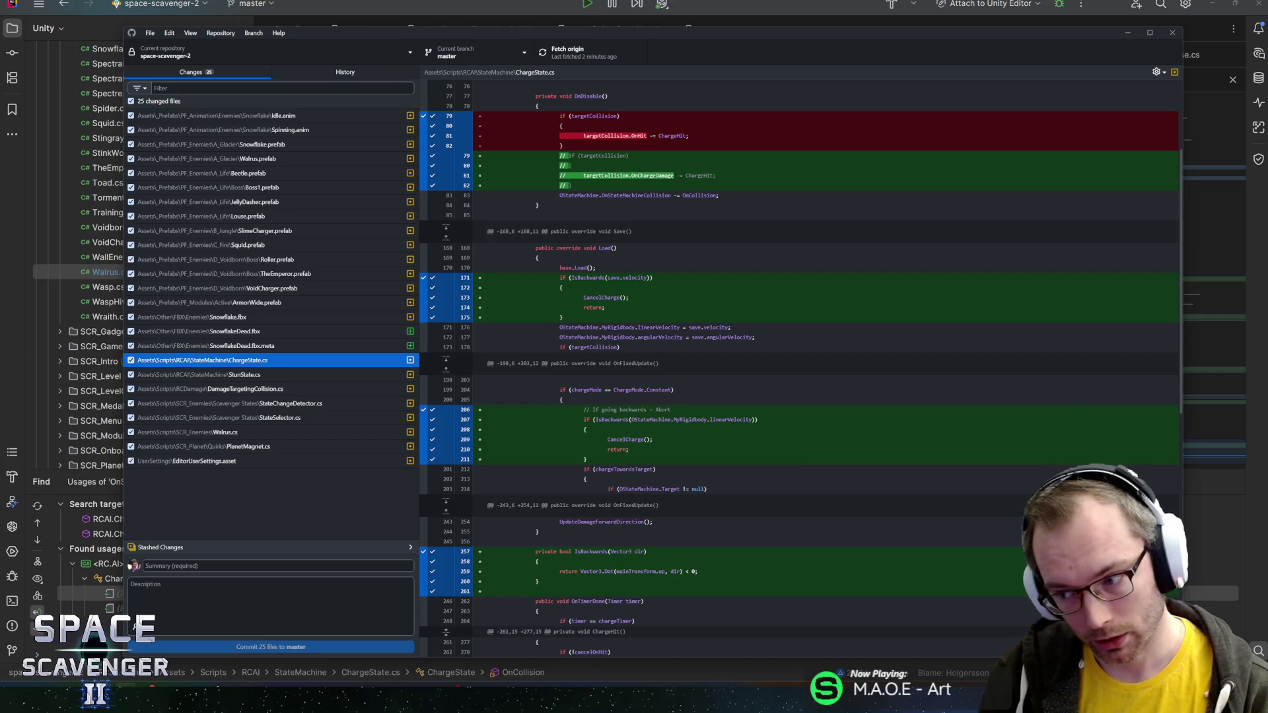
scroll(799, 368, "down", 5)
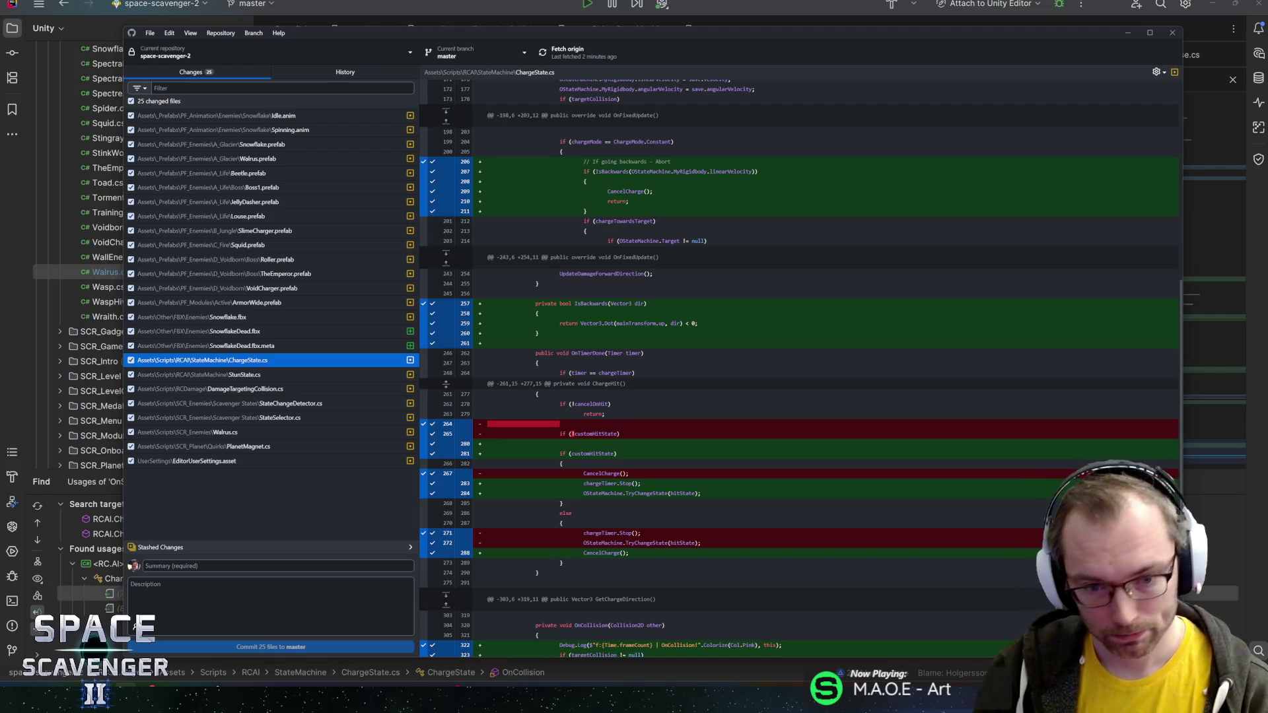
scroll(799, 368, "down", 3)
scroll(799, 369, "down", 1)
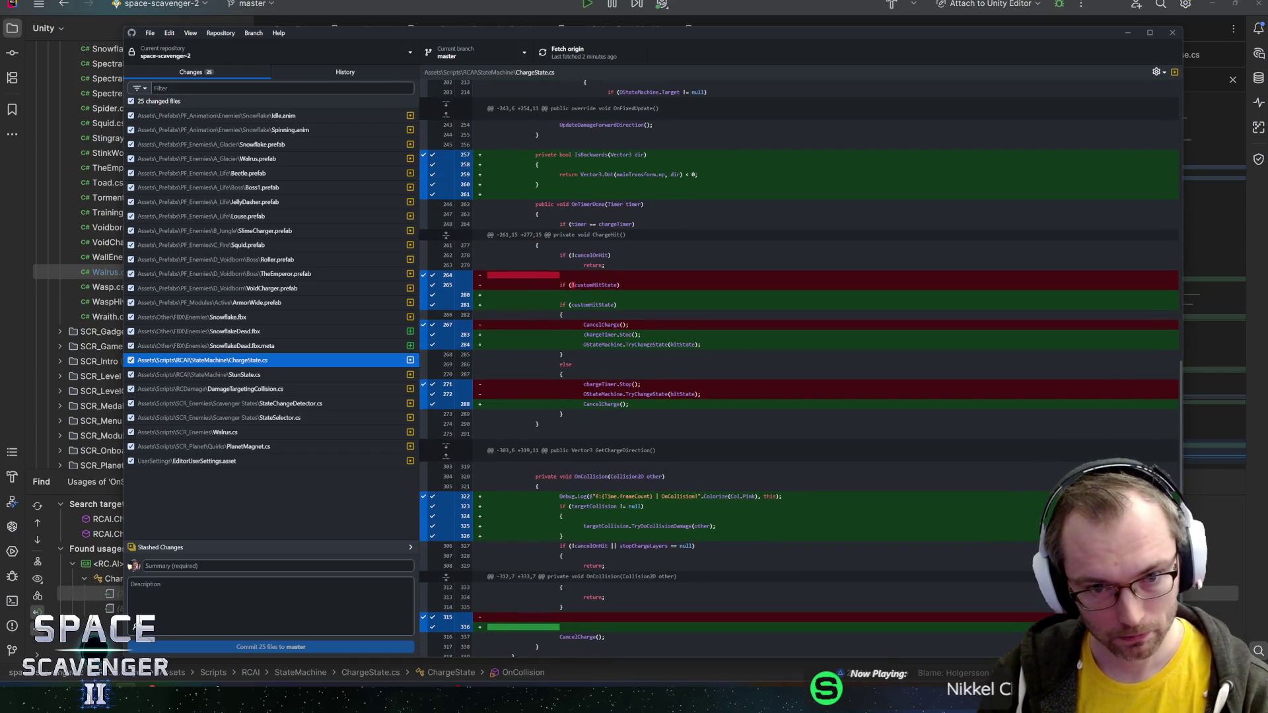
scroll(799, 369, "down", 1)
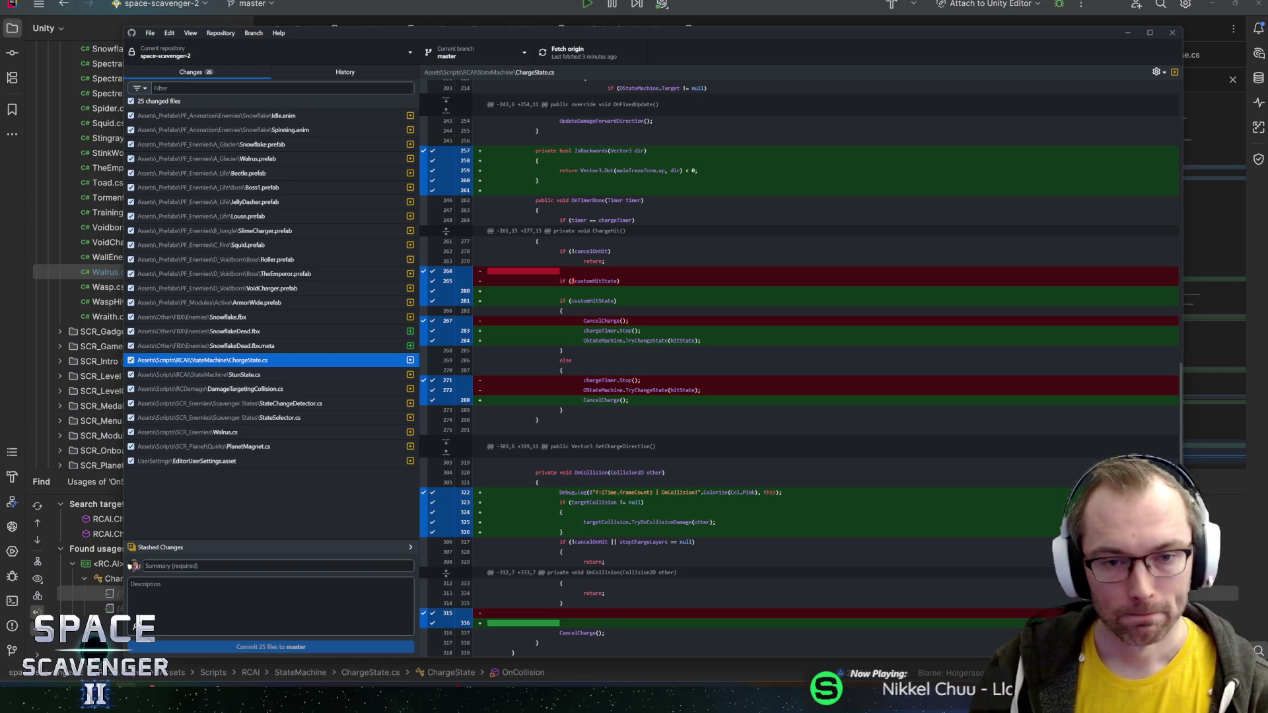
scroll(799, 363, "up", 3)
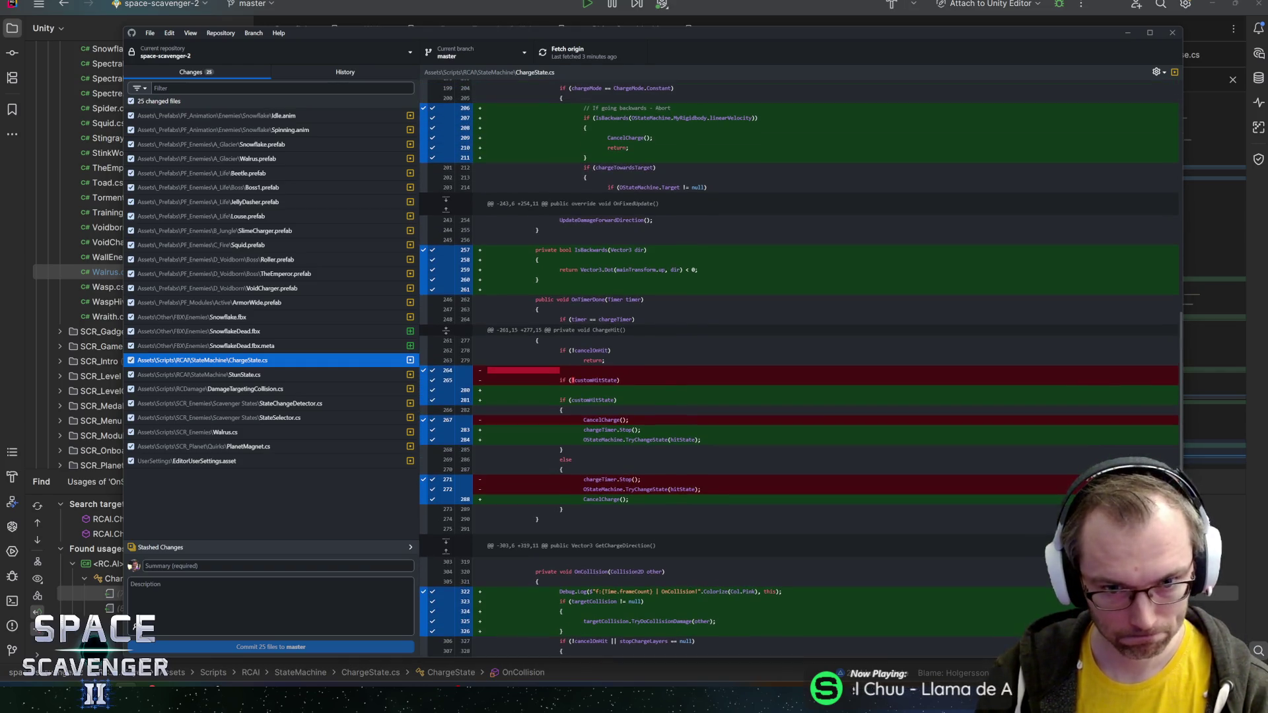
scroll(799, 363, "up", 1)
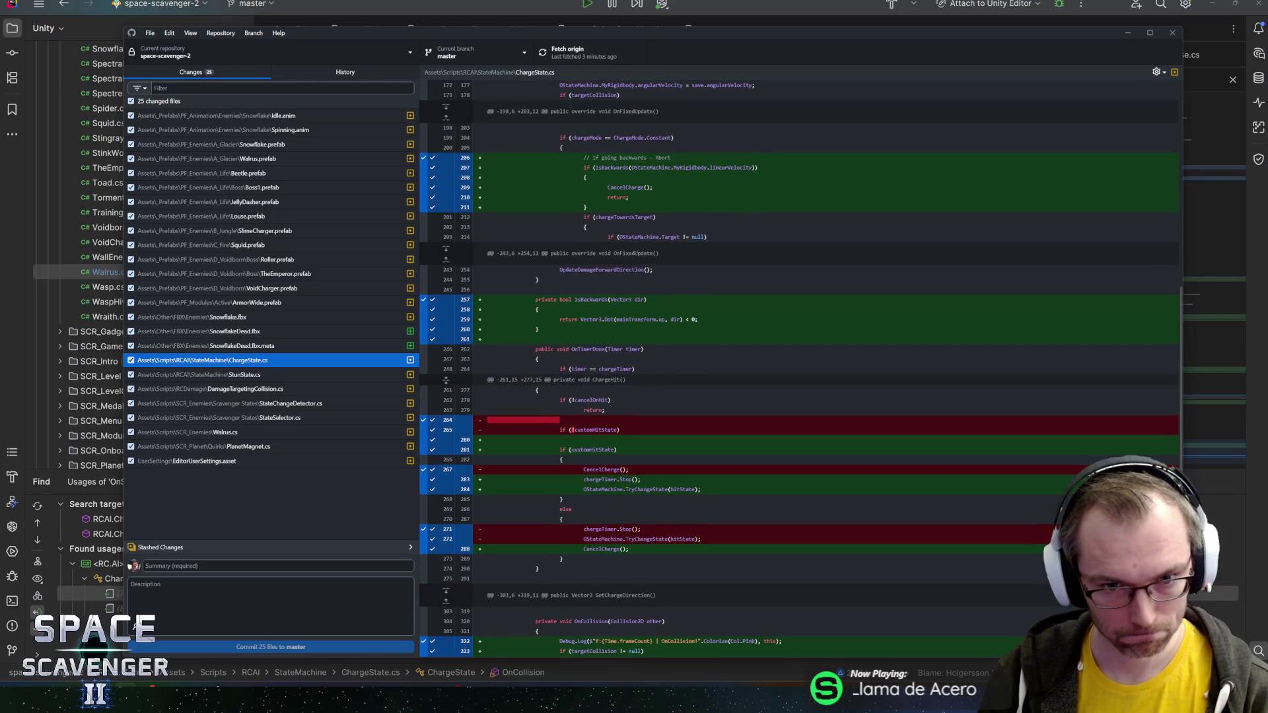
scroll(799, 363, "up", 1)
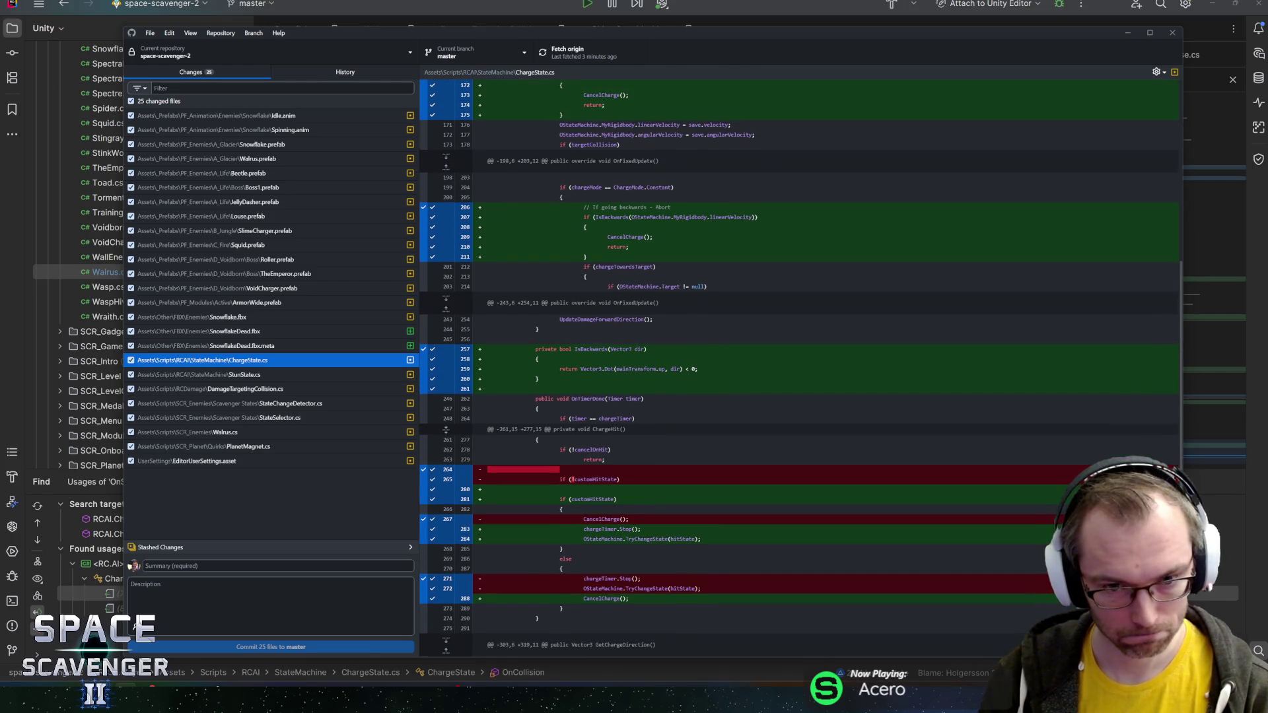
scroll(799, 368, "up", 2)
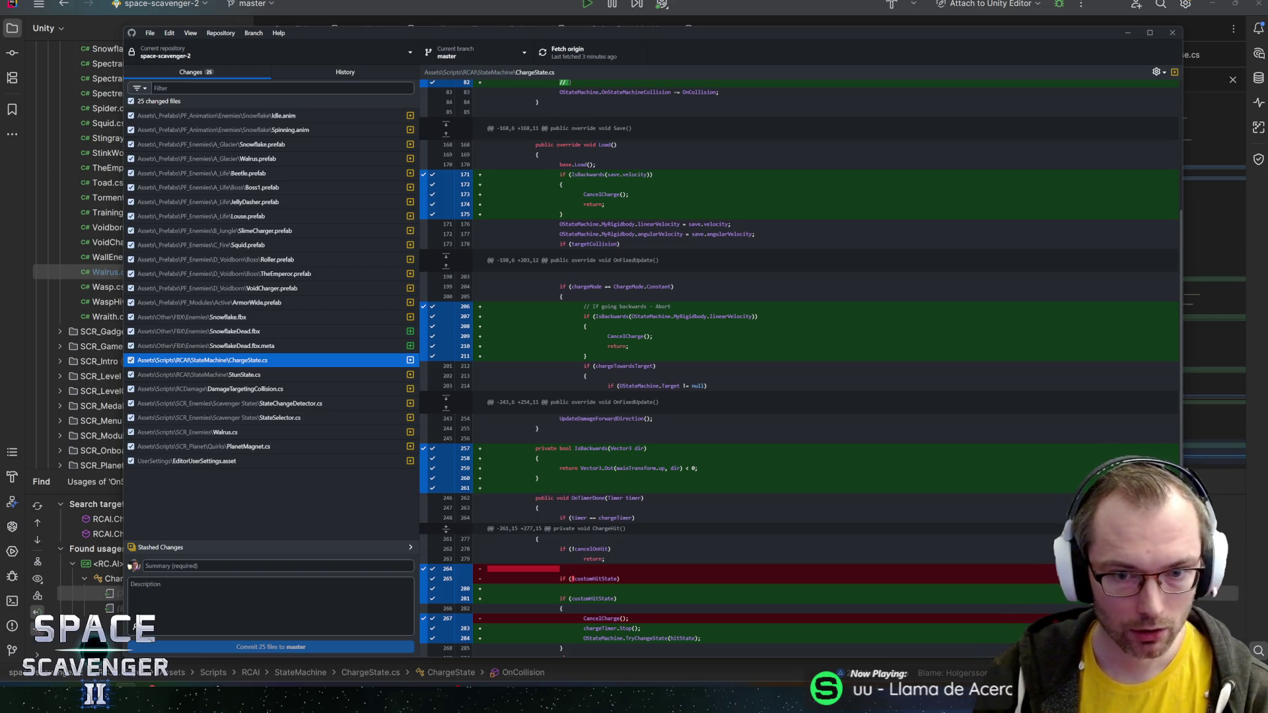
- Highlight the backwards-abort lines 207–211, then move and enlarge the diff window to show more lines
mouse_move(561, 286)
left_mouse_down()
mouse_move(654, 336)
mouse_move(586, 357)
left_mouse_up()
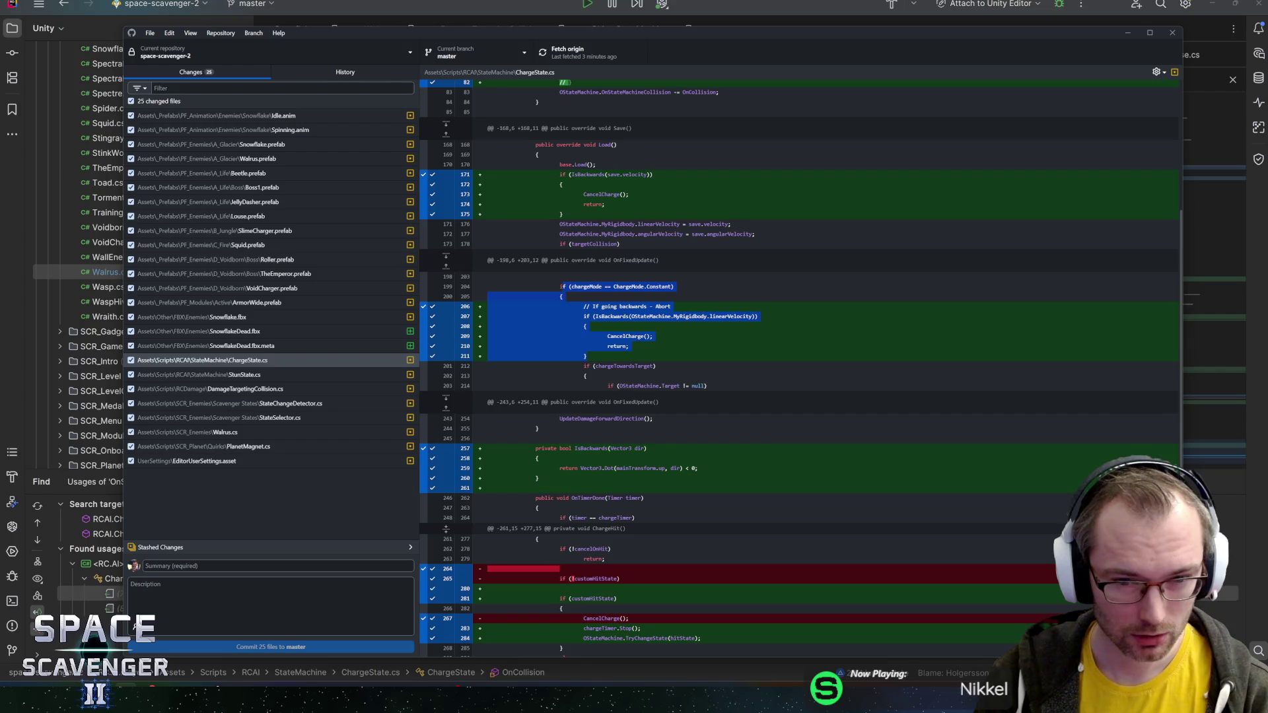
left_click(586, 357)
mouse_move(599, 316)
left_mouse_down()
mouse_move(684, 317)
mouse_move(587, 357)
mouse_move(489, 260)
mouse_move(565, 302)
left_mouse_up()
left_click(587, 357)
left_click(565, 303)
scroll(661, 330, "down", 2)
scroll(800, 369, "down", 1)
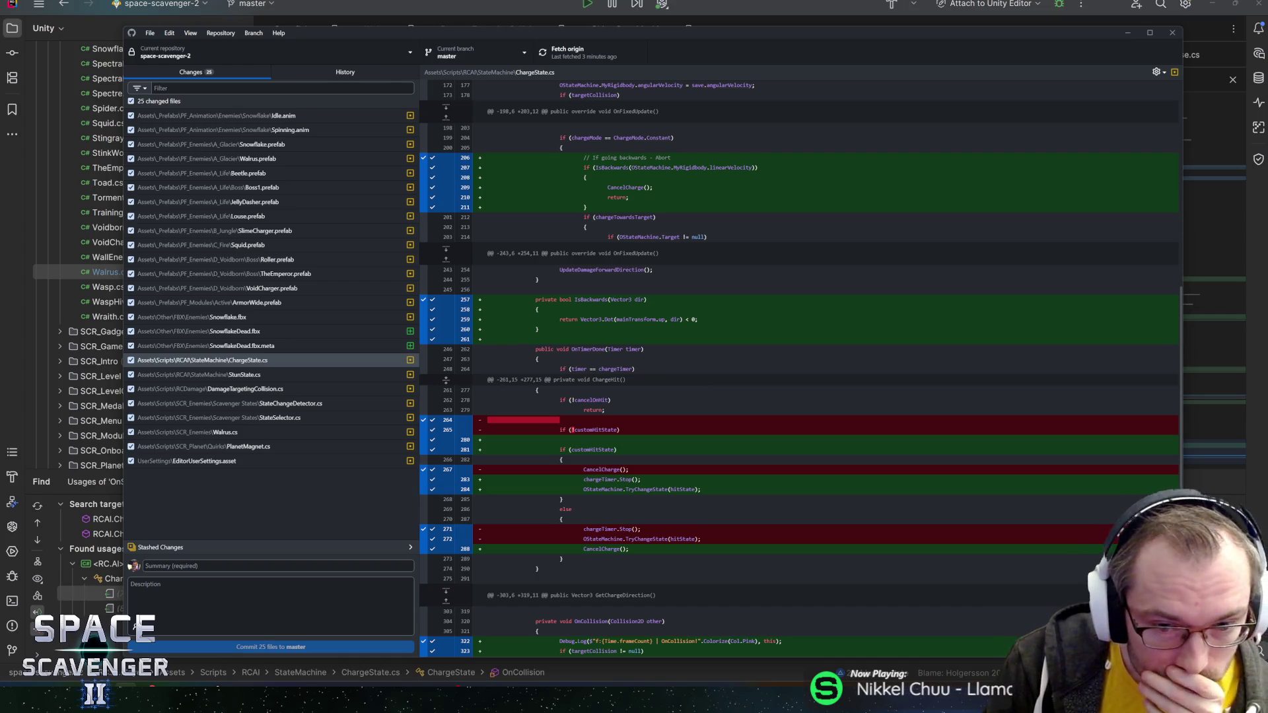
scroll(799, 370, "down", 3)
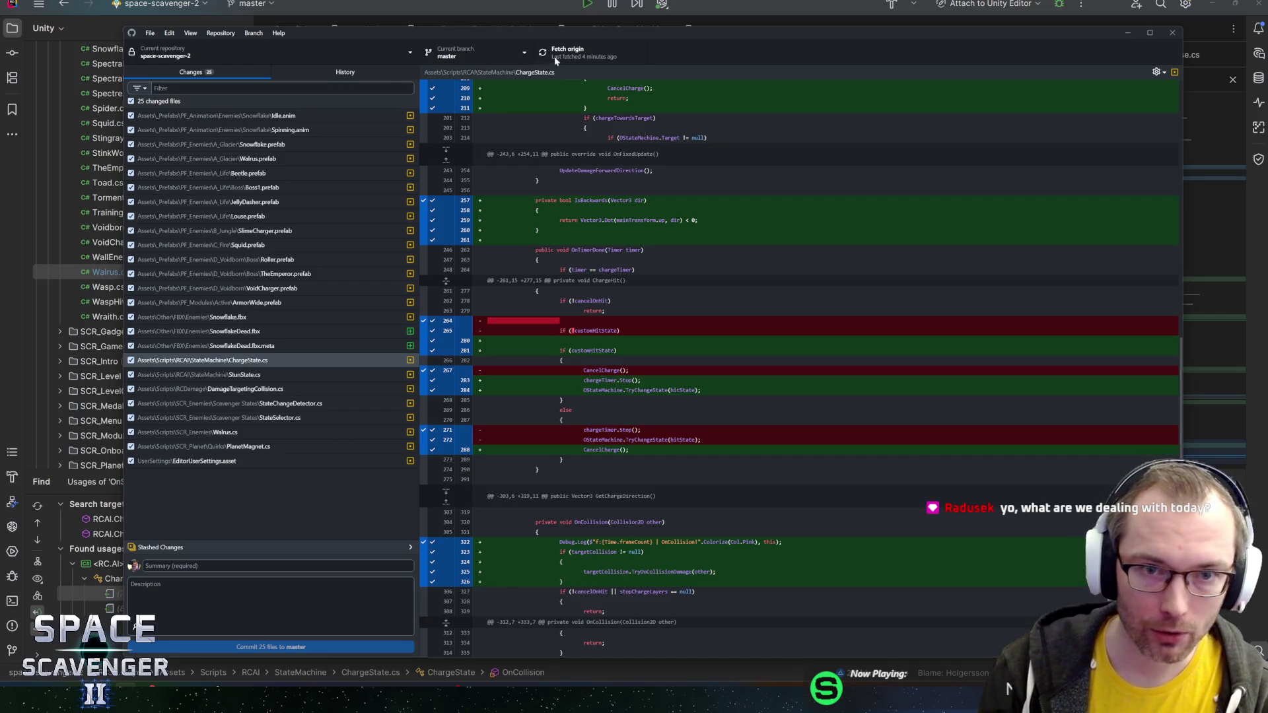
left_click_drag(568, 26, 522, 18)
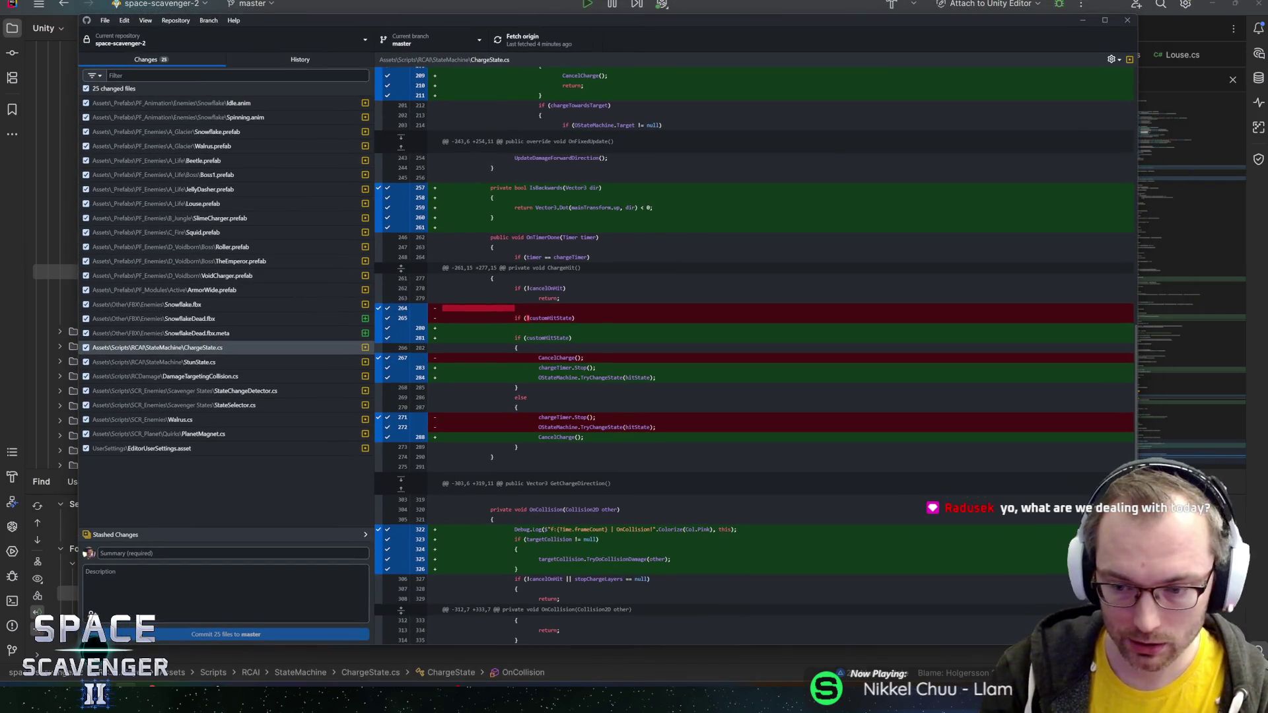
left_click_drag(1137, 644, 1182, 669)
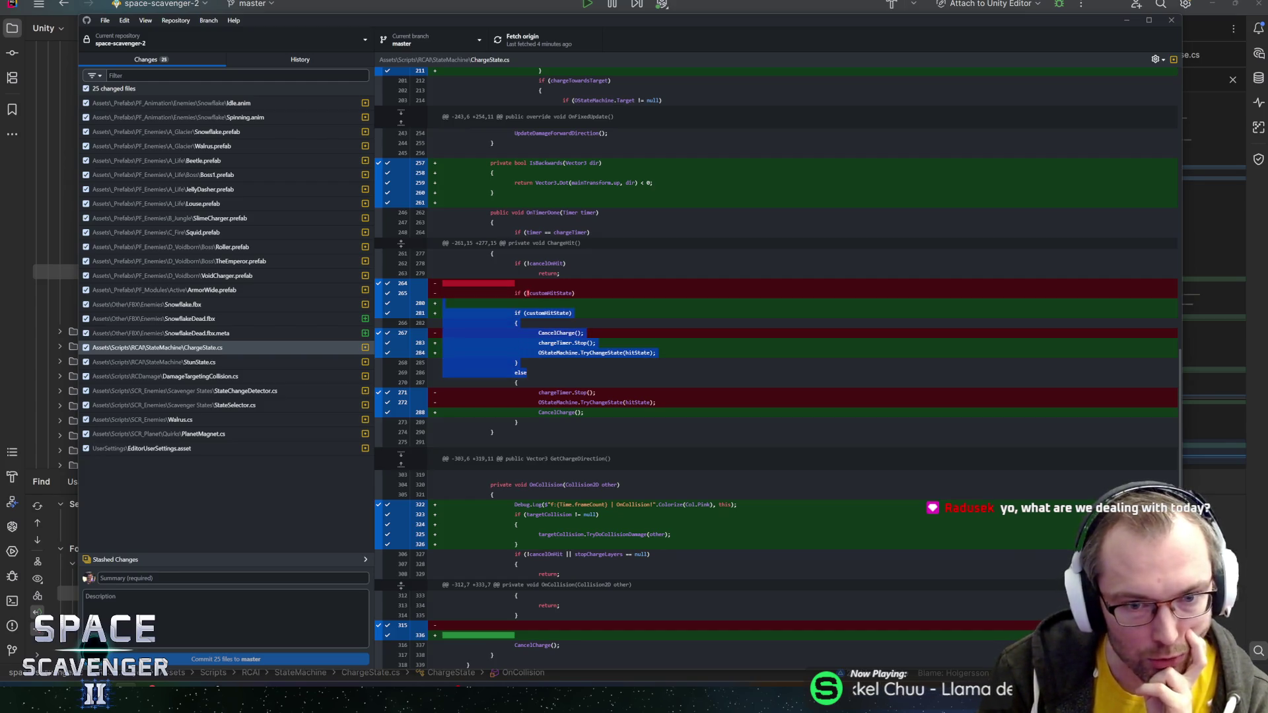
left_click(527, 292)
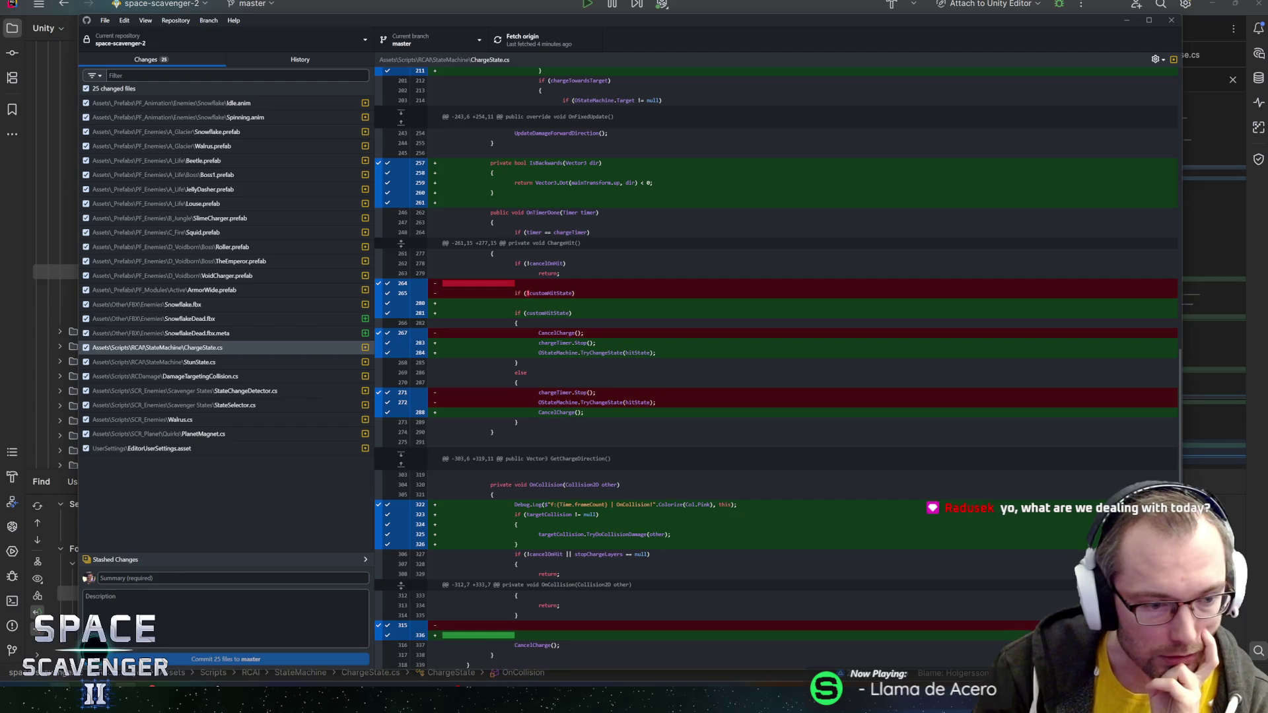
key("alt+Tab")
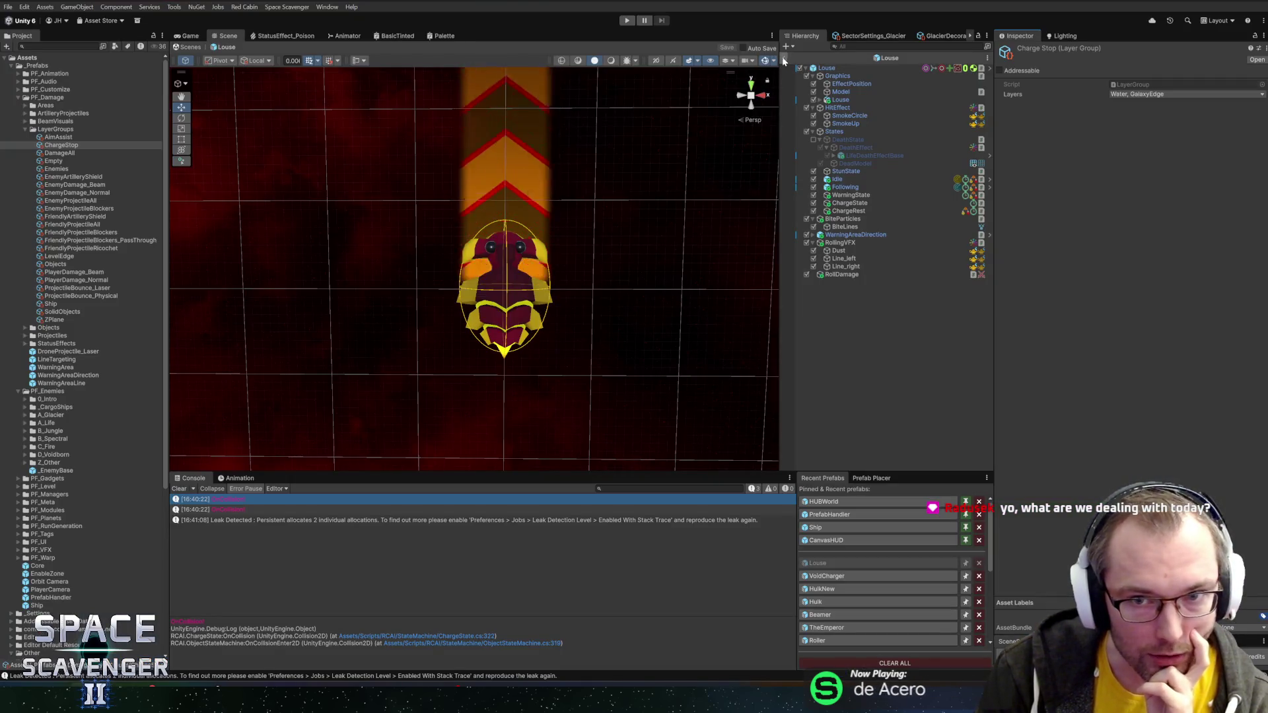
- Exit Louse prefab mode, press Play, and maximize the Game view
left_click(786, 58)
left_click(628, 21)
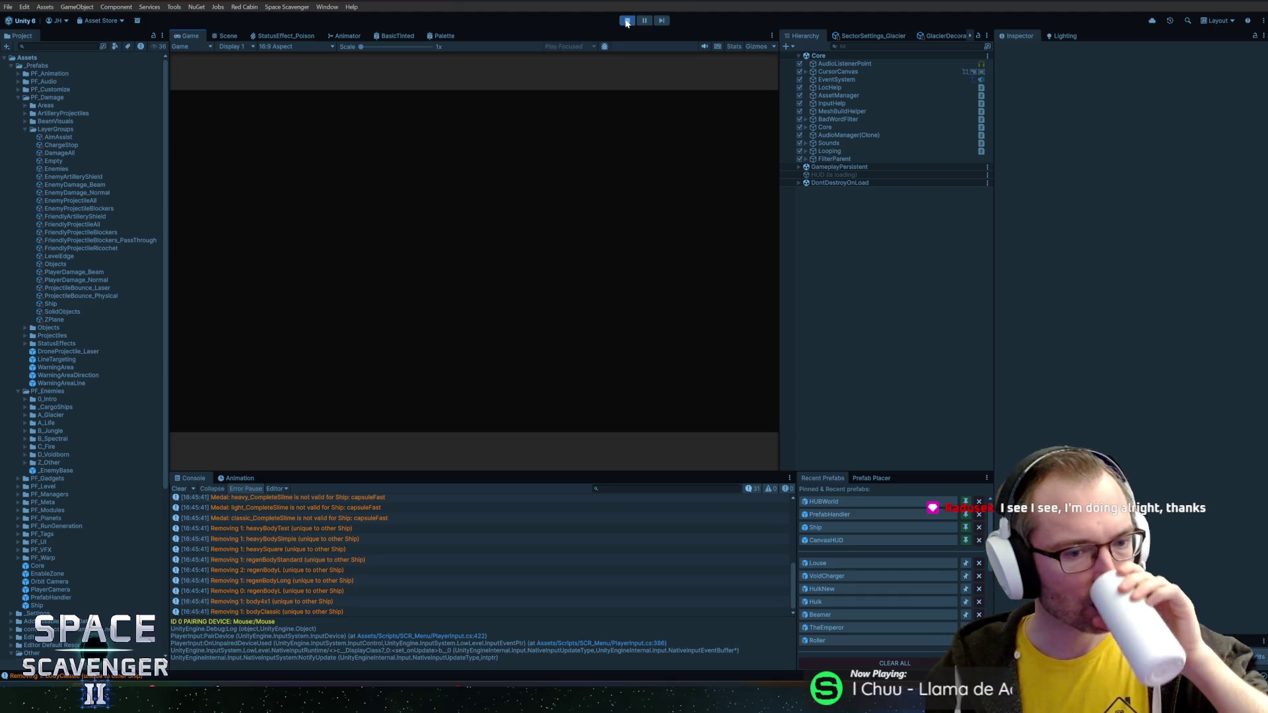
double_click(188, 37)
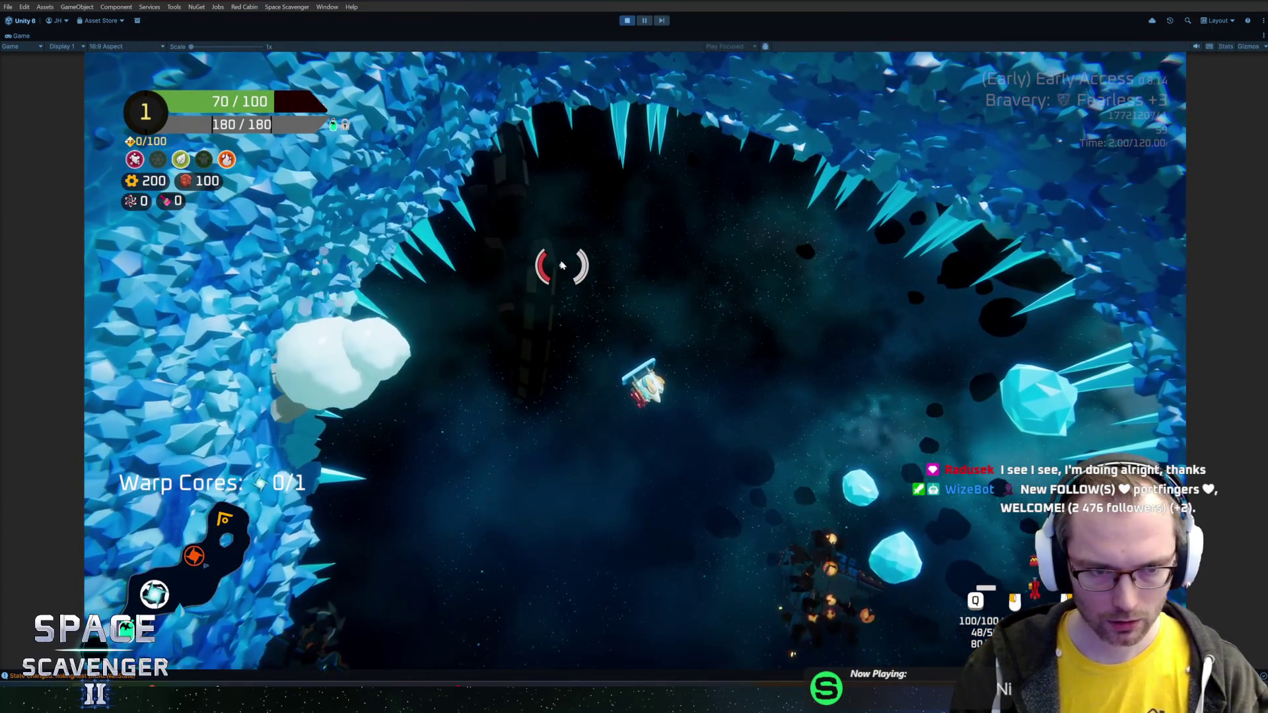
- Stop play mode, restore the ChargeHit() version with //CancelCharge() and the frame-count log, and save
key("ctrl+p")
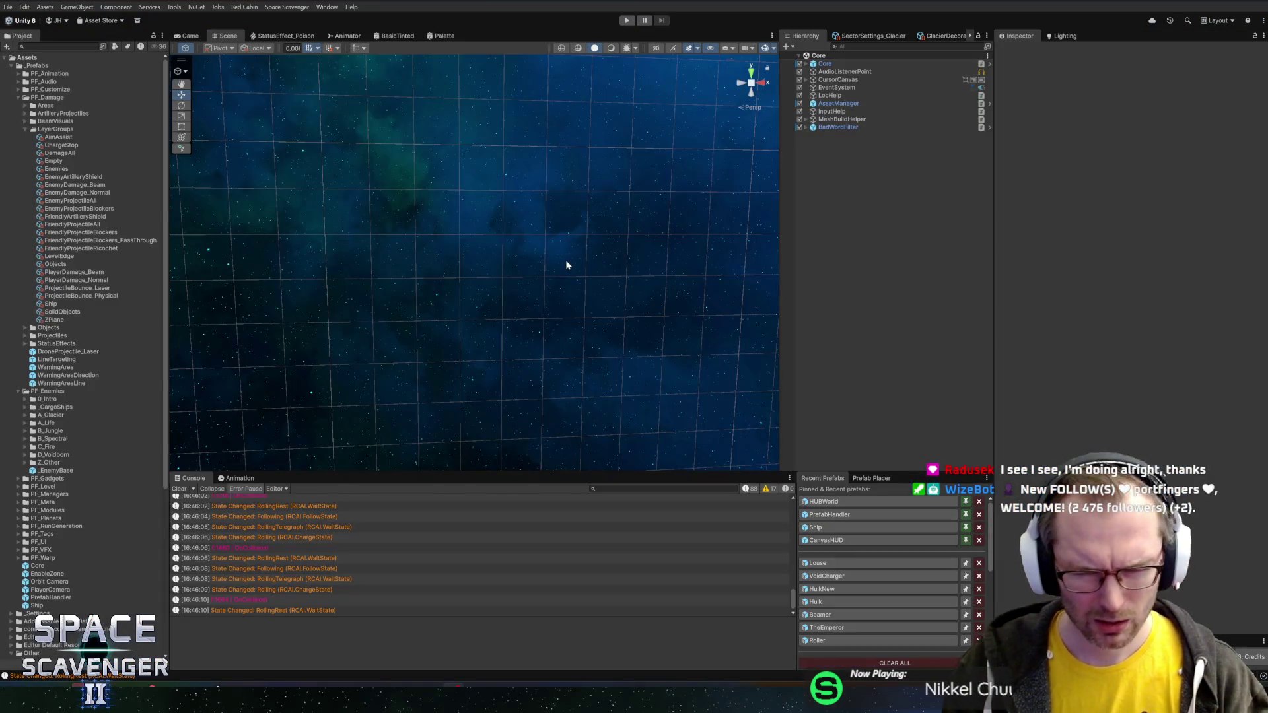
key("alt+Tab")
key("alt+Tab")
key("alt+Tab")
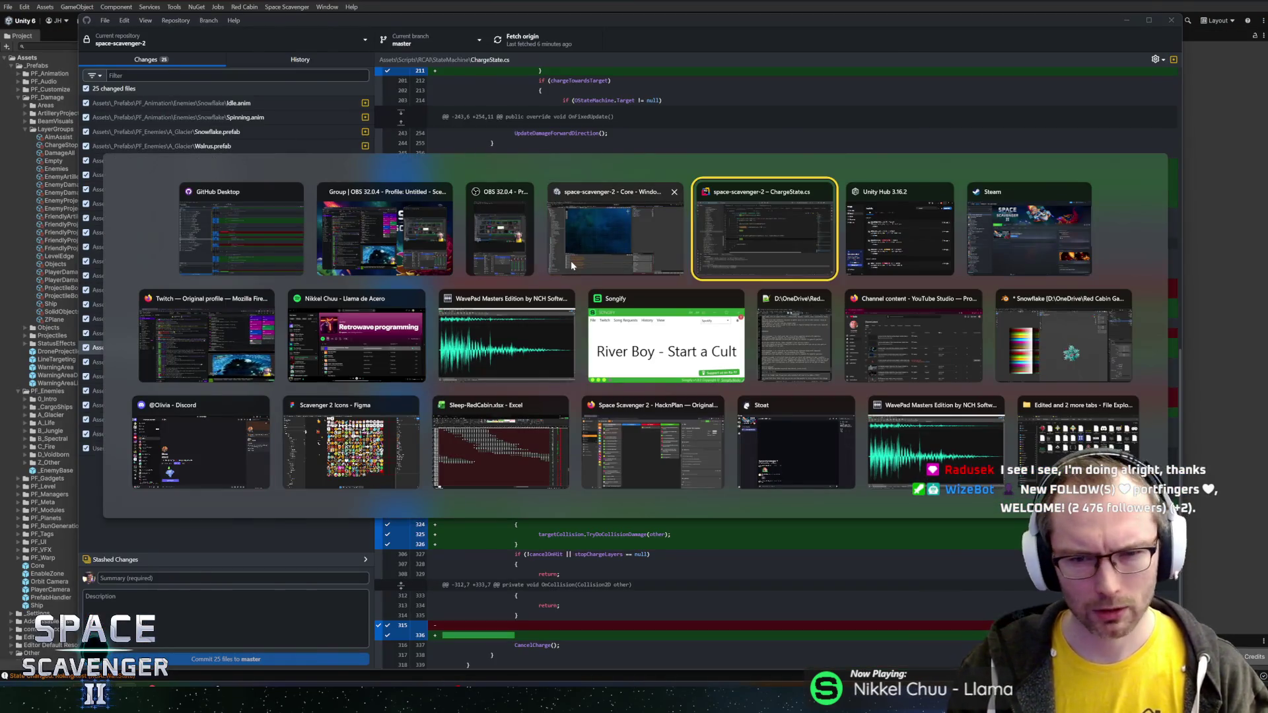
left_click(455, 151)
key("BackSpace")
key("BackSpace")
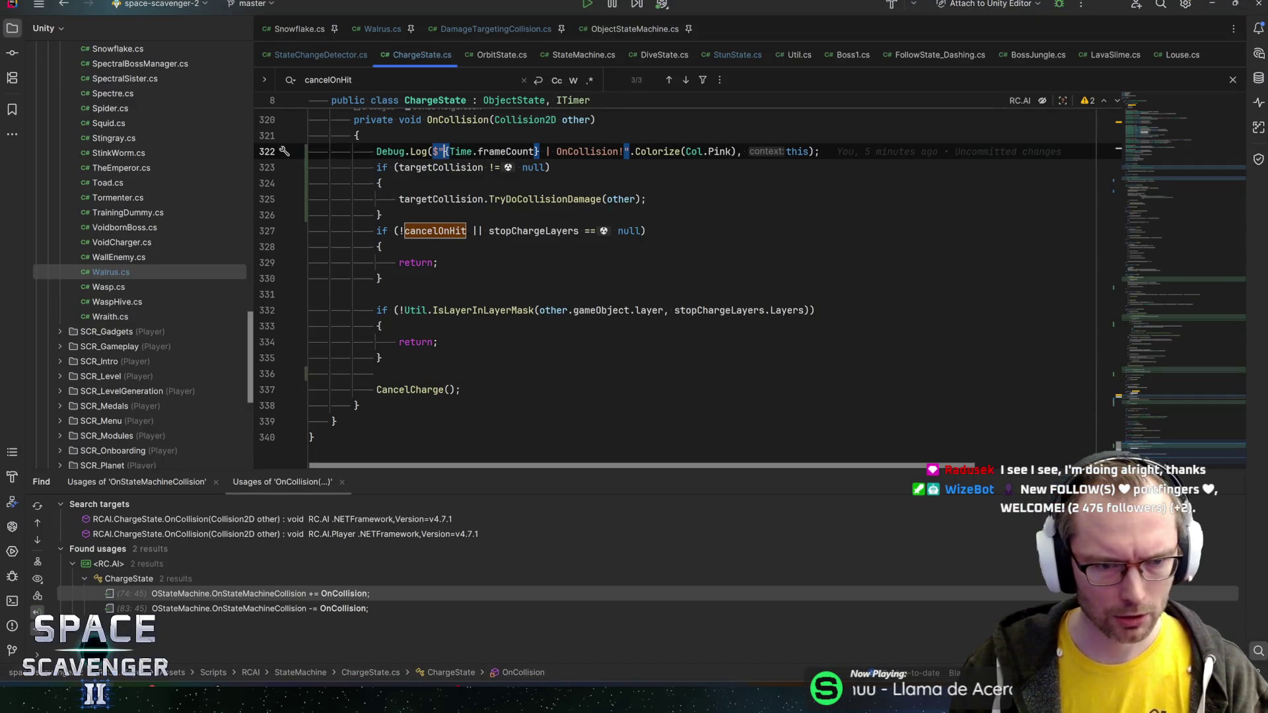
key("ctrl+z")
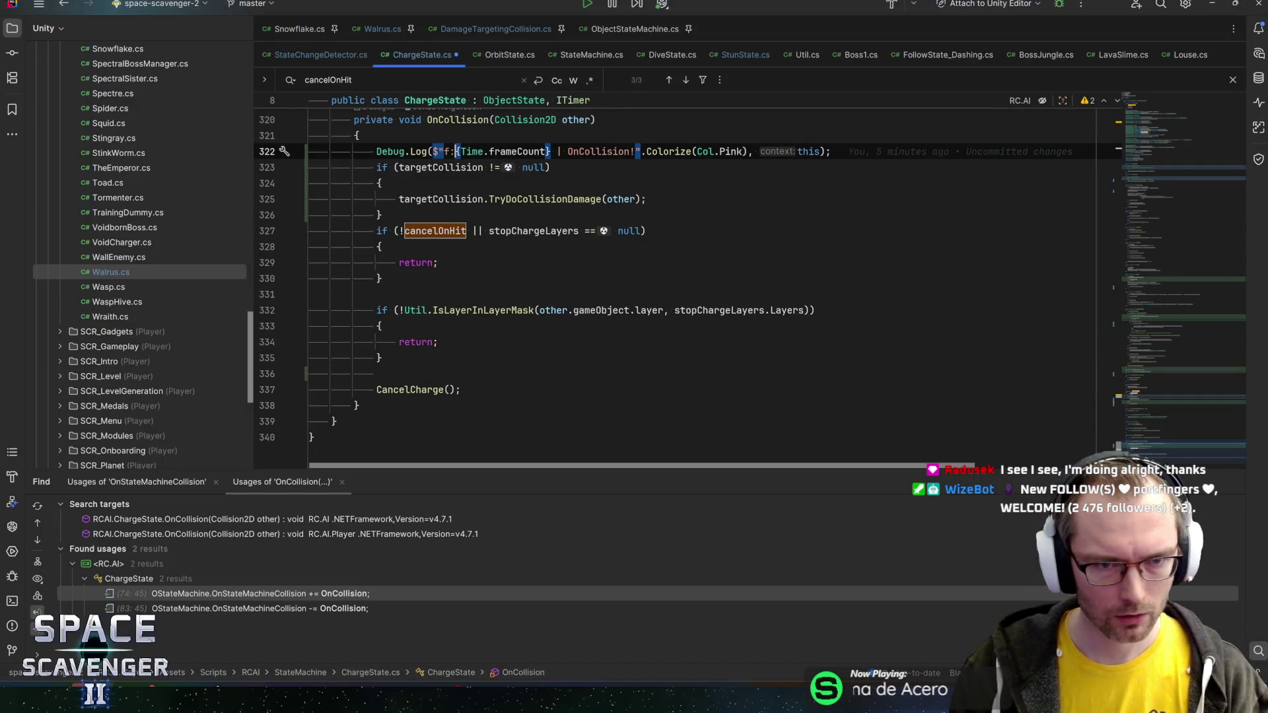
key("Home")
key("shift+End")
key("End")
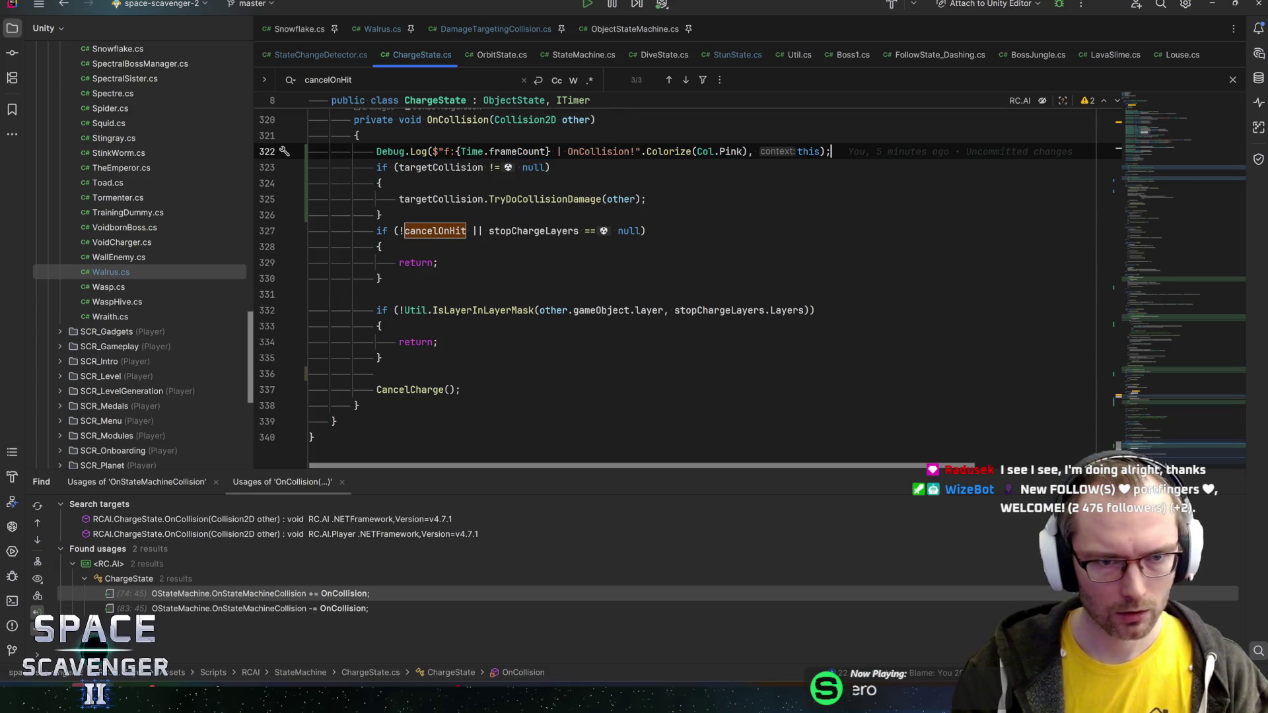
key("ctrl+z")
key("ctrl+z")
key("ctrl+z")
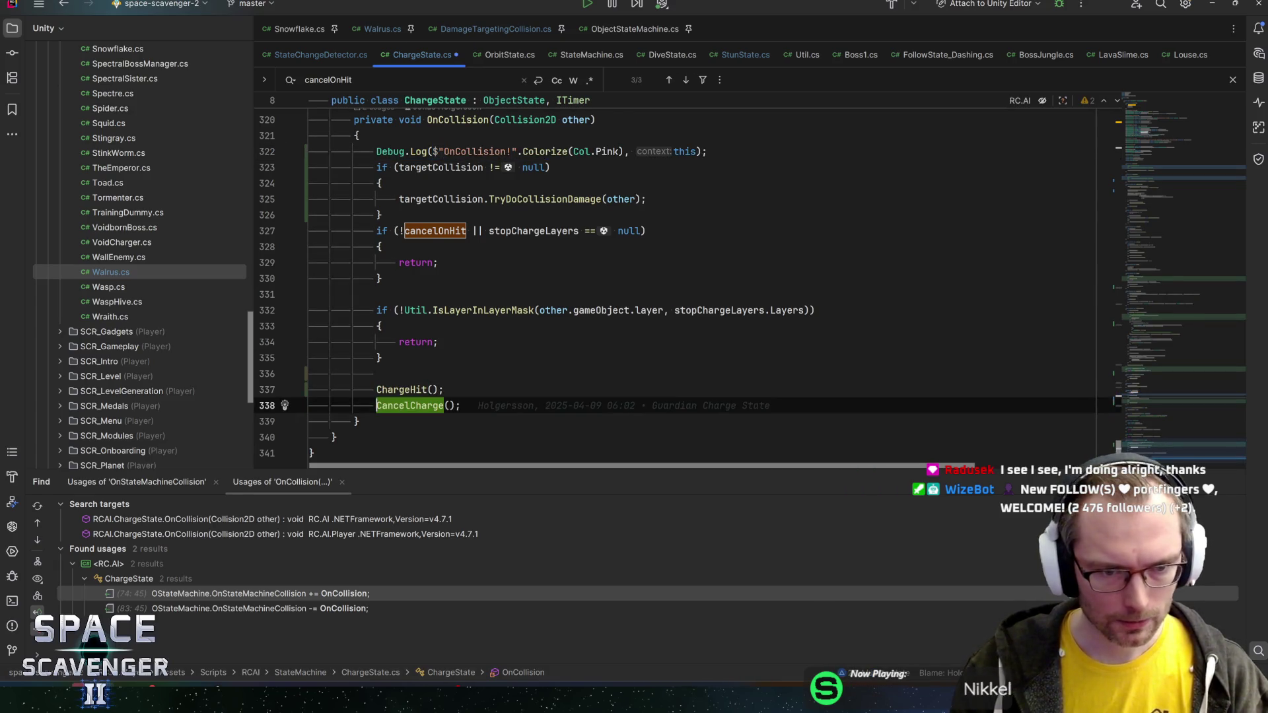
key("ctrl+z")
key("ctrl+shift+z")
key("ctrl+shift+z")
key("ctrl+shift+z")
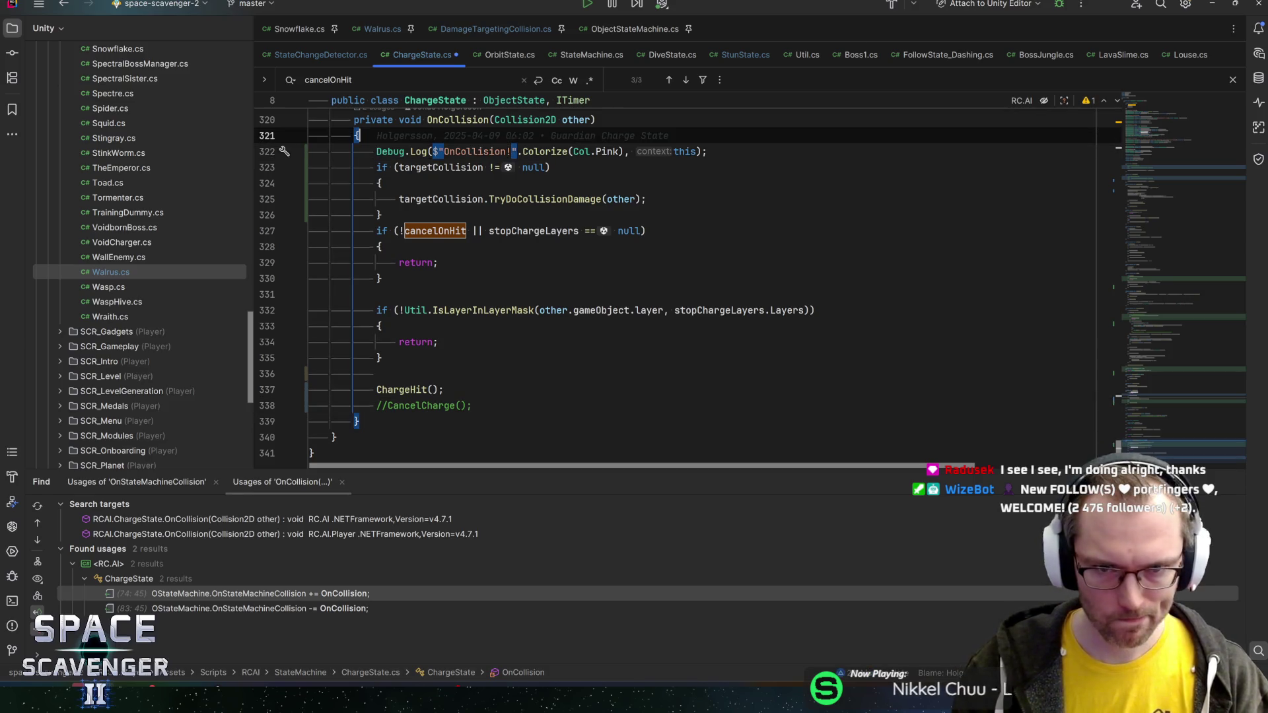
key("ctrl+s")
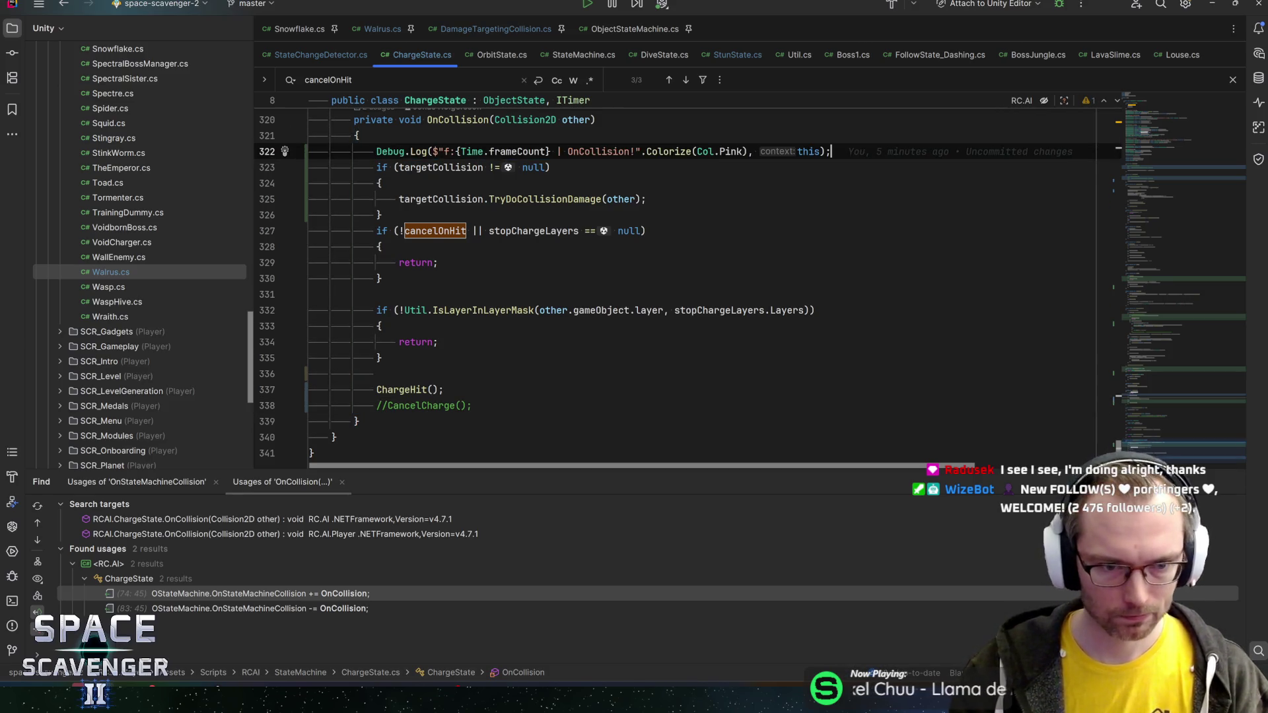
- Switch back to Unity and start play mode again
key("alt+Tab")
key("alt+Tab")
key("Tab")
key("Tab")
key("alt+Tab")
key("Tab")
key("Tab")
key("alt+Tab")
key("shift+Tab")
key("shift+Tab")
key("Tab")
key("Tab")
key("Tab")
left_click(627, 20)
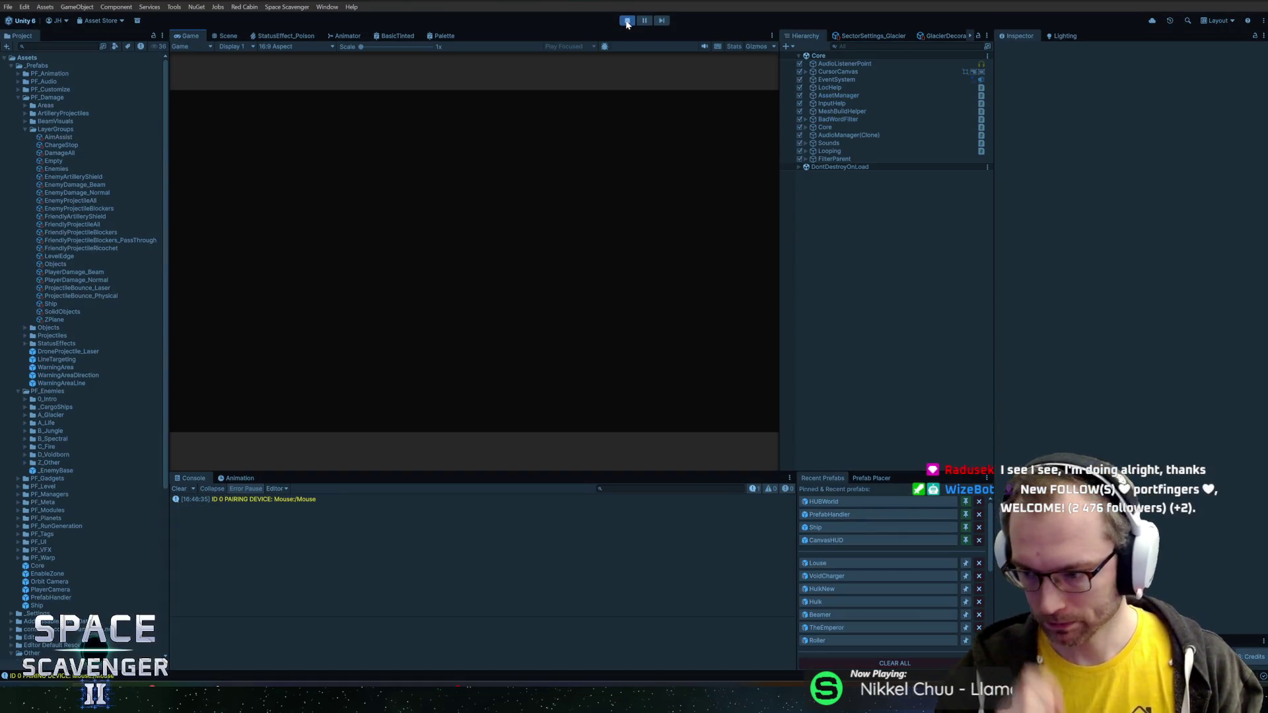
- Maximize the Game view, dodge and shoot the charging snow monster, then open the debug console
double_click(183, 37)
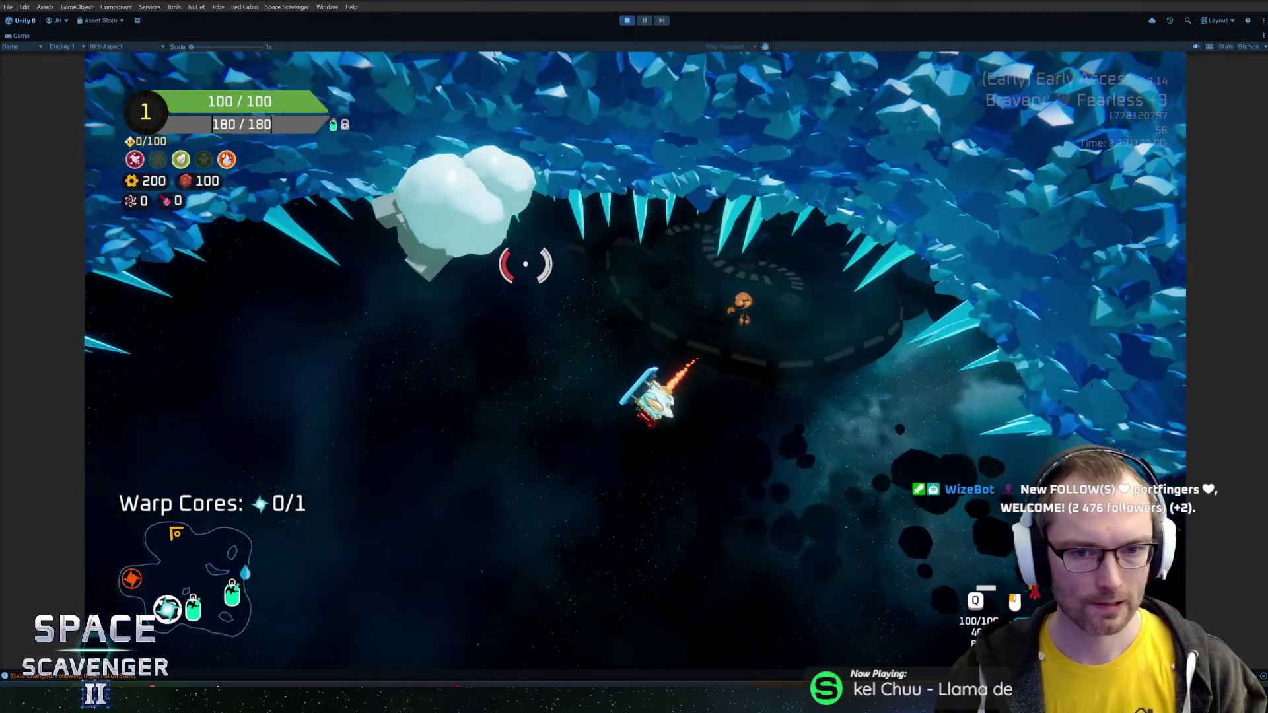
key("a")
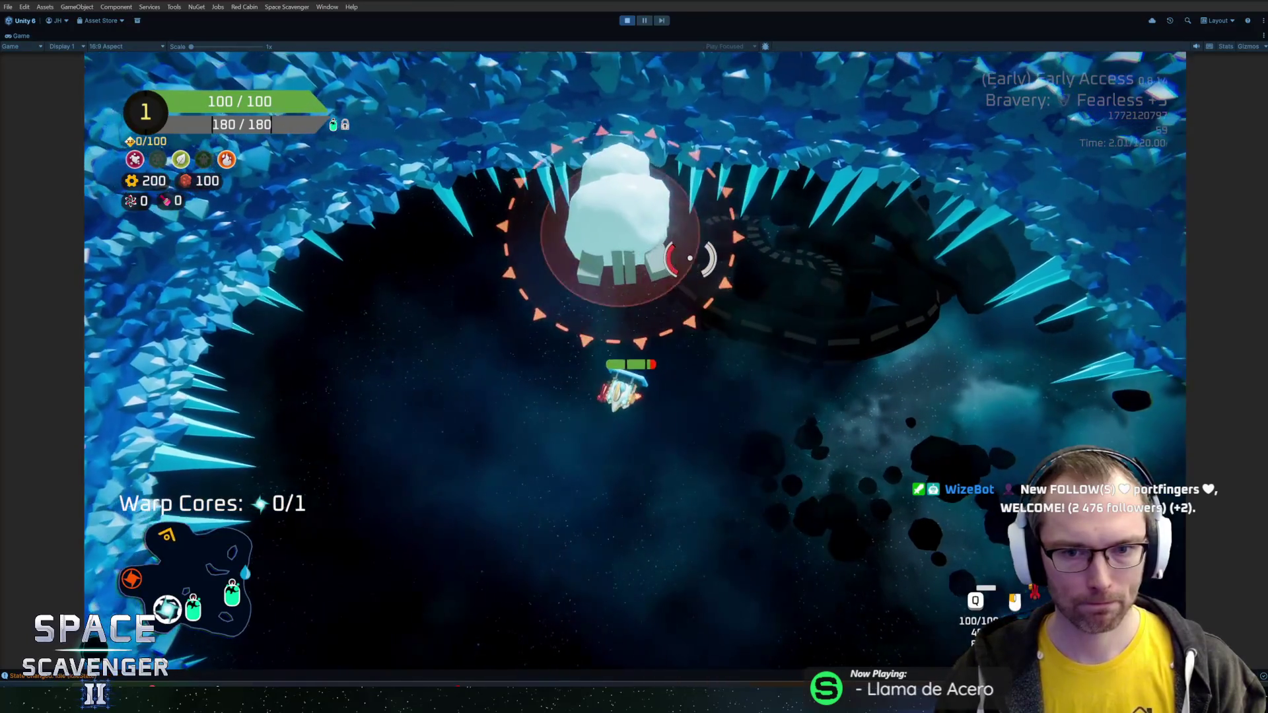
key("a")
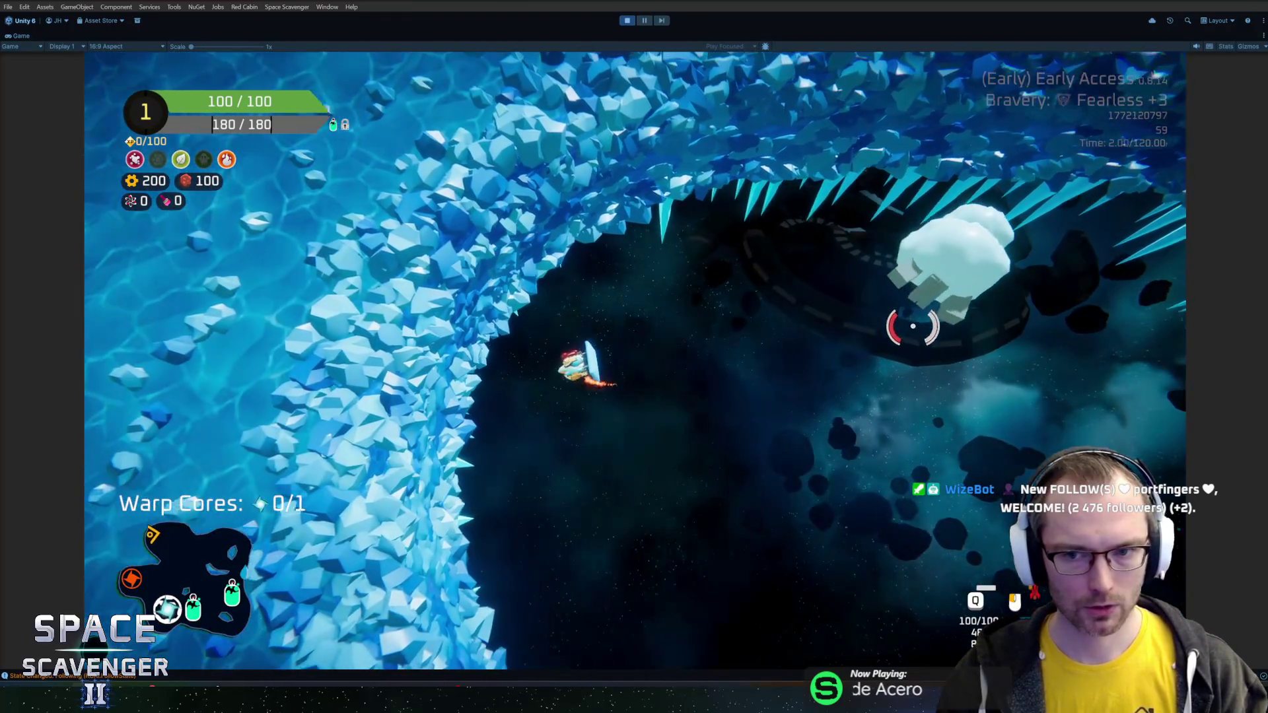
key("w")
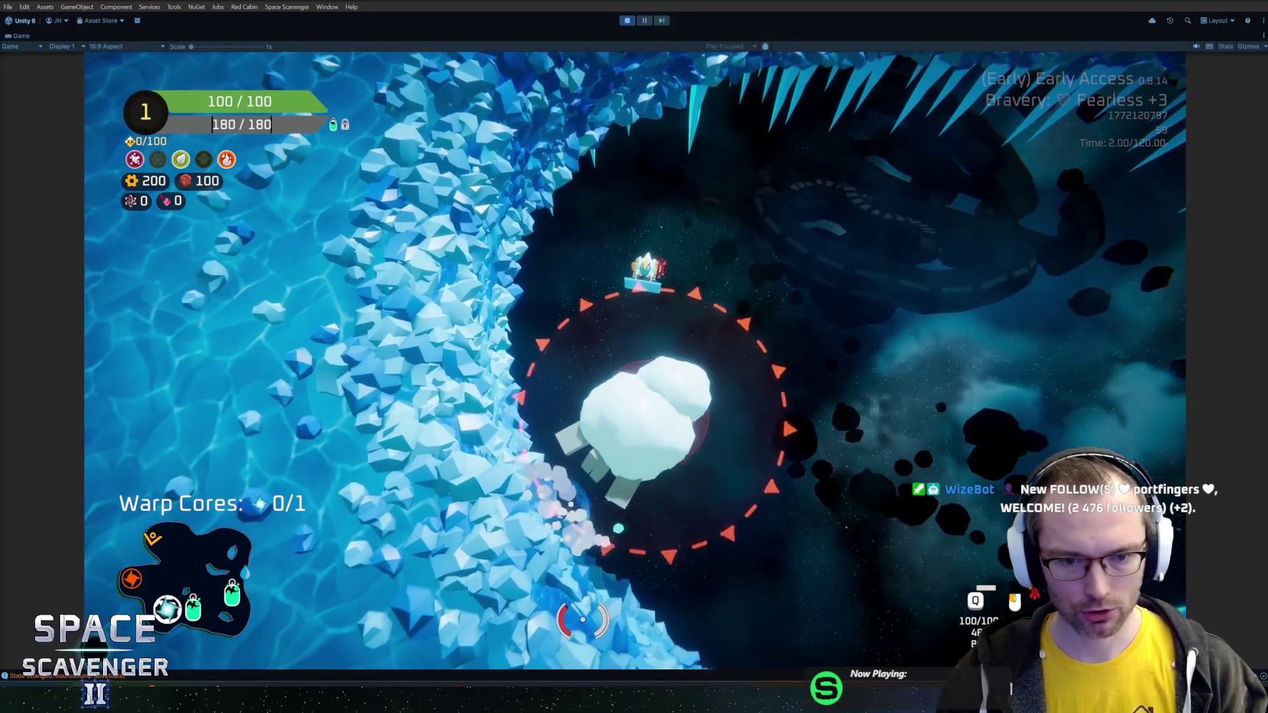
key("d")
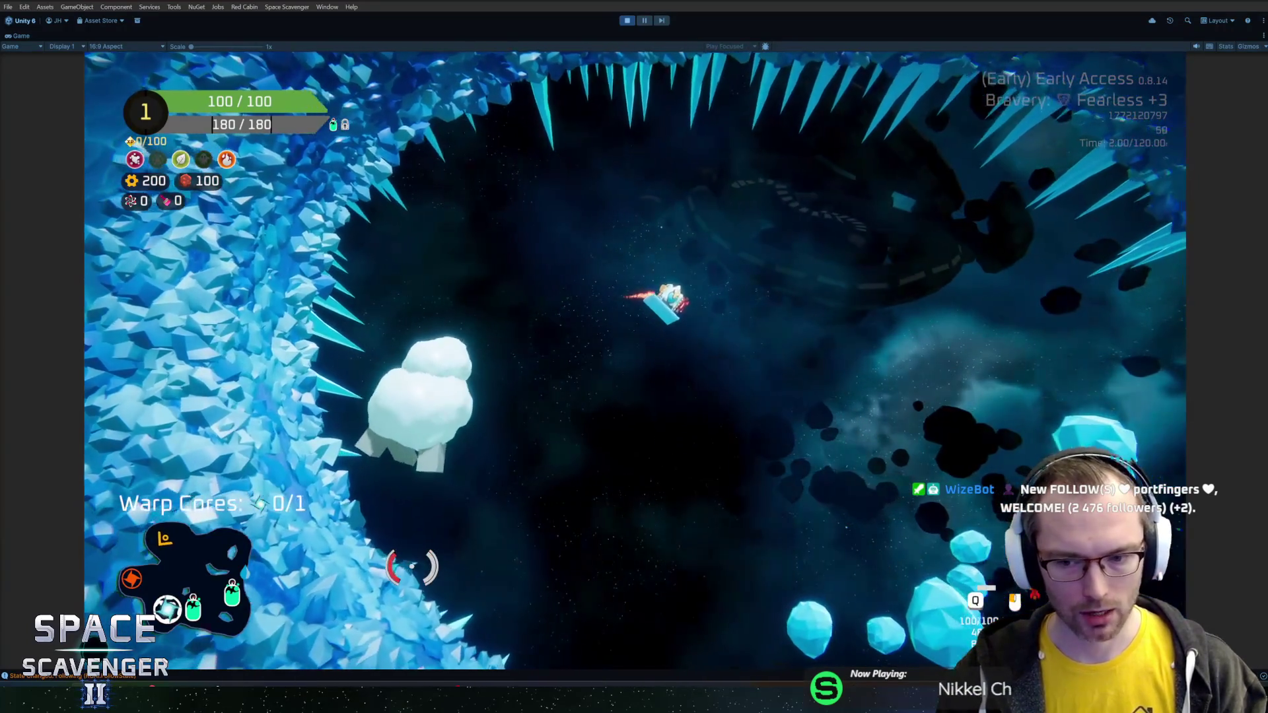
key("d")
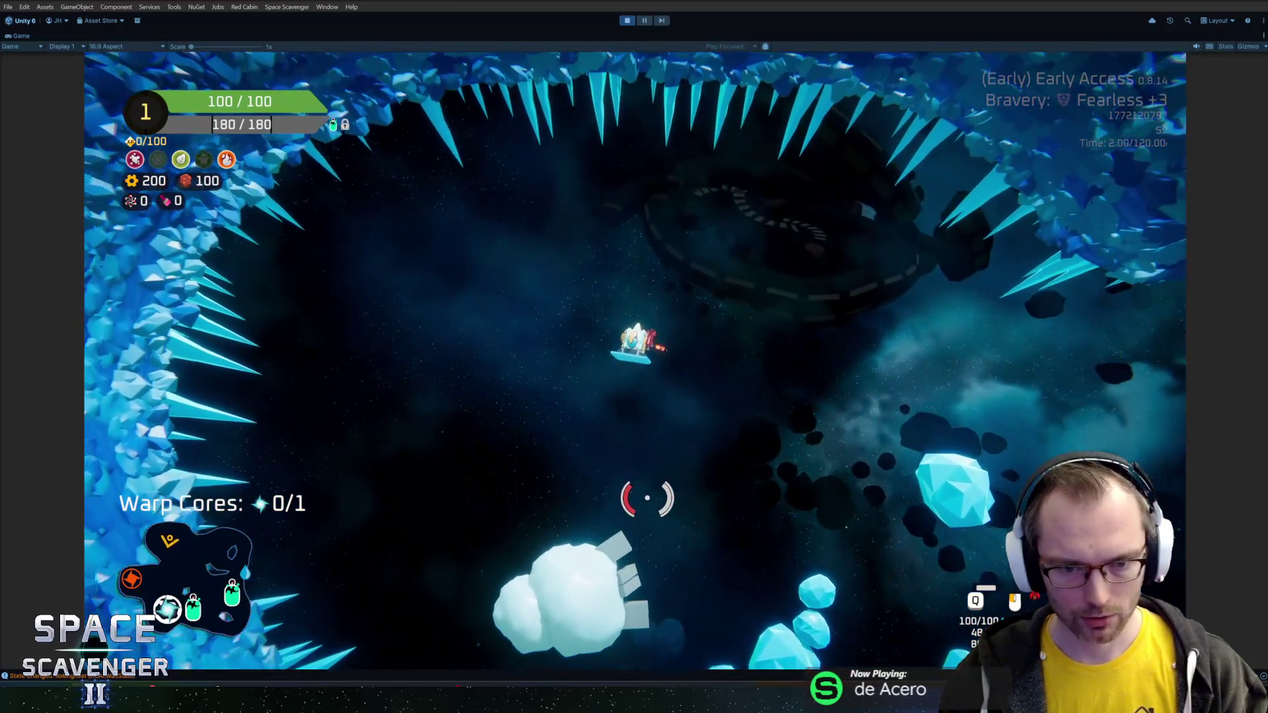
key("d")
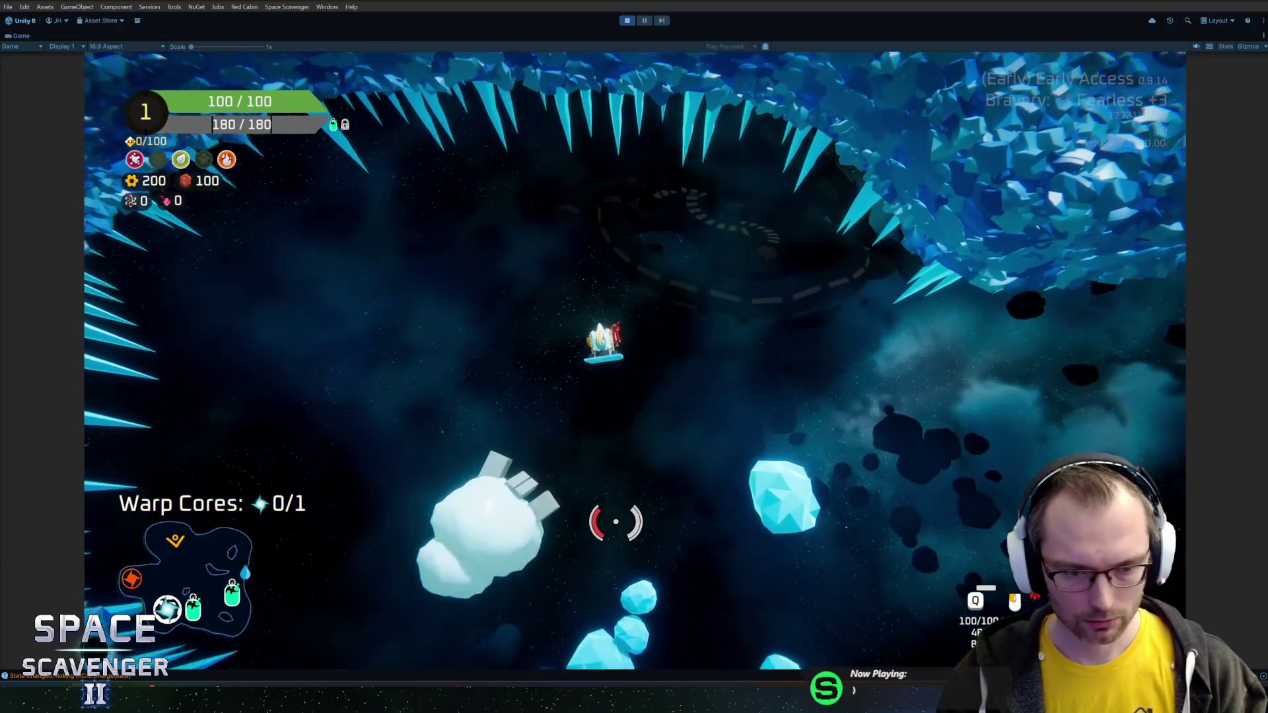
left_click(868, 300)
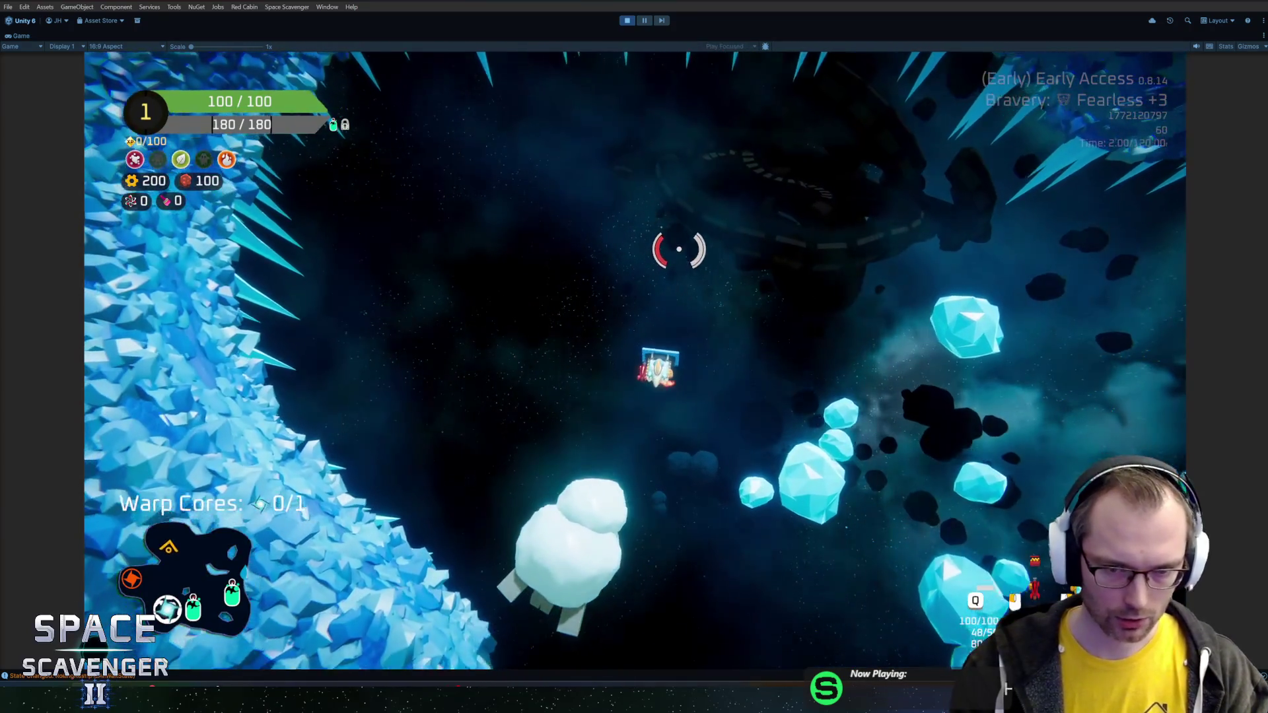
key("grave")
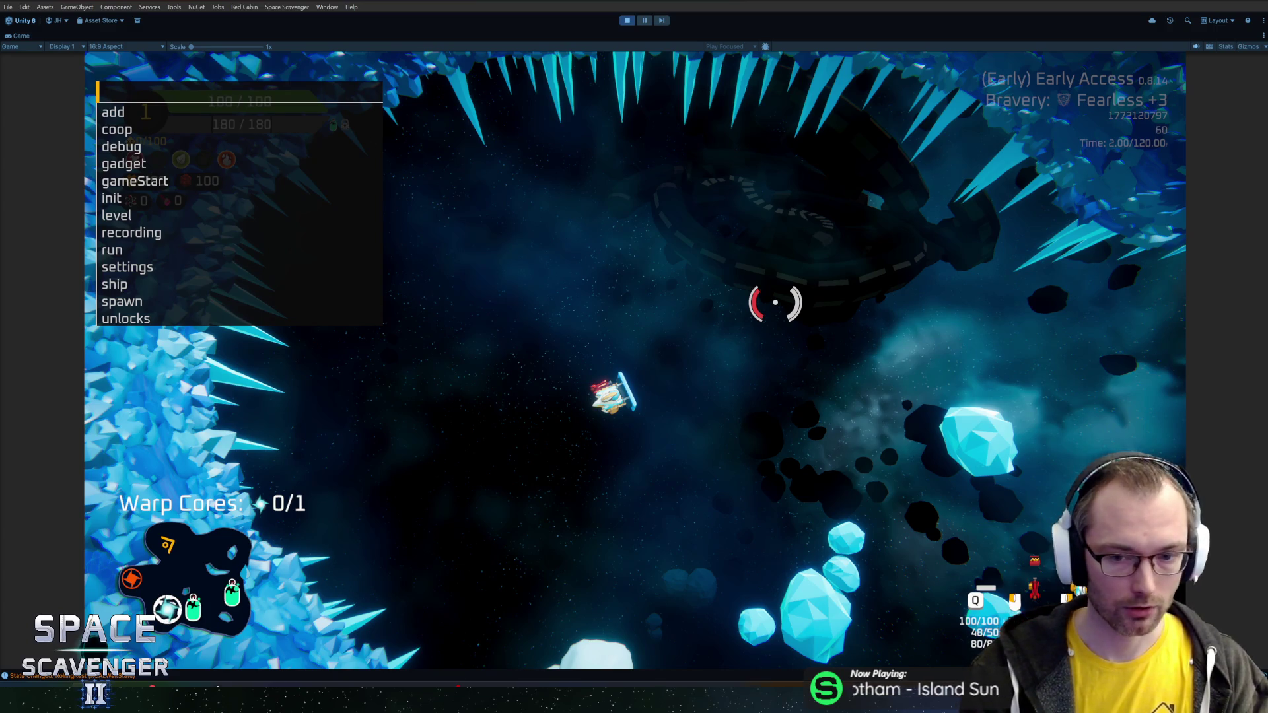
- Spawn a Louse with 'spawn l', beam it until it breaks, then pause with Ctrl+Shift+P
type("spawn ")
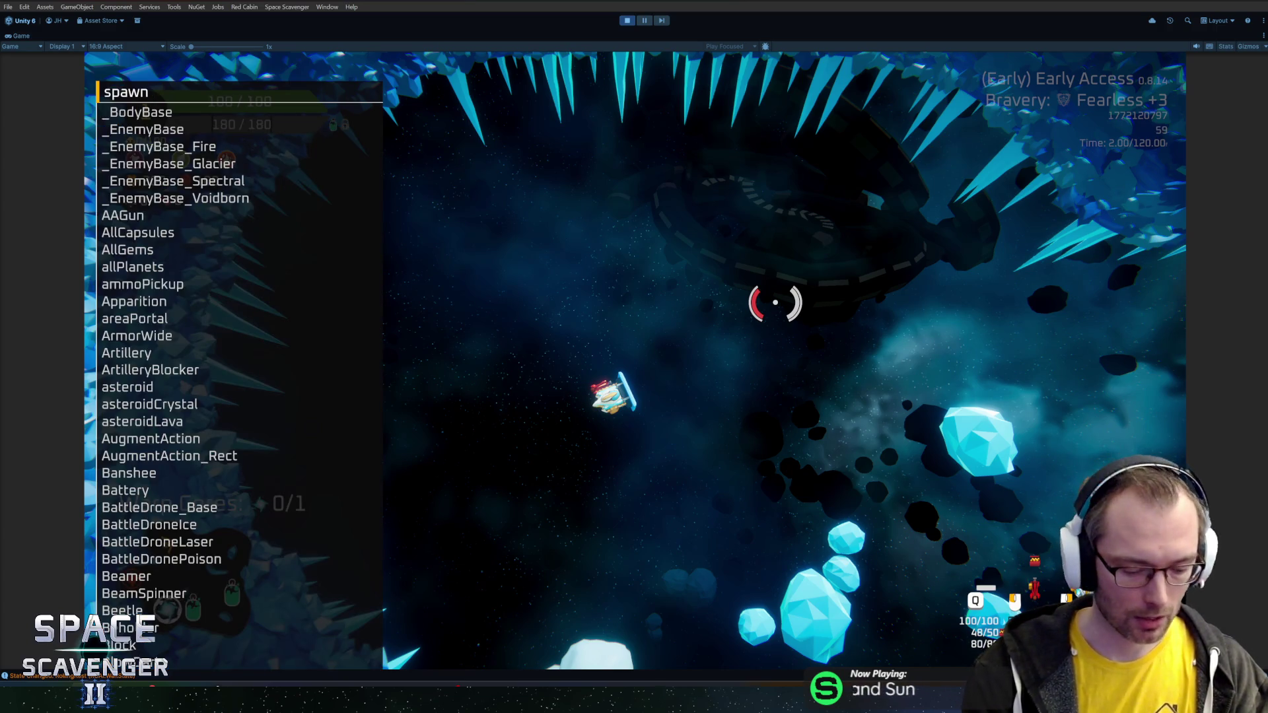
type("l")
key("Return")
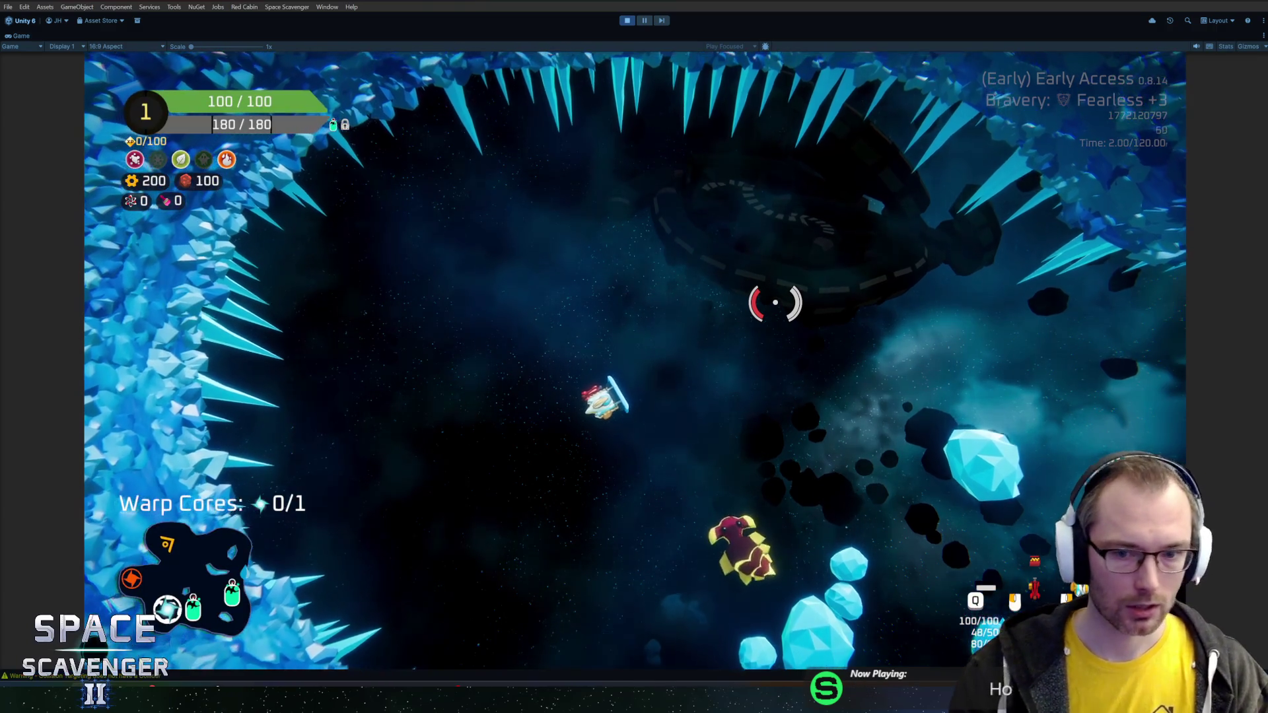
left_click(719, 500)
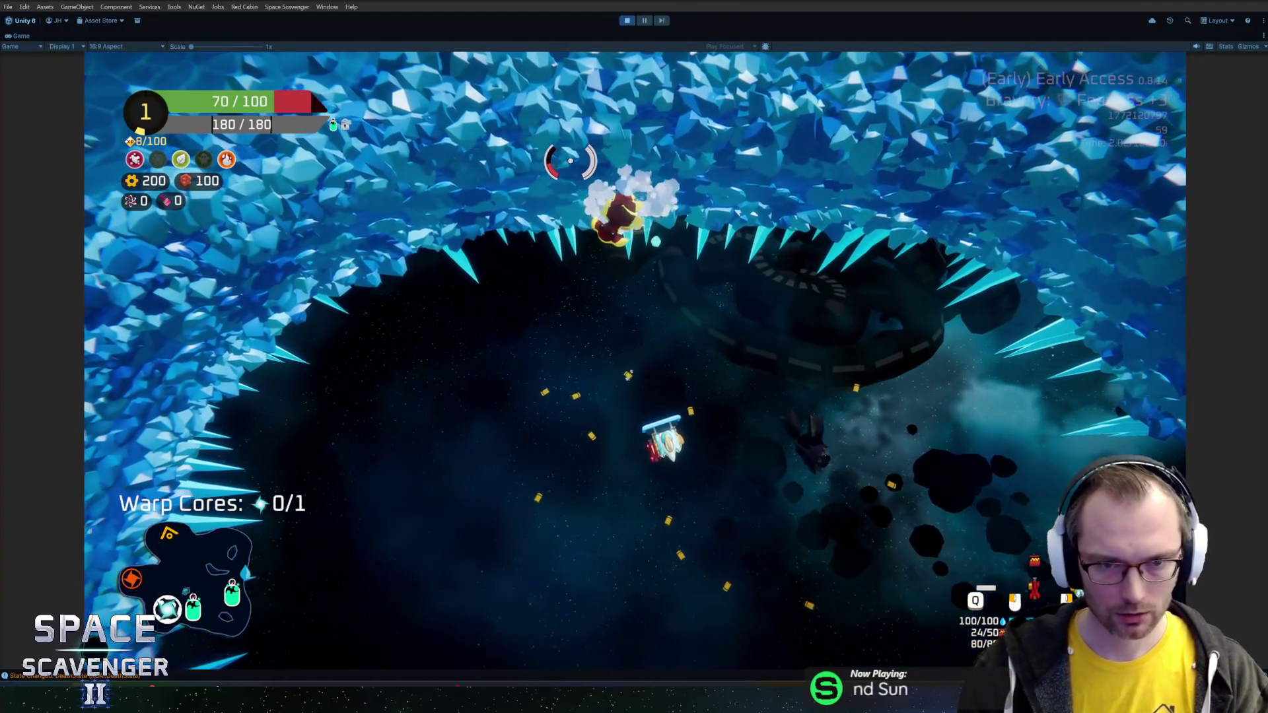
left_click_drag(571, 160, 627, 157)
key("w")
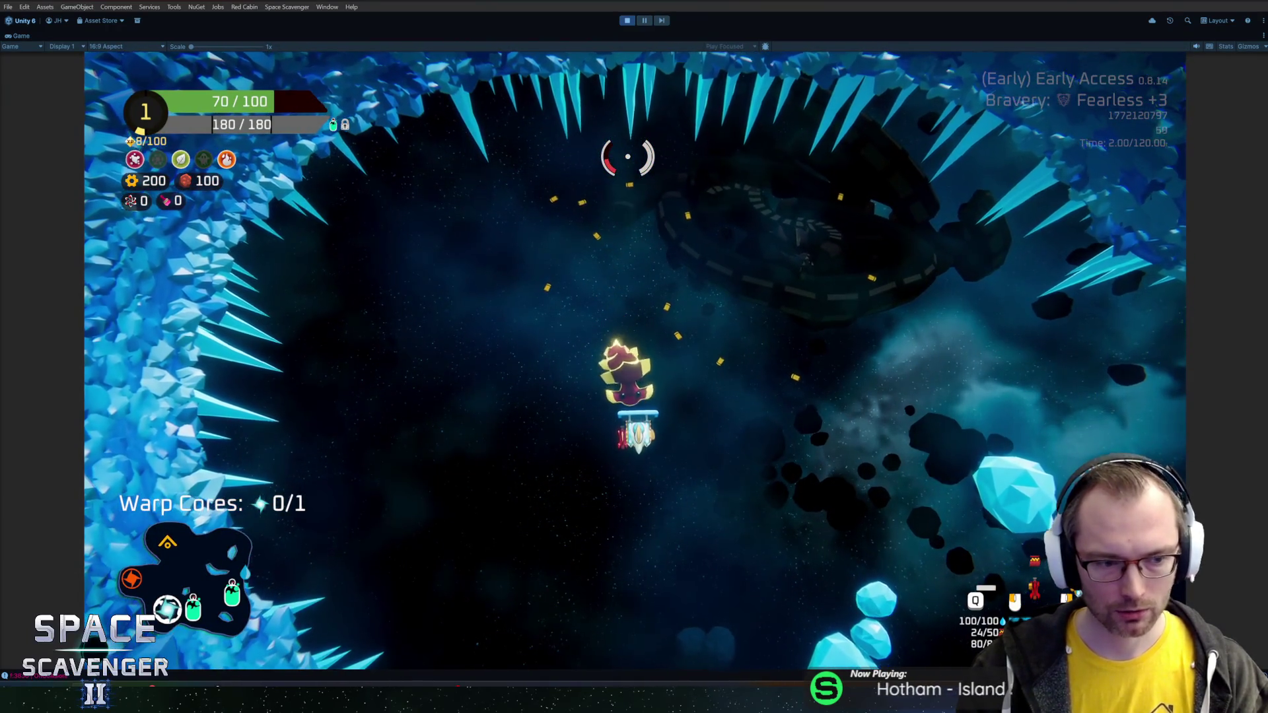
key("ctrl+shift+p")
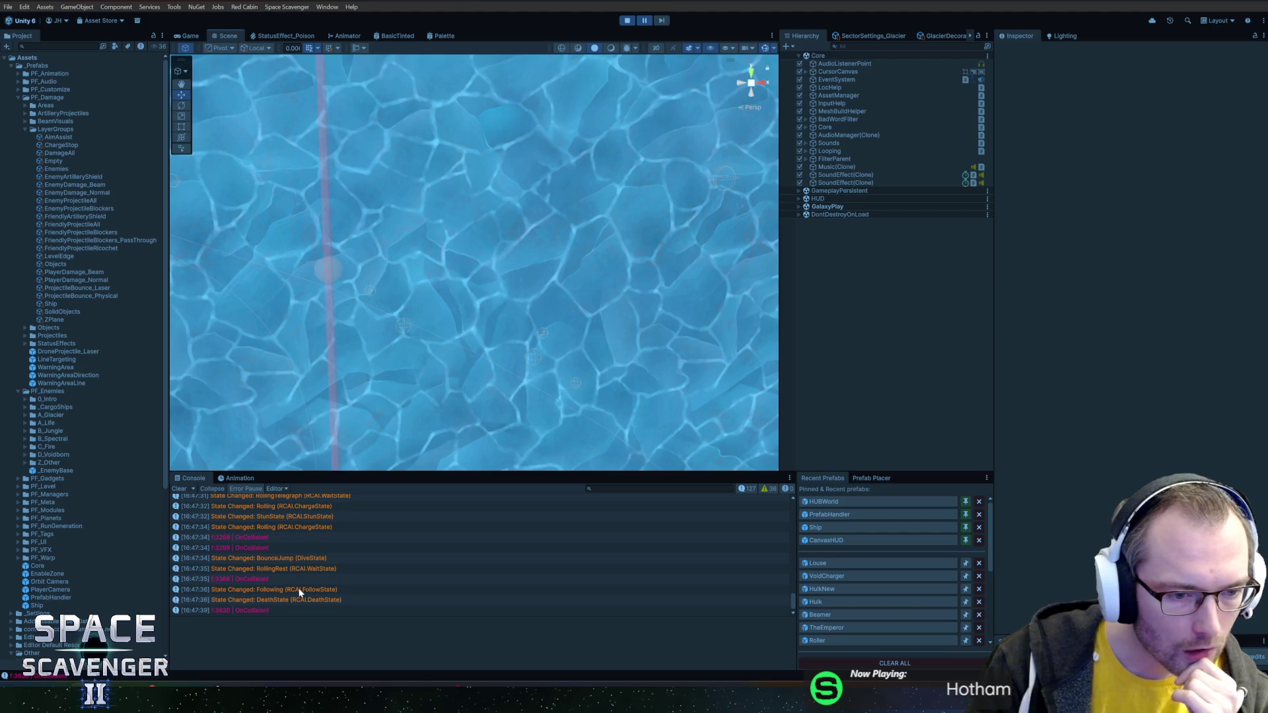
- Inspect the OnCollision entries' stack traces, then unpause, clear the Console, and resume from the pause menu
left_click(251, 547)
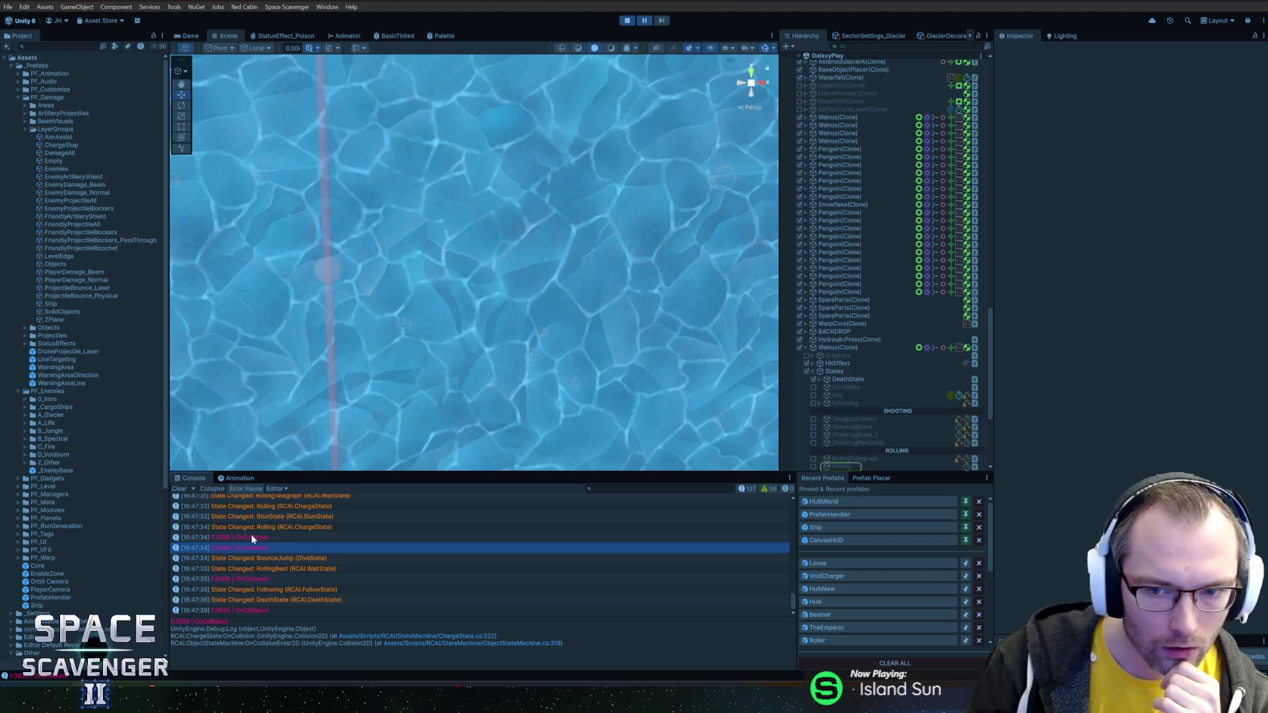
left_click(252, 537)
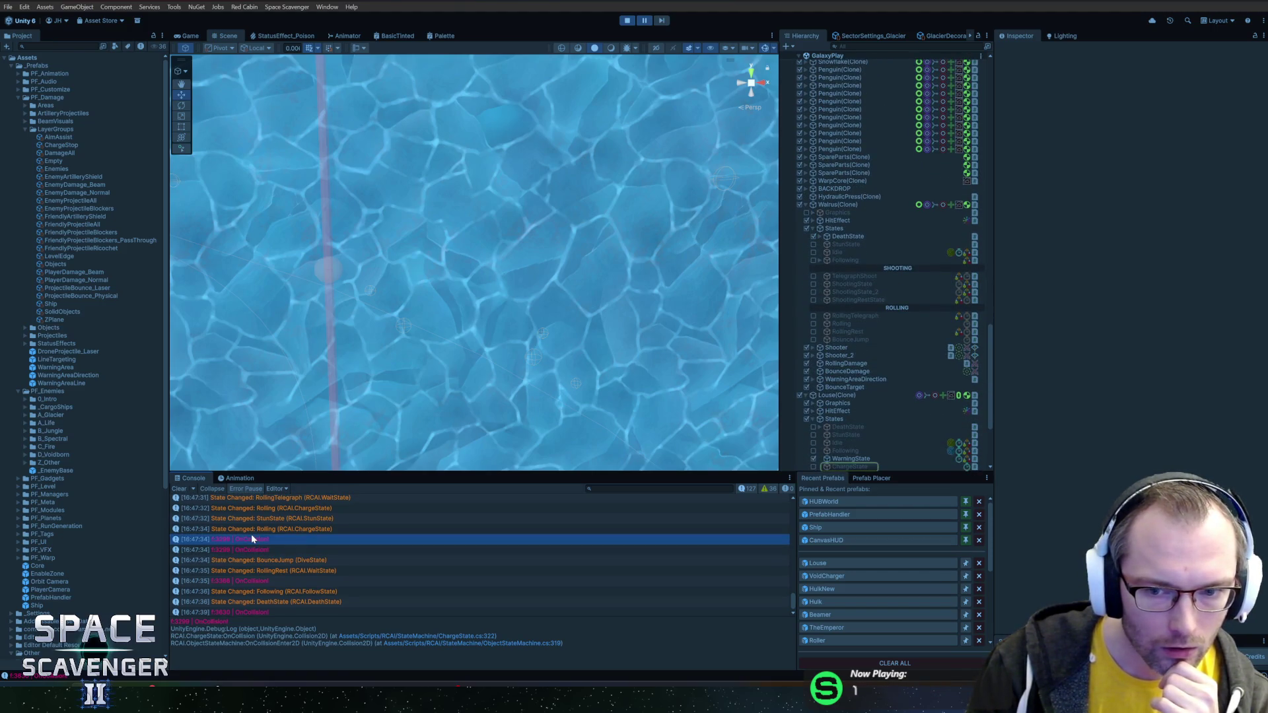
left_click(255, 550)
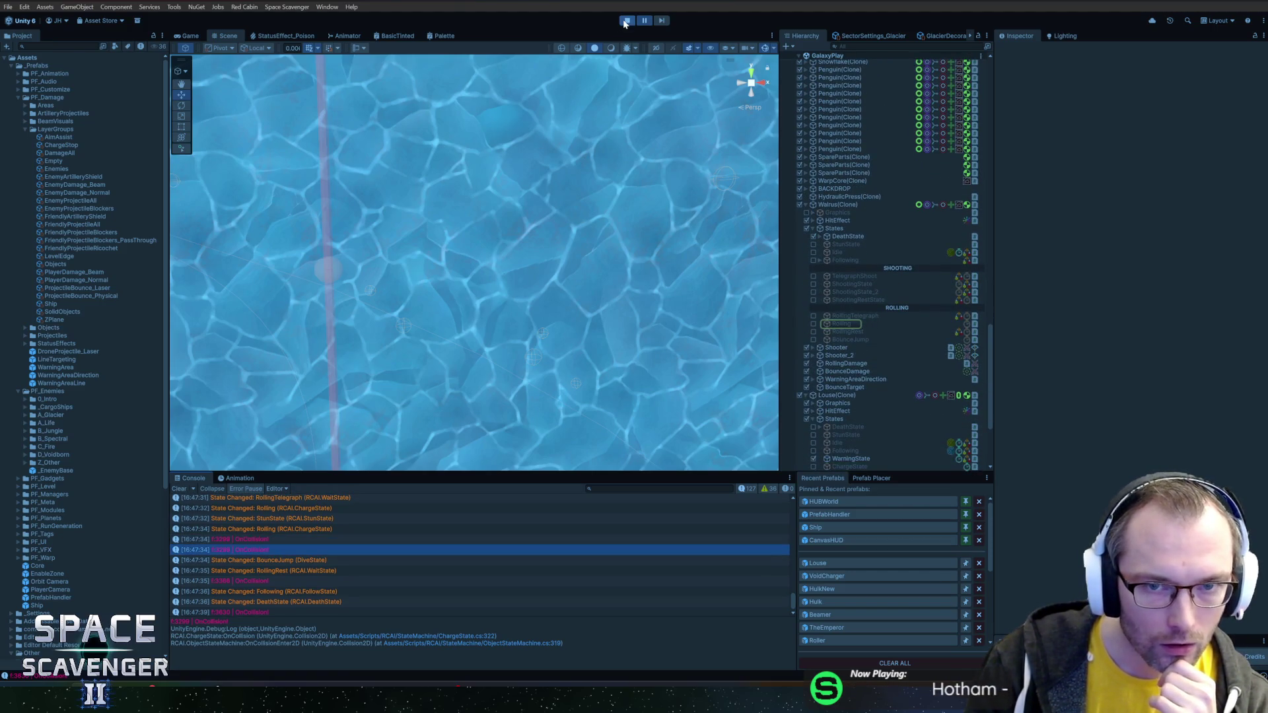
left_click(645, 21)
key("Escape")
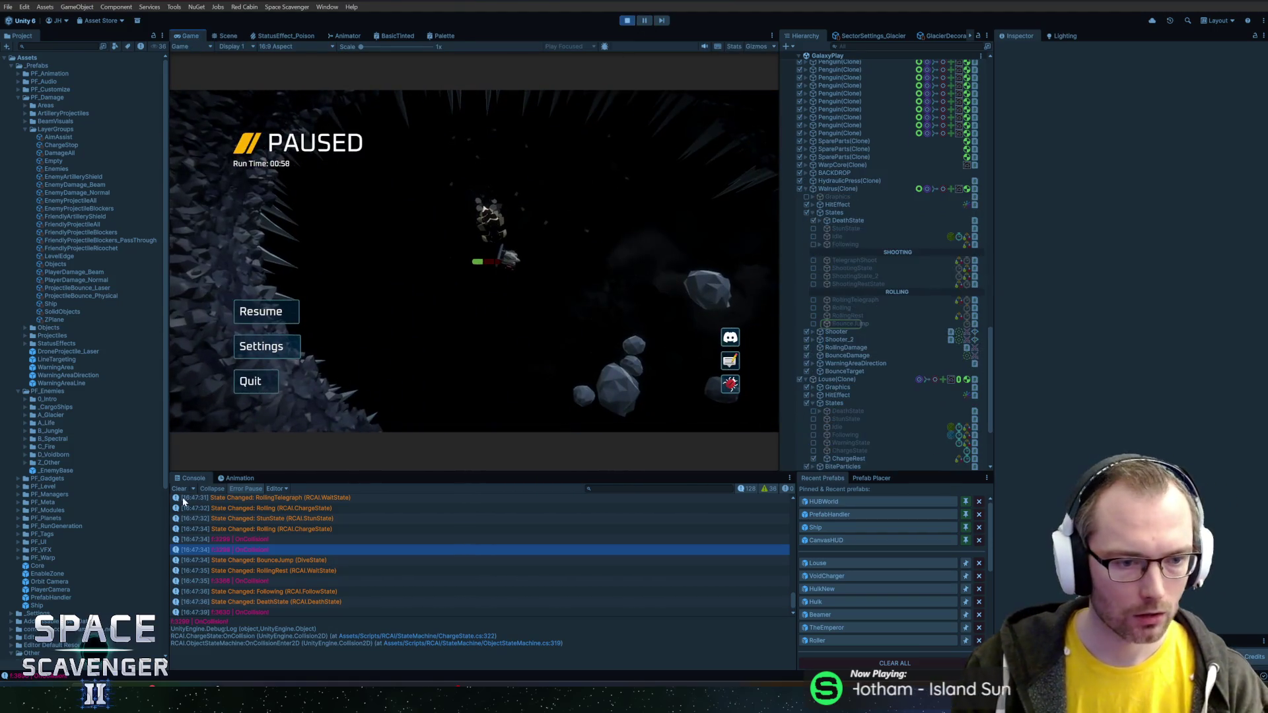
left_click(178, 488)
left_click(266, 311)
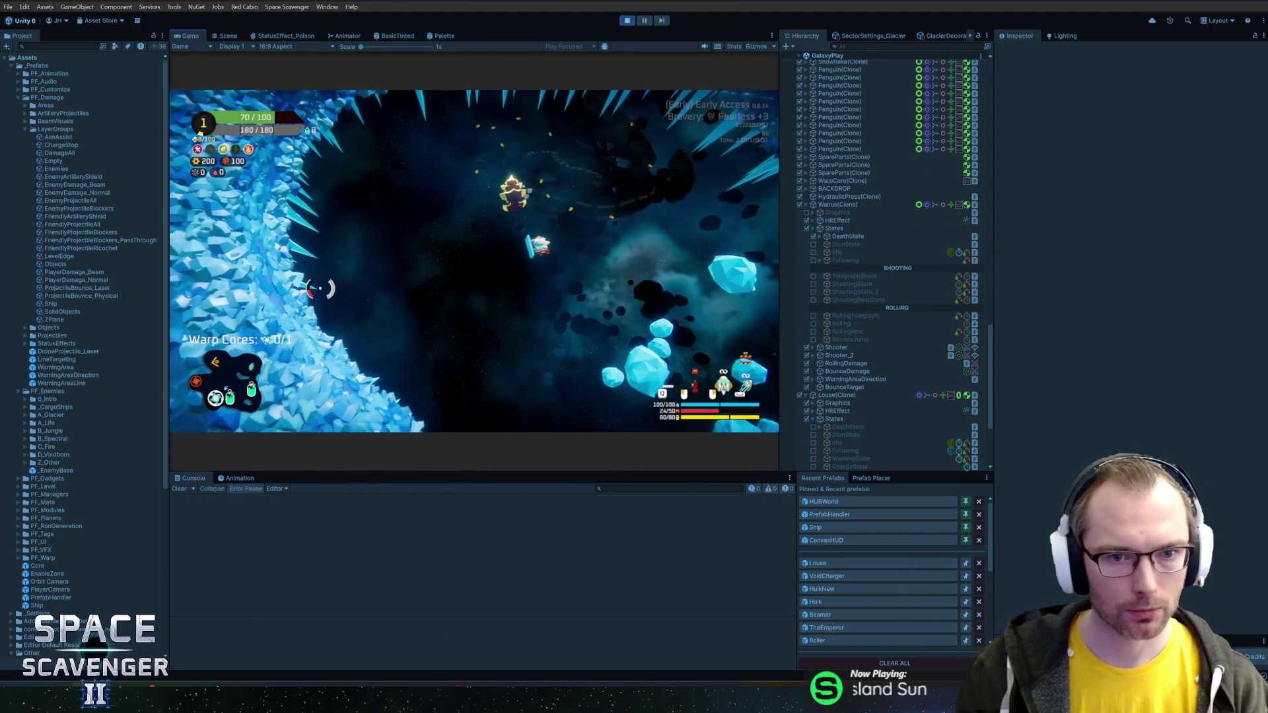